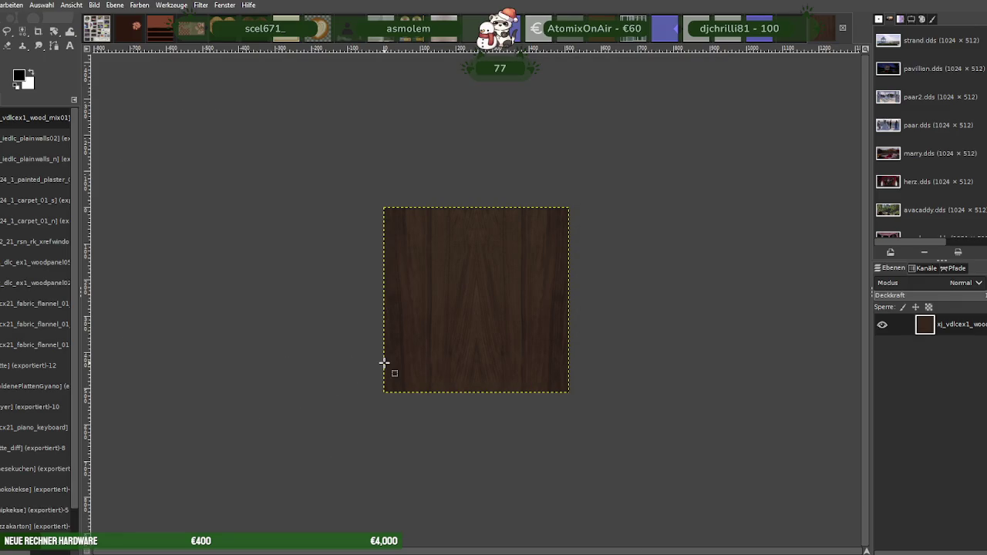
# Load grottiFlagge.dds and scale the flag to 128 pixels wide (128×256)
pyautogui.hotkey('ctrl', 'w')
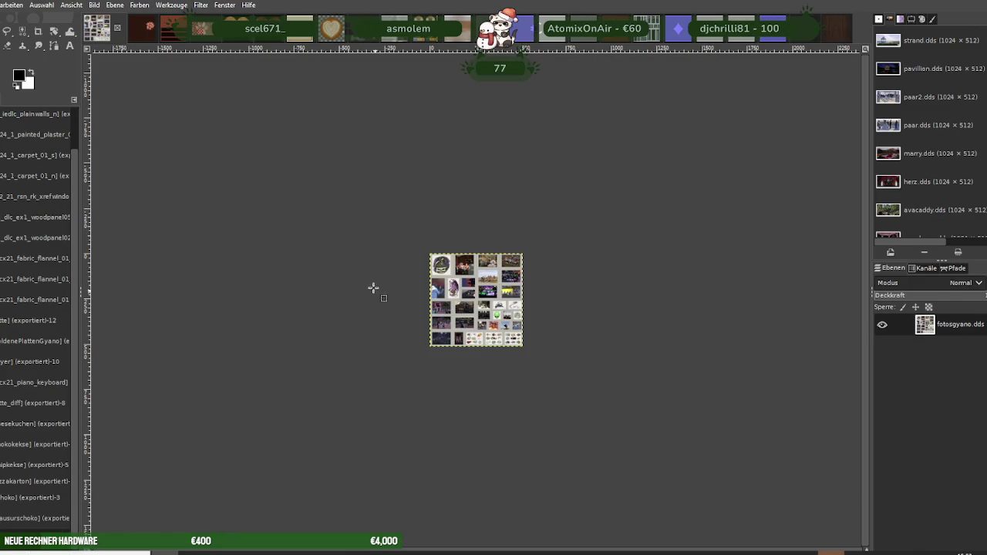
pyautogui.click(183, 63)
pyautogui.rightClick(489, 306)
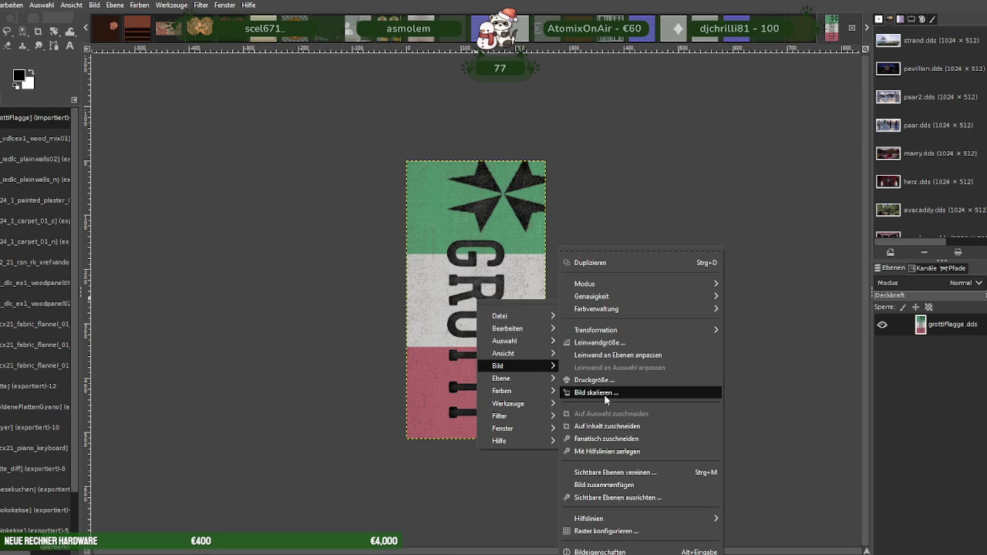
pyautogui.moveTo(499, 366)
pyautogui.click(606, 395)
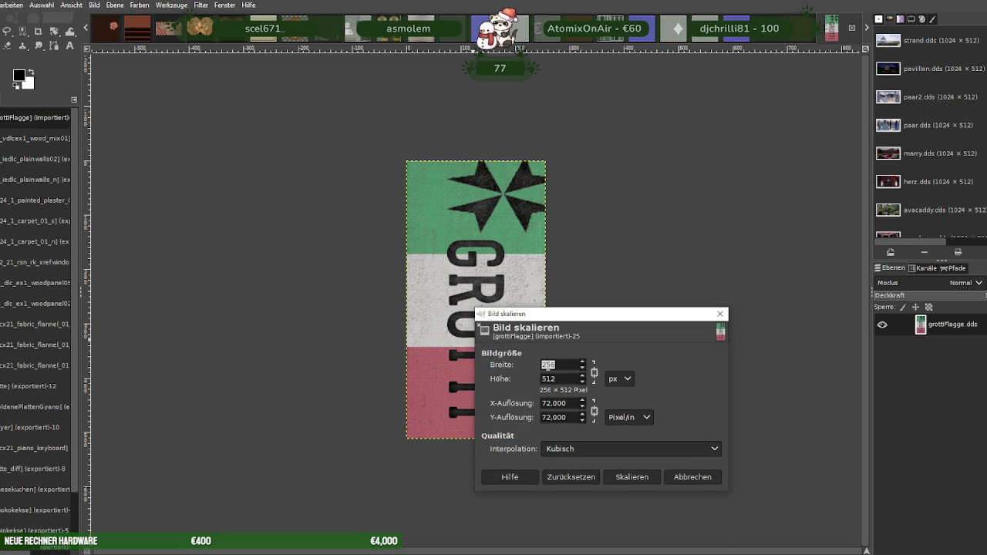
pyautogui.write('128')
pyautogui.click(632, 477)
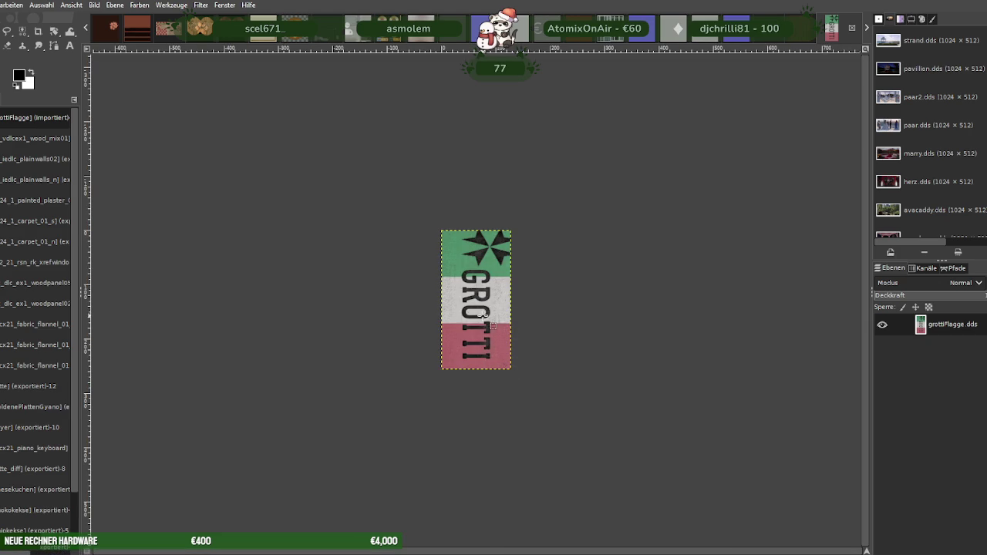
# Export the flag over grottiFlagge.dds, replacing the file with the DDS options accepted
pyautogui.click(1, 4)
pyautogui.click(37, 174)
pyautogui.click(642, 475)
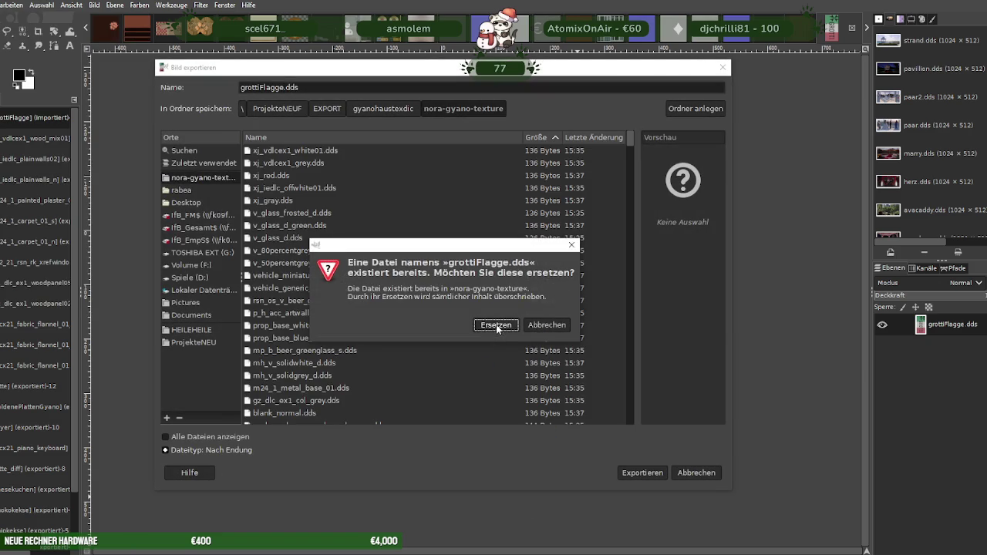
pyautogui.click(491, 324)
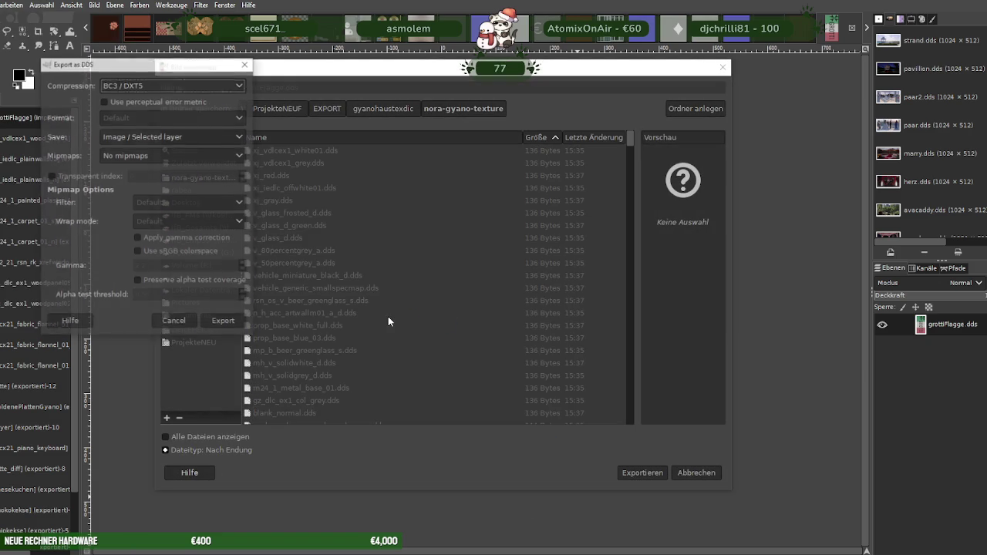
pyautogui.click(223, 319)
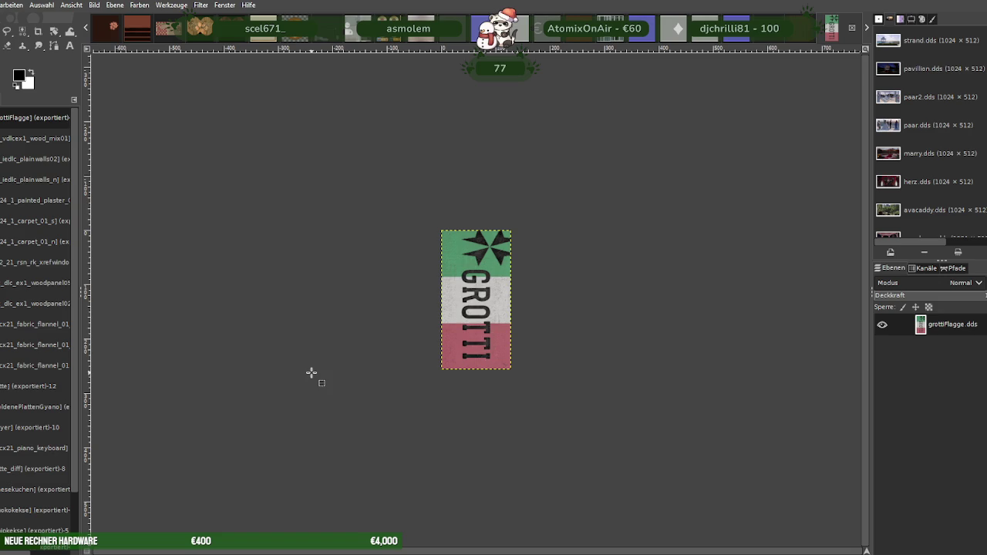
pyautogui.hotkey('ctrl', 'w')
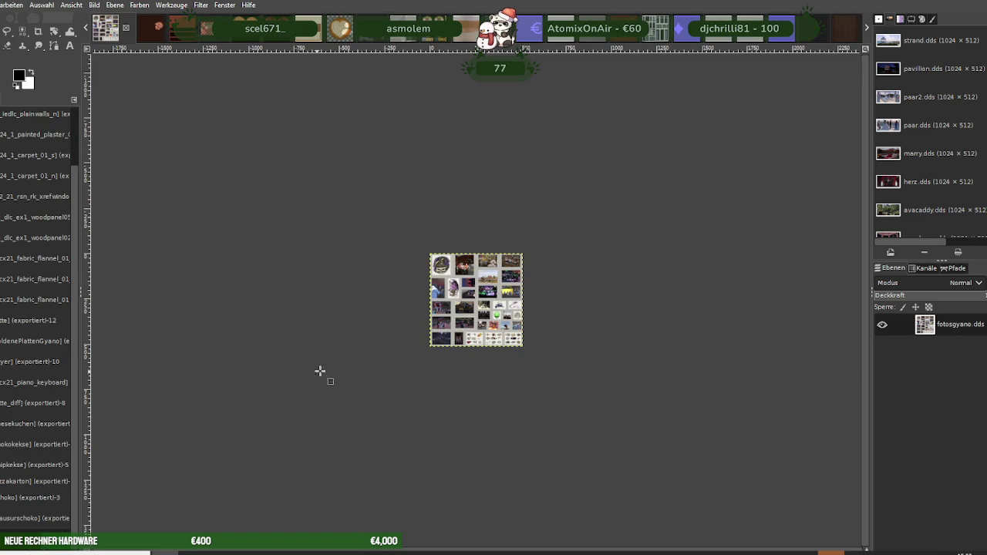
# Load kuehlschrankfoto.dds and scale the Happy Birthday poster down to 256×512
pyautogui.click(253, 135)
pyautogui.rightClick(454, 296)
pyautogui.moveTo(472, 357)
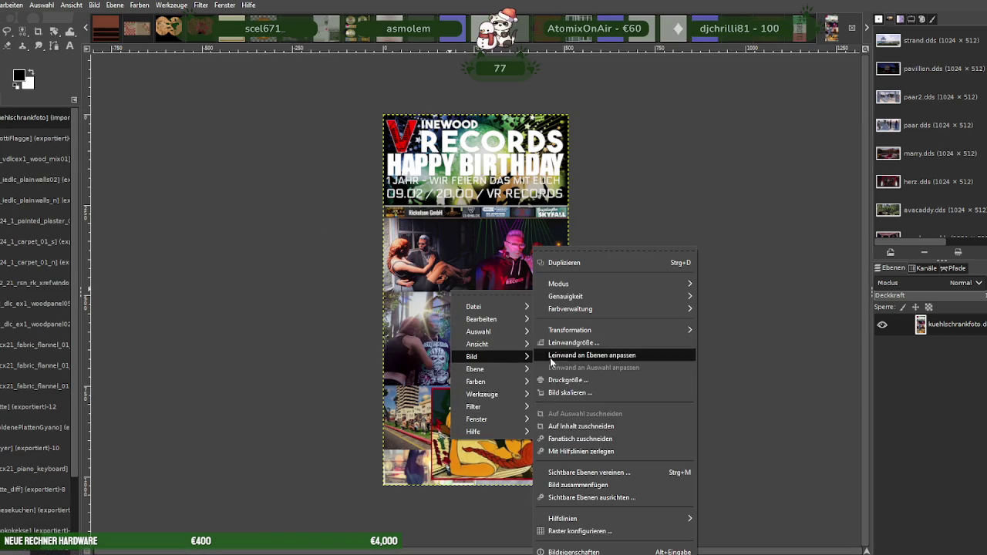
pyautogui.click(563, 394)
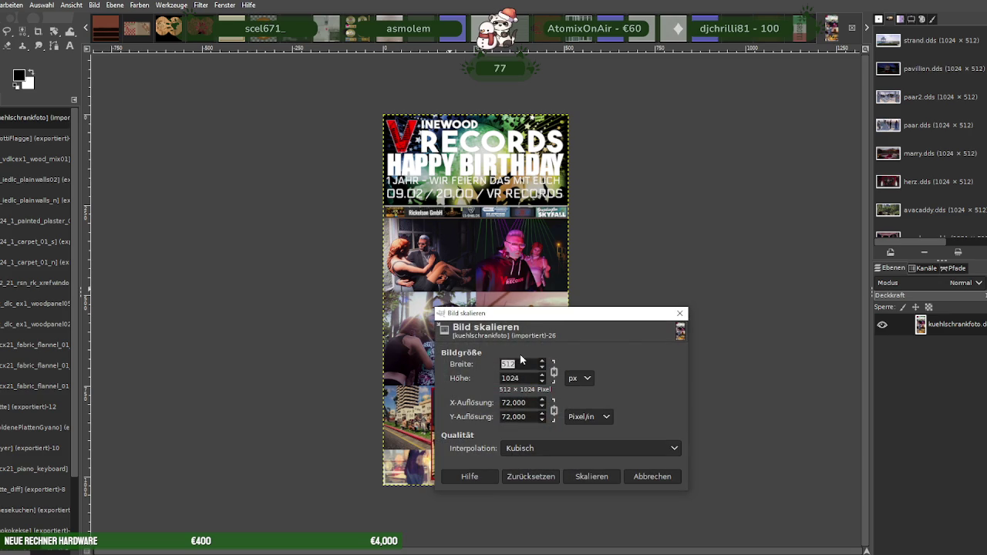
pyautogui.write('256')
pyautogui.press('Tab')
pyautogui.click(592, 476)
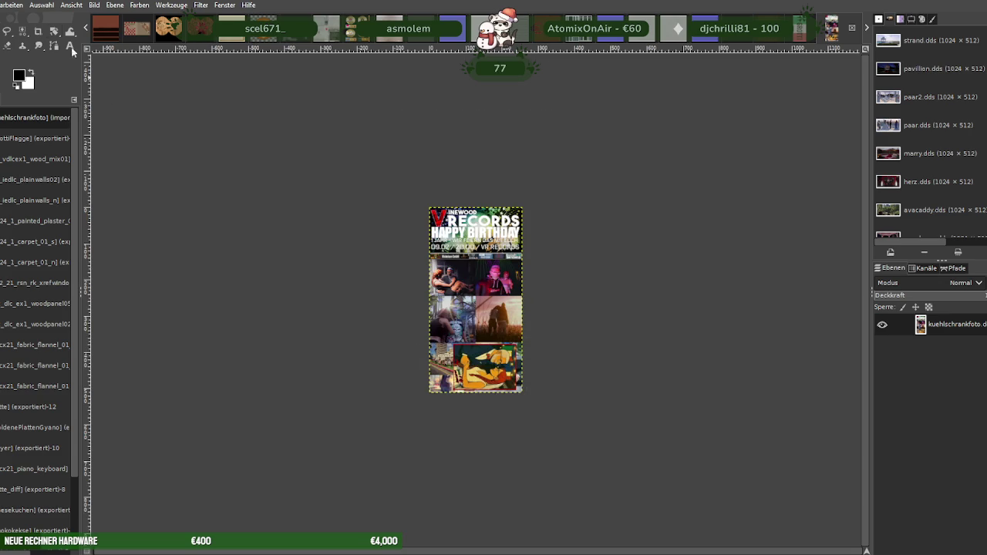
# Re-export the poster over kuehlschrankfoto.dds, replacing the file and accepting the DDS options
pyautogui.click(1, 4)
pyautogui.click(4, 177)
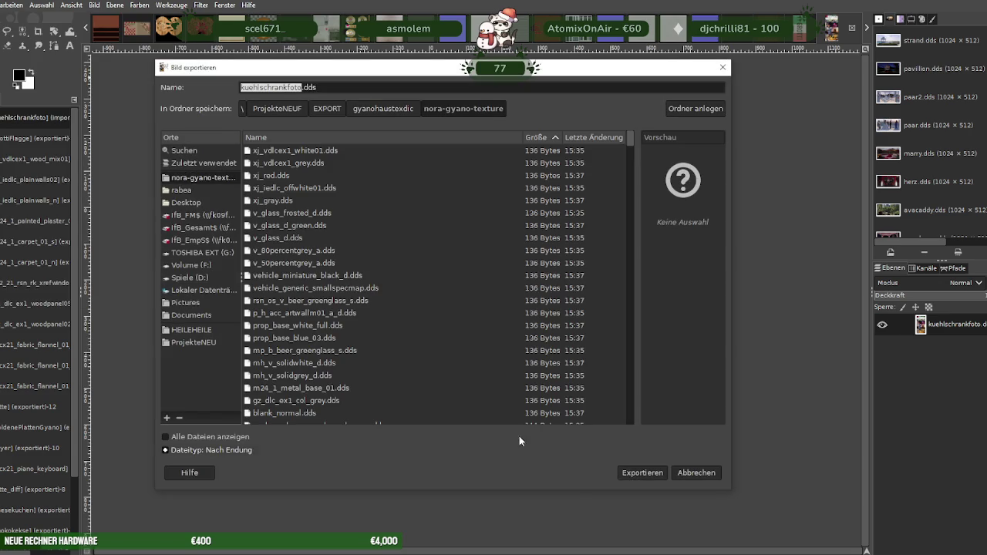
pyautogui.click(644, 473)
pyautogui.click(486, 324)
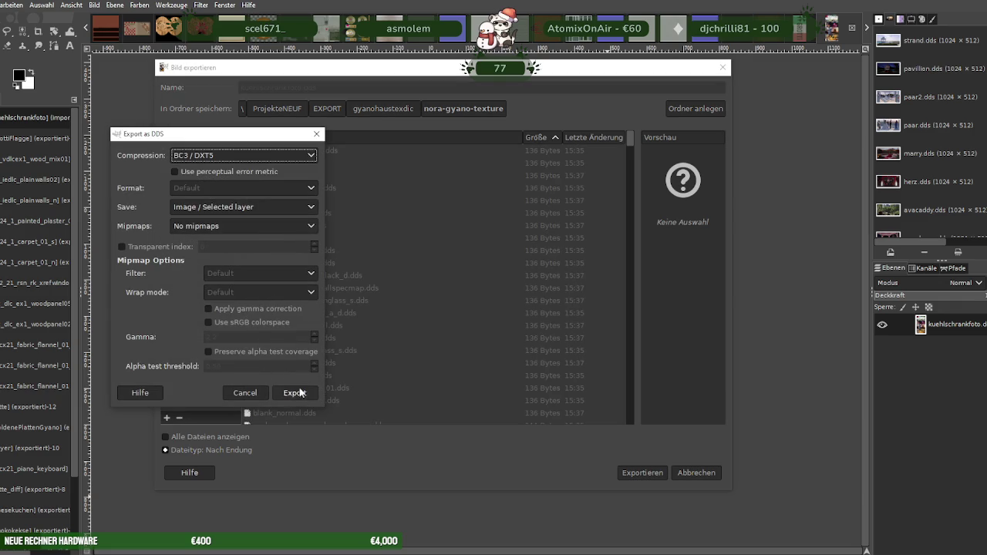
pyautogui.click(296, 394)
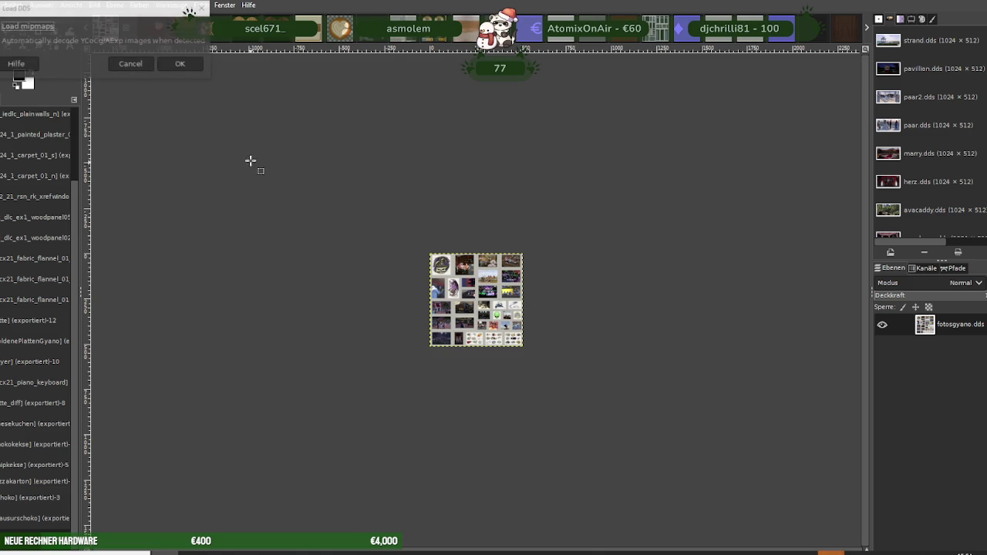
# Load plattencover1.dds and scale the record-cover sheet to 256×128
pyautogui.click(180, 64)
pyautogui.rightClick(400, 307)
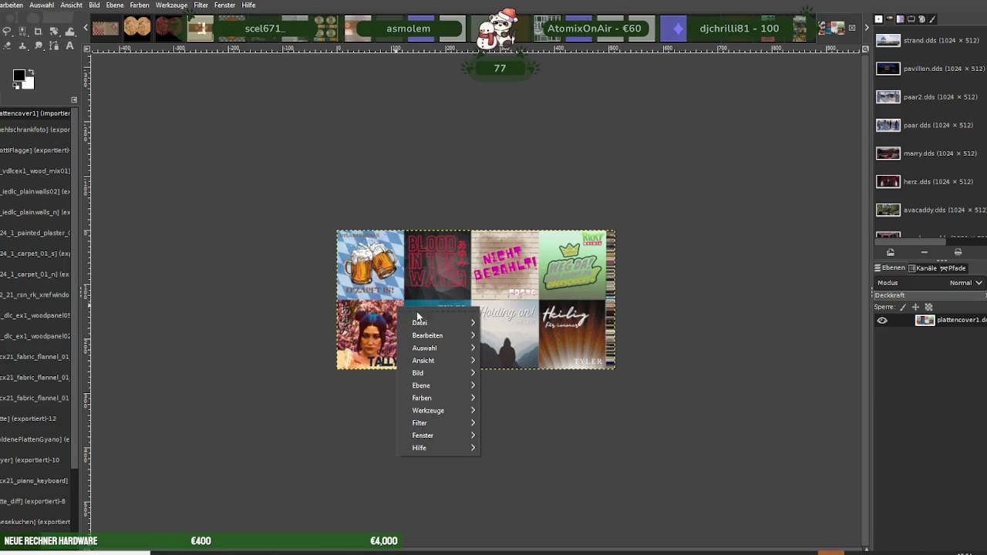
pyautogui.moveTo(418, 373)
pyautogui.click(540, 394)
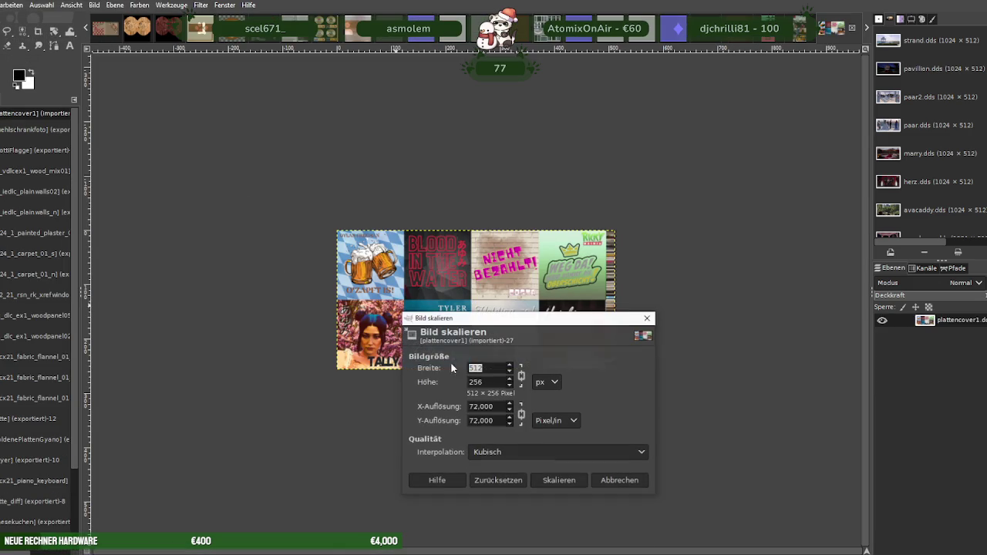
pyautogui.write('256')
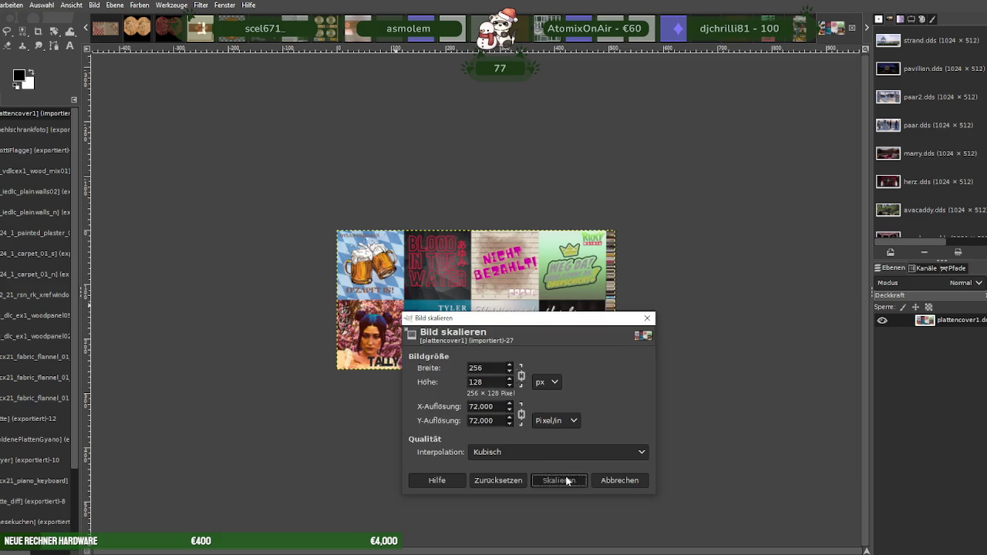
pyautogui.click(560, 480)
# Export it over plattencover1.dds, replacing the file and accepting the DDS options
pyautogui.click(2, 7)
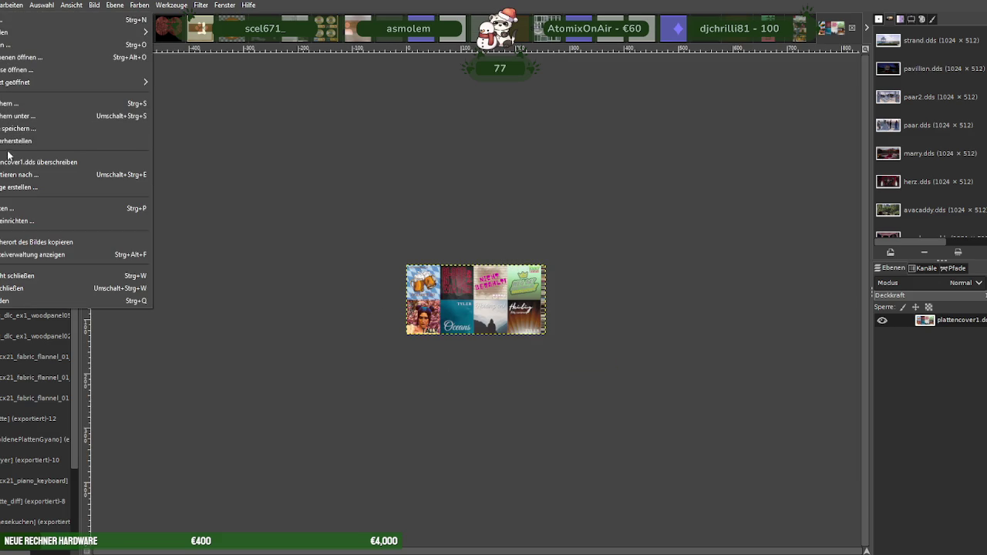
pyautogui.click(24, 171)
pyautogui.click(648, 471)
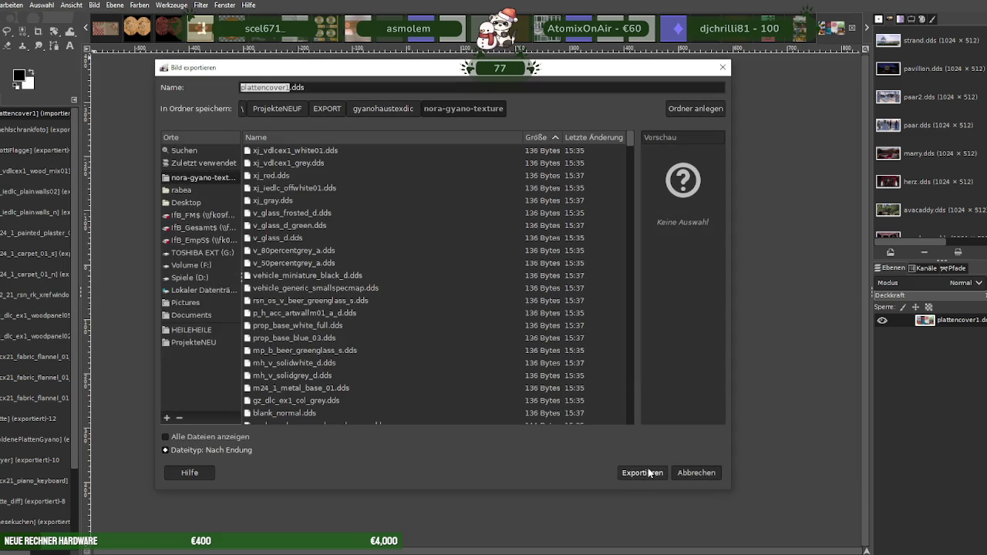
pyautogui.click(493, 326)
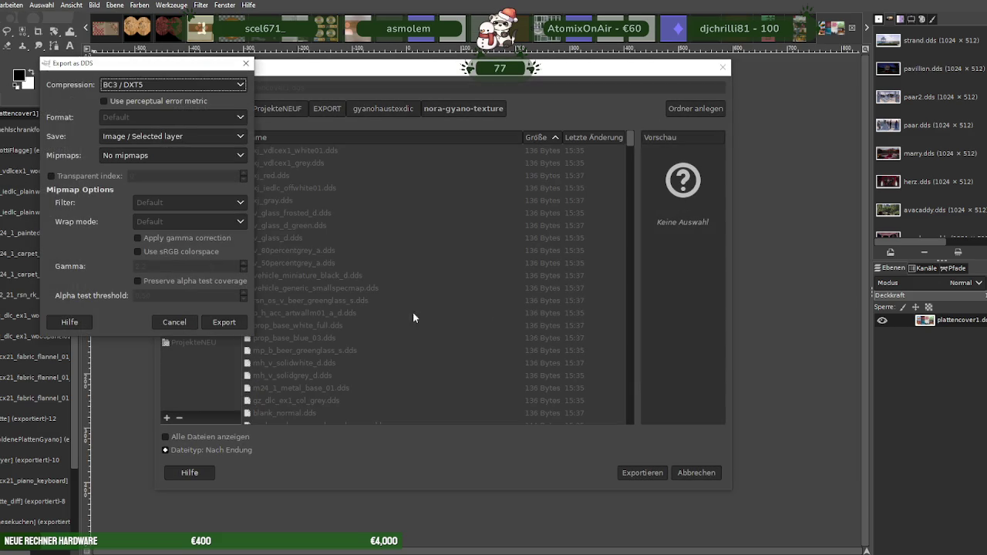
pyautogui.click(225, 323)
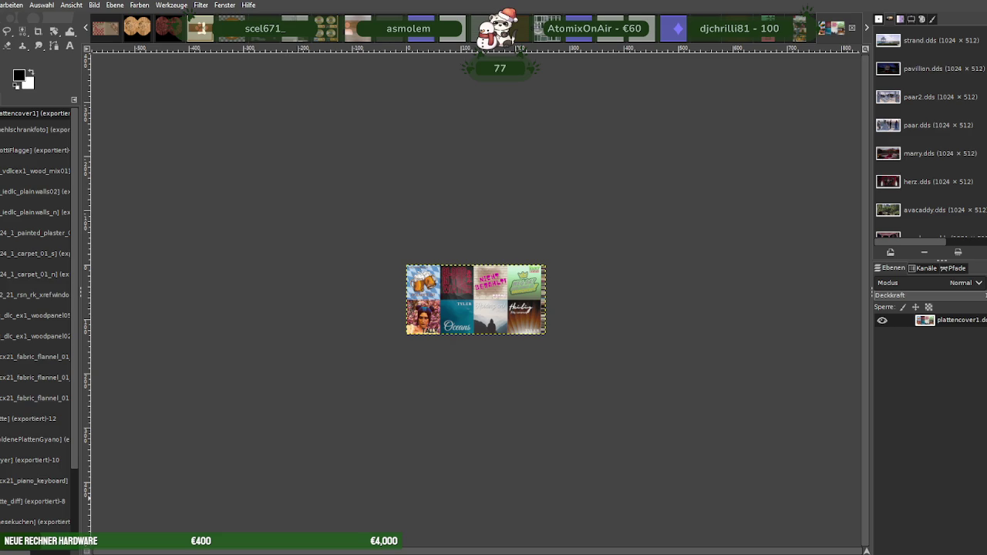
# Switch back to the fotosgyano.dds collage image
pyautogui.hotkey('ctrl', 'Tab')
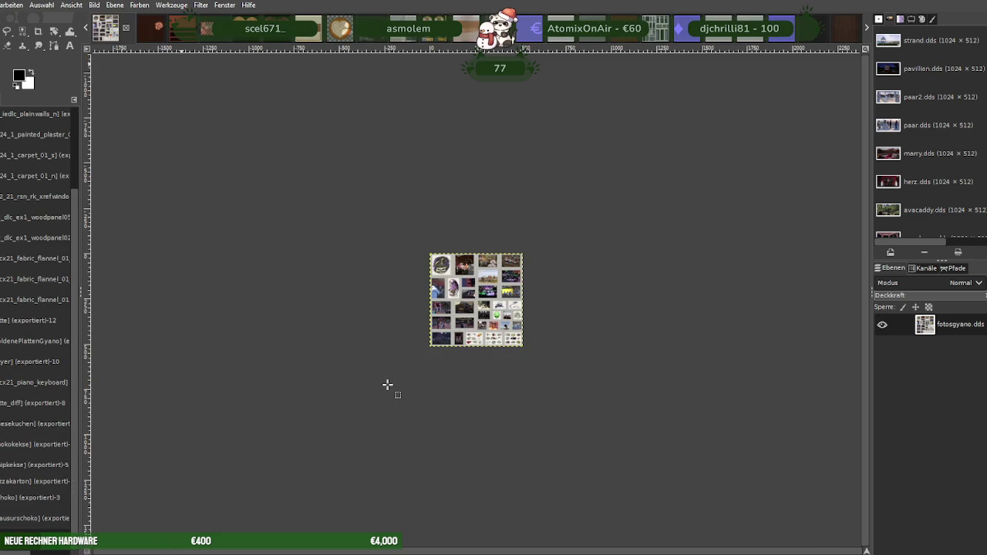
# Load plattencover2.dds and scale the record-cover sheet to 256×128
pyautogui.hotkey('ctrl', 'w')
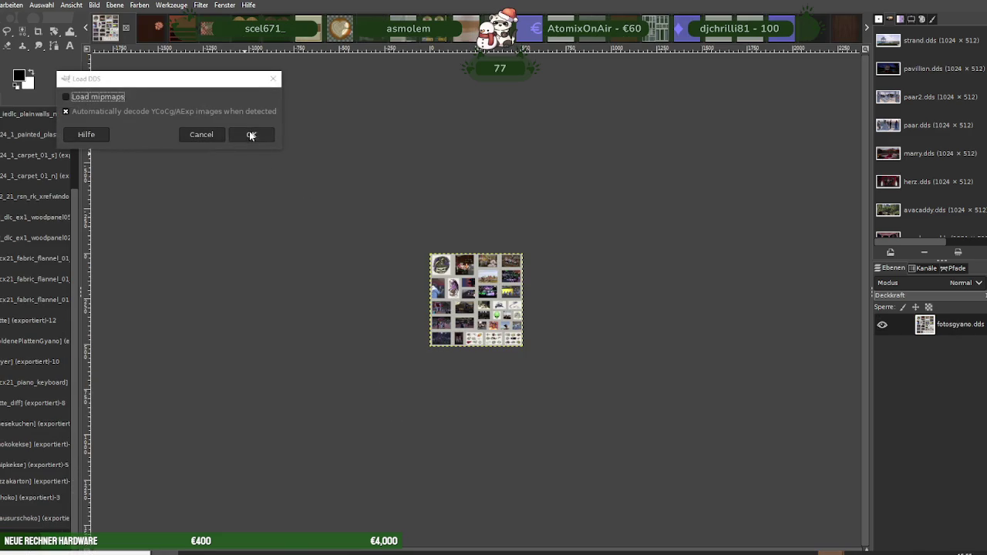
pyautogui.click(249, 134)
pyautogui.rightClick(430, 284)
pyautogui.moveTo(451, 349)
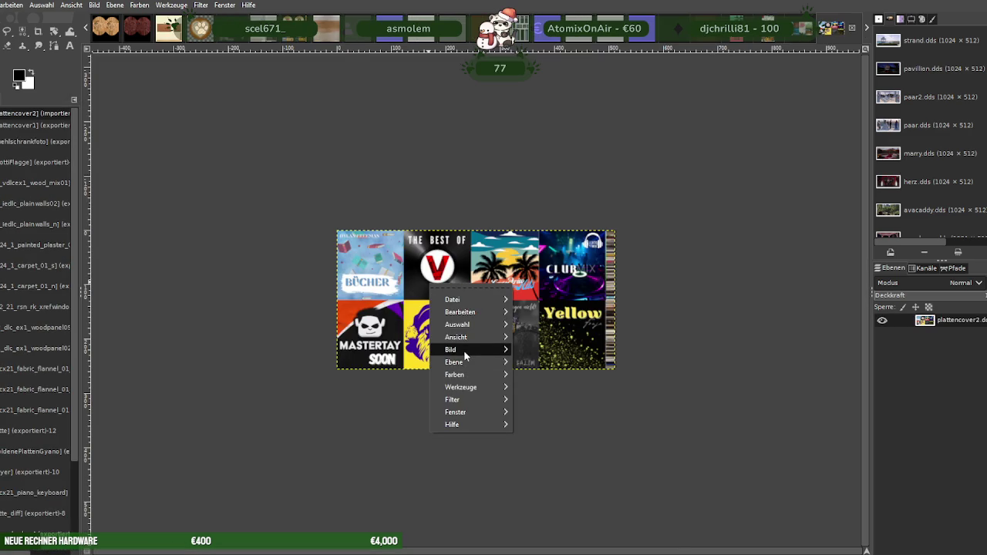
pyautogui.click(543, 393)
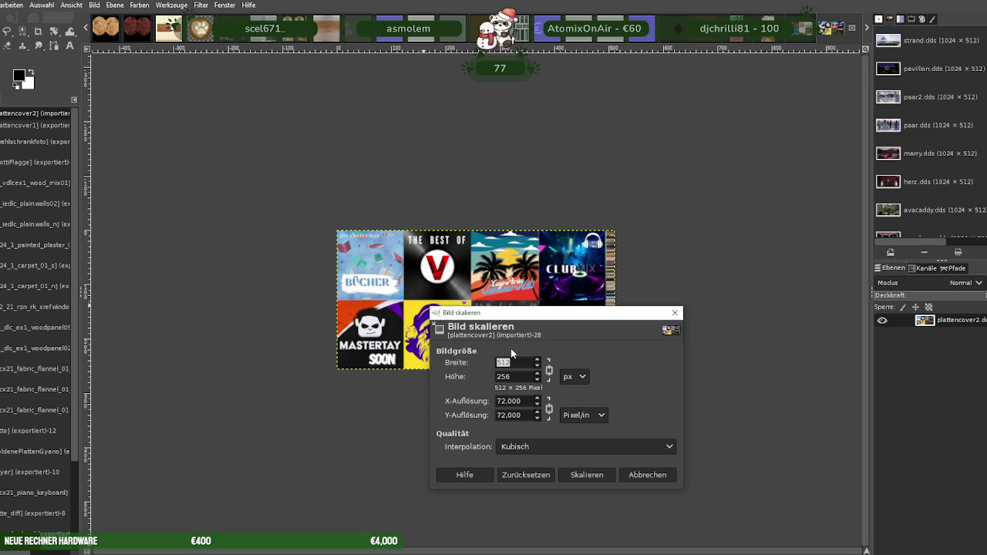
pyautogui.write('256')
pyautogui.press('Tab')
pyautogui.click(591, 475)
# Export it over plattencover2.dds, replacing the file and accepting the DDS options
pyautogui.hotkey('alt', 'd')
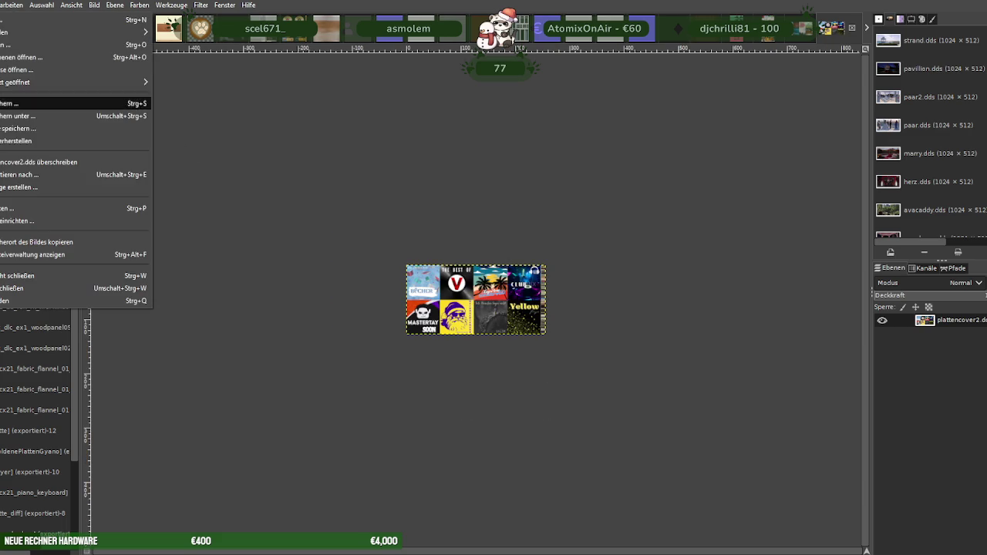
pyautogui.click(19, 174)
pyautogui.click(642, 472)
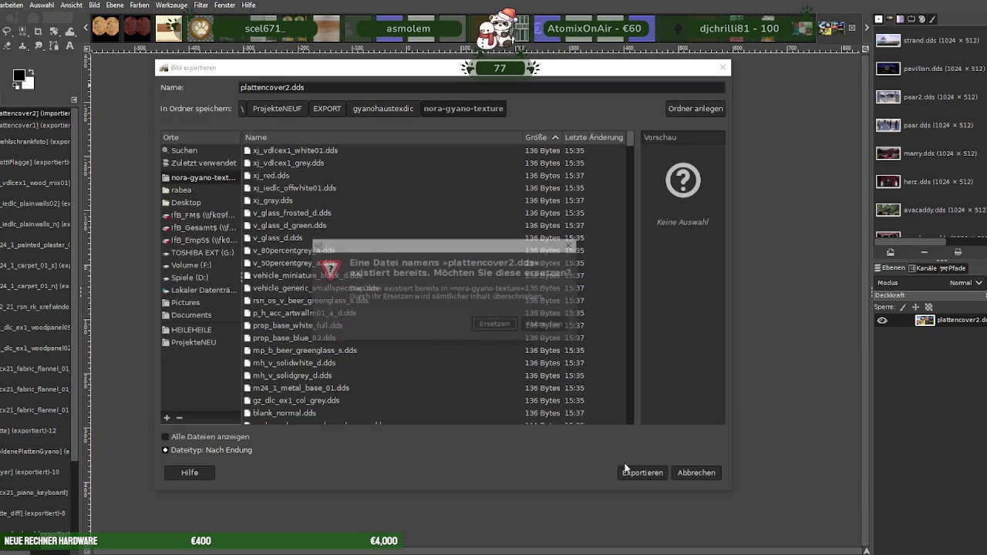
pyautogui.click(495, 323)
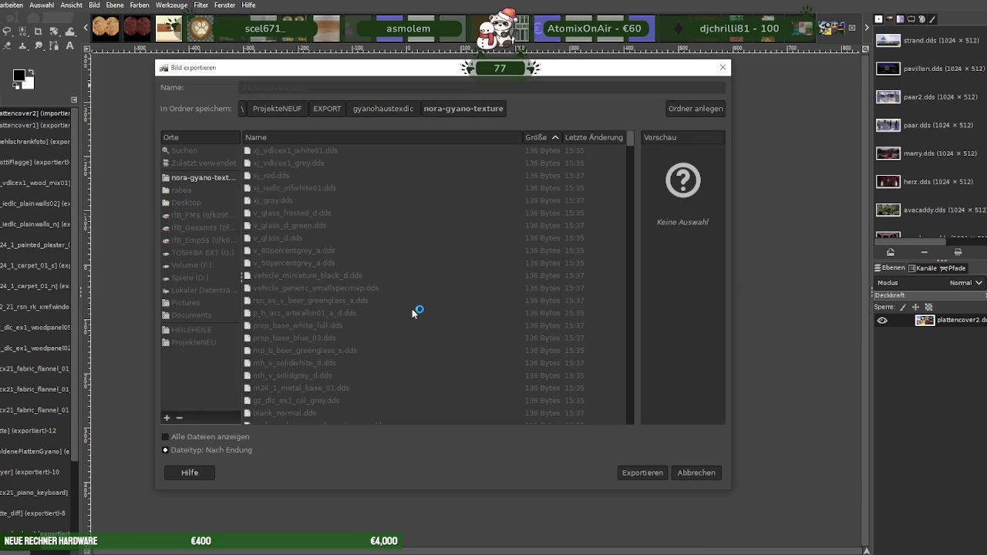
pyautogui.click(300, 391)
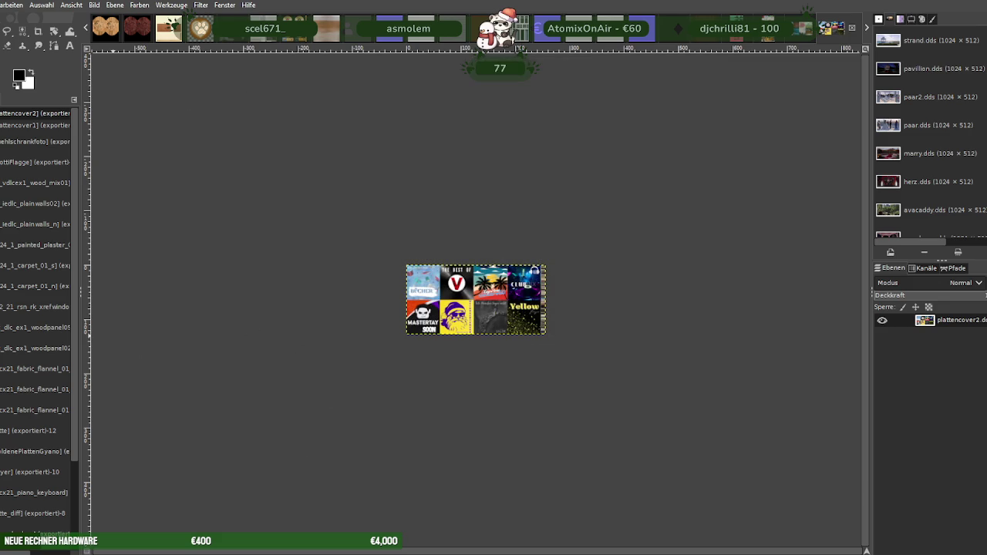
pyautogui.hotkey('ctrl', 'Tab')
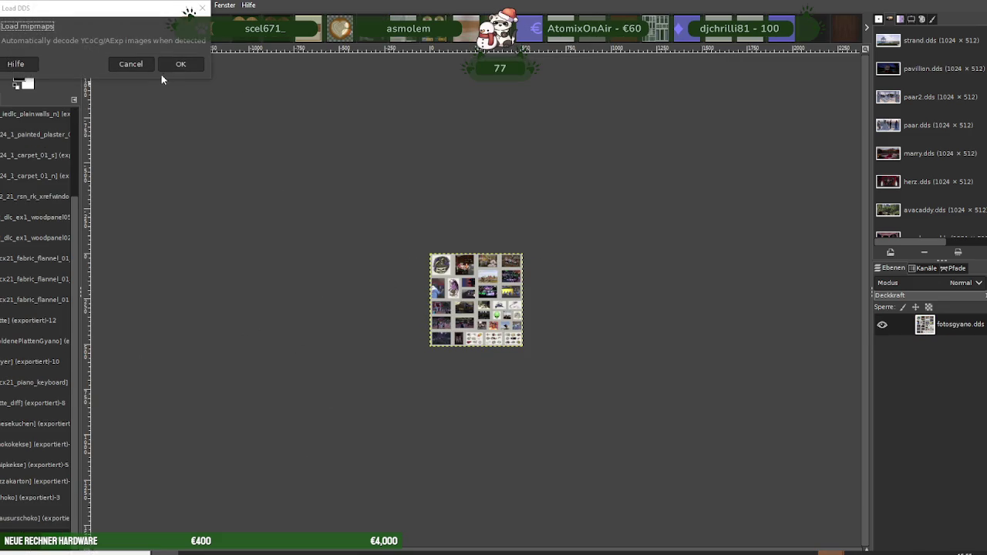
# Load plattencover3.dds and scale it down to 256×128 pixels
pyautogui.click(179, 64)
pyautogui.rightClick(461, 308)
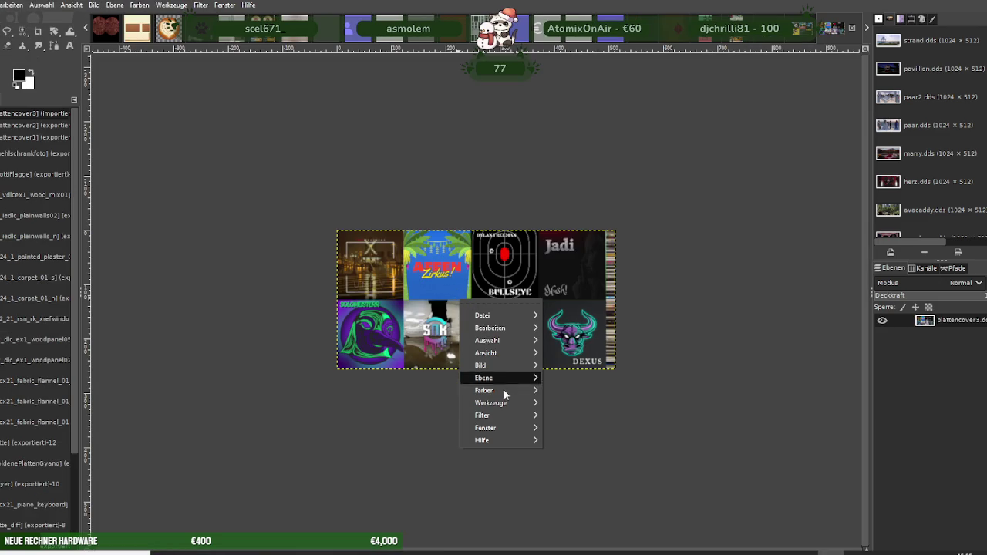
pyautogui.moveTo(481, 365)
pyautogui.click(577, 393)
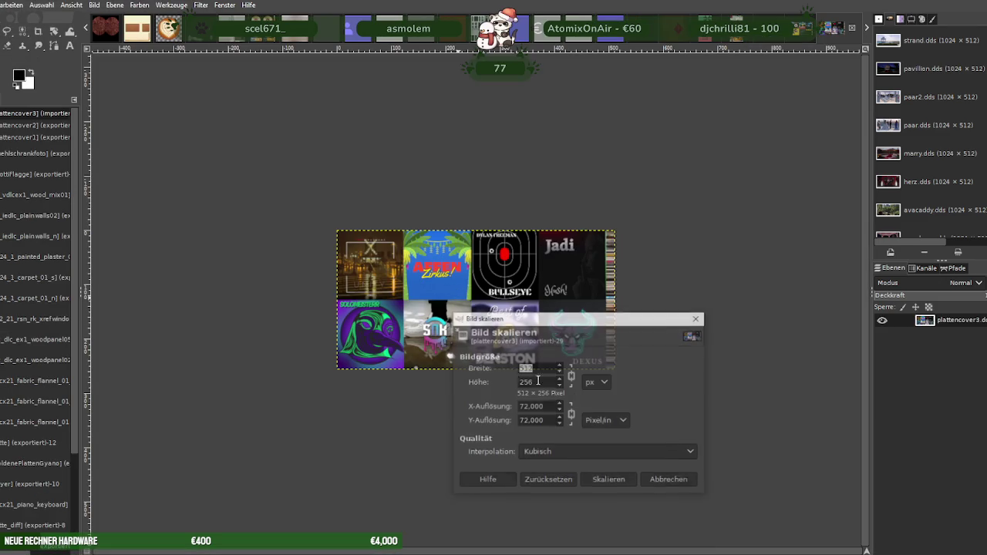
pyautogui.write('256')
pyautogui.press('Tab')
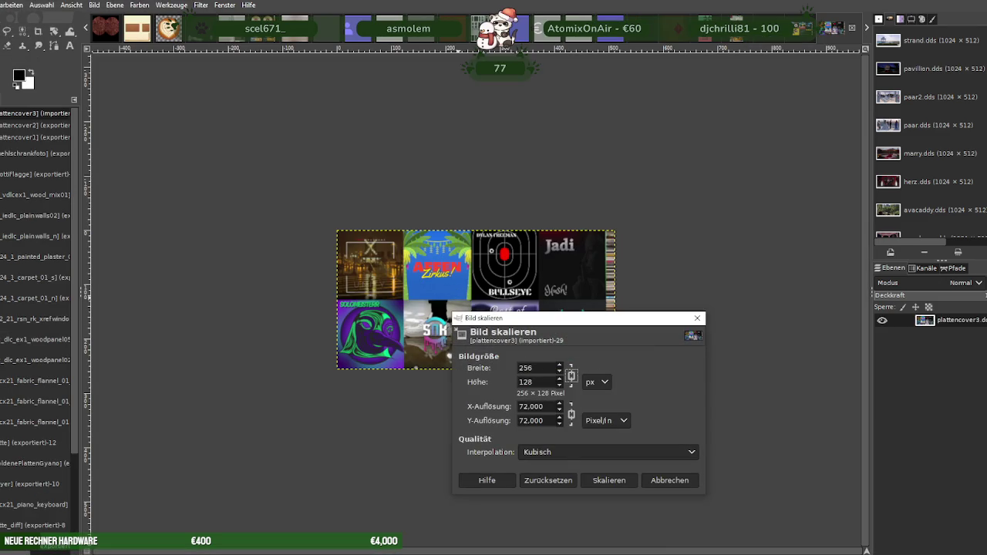
pyautogui.click(598, 479)
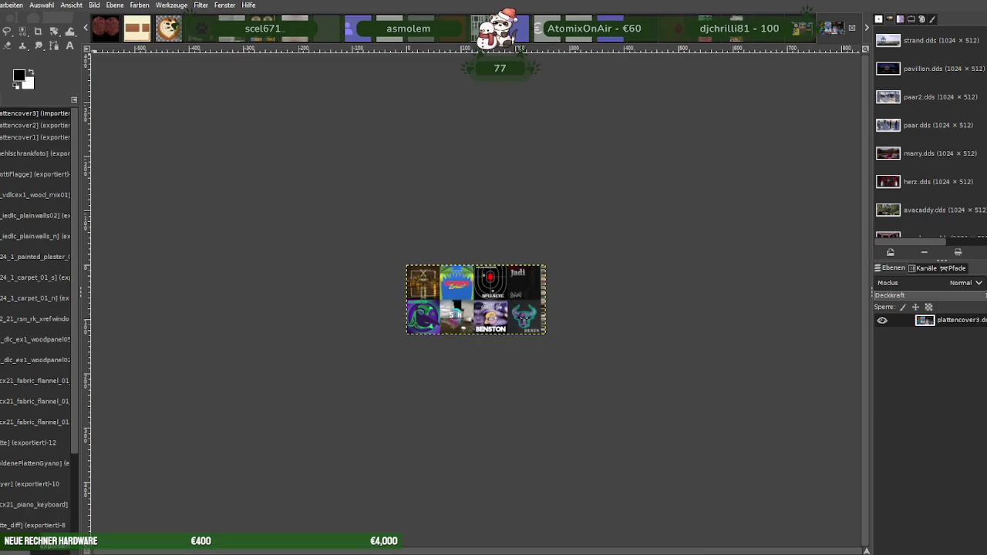
# Export it over plattencover3.dds with BC3 / DXT5 compression, replacing the existing file
pyautogui.click(8, 4)
pyautogui.click(21, 178)
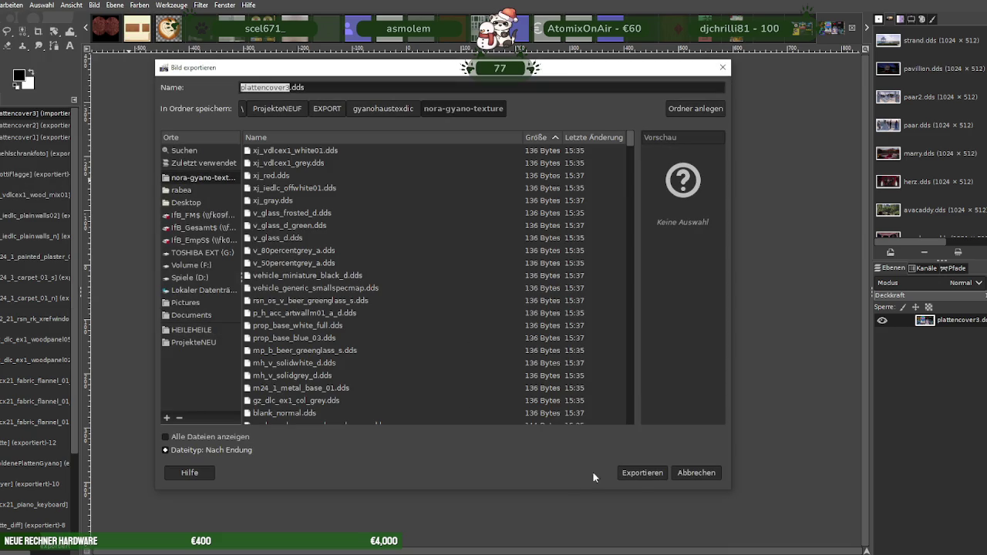
pyautogui.click(636, 475)
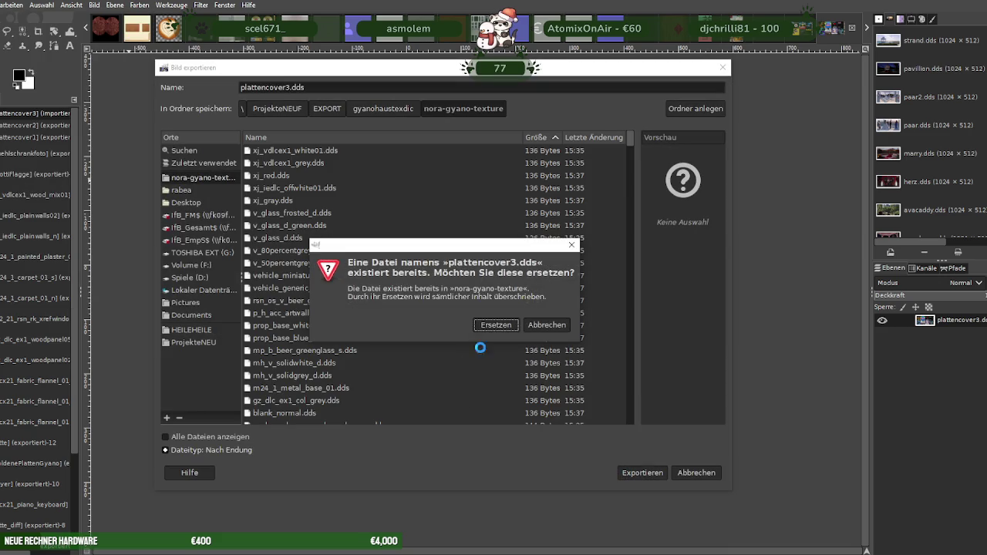
pyautogui.click(496, 325)
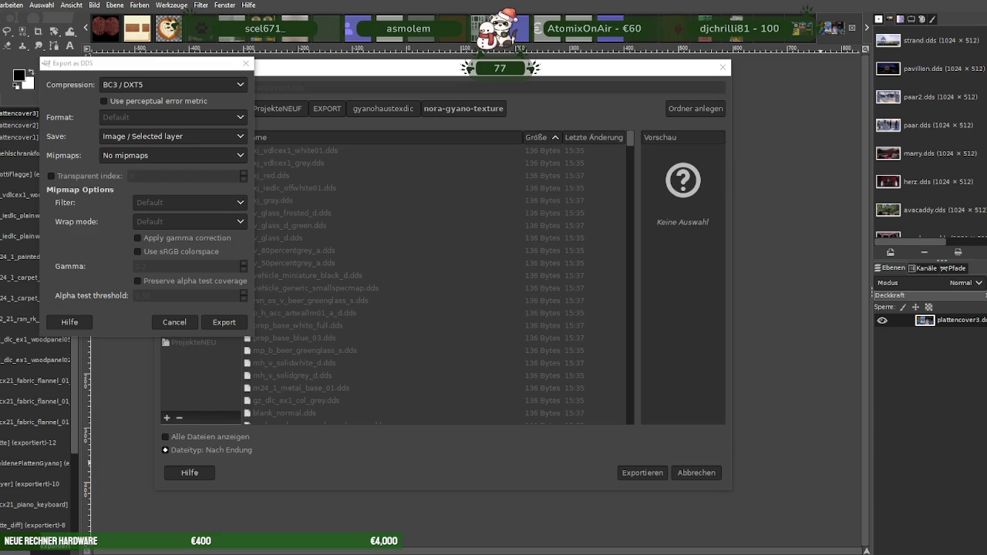
pyautogui.click(221, 324)
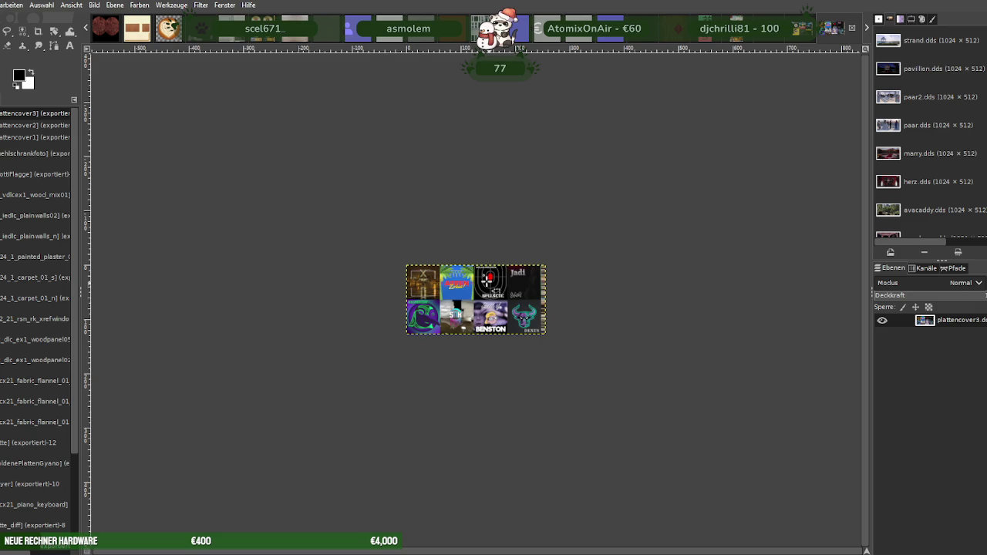
# Open the Datei menu to export plattencover3 again
pyautogui.hotkey('alt', 'd')
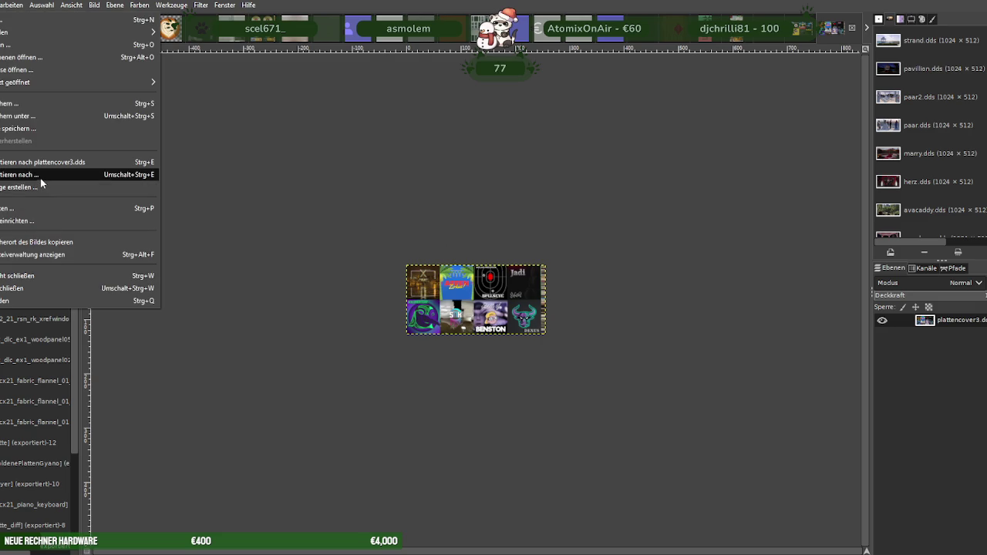
# Re-export plattencover3 over plattencover3.dds, then load the script_rt_tv_flat_01 texture
pyautogui.click(42, 175)
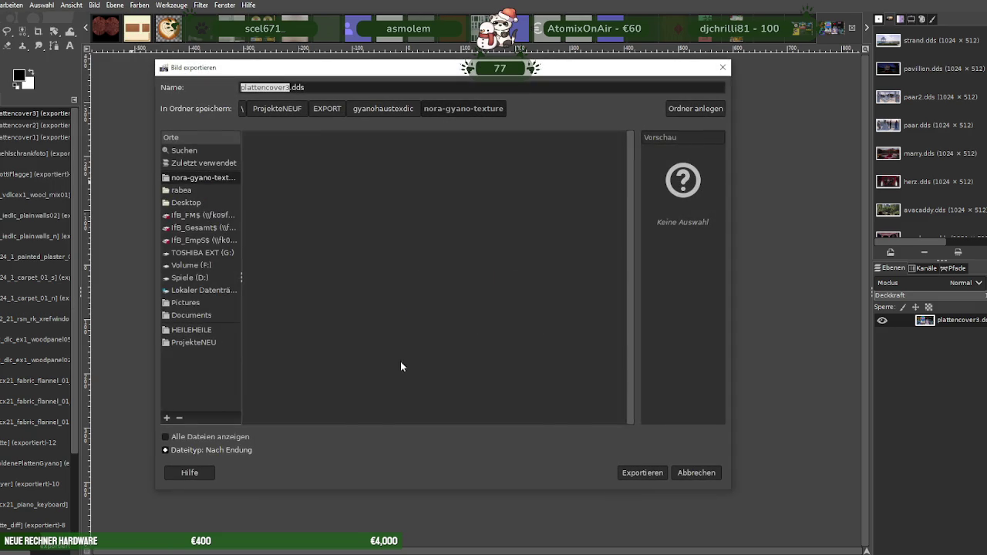
pyautogui.click(659, 471)
pyautogui.click(477, 324)
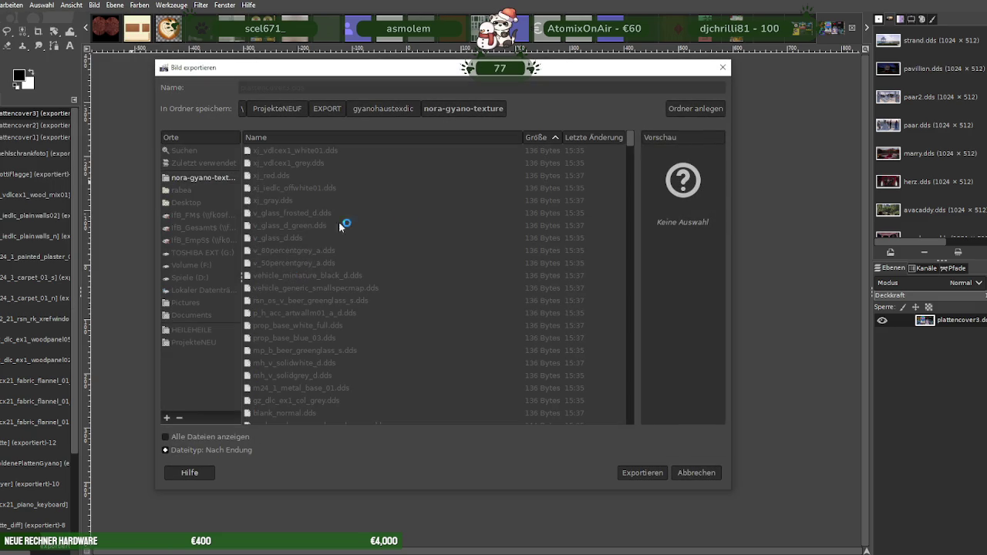
pyautogui.click(279, 364)
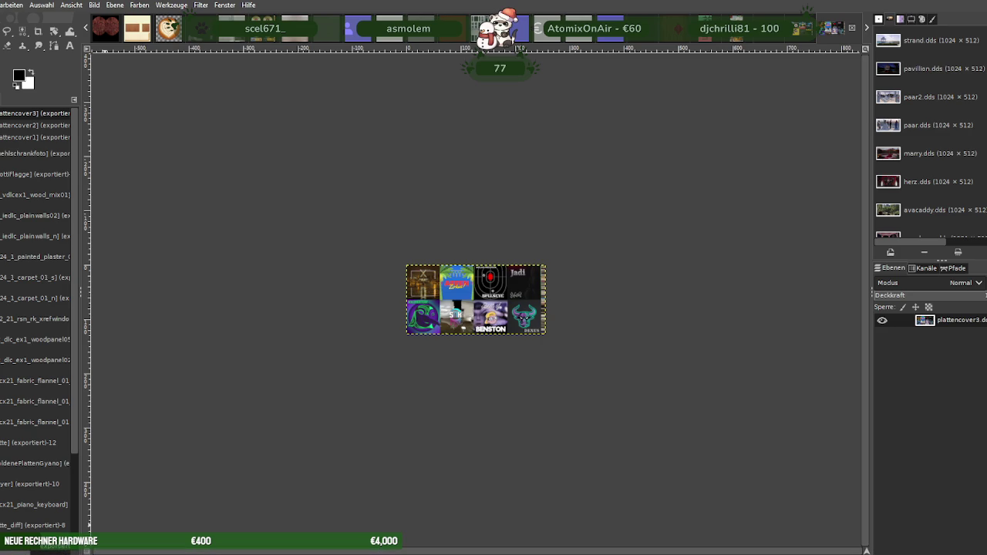
pyautogui.hotkey('ctrl', 'Tab')
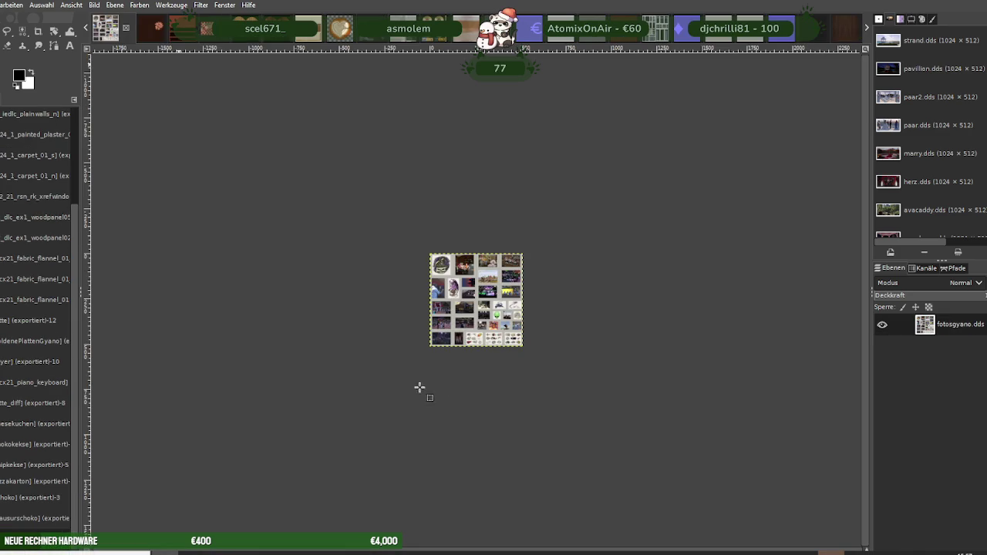
pyautogui.click(296, 177)
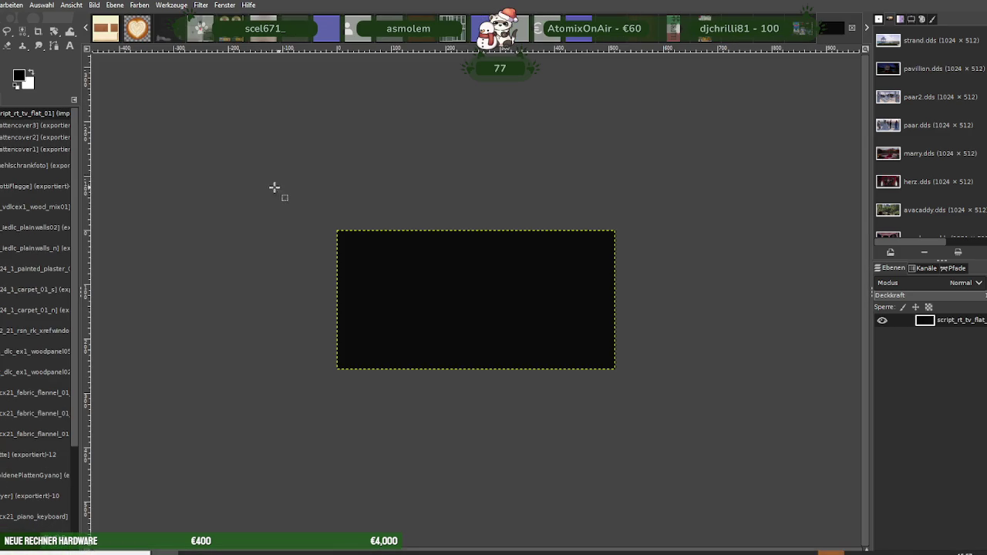
# Scale script_rt_tv_flat_01 to 256×128 and export it over script_rt_tv_flat_01.dds
pyautogui.rightClick(466, 305)
pyautogui.moveTo(494, 370)
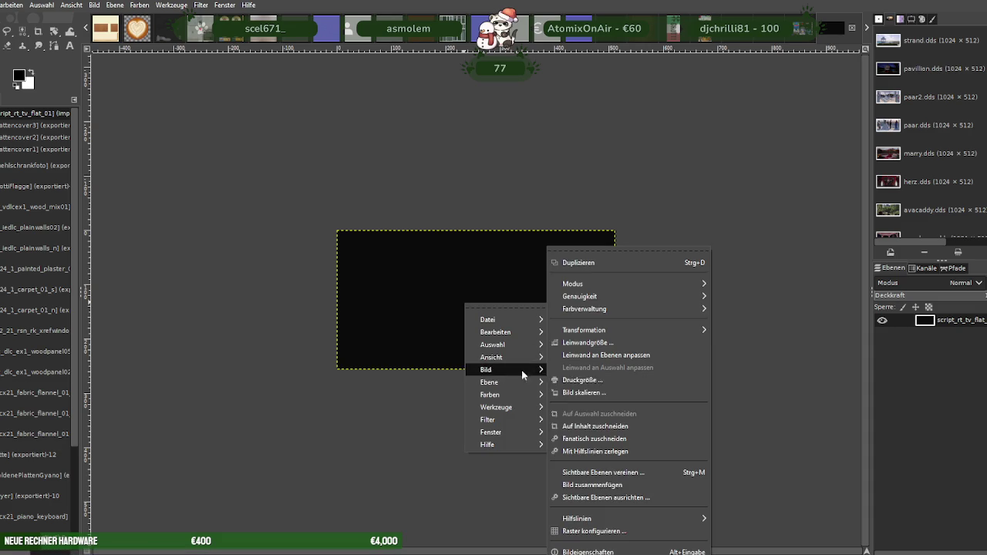
pyautogui.click(584, 392)
pyautogui.write('256')
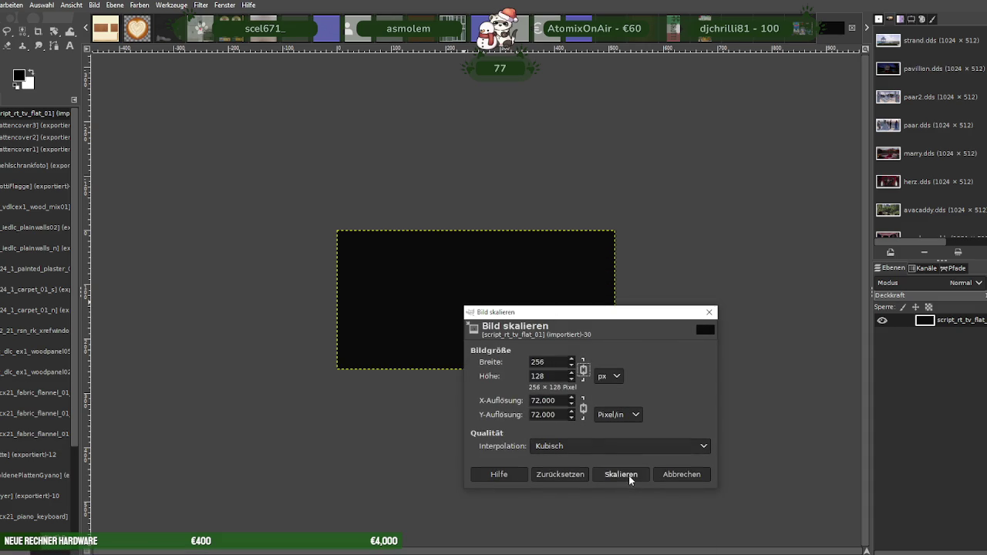
pyautogui.click(627, 475)
pyautogui.click(4, 4)
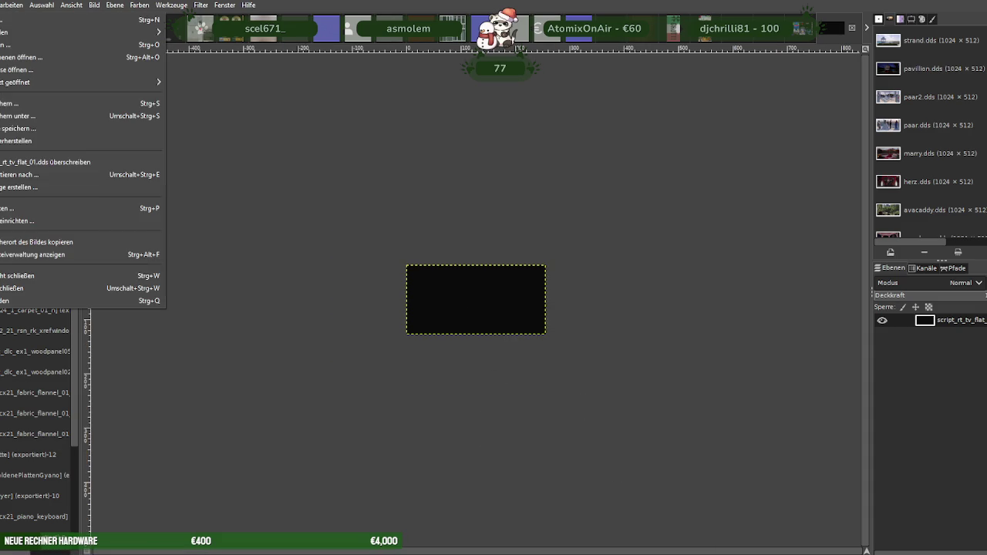
pyautogui.click(46, 172)
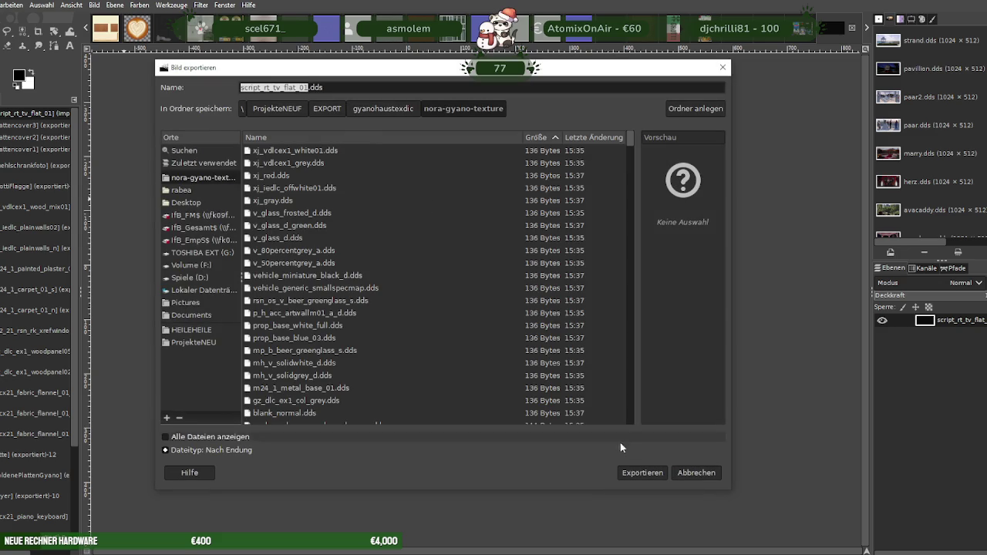
pyautogui.click(643, 473)
pyautogui.click(497, 325)
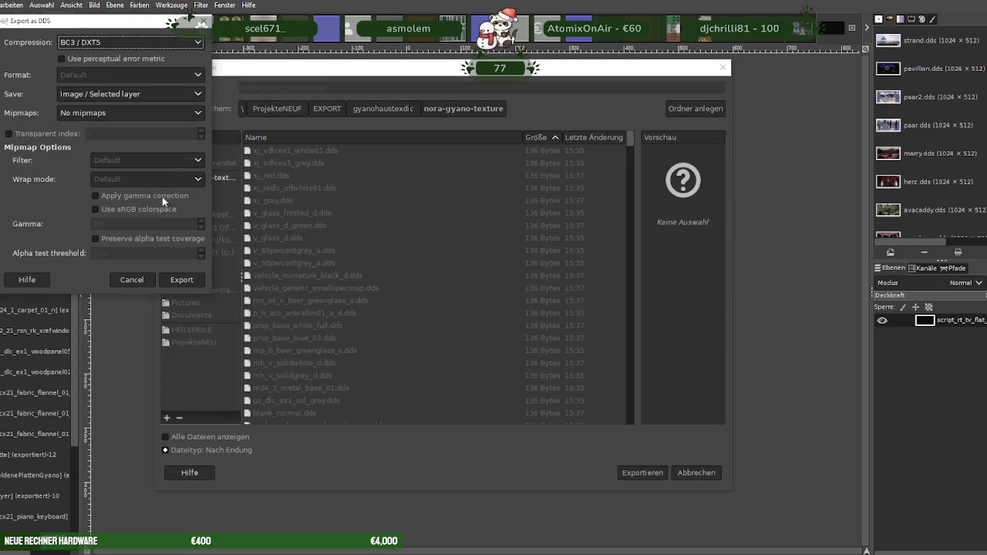
pyautogui.click(182, 280)
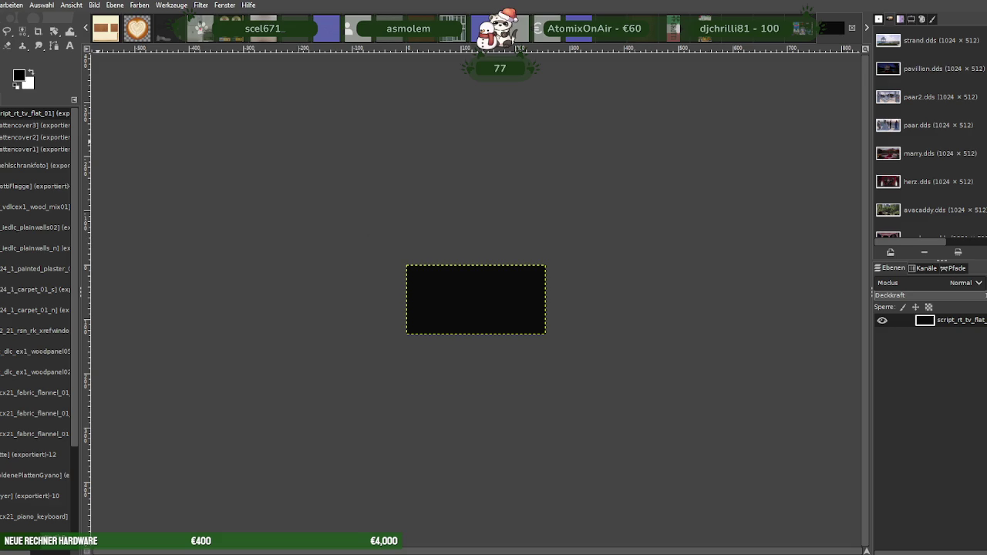
# Re-export the Weazel News TV image over tv.dds, replacing the file
pyautogui.hotkey('ctrl', 'shift', 'e')
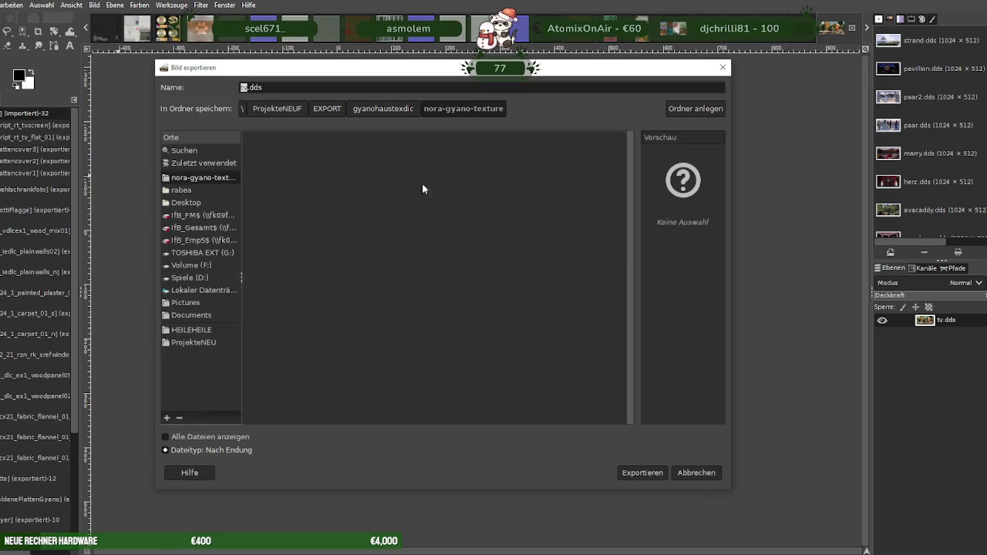
pyautogui.press('Return')
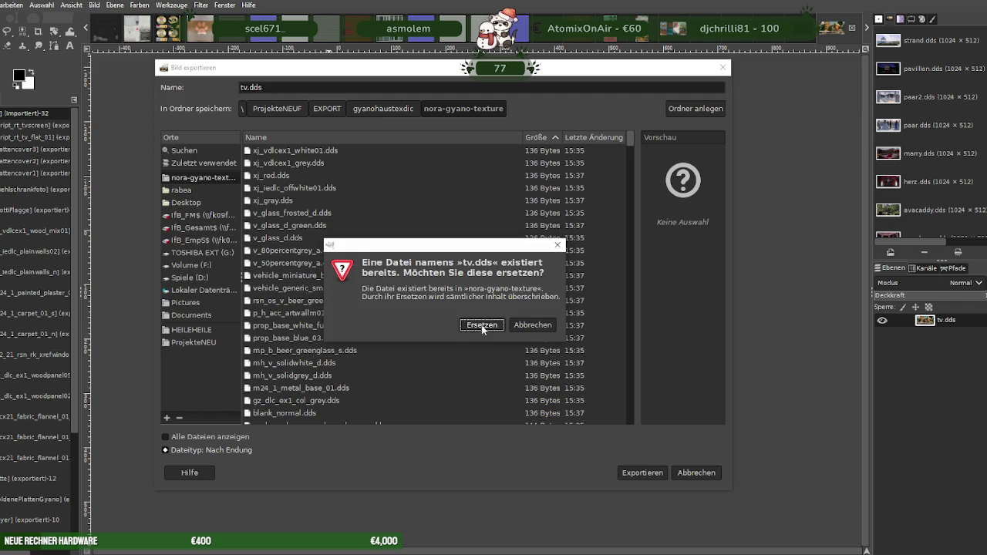
pyautogui.click(483, 325)
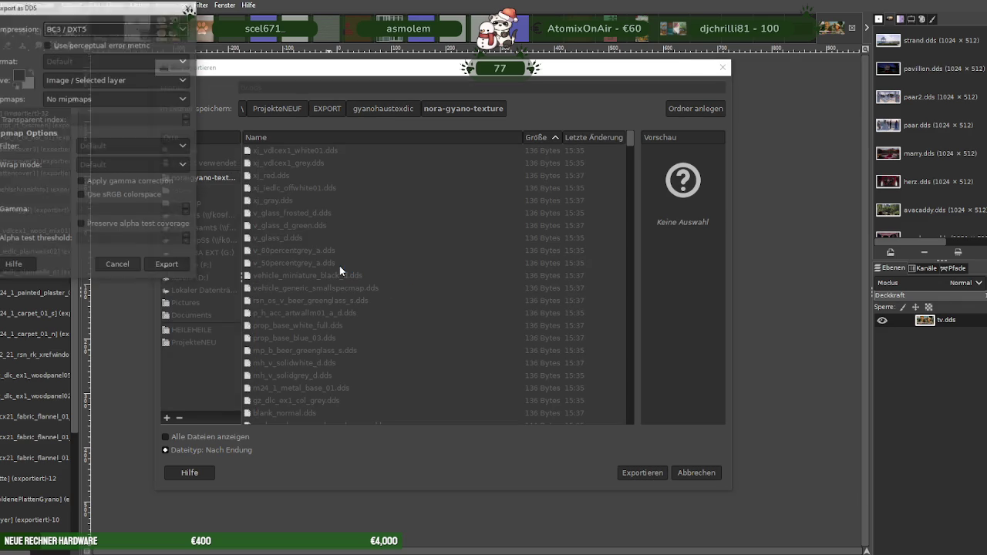
pyautogui.click(169, 266)
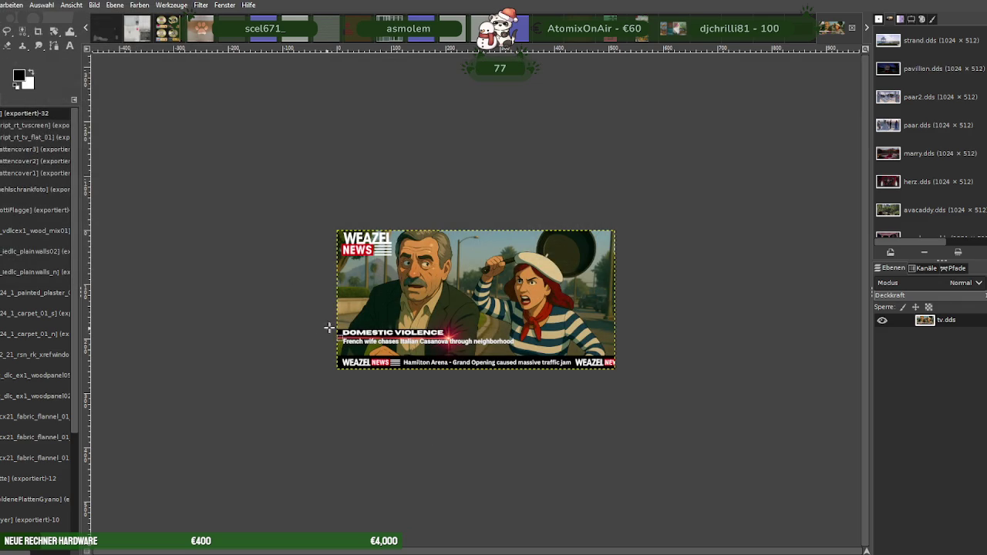
# Close the fotosgyano collage image, leaving vrFlagge.dds open
pyautogui.hotkey('ctrl', 'Tab')
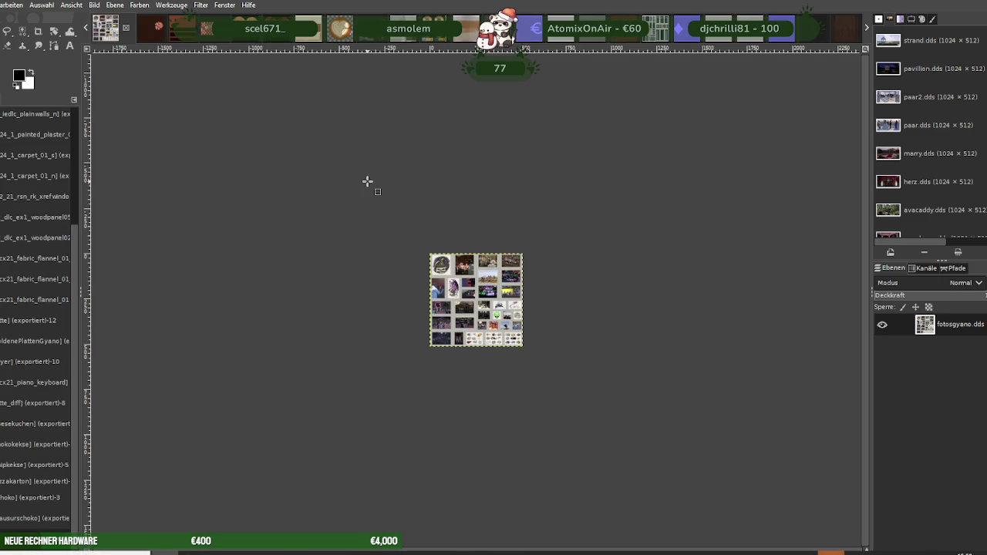
pyautogui.hotkey('ctrl', 'w')
pyautogui.click(197, 77)
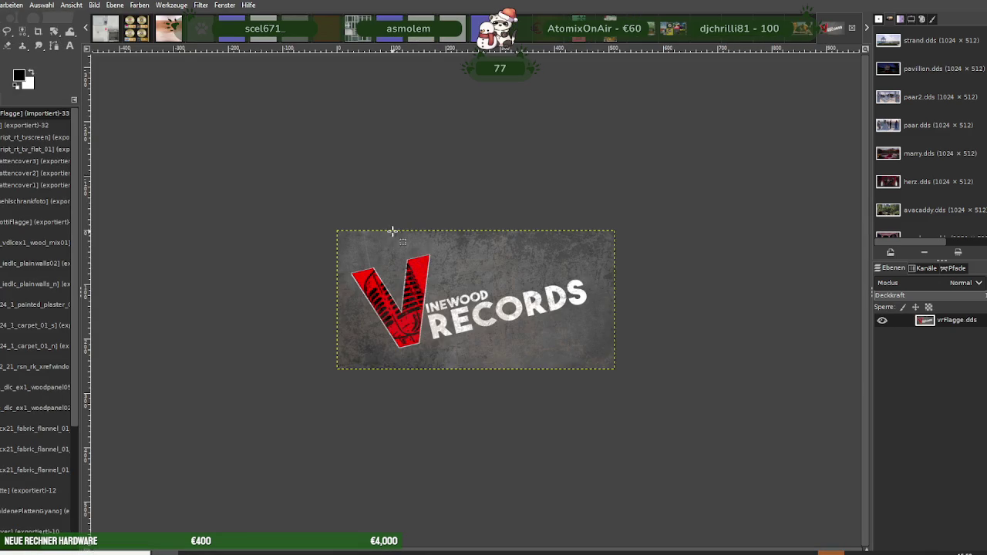
# Scale the Vinewood Records flag down to 256×128
pyautogui.rightClick(430, 266)
pyautogui.moveTo(463, 331)
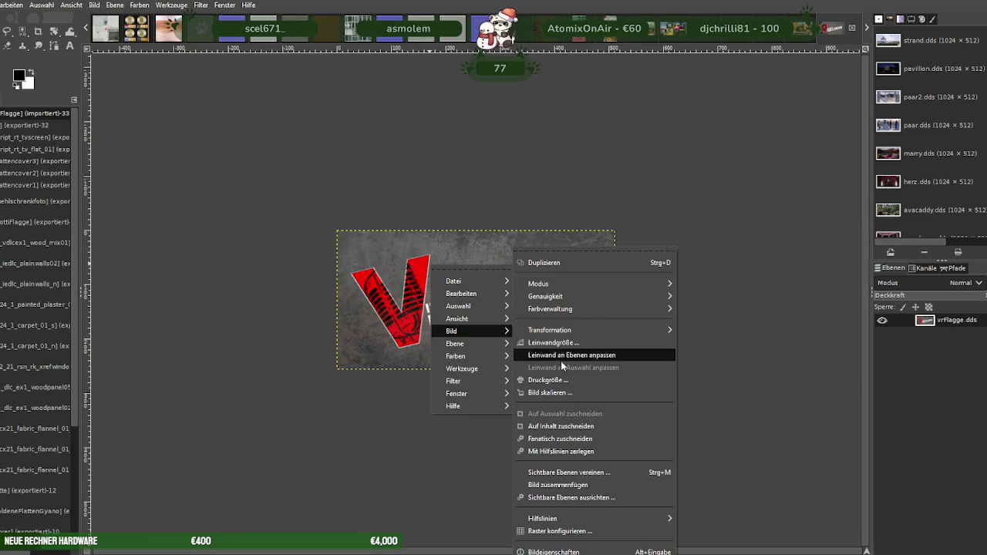
pyautogui.click(554, 393)
pyautogui.write('256')
pyautogui.press('Tab')
pyautogui.click(590, 477)
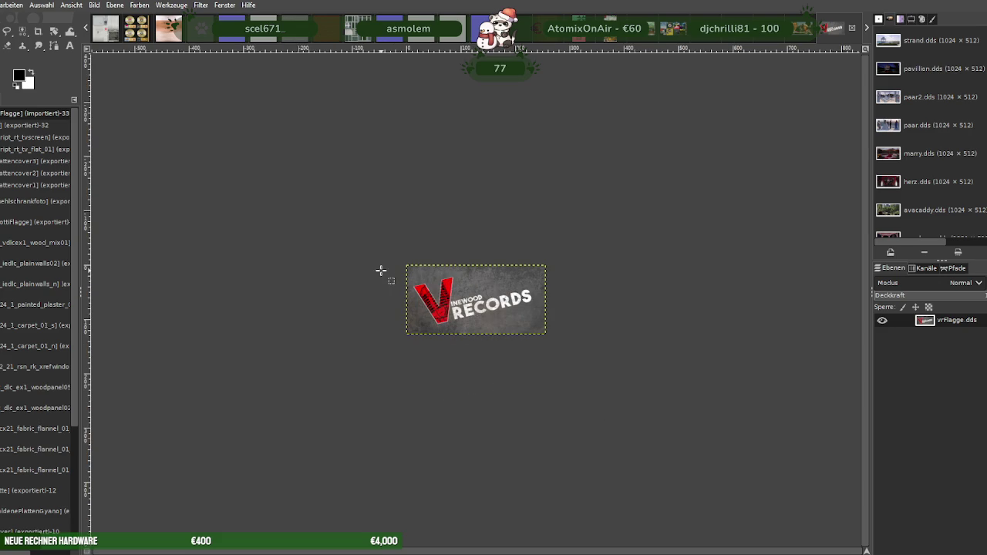
# Export it over vrFlagge.dds, then check the file in the nora-gyano-texture folder
pyautogui.click(2, 5)
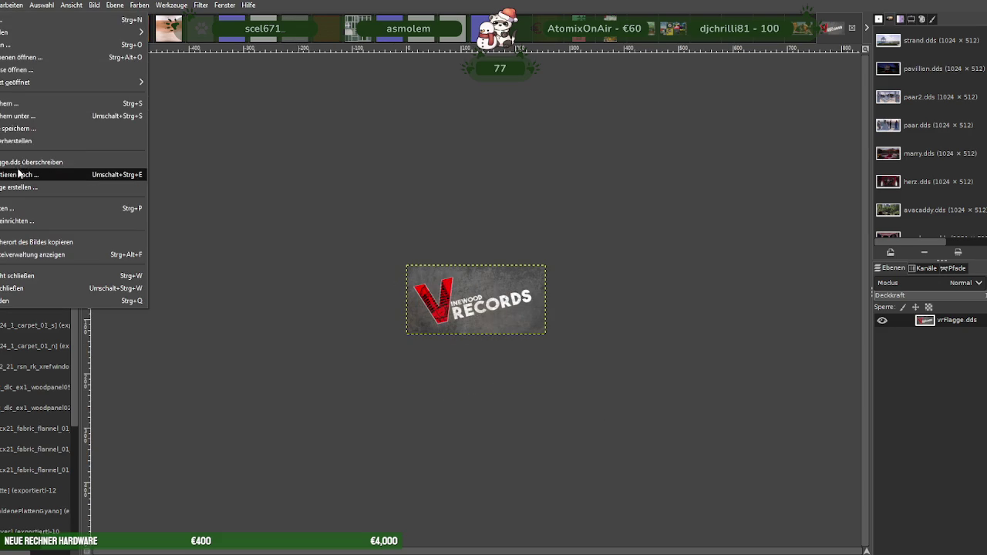
pyautogui.click(78, 186)
pyautogui.click(642, 472)
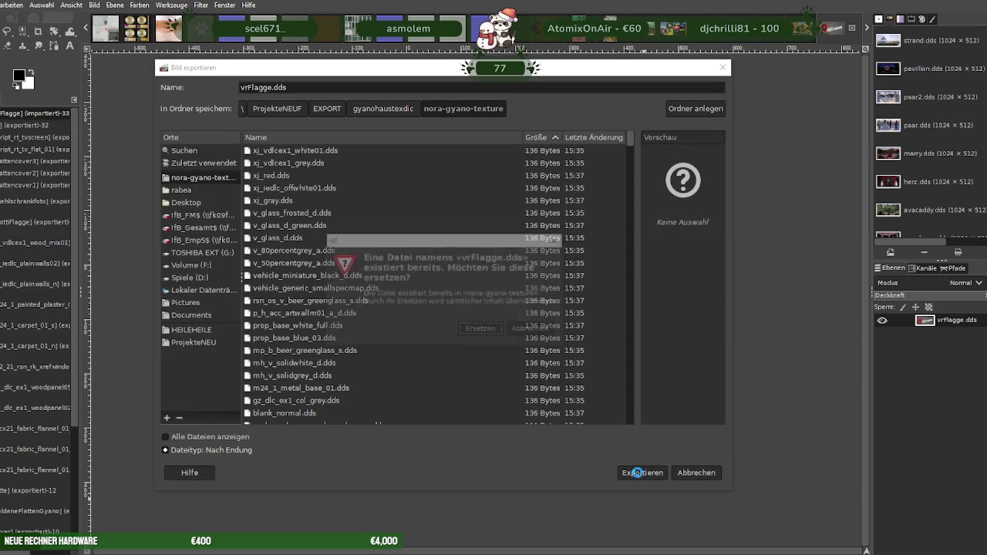
pyautogui.click(491, 333)
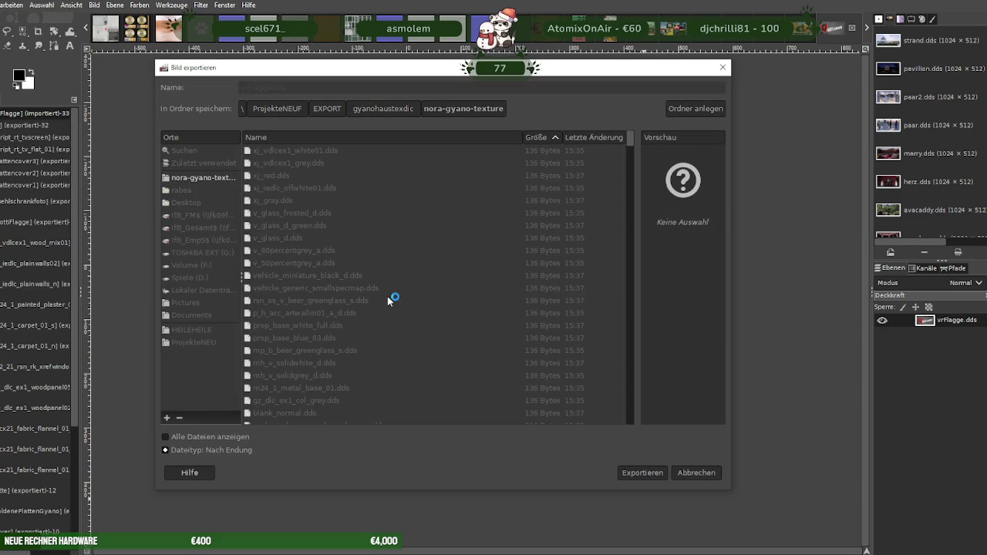
pyautogui.click(246, 334)
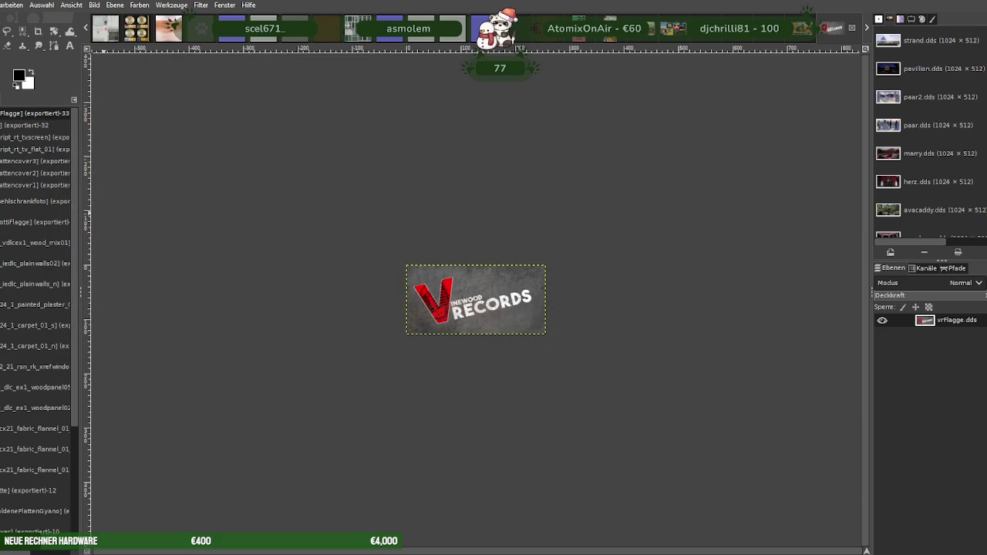
pyautogui.hotkey('alt', 'Tab')
pyautogui.scroll(5, 617, 337)
# Go up to the gyanohaustexdic folder and check the nora-gyano-texture folder's properties
pyautogui.scroll(5, 617, 337)
pyautogui.scroll(5, 617, 337)
pyautogui.scroll(5, 618, 335)
pyautogui.scroll(5, 619, 333)
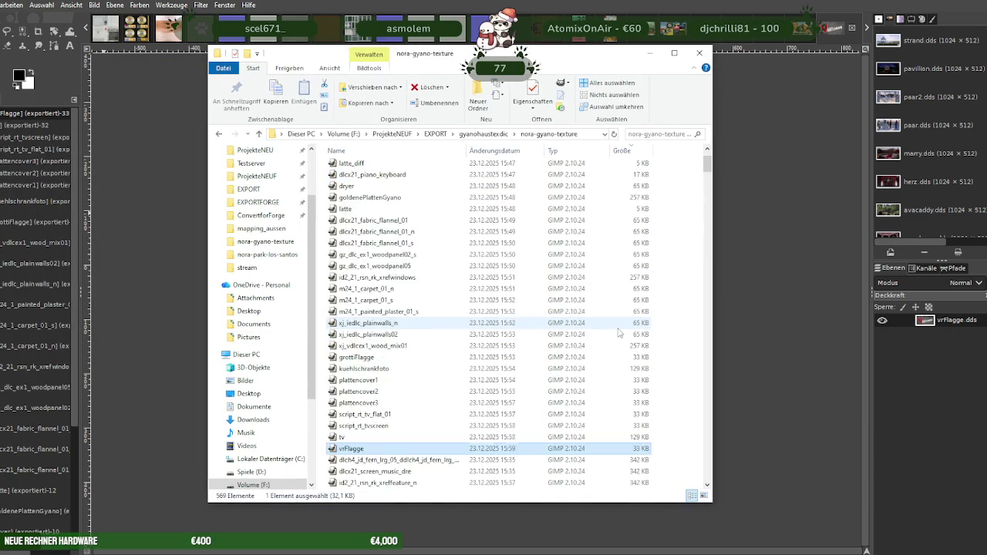
pyautogui.scroll(5, 619, 333)
pyautogui.click(481, 134)
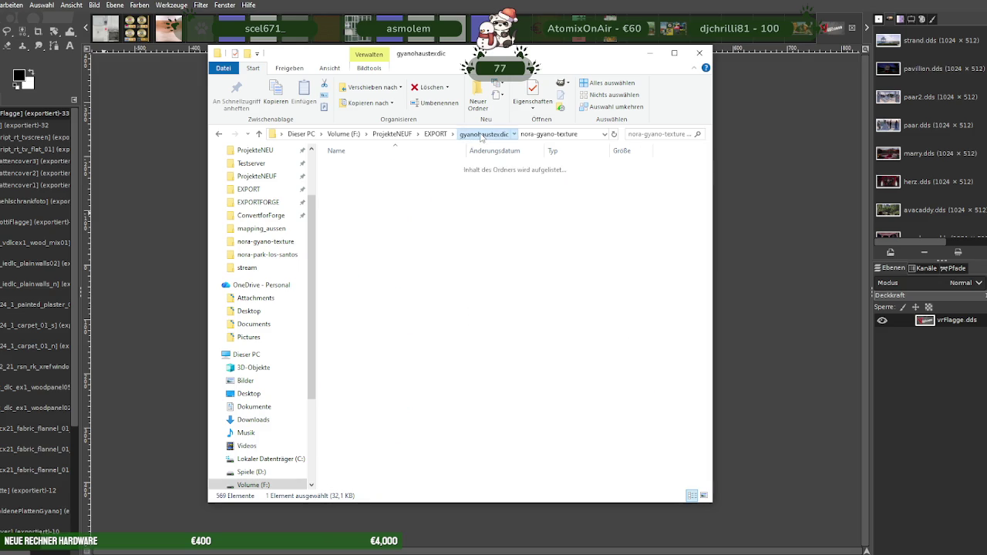
pyautogui.rightClick(402, 383)
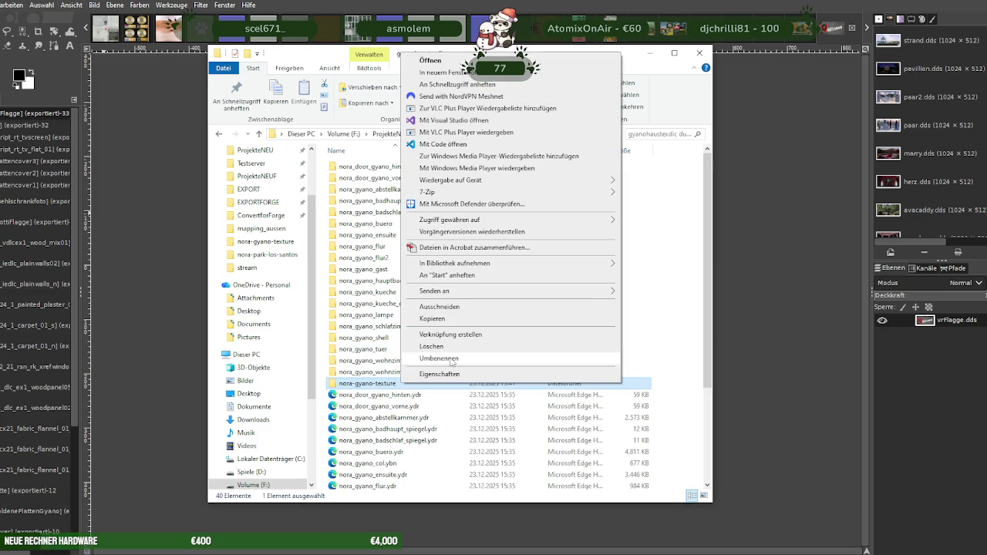
pyautogui.click(446, 374)
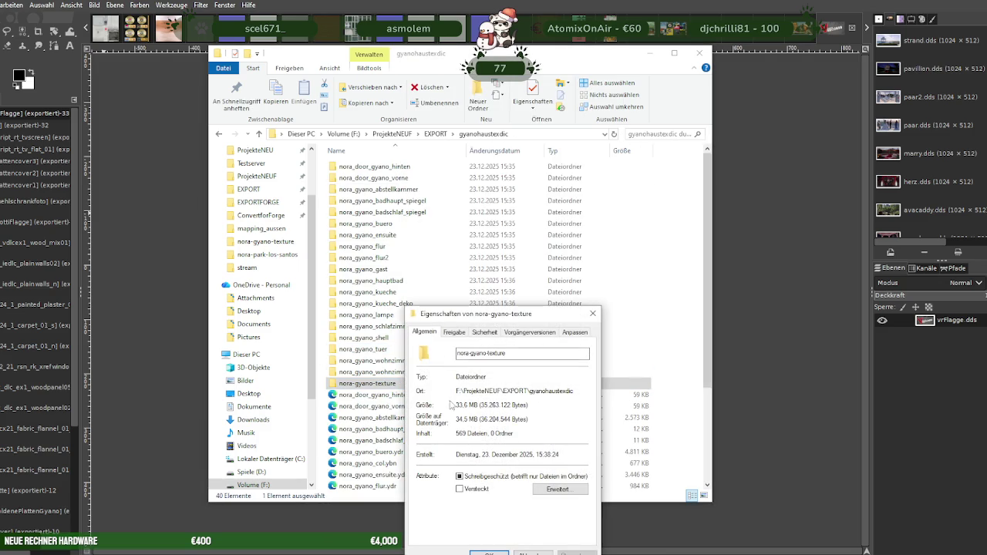
pyautogui.click(592, 314)
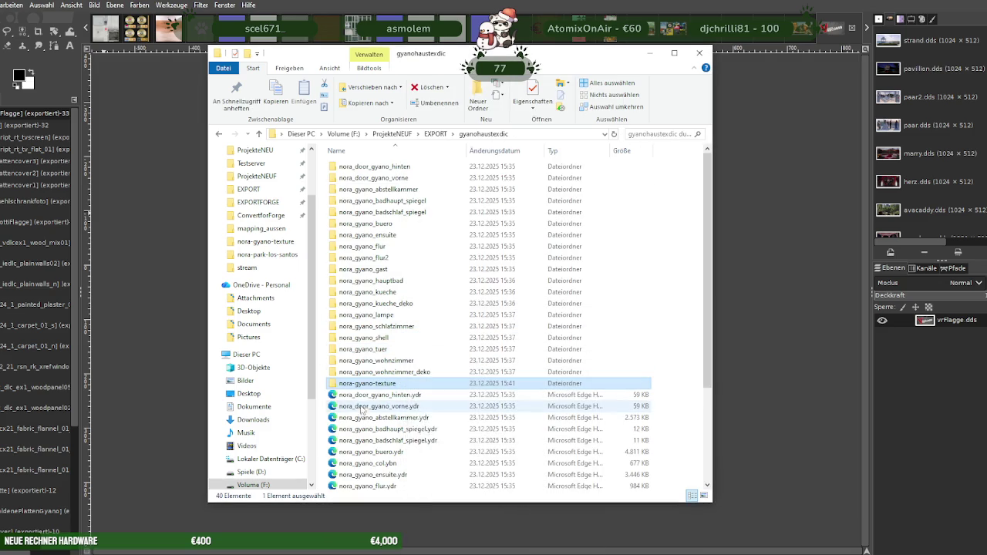
# Open nora-gyano-texture, sort its files by Größe largest first, and minimize Explorer
pyautogui.doubleClick(371, 384)
pyautogui.click(621, 151)
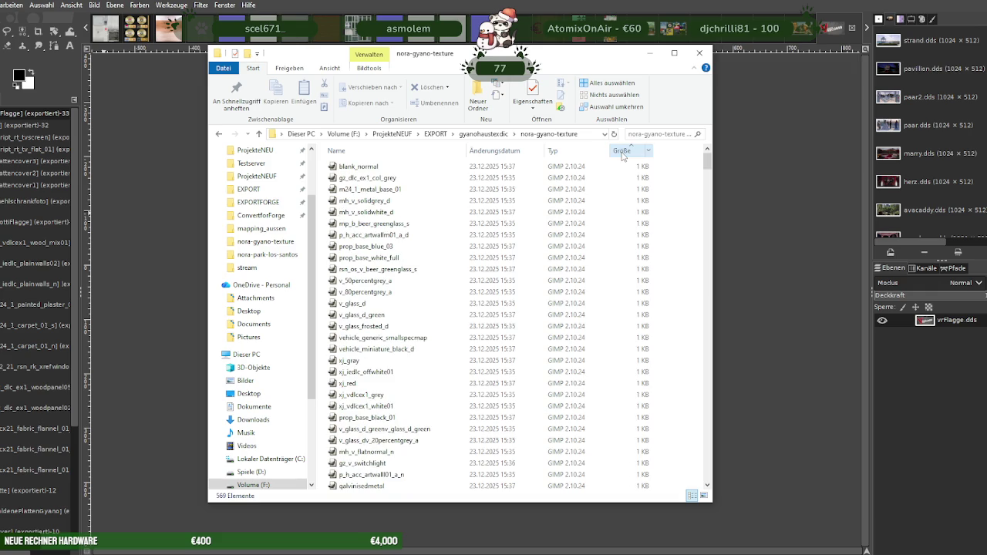
pyautogui.click(622, 151)
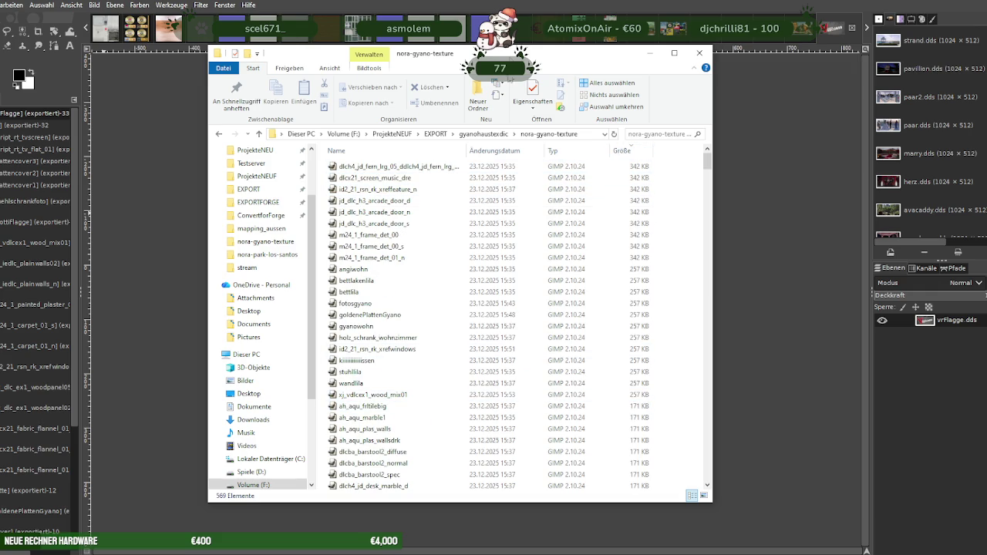
pyautogui.click(650, 52)
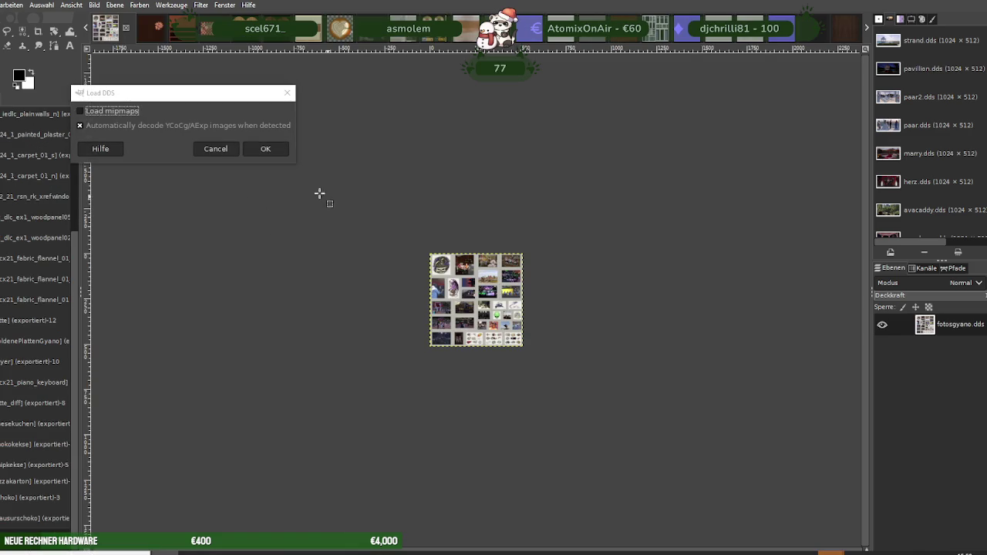
# Load the fern leaf DDS texture and scale it down to 256×256
pyautogui.click(272, 149)
pyautogui.rightClick(439, 268)
pyautogui.moveTo(460, 335)
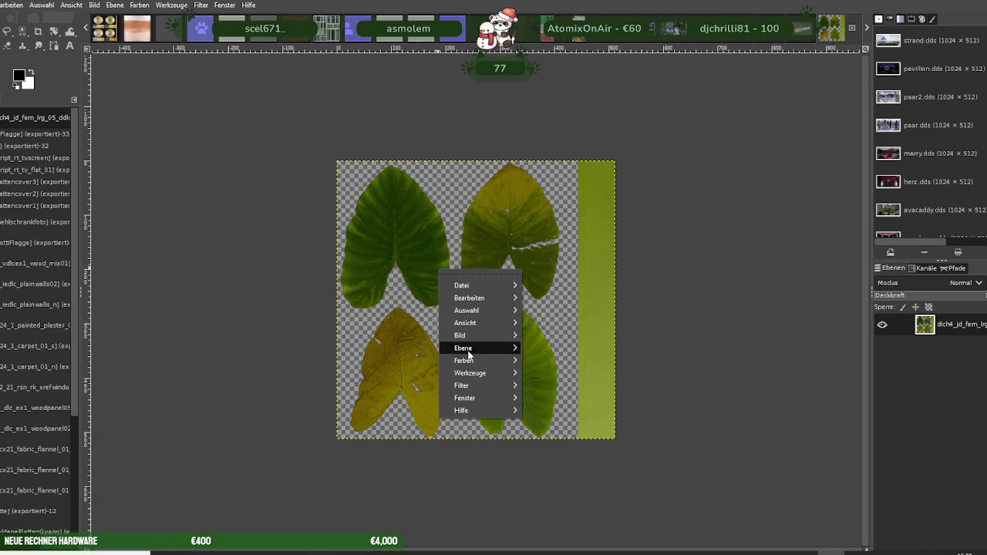
pyautogui.click(557, 393)
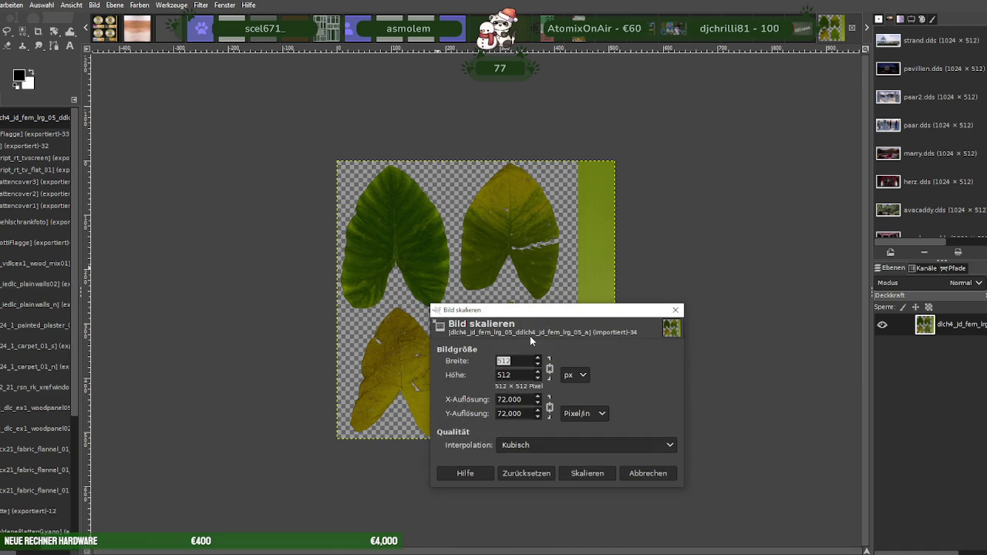
pyautogui.press('Tab')
pyautogui.click(584, 473)
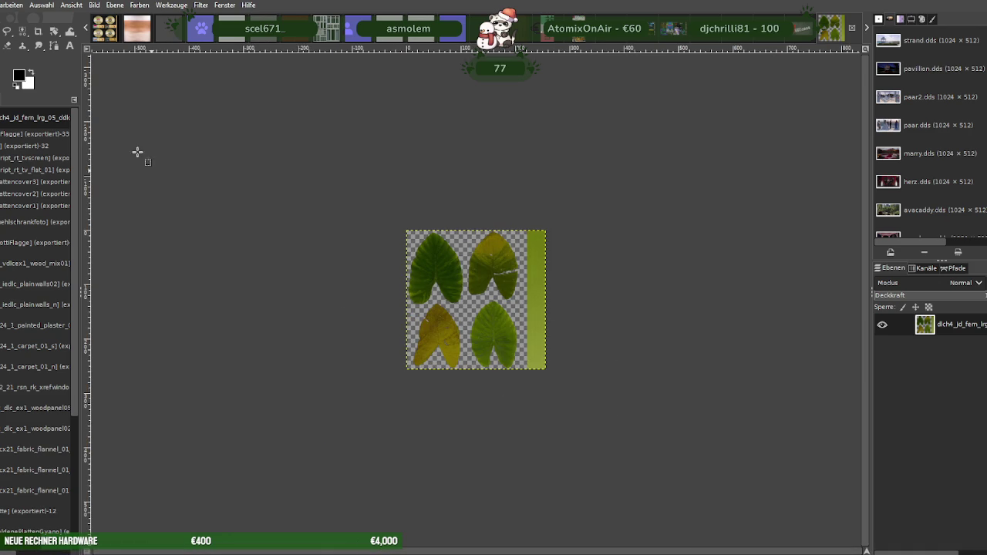
# Export the fern texture over its existing DDS file, replacing it, then close the image
pyautogui.click(7, 4)
pyautogui.click(39, 183)
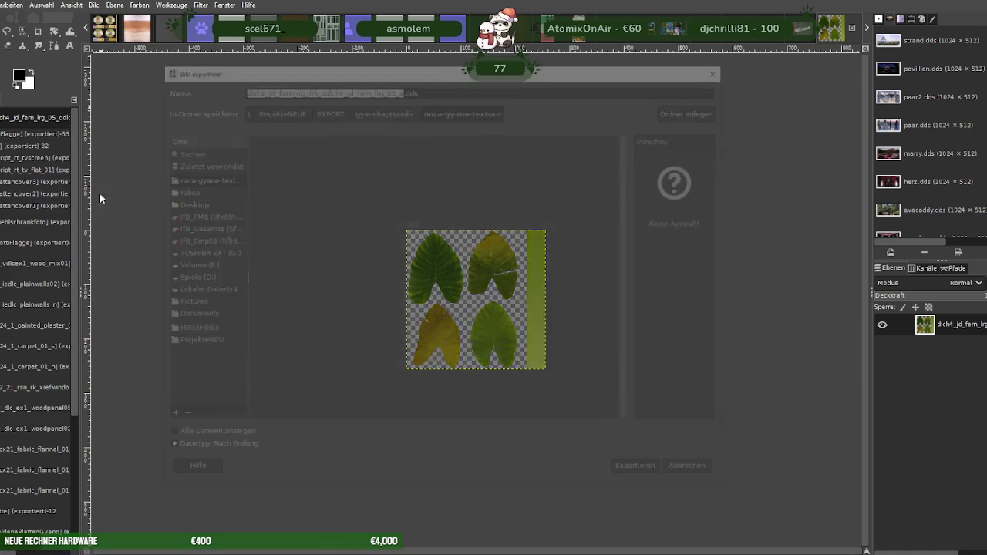
pyautogui.click(643, 472)
pyautogui.click(503, 330)
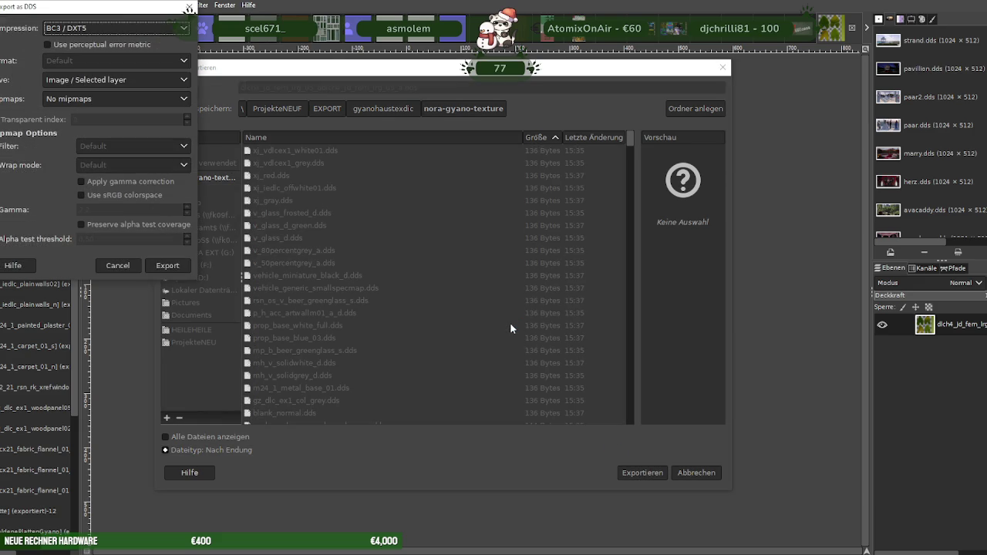
pyautogui.click(166, 266)
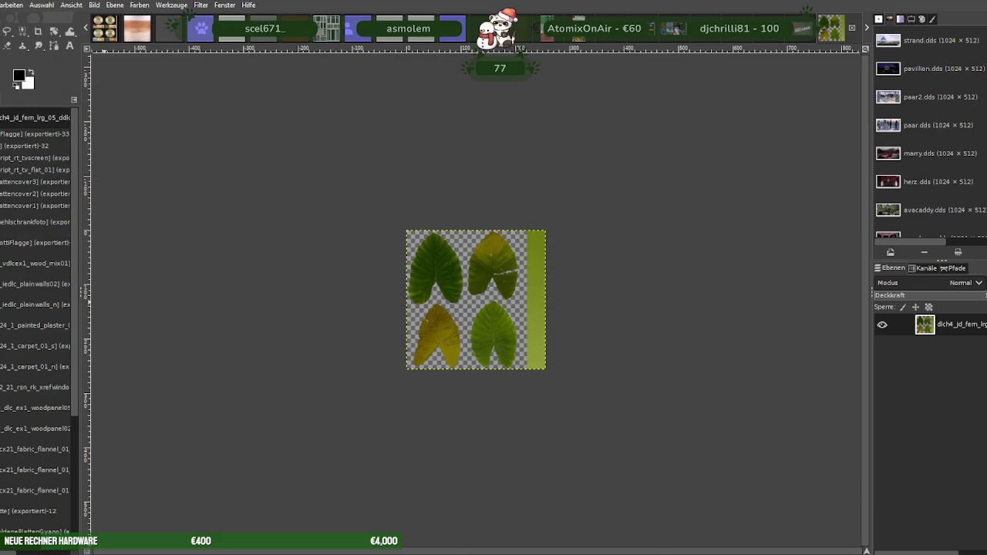
pyautogui.hotkey('ctrl', 'w')
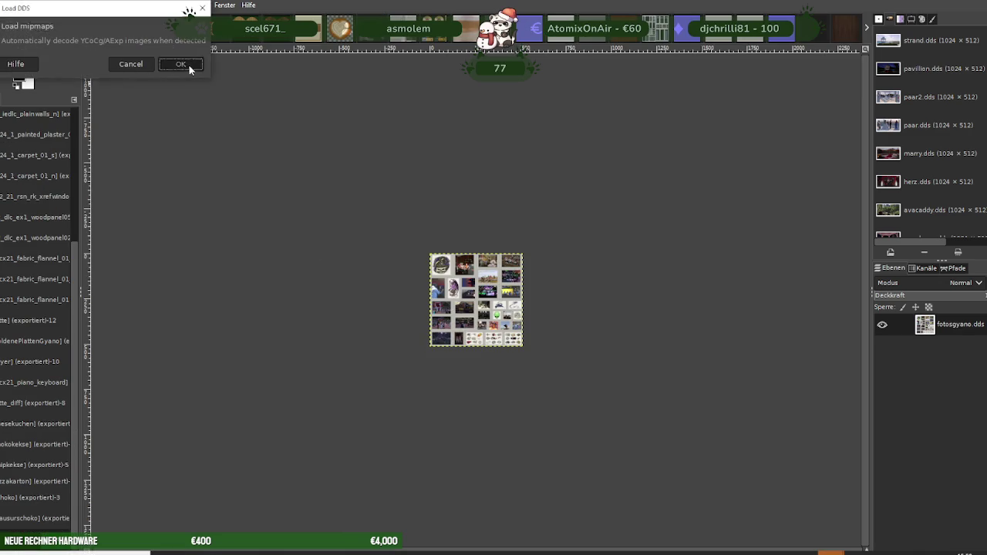
# Load the music-screen DDS and scale it to width 512, giving 512×256
pyautogui.click(187, 65)
pyautogui.rightClick(416, 281)
pyautogui.moveTo(456, 349)
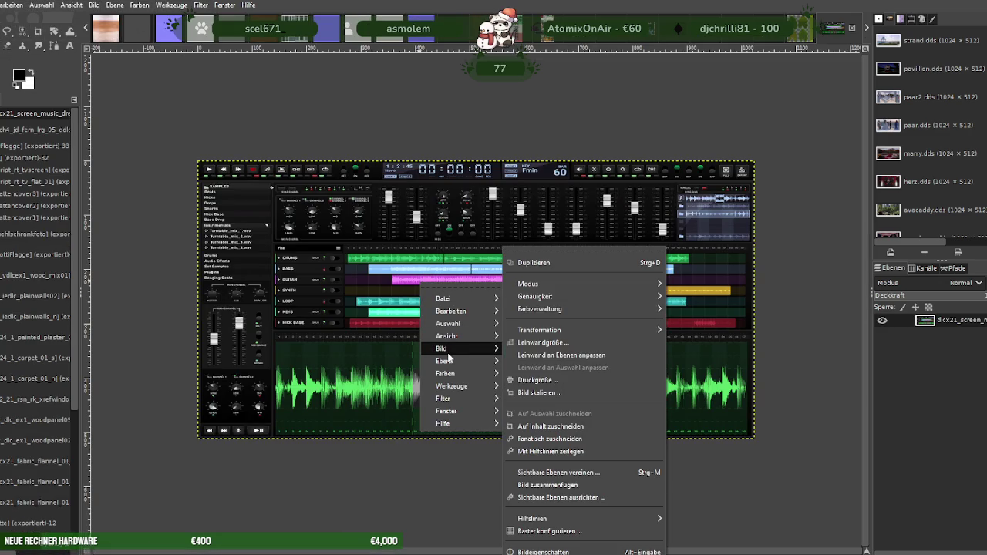
pyautogui.click(538, 391)
pyautogui.write('512')
pyautogui.press('Tab')
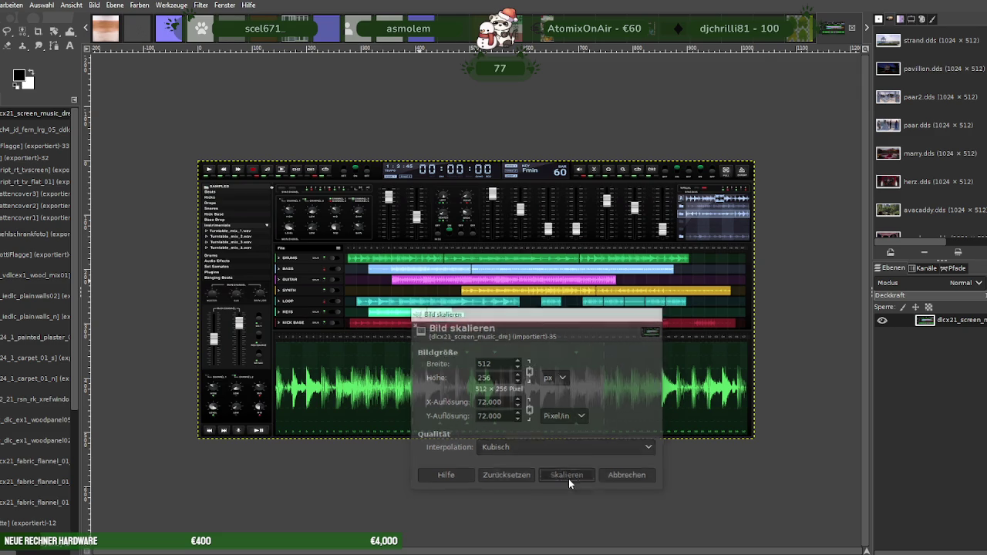
pyautogui.click(569, 476)
# Export it over dlcx21_screen_music_dre.dds, replacing the old file, then close the image
pyautogui.click(1, 4)
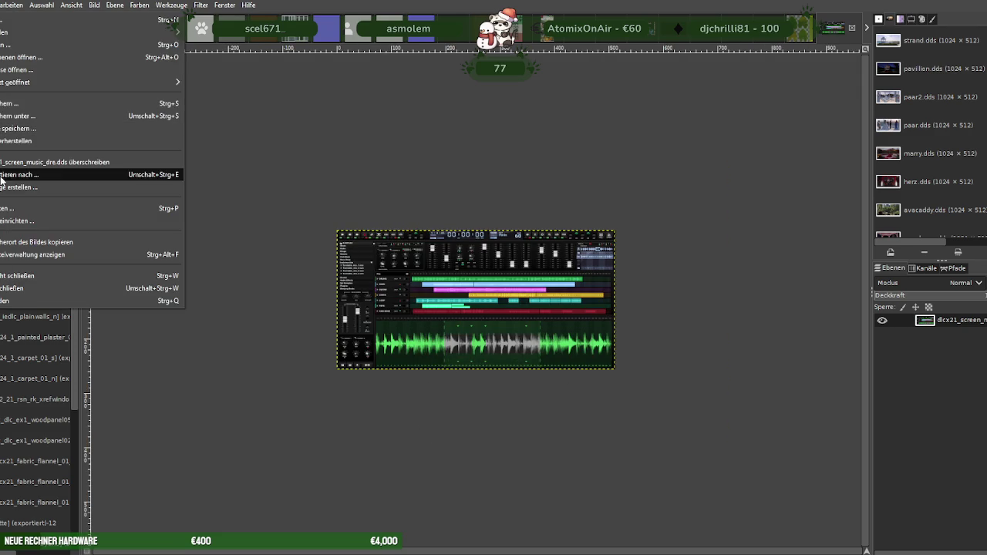
pyautogui.click(4, 176)
pyautogui.click(642, 473)
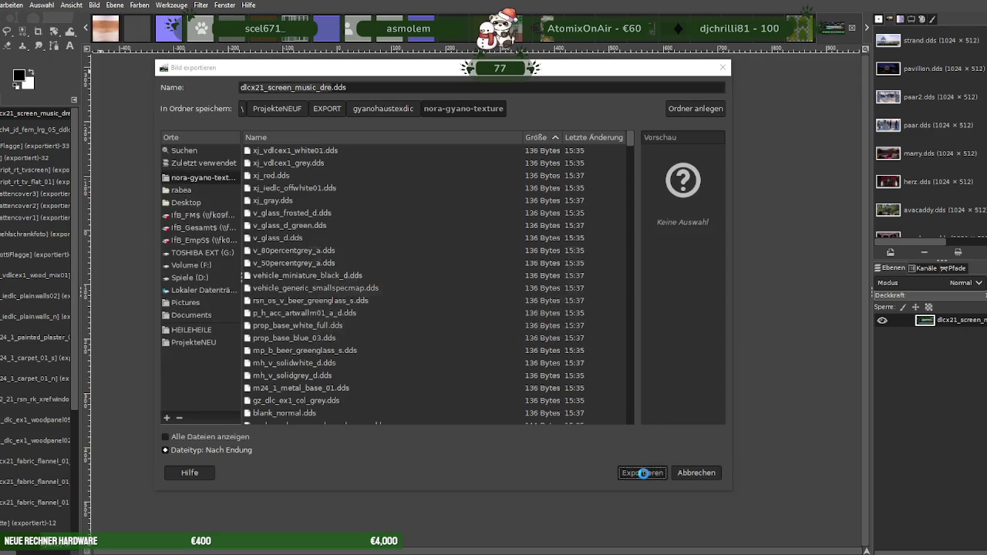
pyautogui.click(494, 331)
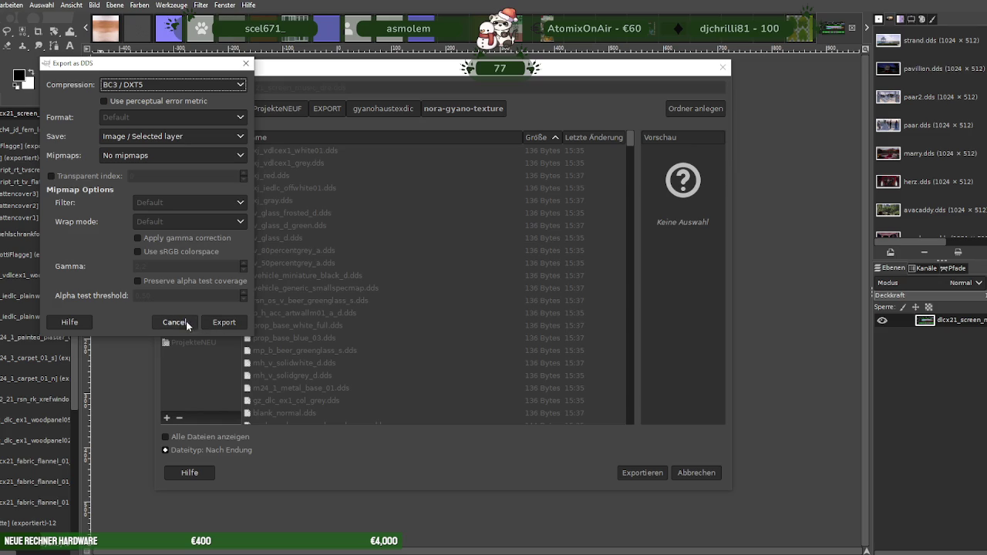
pyautogui.click(222, 323)
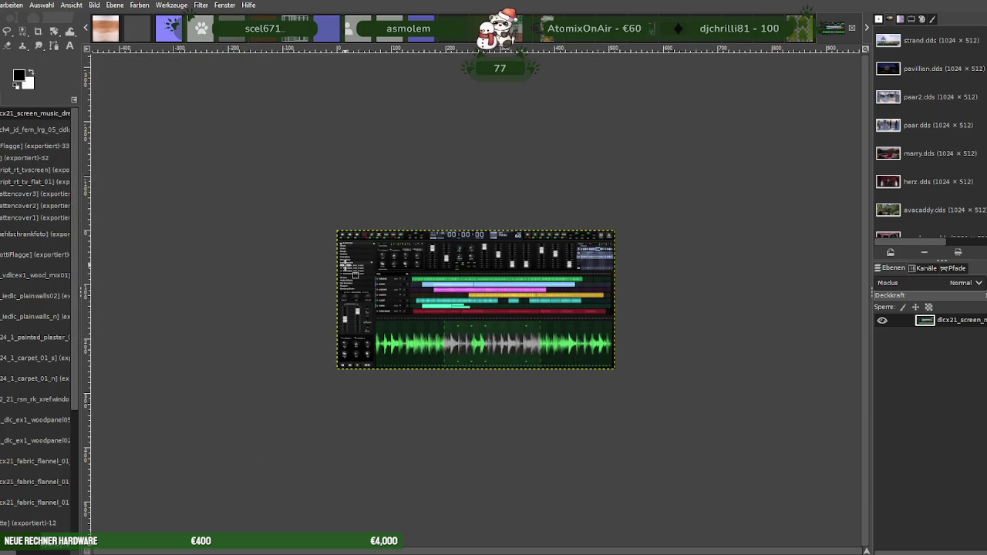
pyautogui.hotkey('ctrl', 'w')
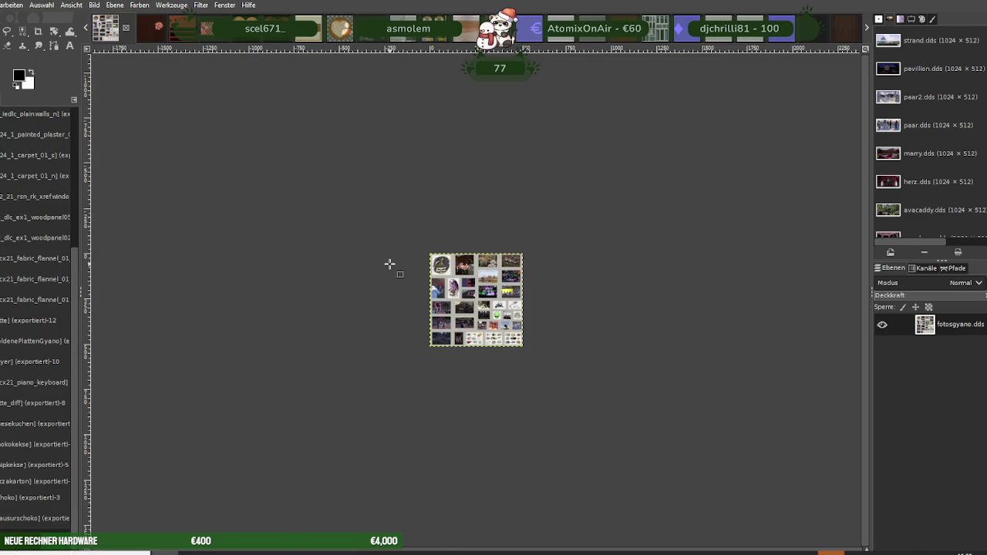
# Close the previous image without saving and scale the green normal map to 256×256
pyautogui.hotkey('ctrl', 'w')
pyautogui.click(260, 136)
pyautogui.rightClick(459, 266)
pyautogui.click(575, 394)
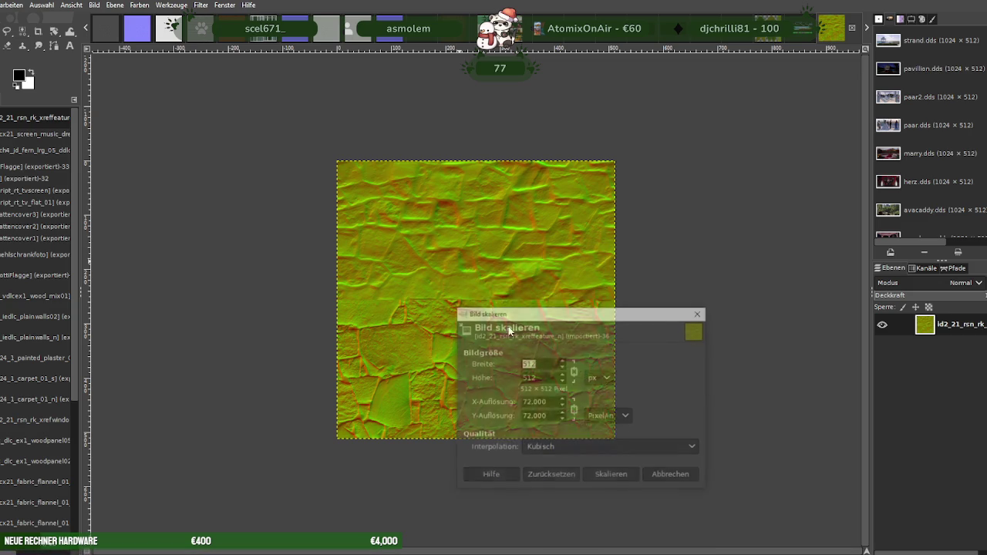
pyautogui.write('256')
pyautogui.click(612, 476)
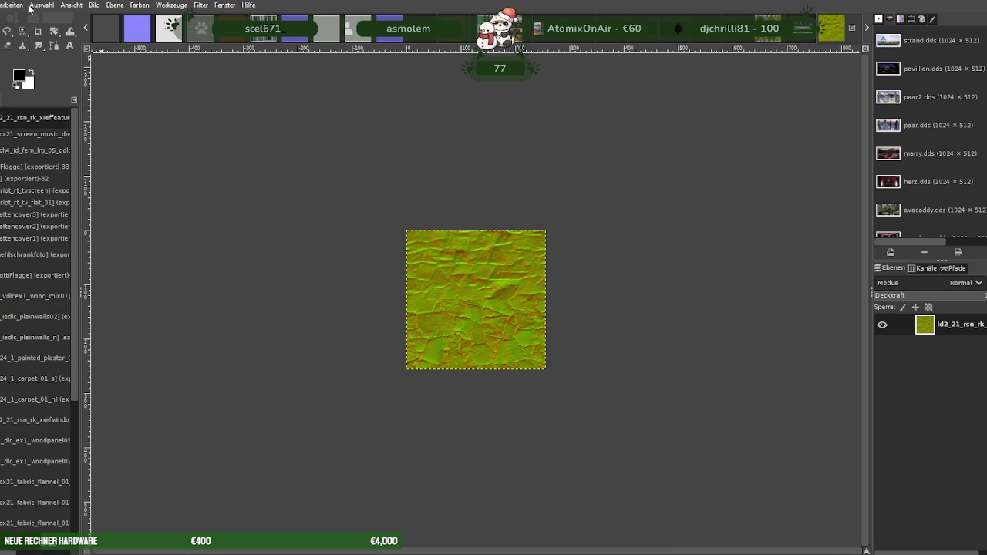
# Export the normal map over its existing DDS file, replacing it, then close it
pyautogui.click(1, 4)
pyautogui.click(15, 175)
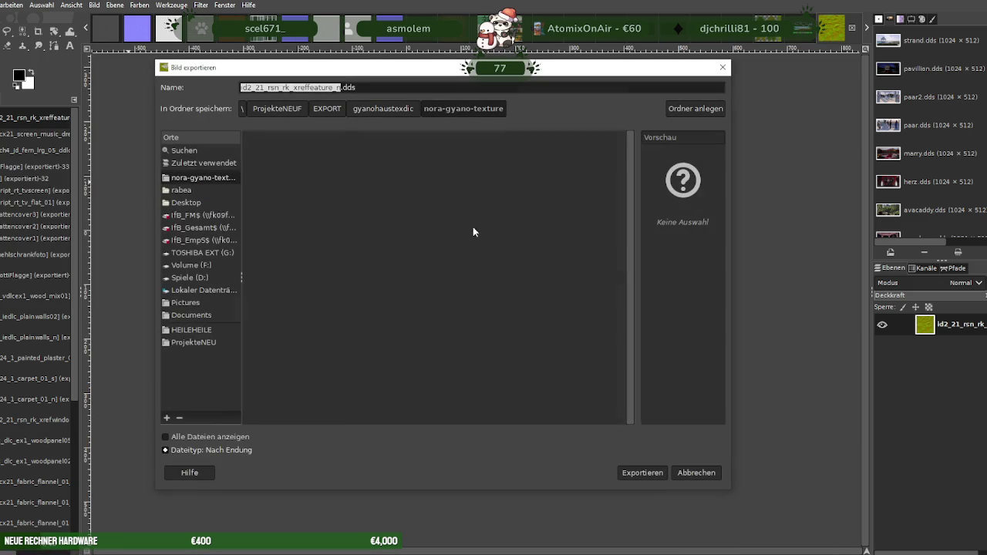
pyautogui.click(642, 473)
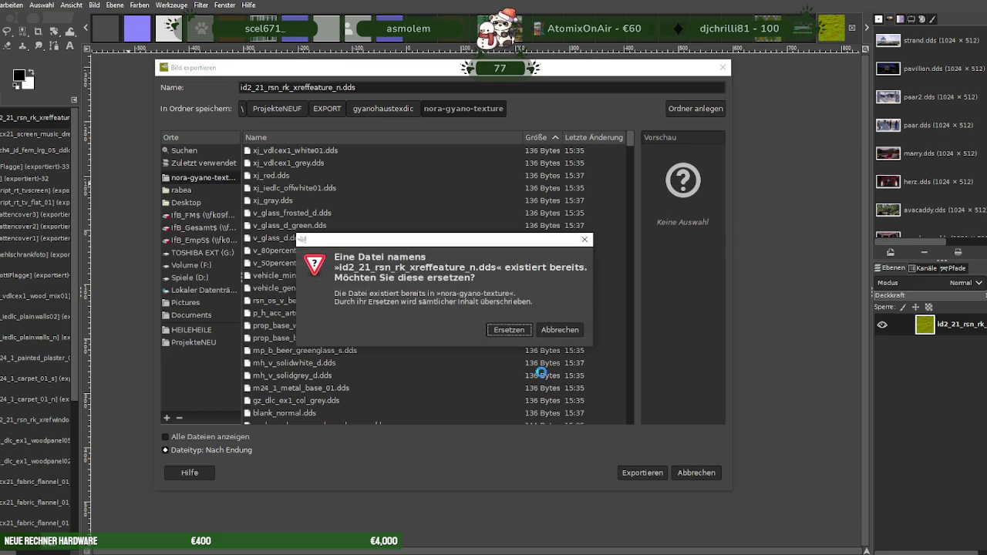
pyautogui.click(509, 331)
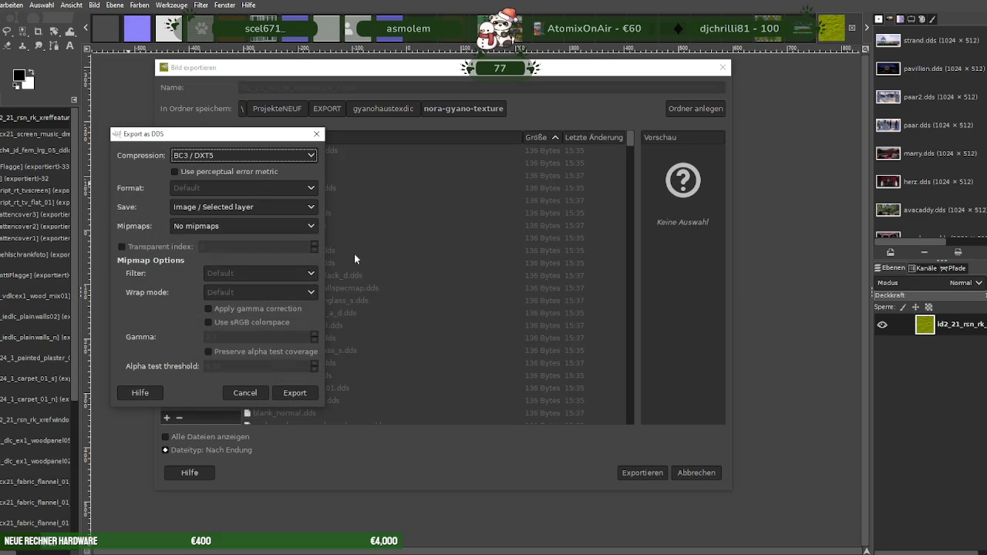
pyautogui.click(294, 393)
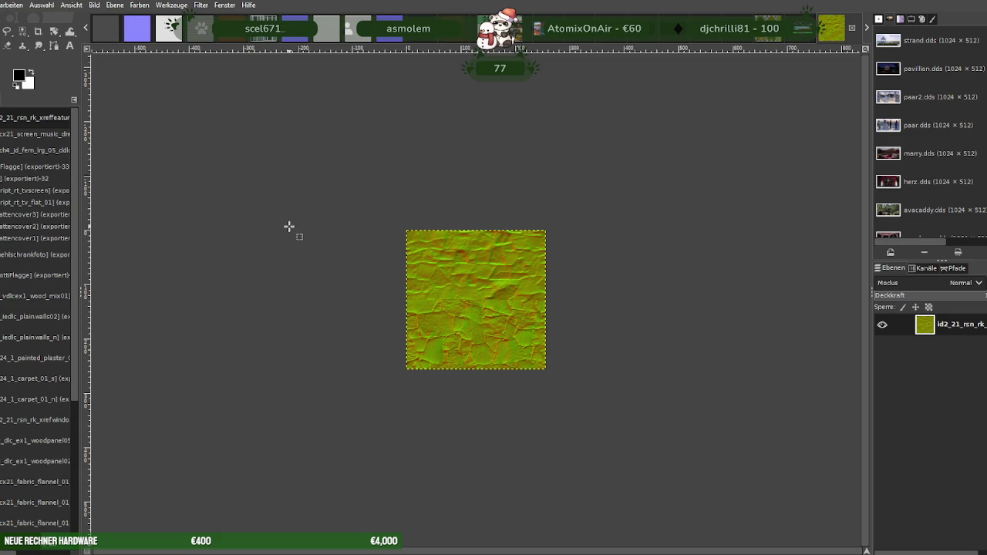
pyautogui.hotkey('ctrl', 'w')
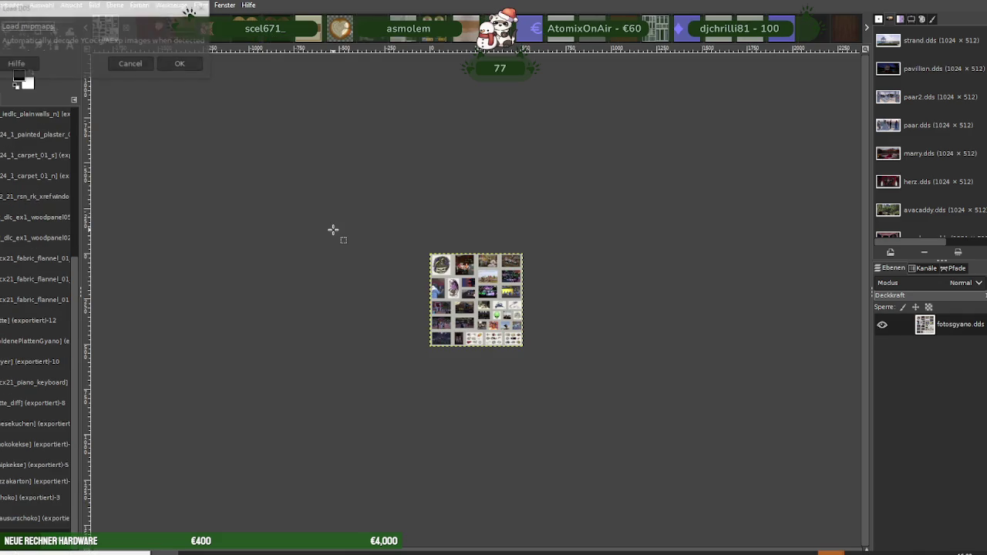
# Load the arcade door texture and scale it to width 256, giving 256×512
pyautogui.click(180, 65)
pyautogui.rightClick(451, 275)
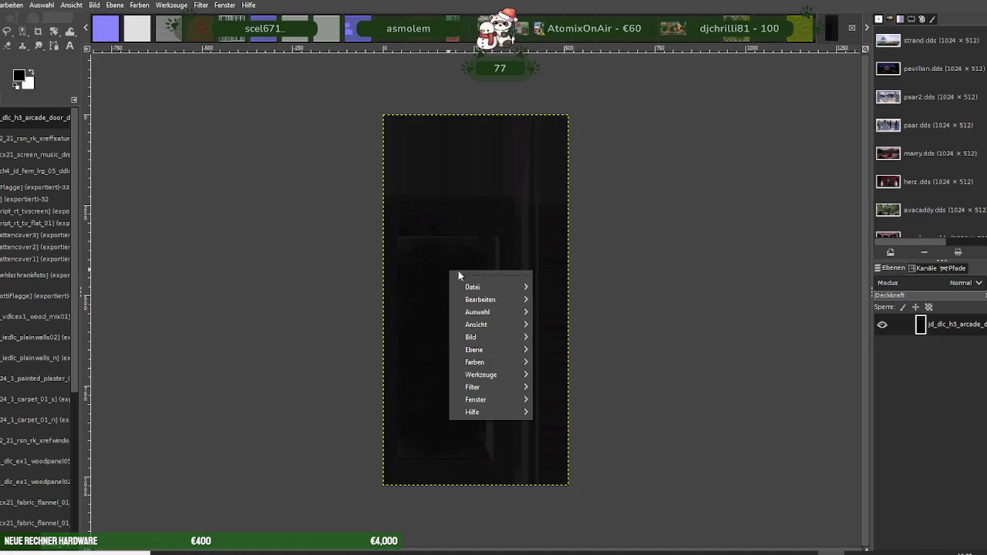
pyautogui.moveTo(472, 337)
pyautogui.click(567, 392)
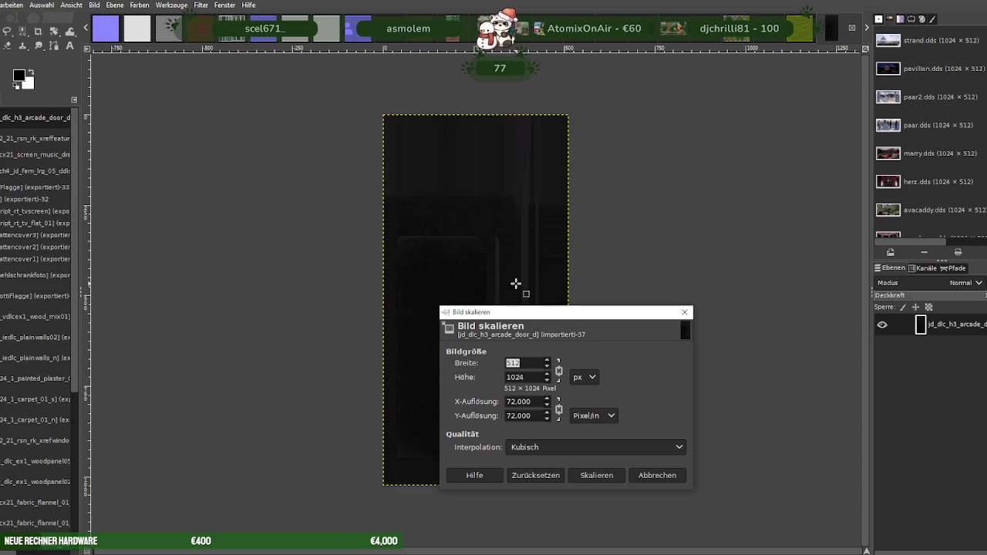
pyautogui.write('256')
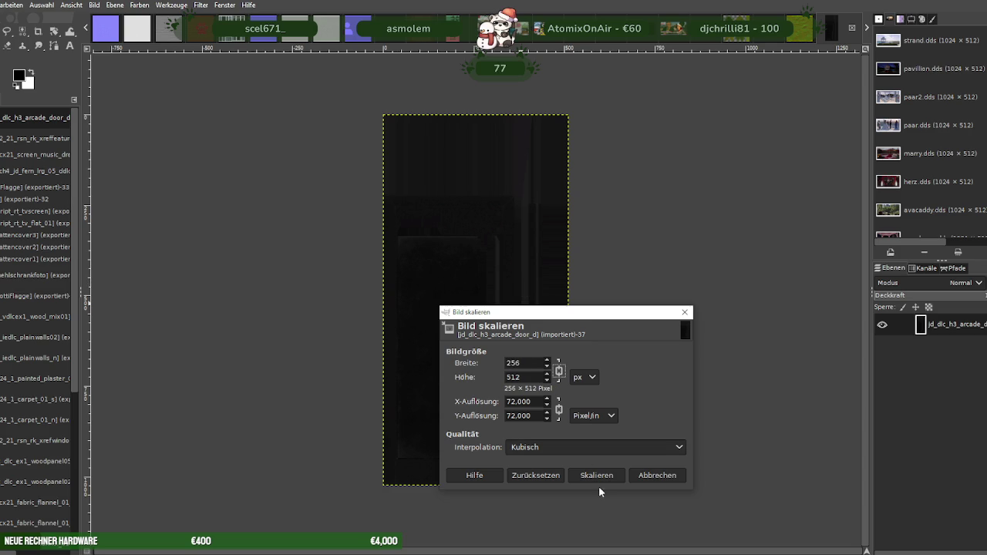
pyautogui.click(596, 475)
# Overwrite jd_dlc_h3_arcade_door_d.dds with the export, close it, and start opening the next texture
pyautogui.click(1, 4)
pyautogui.click(46, 189)
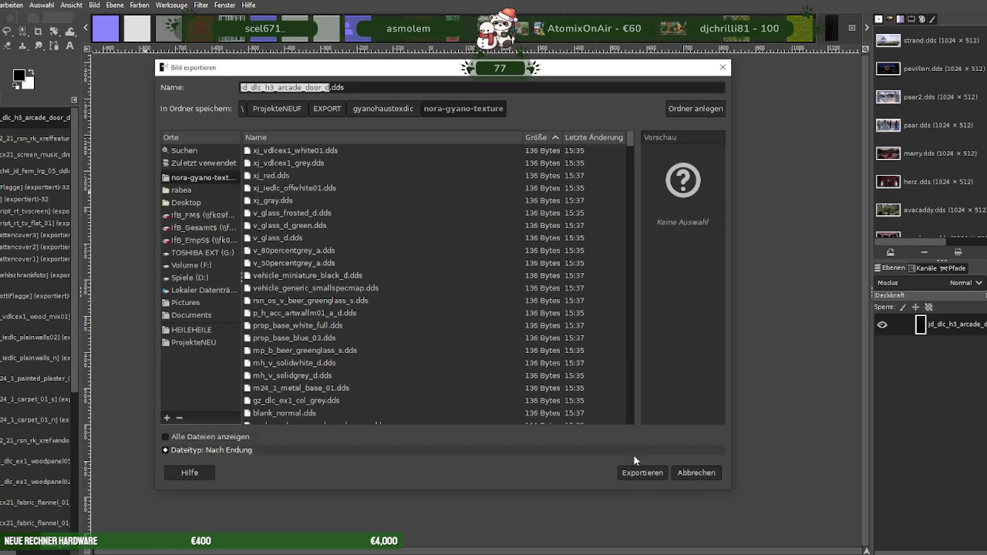
pyautogui.click(639, 472)
pyautogui.click(498, 328)
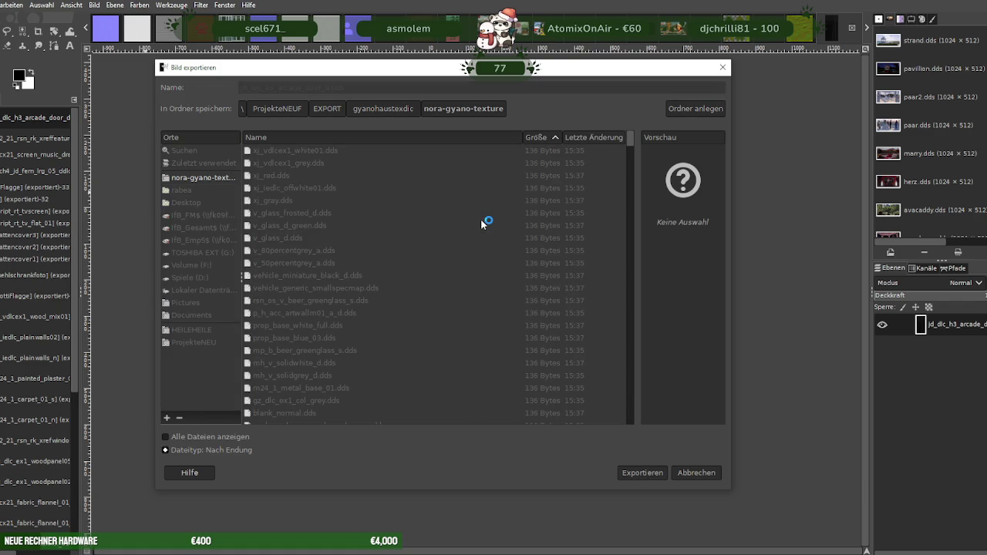
pyautogui.click(219, 322)
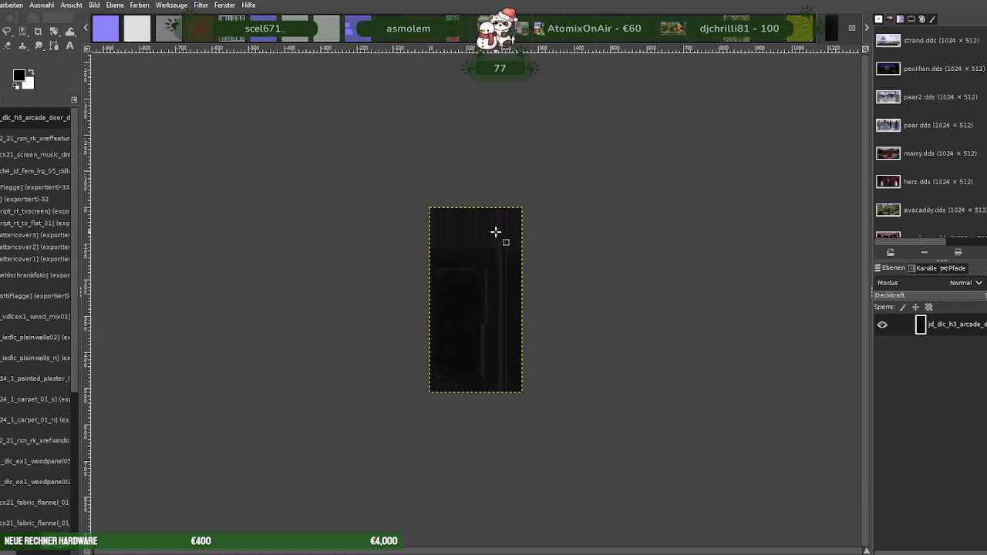
pyautogui.hotkey('ctrl', 'w')
pyautogui.hotkey('ctrl', 'shift', 'l')
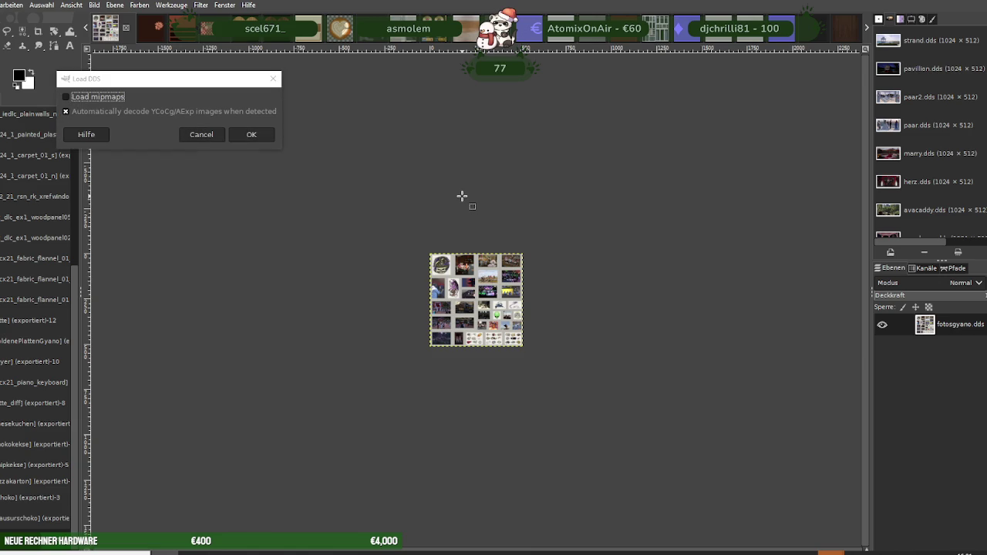
# Load the purple door normal map and scale it to width 256, giving 256×512
pyautogui.click(254, 132)
pyautogui.rightClick(477, 249)
pyautogui.moveTo(499, 318)
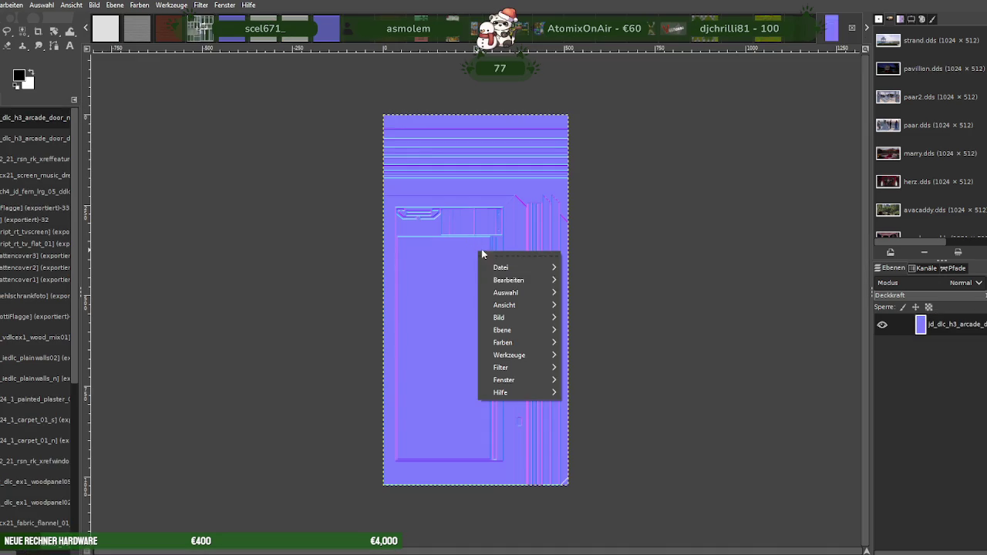
pyautogui.click(586, 393)
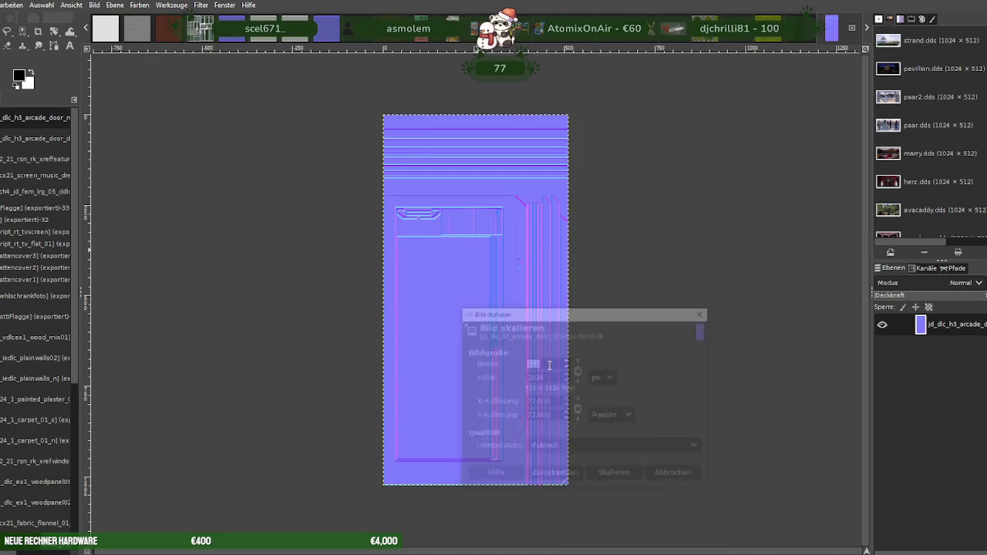
pyautogui.write('256')
pyautogui.press('Tab')
pyautogui.click(616, 476)
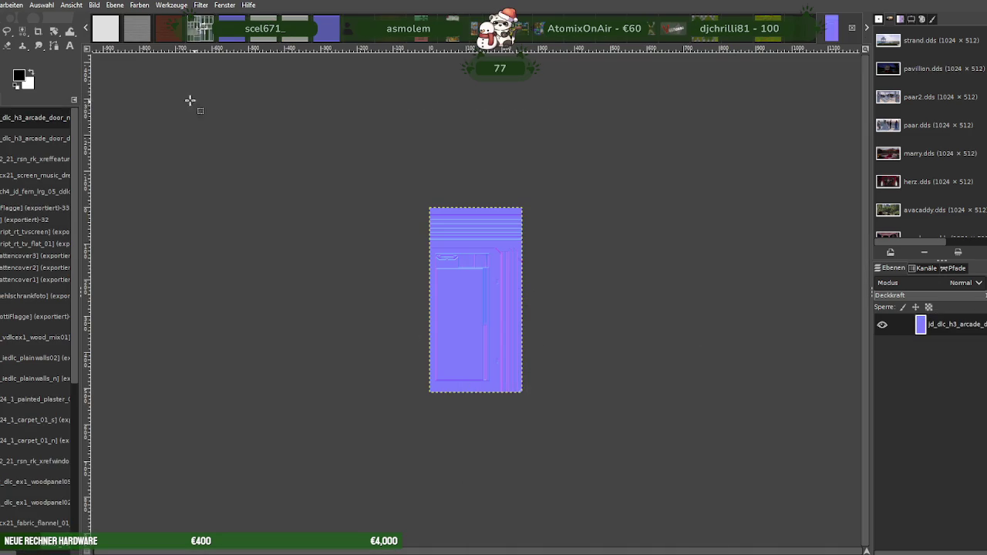
# Export it over its existing DDS file with BC3 / DXT5 compression, then close it
pyautogui.click(11, 4)
pyautogui.click(4, 180)
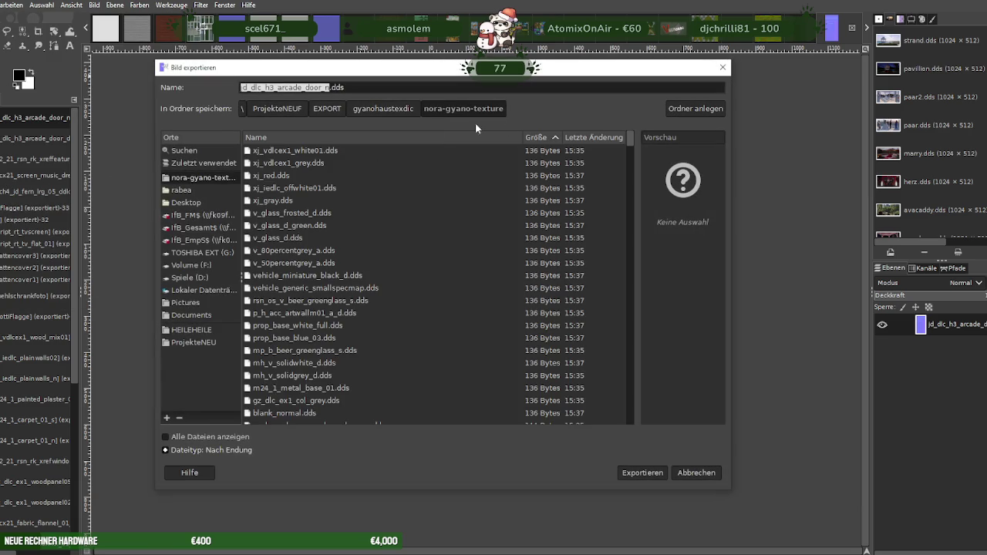
pyautogui.click(640, 472)
pyautogui.click(500, 328)
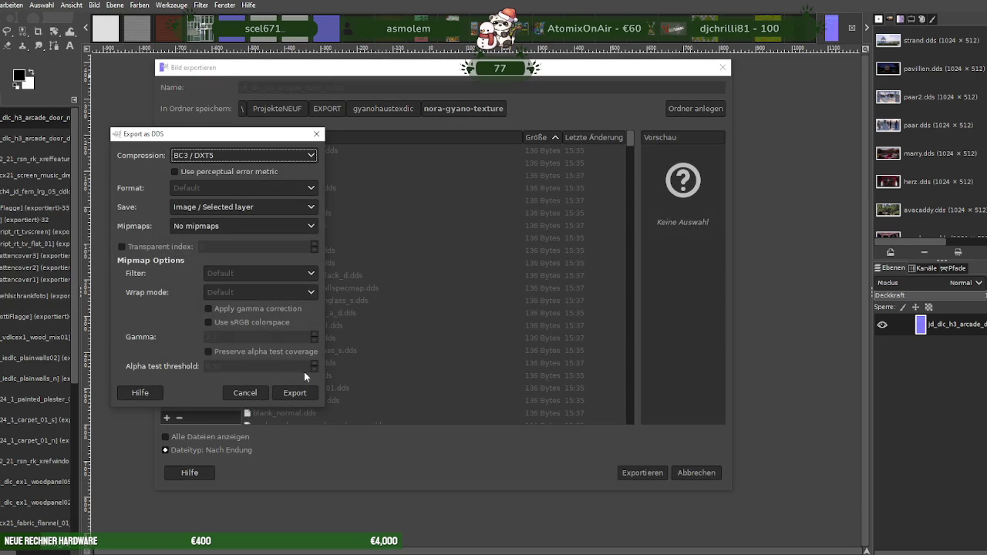
pyautogui.click(296, 392)
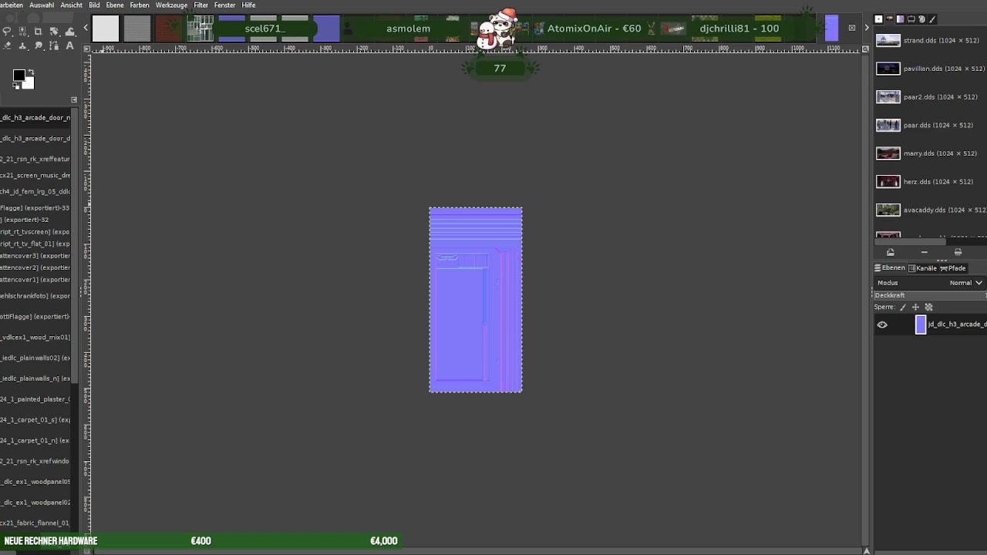
pyautogui.hotkey('ctrl', 'w')
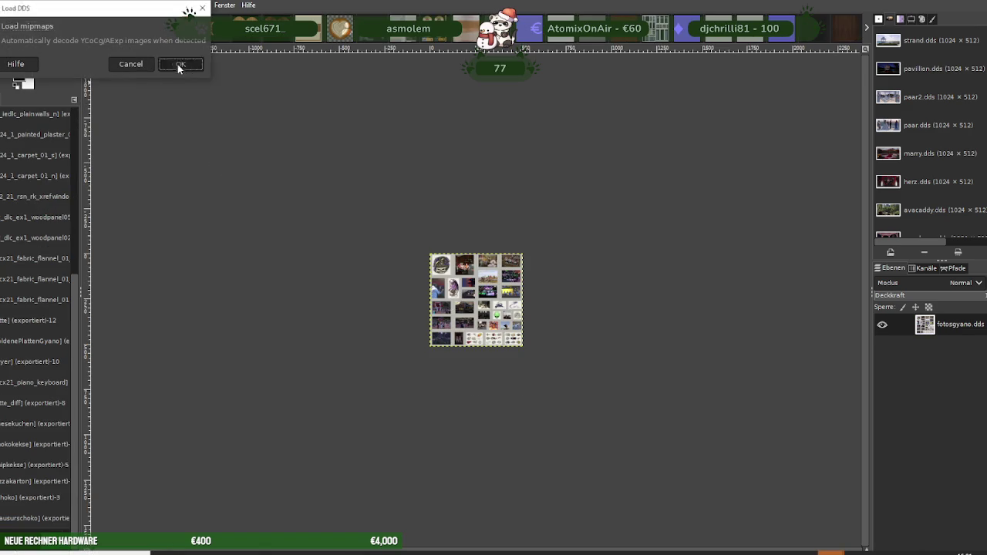
# Load the greyscale door texture and scale it to width 256, giving 256×512
pyautogui.click(178, 63)
pyautogui.rightClick(489, 266)
pyautogui.moveTo(472, 324)
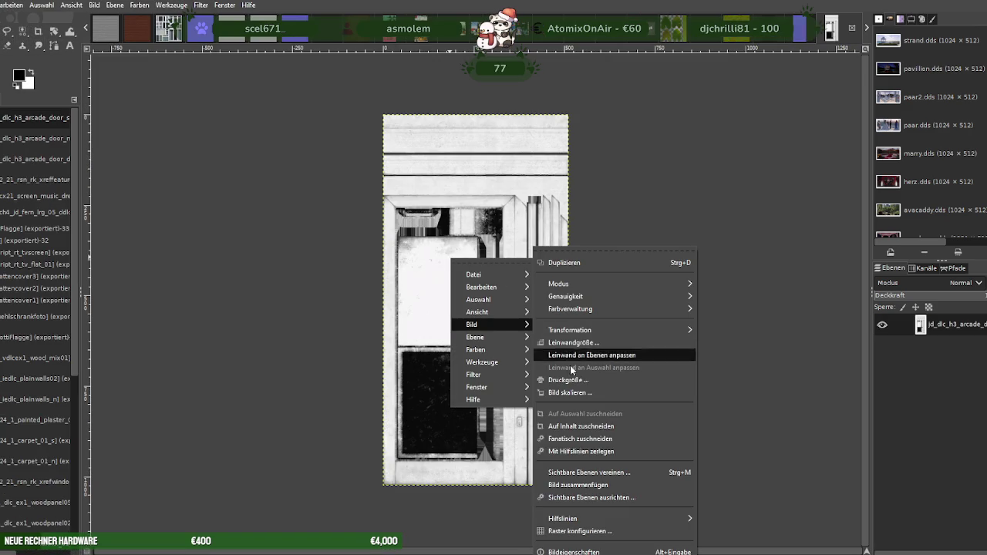
pyautogui.click(574, 392)
pyautogui.write('256')
pyautogui.press('Tab')
pyautogui.click(595, 478)
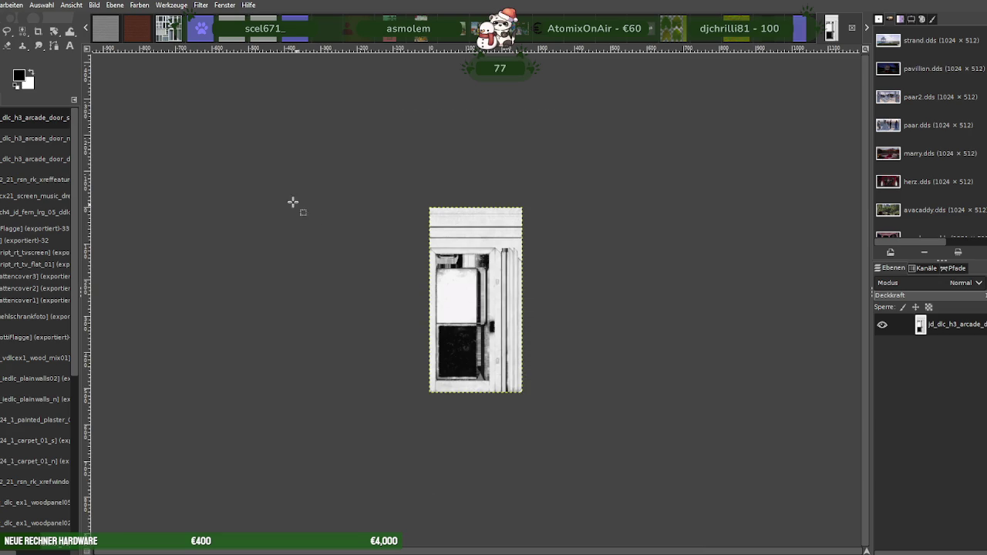
# Export over jd_dlc_h3_arcade_door_s.dds, replacing the file, then close the image
pyautogui.click(2, 5)
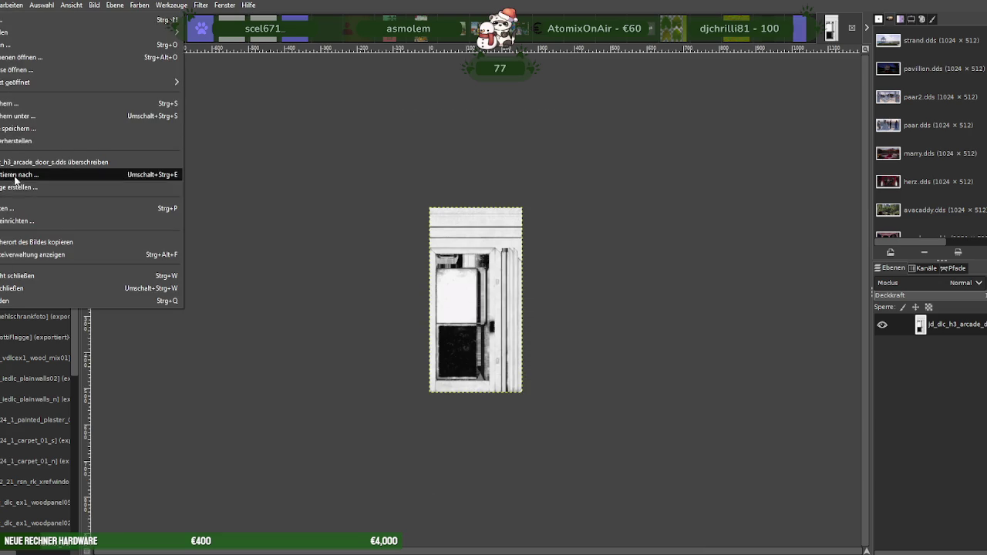
pyautogui.click(16, 175)
pyautogui.click(642, 473)
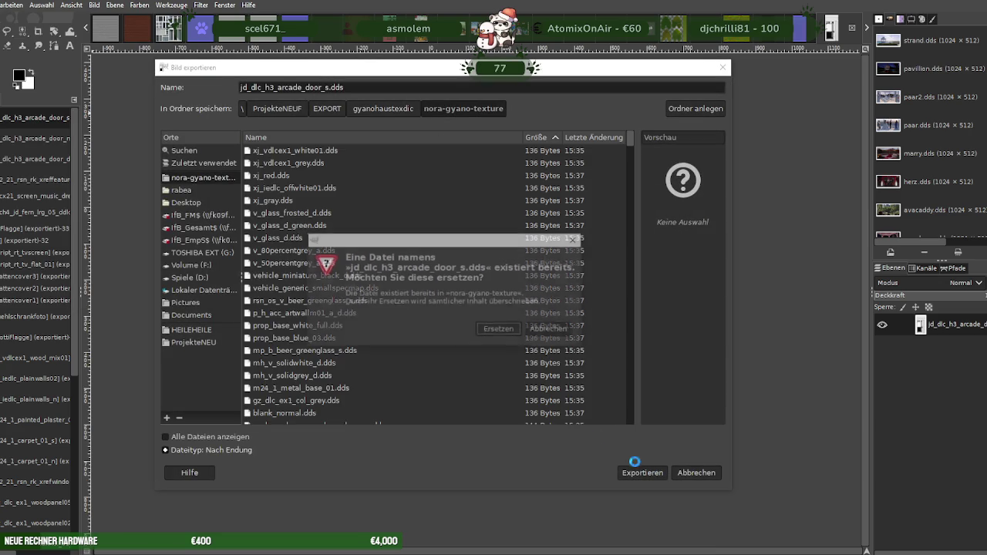
pyautogui.click(500, 331)
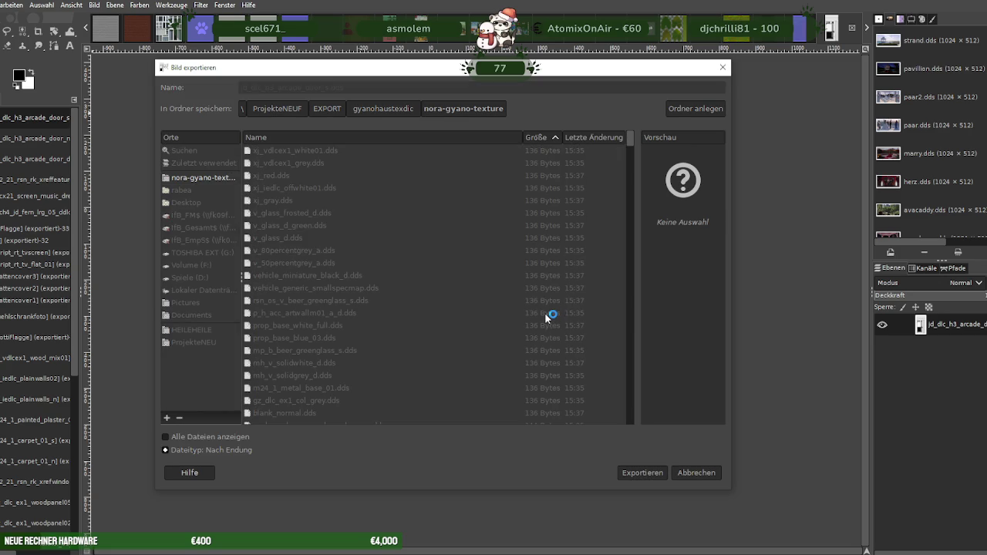
pyautogui.click(223, 322)
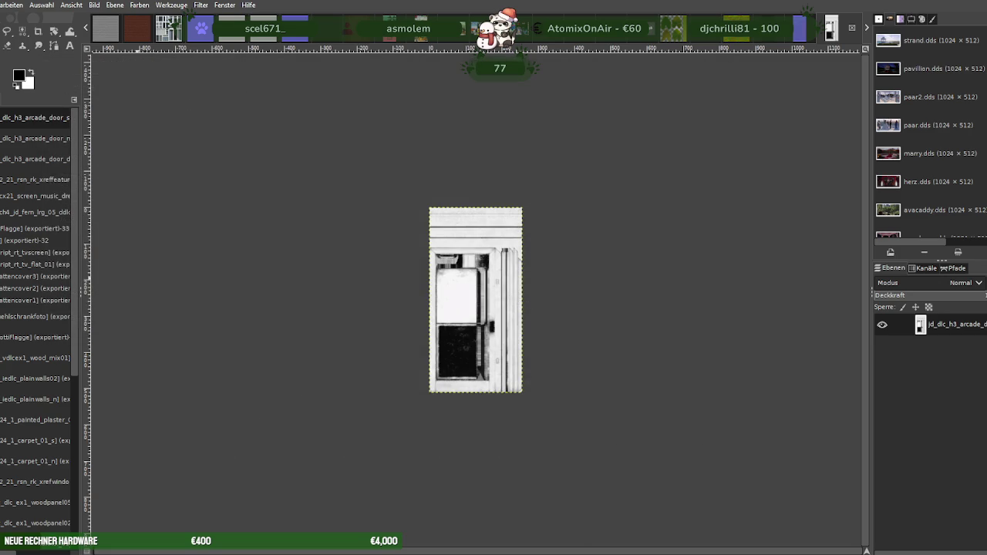
pyautogui.hotkey('ctrl', 'w')
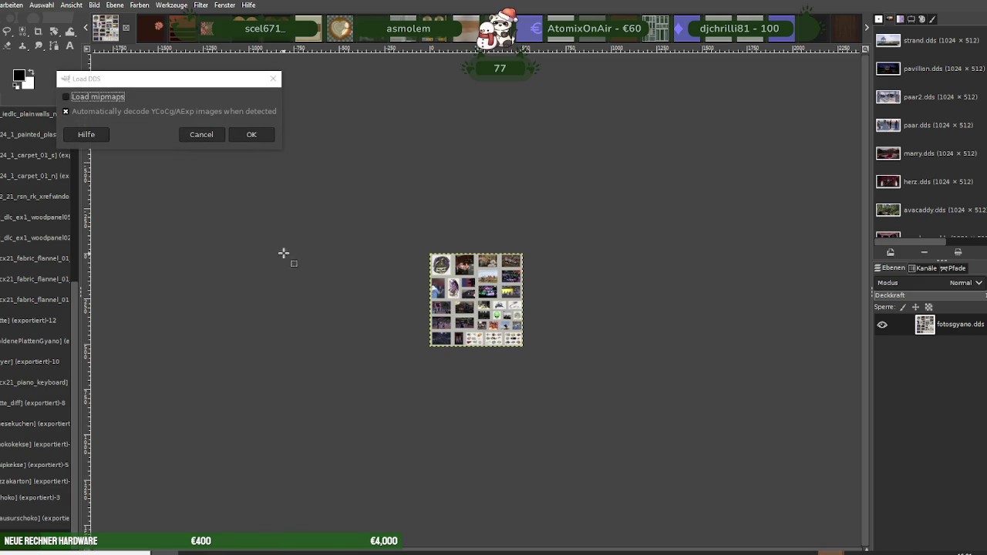
# Load the dark frame texture and scale it down to 512 pixels wide
pyautogui.click(250, 133)
pyautogui.rightClick(465, 283)
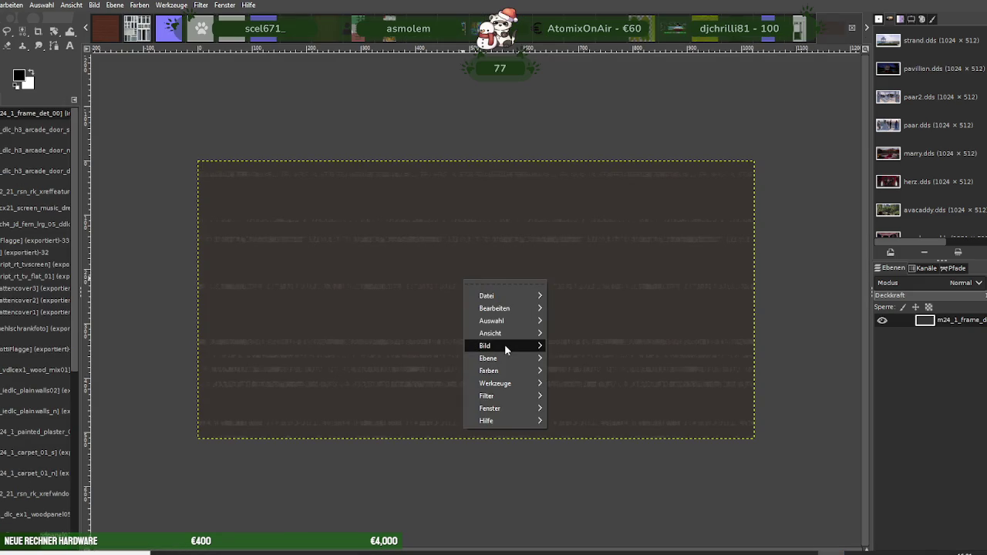
pyautogui.moveTo(486, 345)
pyautogui.click(568, 379)
pyautogui.write('512')
pyautogui.press('Tab')
pyautogui.click(622, 475)
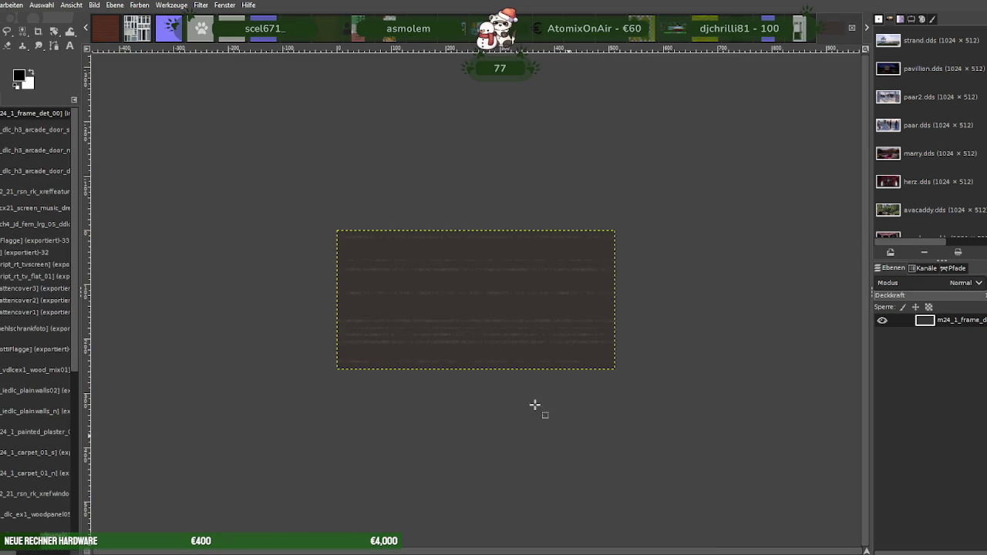
# Export over m24_1_frame_det_00.dds, replacing the file, then close the image
pyautogui.click(1, 4)
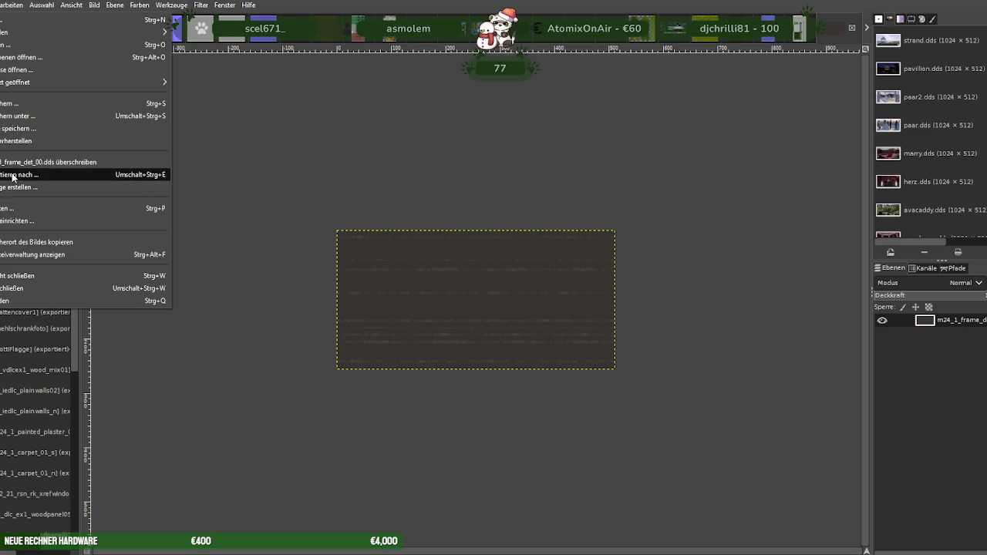
pyautogui.click(12, 175)
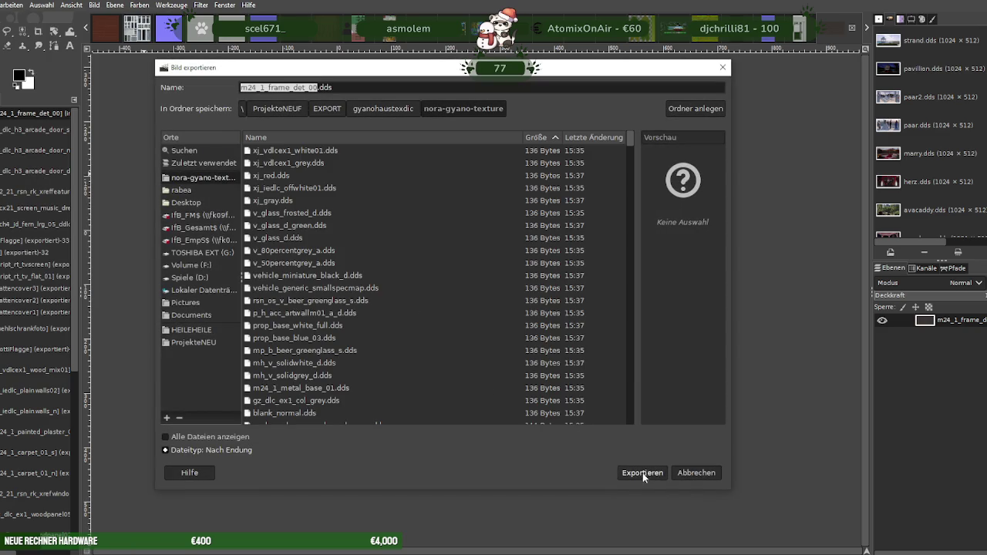
pyautogui.click(643, 473)
pyautogui.click(494, 328)
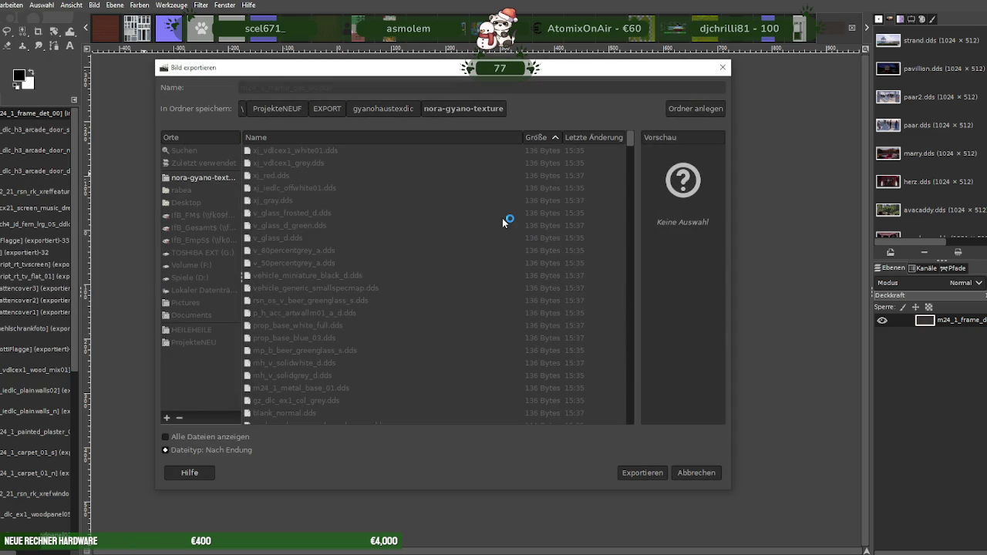
pyautogui.click(295, 391)
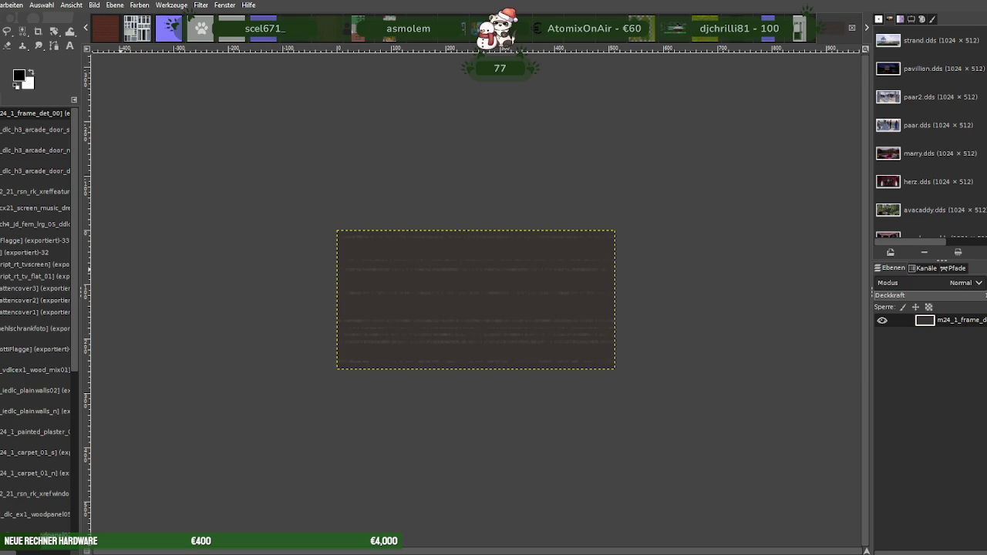
pyautogui.hotkey('ctrl', 'w')
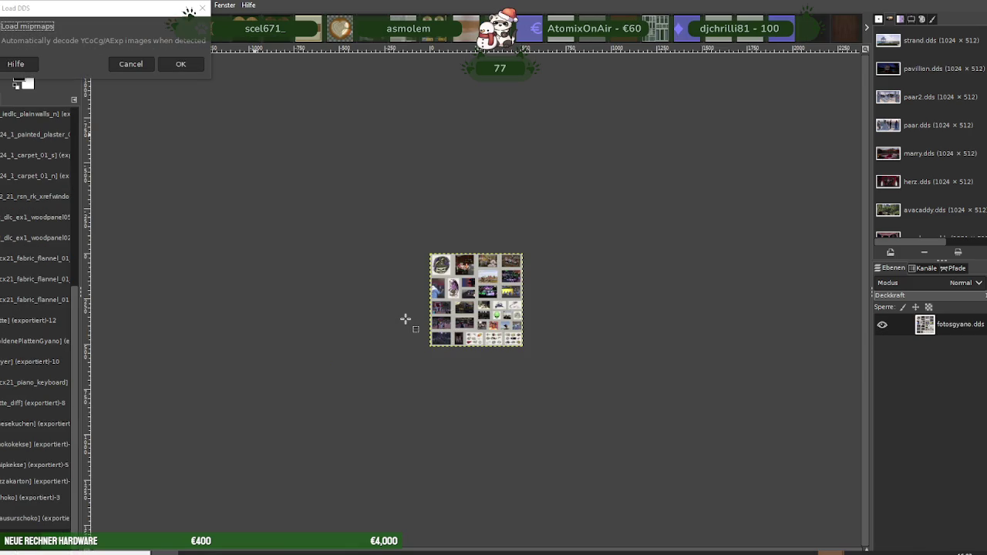
# Load the white wood frame texture and scale it to width 512, giving 512×256
pyautogui.click(181, 64)
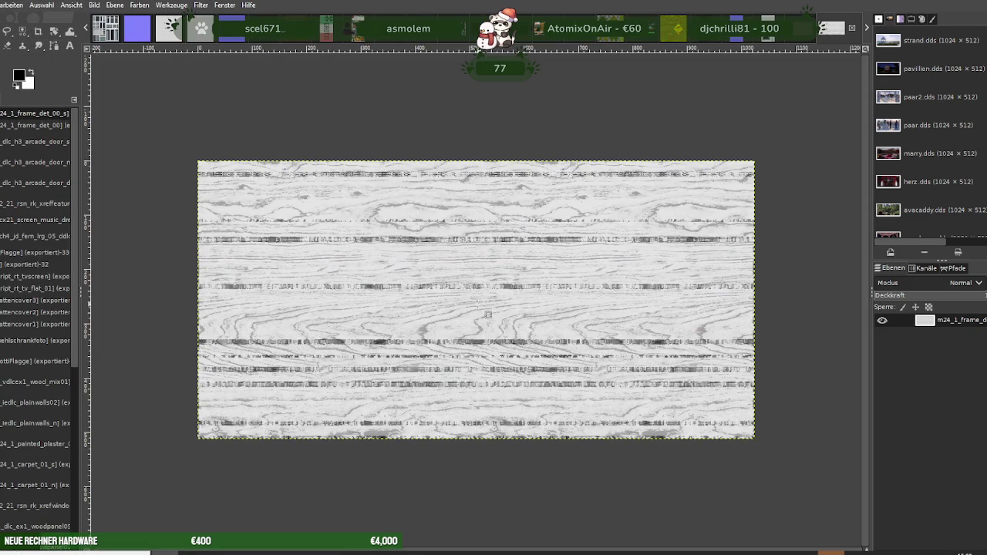
pyautogui.rightClick(485, 311)
pyautogui.click(594, 392)
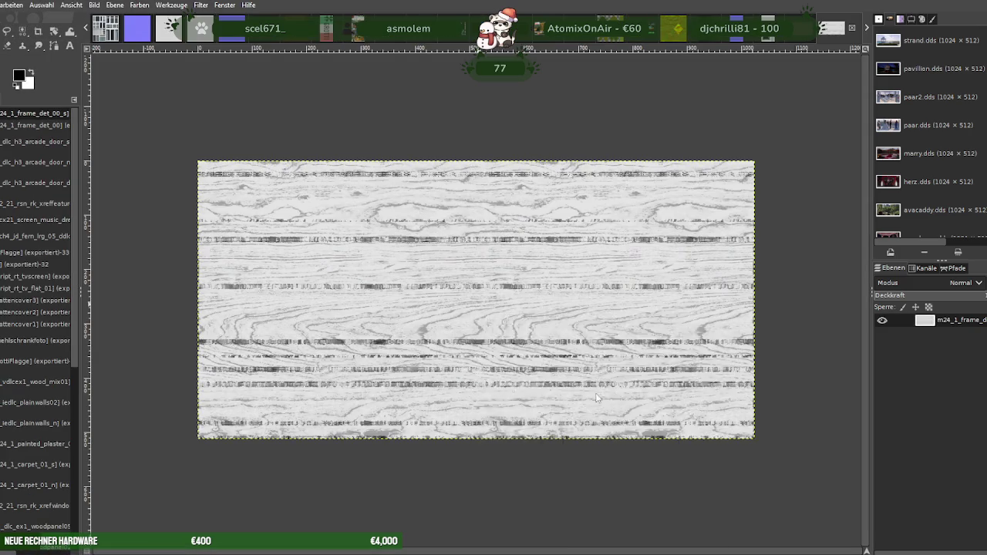
pyautogui.write('512')
pyautogui.press('Tab')
pyautogui.click(628, 479)
# Export over m24_1_frame_det_00_s.dds, replacing it, with BC3 / DXT5 DDS settings
pyautogui.hotkey('alt', 'd')
pyautogui.click(14, 176)
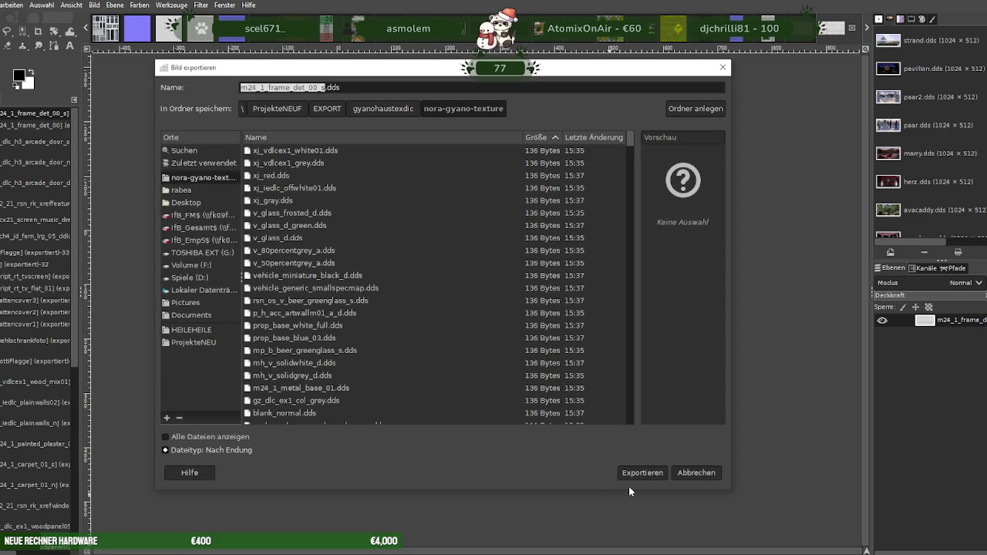
pyautogui.click(633, 471)
pyautogui.click(496, 331)
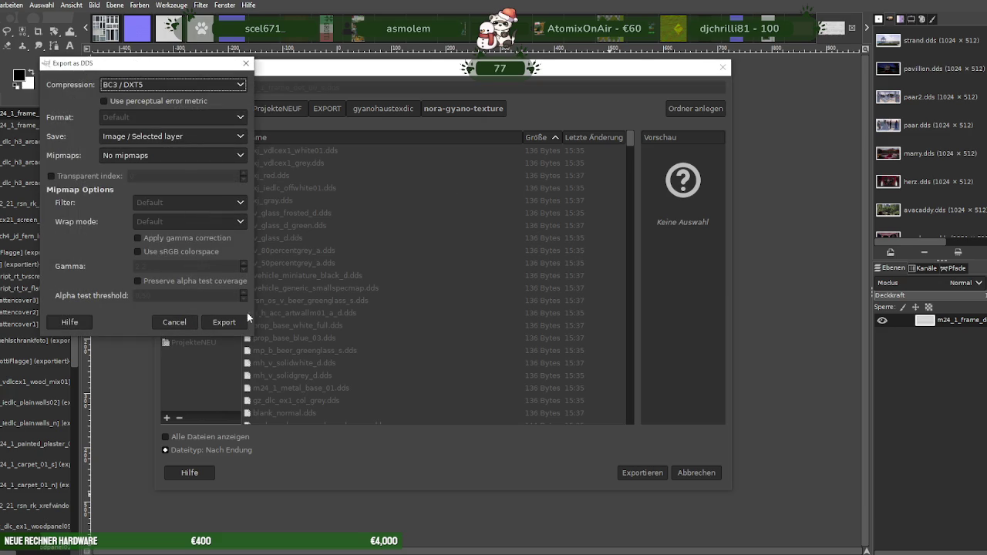
pyautogui.click(231, 322)
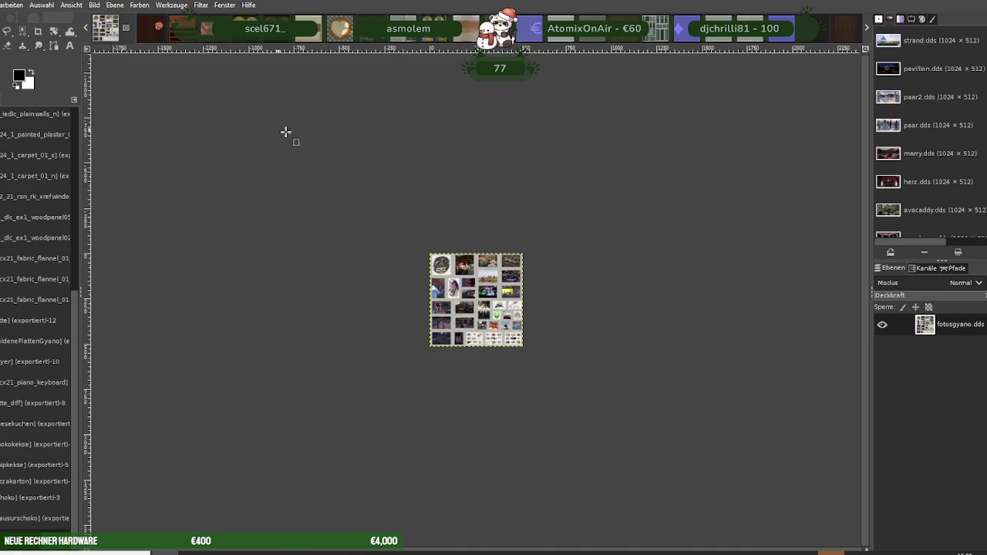
# Load the purple normal map and scale it to width 512, giving 512×256
pyautogui.click(250, 135)
pyautogui.rightClick(470, 234)
pyautogui.moveTo(486, 299)
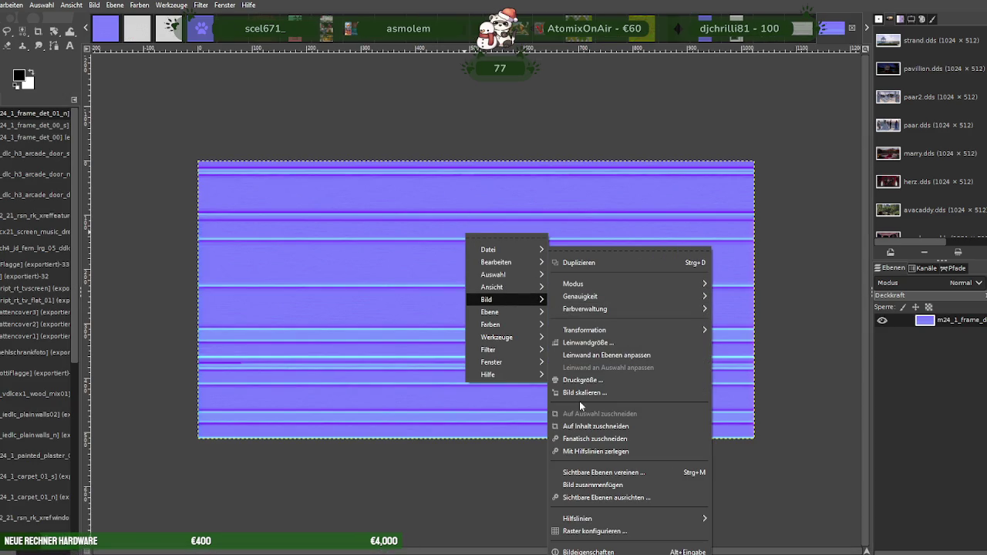
pyautogui.click(580, 392)
pyautogui.write('512')
pyautogui.press('Tab')
pyautogui.click(614, 474)
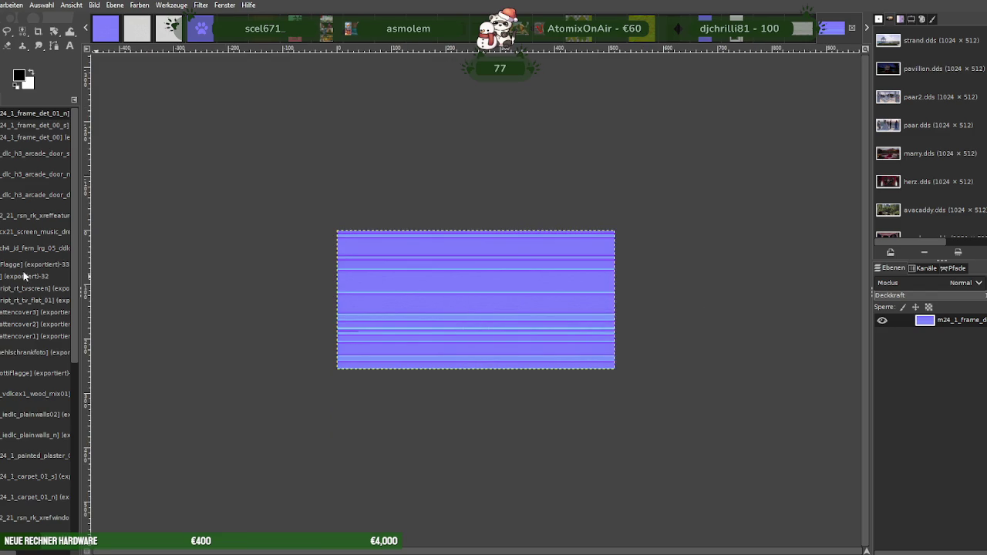
# Export over m24_1_frame_det_01_n.dds, replacing the file, then close the image
pyautogui.click(1, 5)
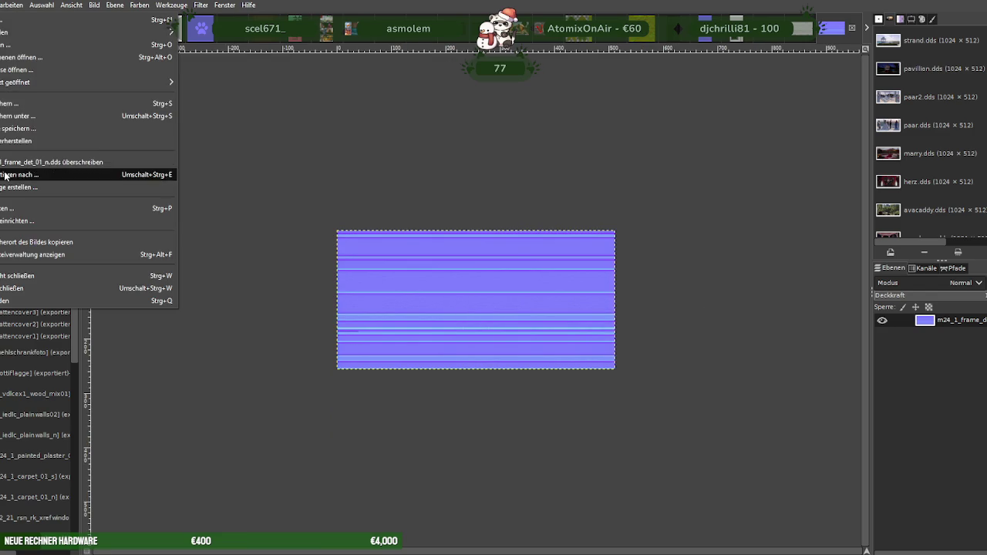
pyautogui.click(92, 176)
pyautogui.click(634, 473)
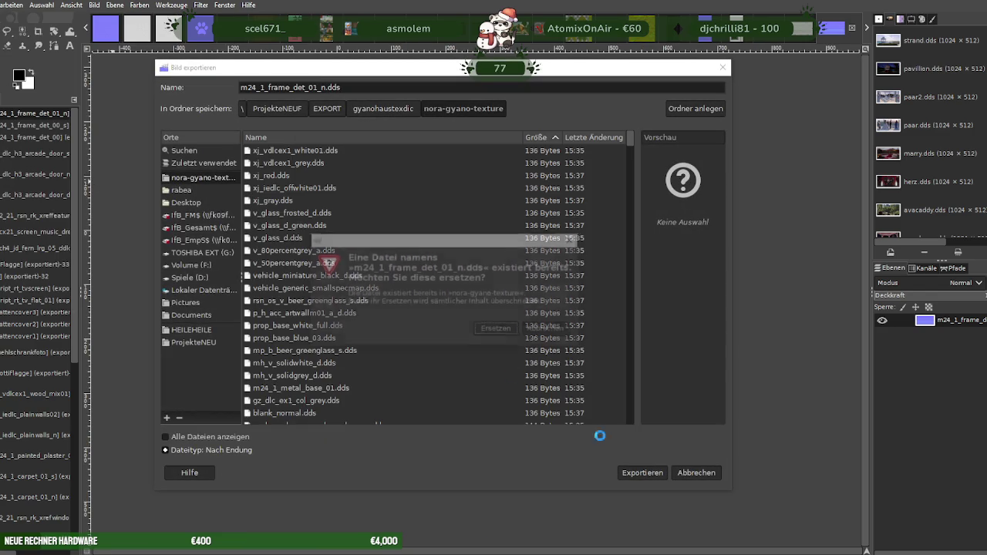
pyautogui.click(498, 330)
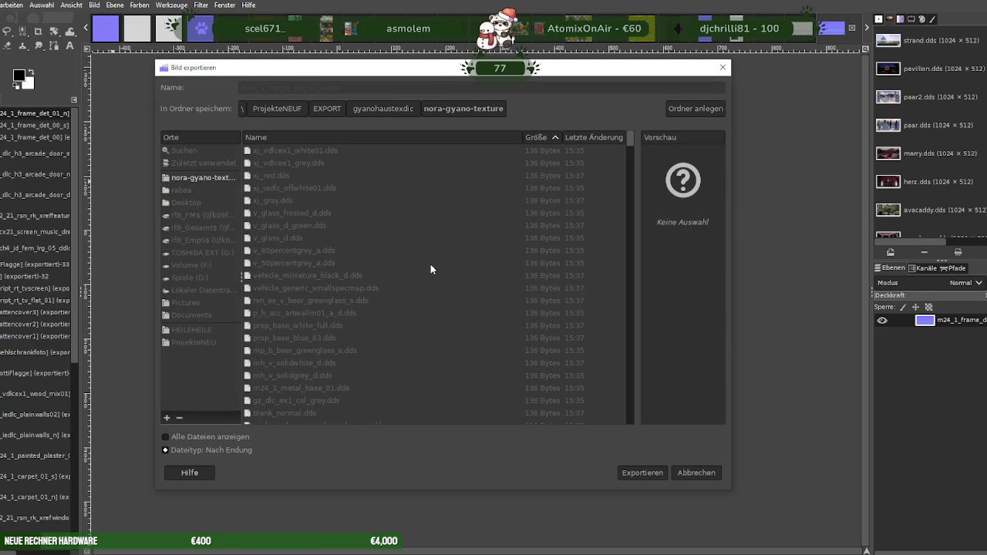
pyautogui.click(296, 393)
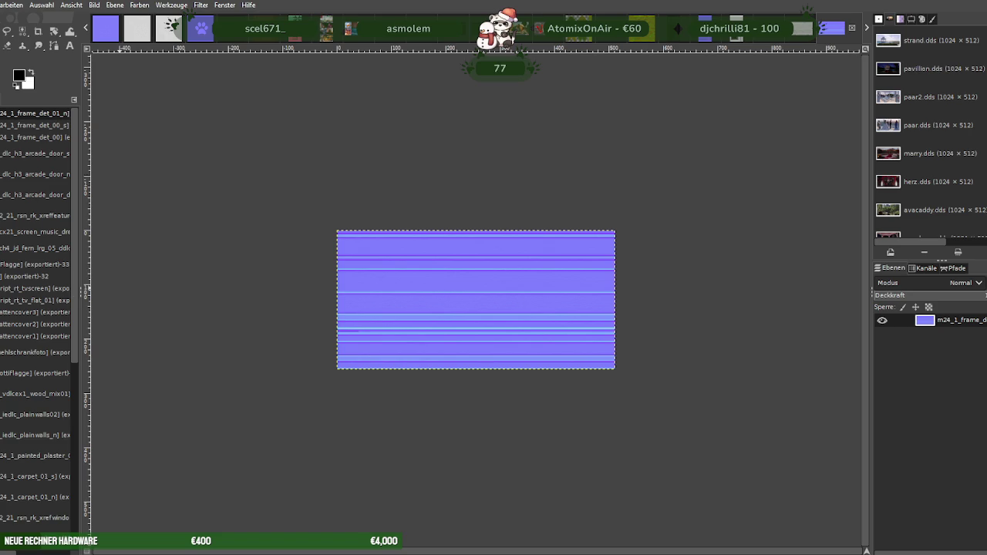
pyautogui.hotkey('ctrl', 'w')
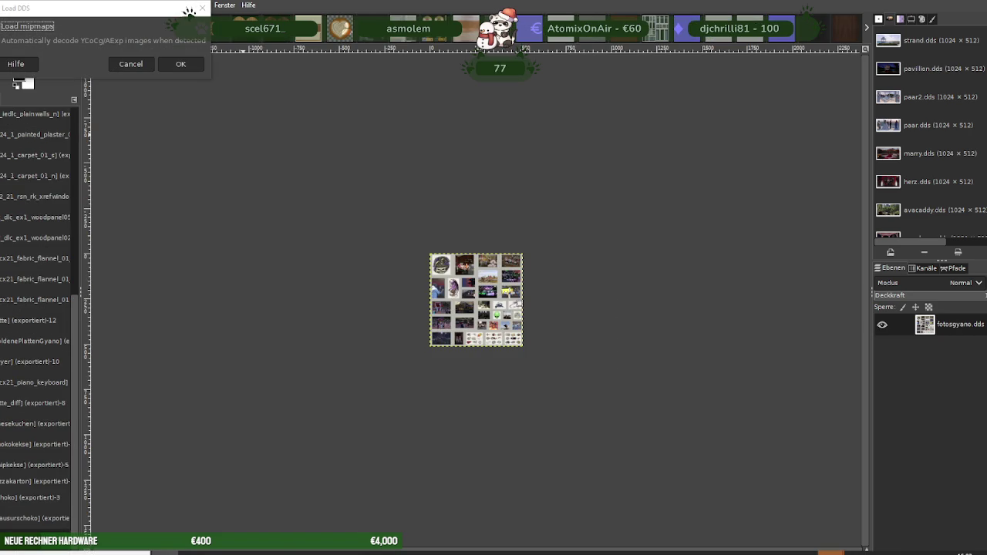
# Load the lavender field texture and scale it down to 256×256 pixels
pyautogui.click(182, 66)
pyautogui.rightClick(464, 234)
pyautogui.moveTo(484, 299)
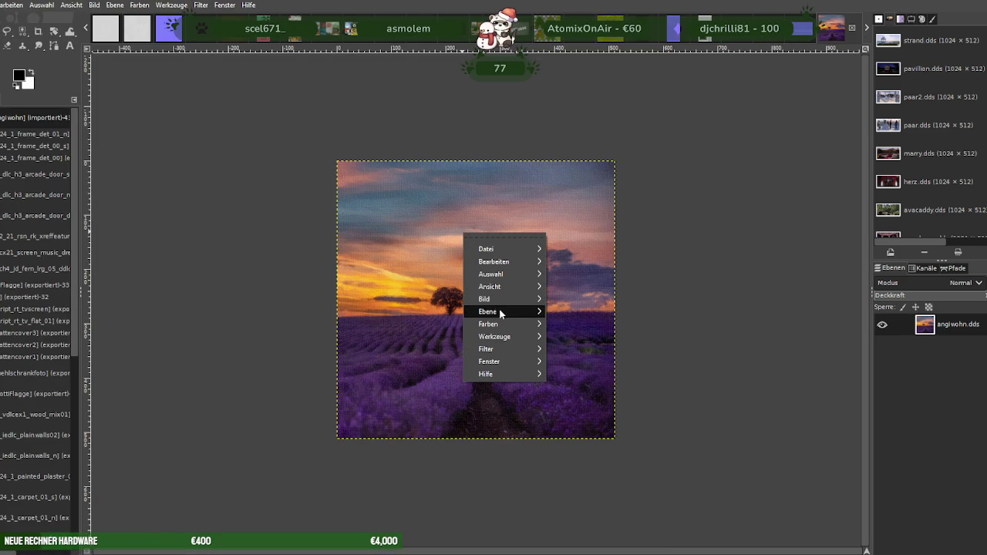
pyautogui.click(582, 393)
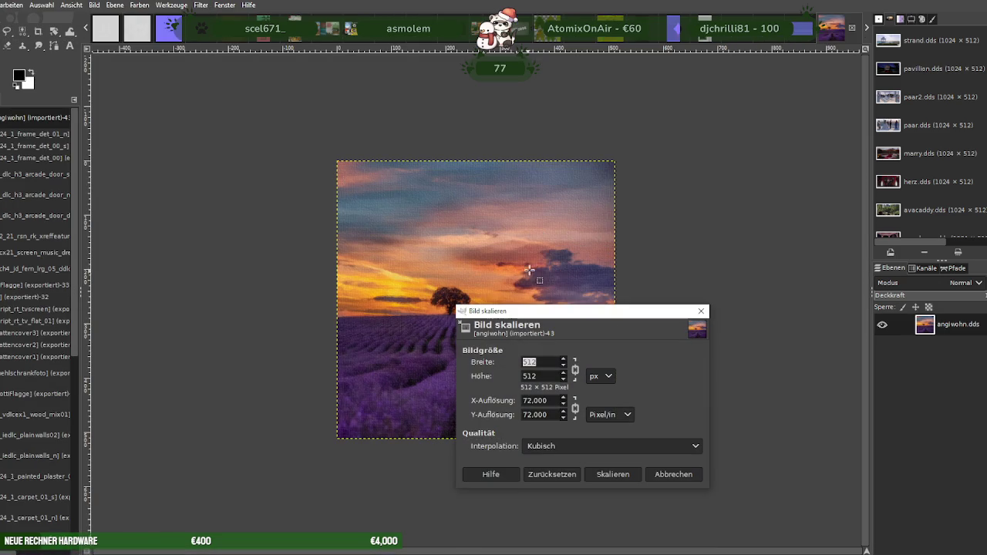
pyautogui.write('256')
pyautogui.press('Tab')
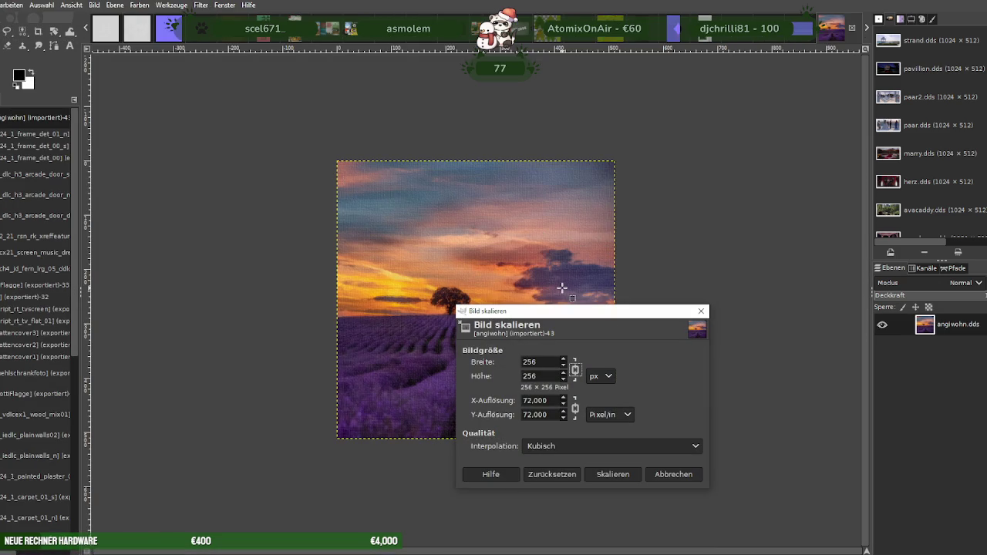
pyautogui.click(613, 475)
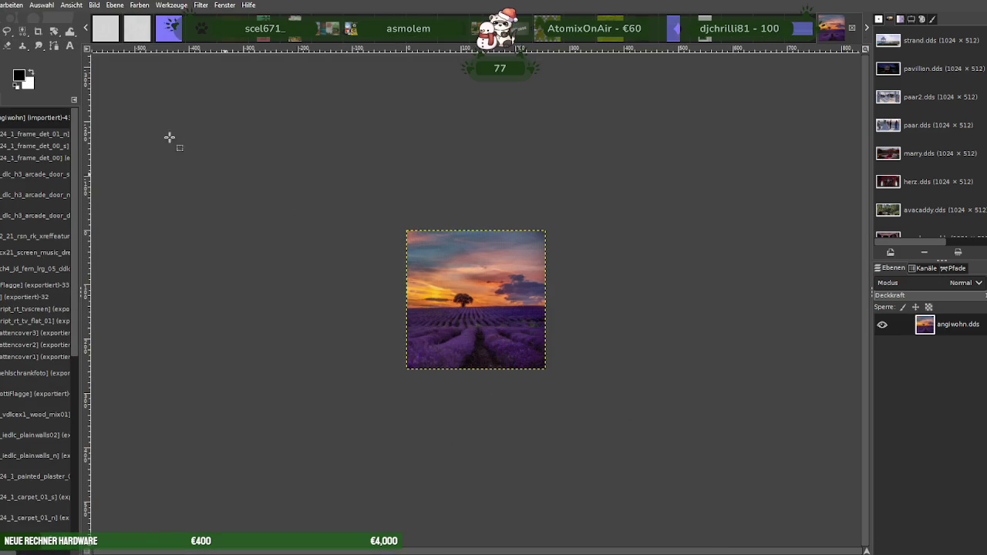
# Export the scaled image over angiwohn.dds as DDS, replacing the old file, then close it
pyautogui.click(4, 5)
pyautogui.click(46, 160)
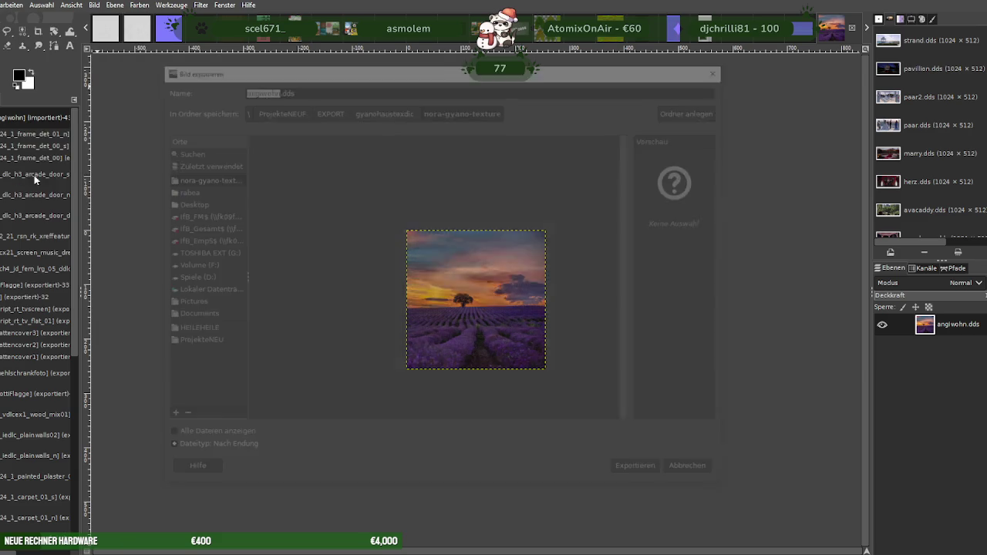
pyautogui.click(641, 473)
pyautogui.click(481, 328)
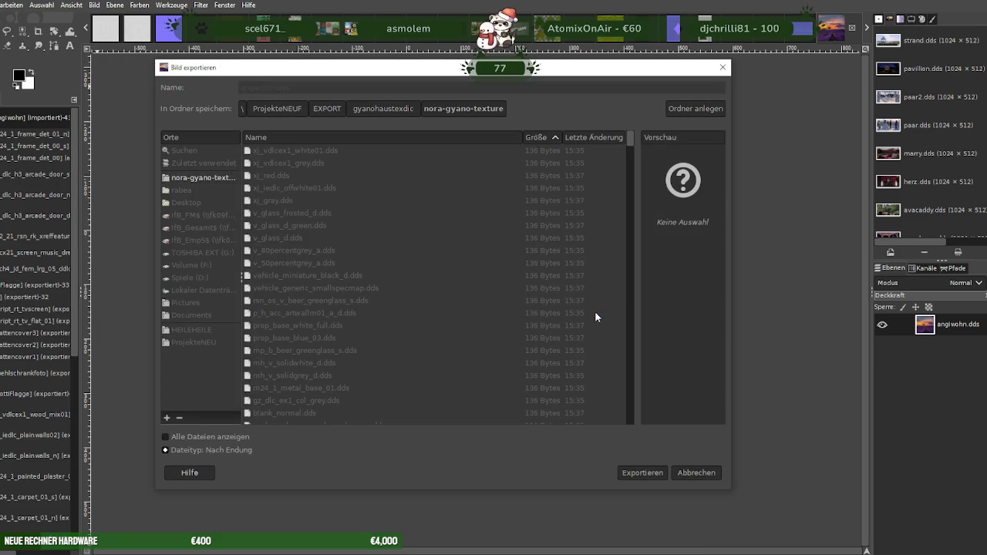
pyautogui.click(230, 322)
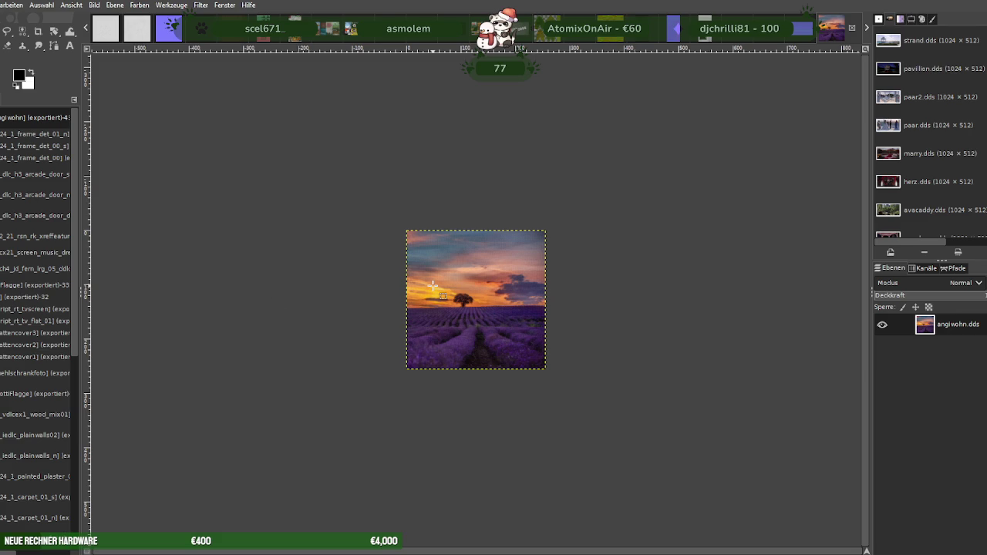
pyautogui.hotkey('ctrl', 'w')
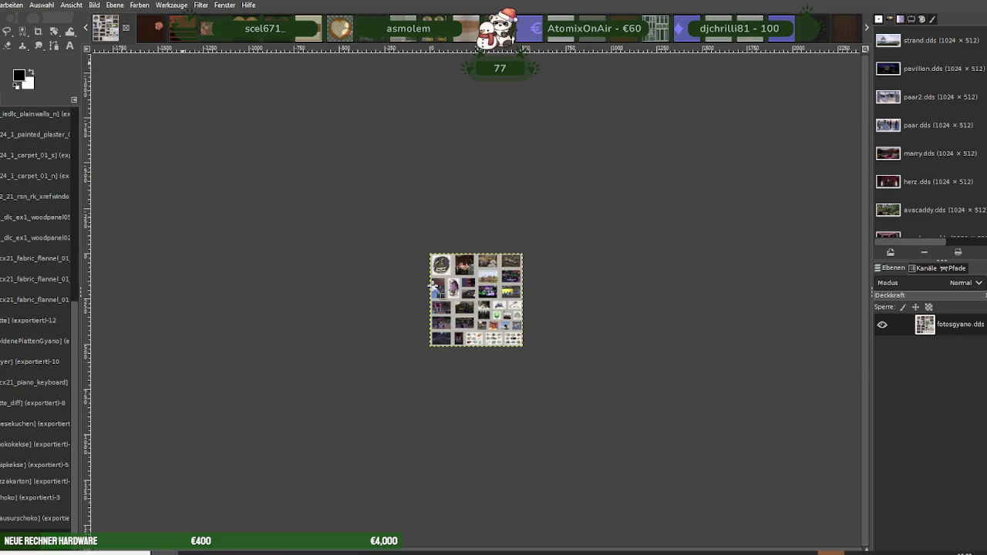
# Load the purple bed sheet texture and scale it to 256×256 pixels
pyautogui.click(251, 134)
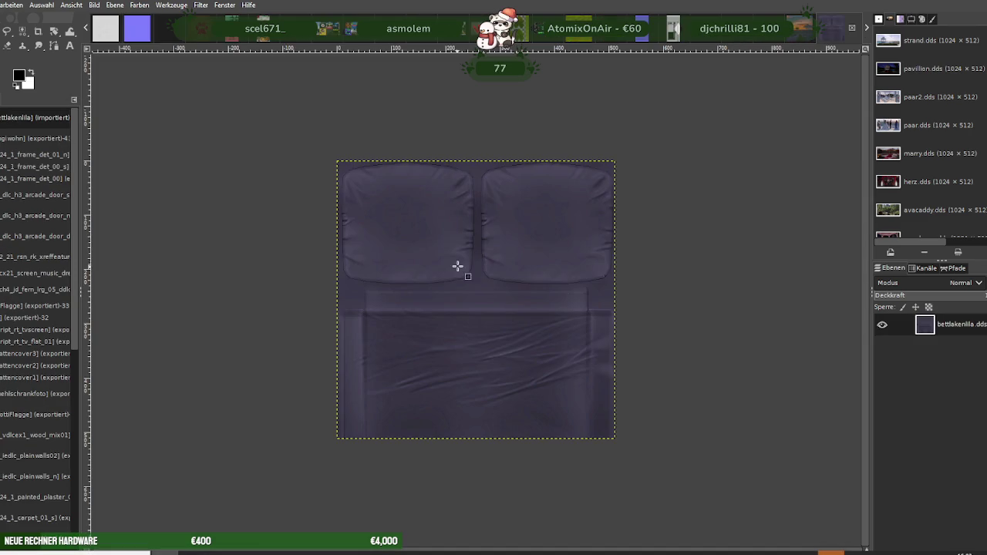
pyautogui.rightClick(443, 240)
pyautogui.moveTo(486, 307)
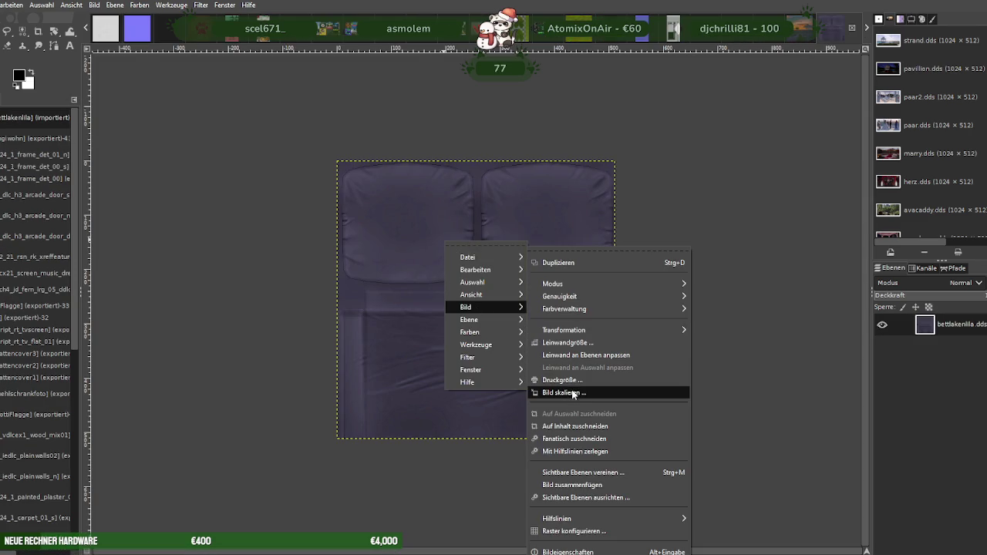
pyautogui.click(573, 394)
pyautogui.write('256')
pyautogui.press('Tab')
pyautogui.click(599, 474)
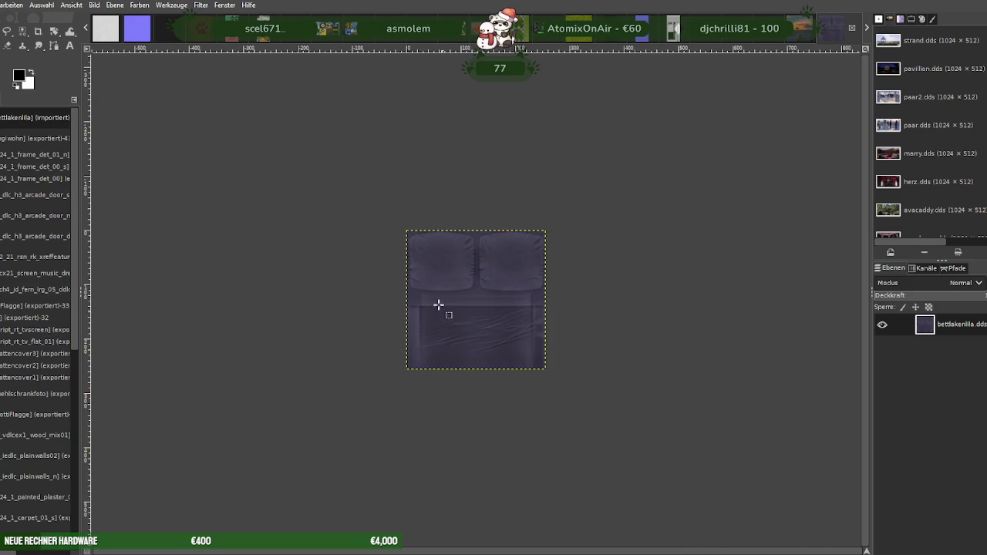
# Export it over bettlakenlila.dds with the DDS settings, replacing the file, and close the image
pyautogui.click(2, 5)
pyautogui.click(10, 176)
pyautogui.click(642, 473)
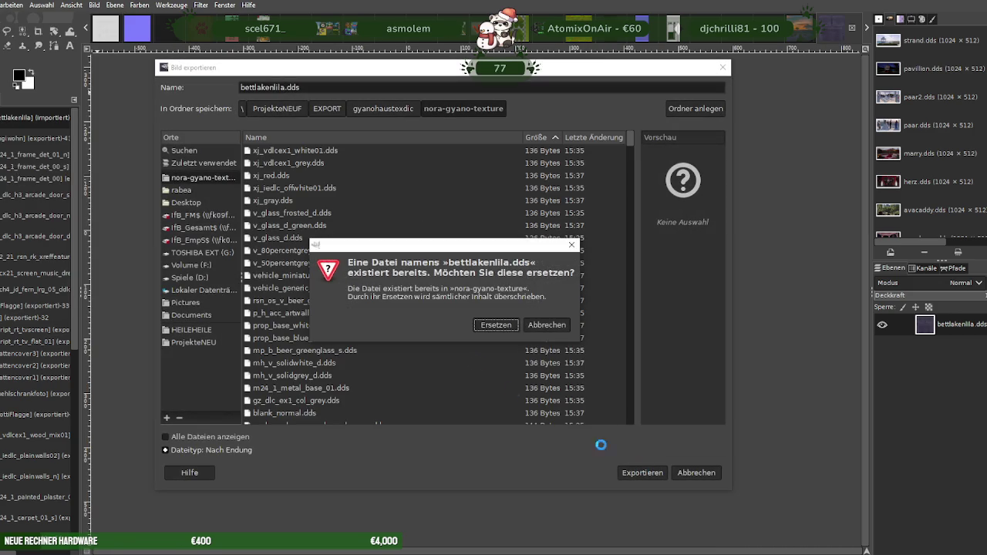
pyautogui.click(496, 323)
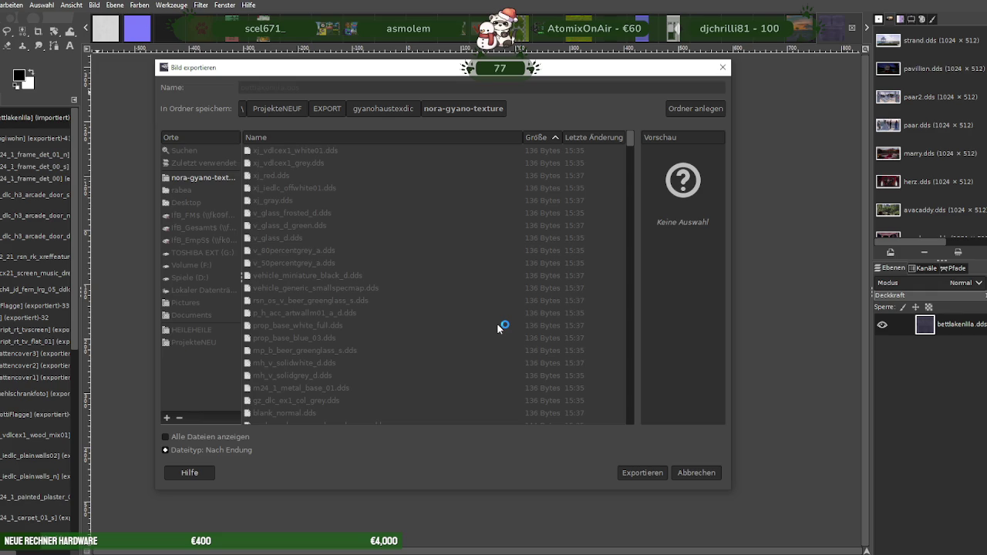
pyautogui.click(299, 394)
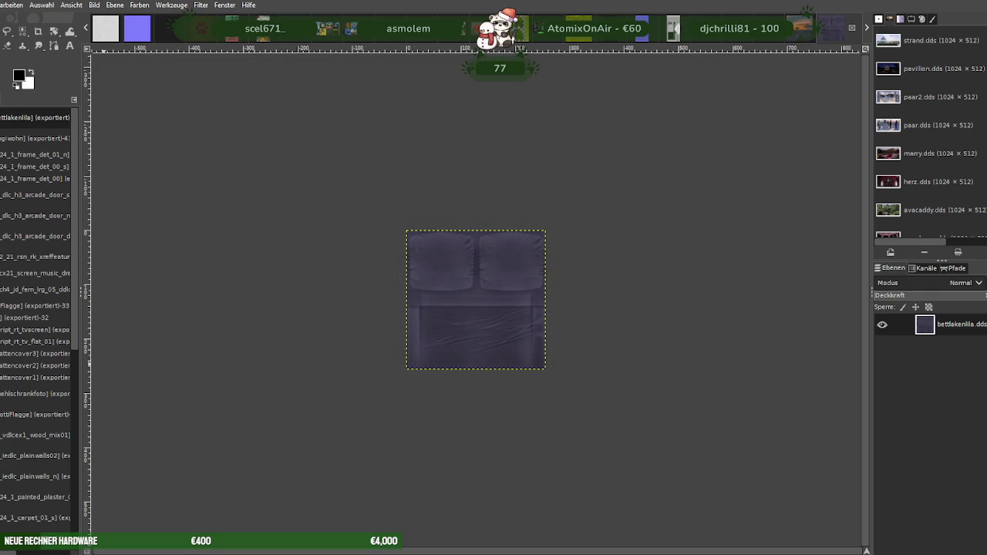
pyautogui.hotkey('ctrl', 'w')
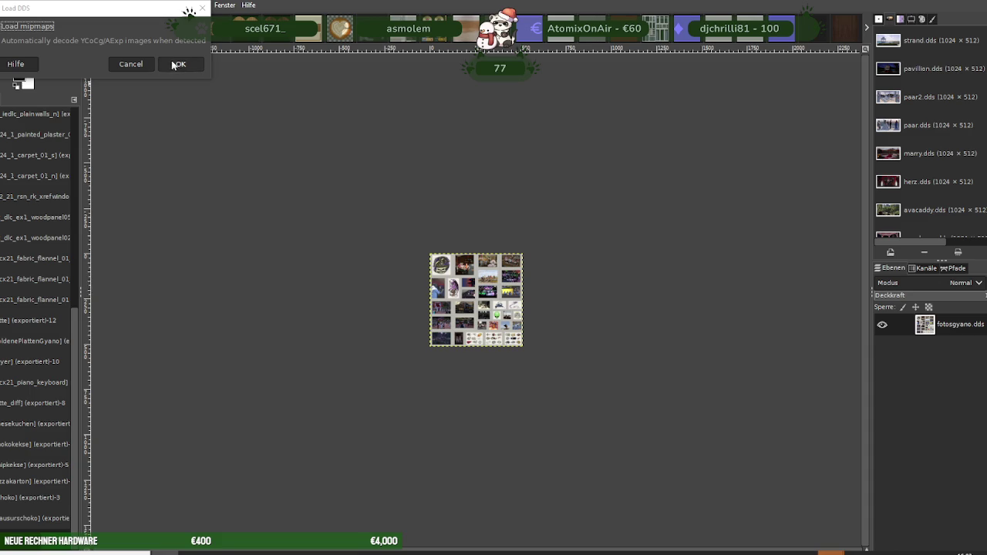
# Load the bettlila.dds texture and scale it down to 256×256 pixels
pyautogui.click(180, 64)
pyautogui.rightClick(452, 277)
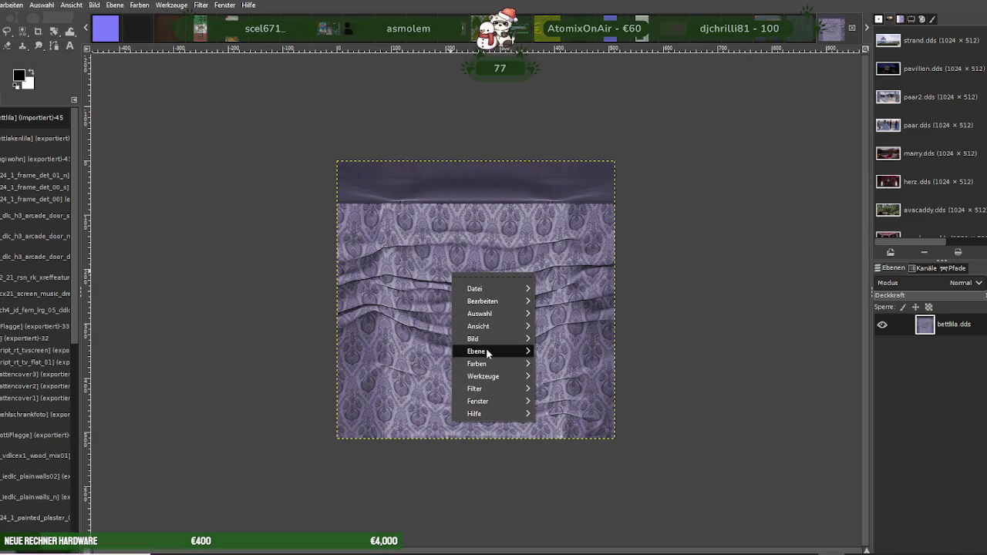
pyautogui.moveTo(473, 339)
pyautogui.click(569, 388)
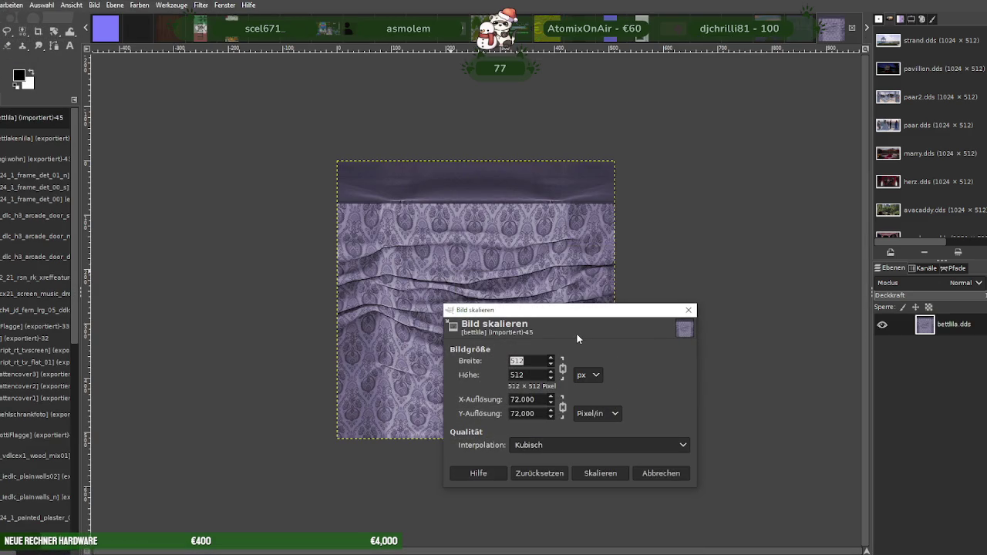
pyautogui.write('256')
pyautogui.press('Tab')
pyautogui.click(598, 474)
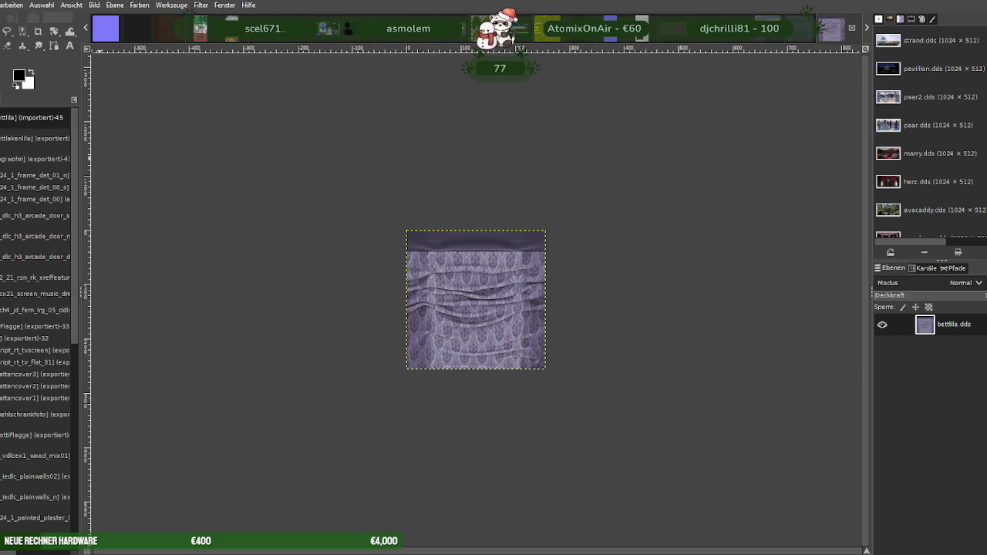
# Export the scaled texture over bettlila.dds as DDS, replacing the old file, then close it
pyautogui.click(2, 5)
pyautogui.click(20, 179)
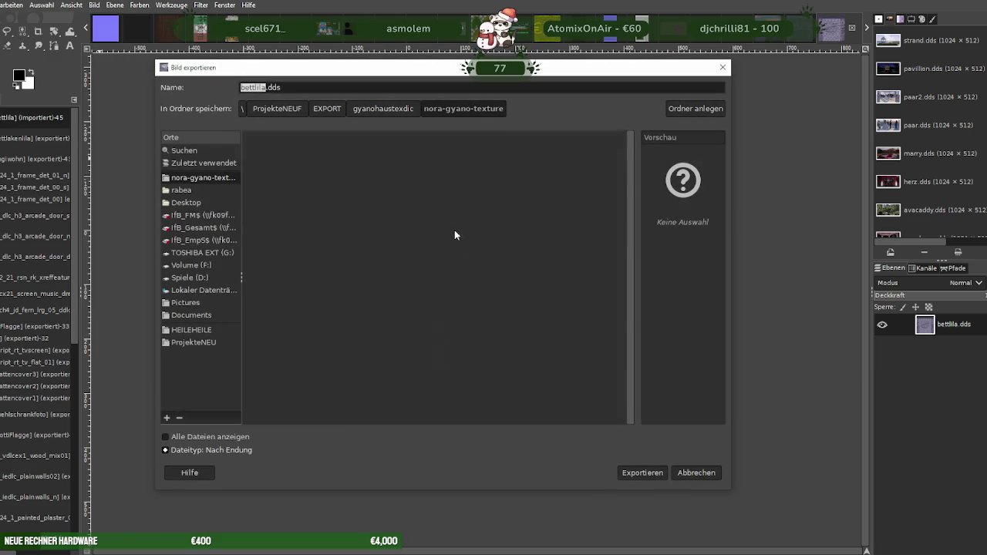
pyautogui.click(641, 473)
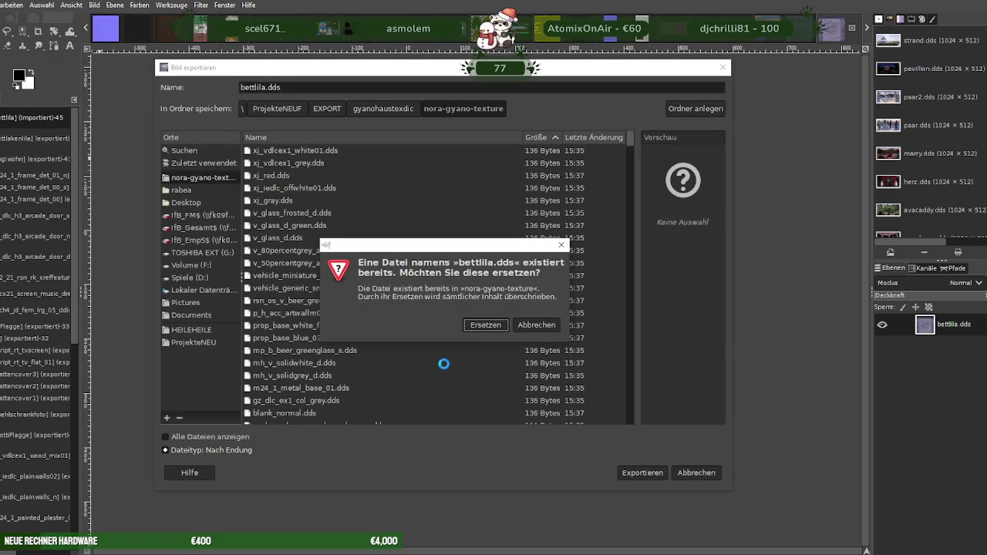
pyautogui.click(485, 325)
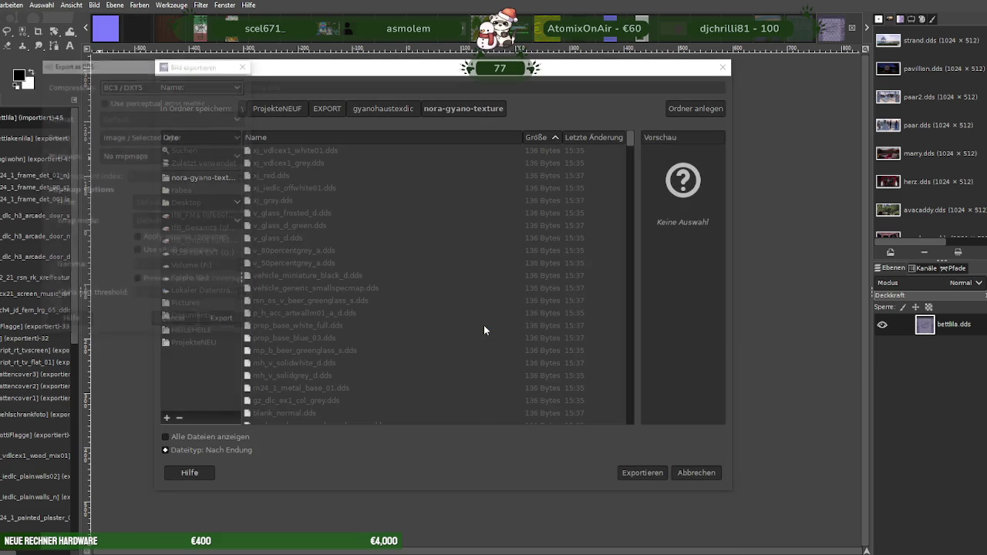
pyautogui.click(223, 321)
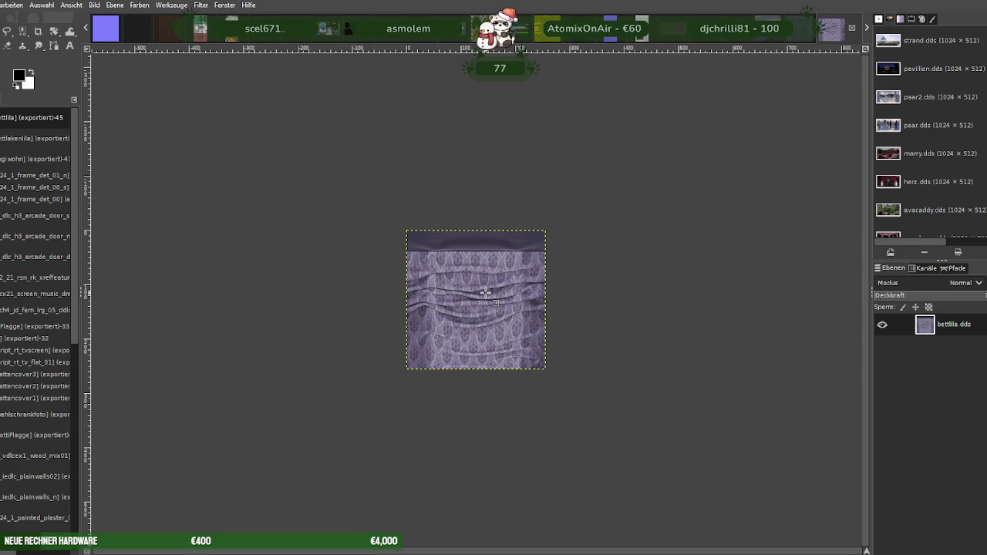
pyautogui.hotkey('ctrl', 'w')
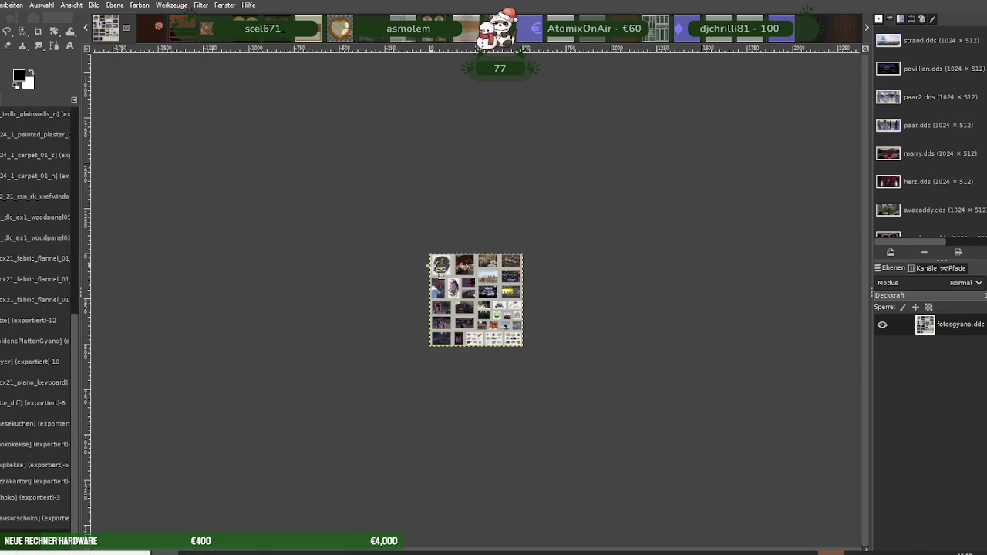
# Accept the DDS load options for fotosgyano.dds and zoom out on the collage
pyautogui.click(248, 135)
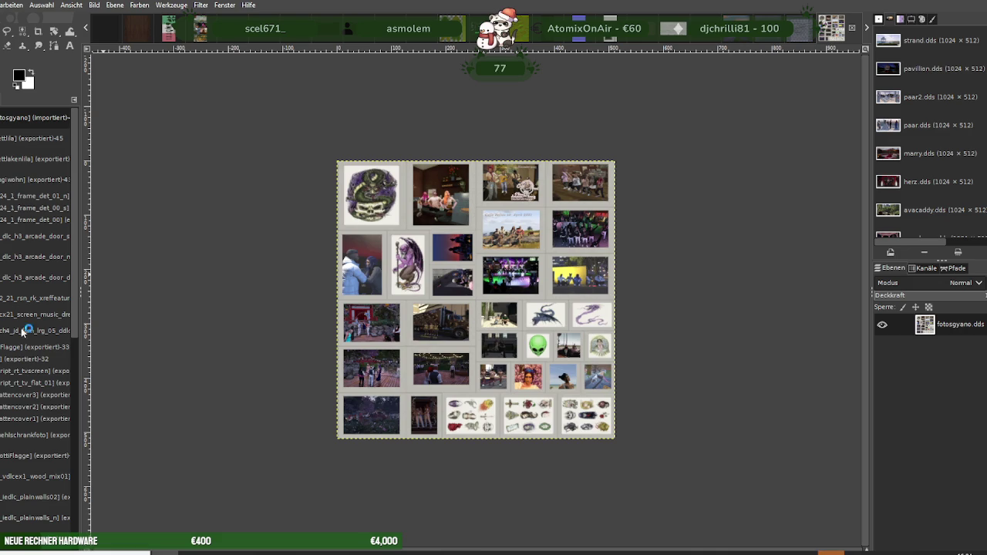
pyautogui.scroll(-3, 531, 328)
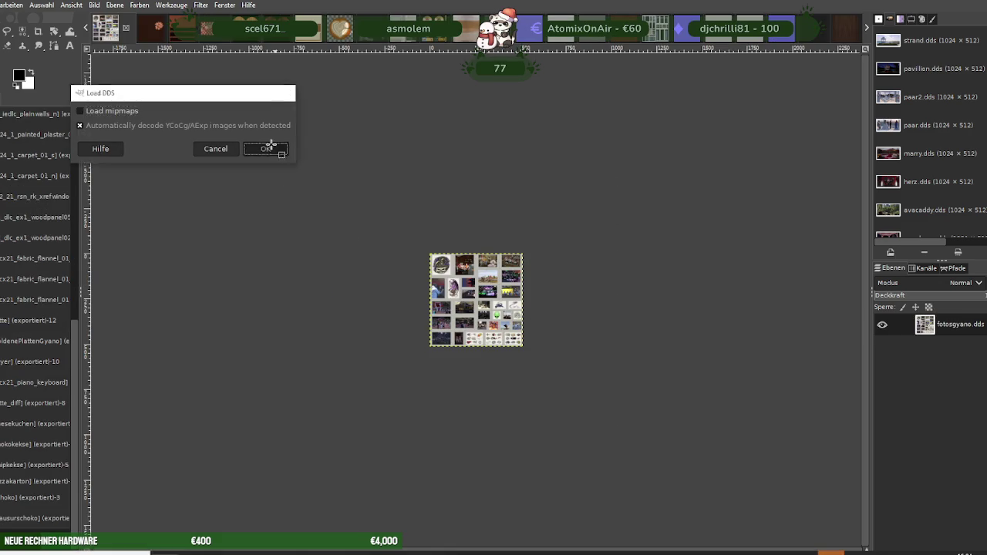
# Load the gyanowohn.dds harbour texture and scale it to 256 pixels wide
pyautogui.click(268, 147)
pyautogui.rightClick(479, 270)
pyautogui.moveTo(518, 334)
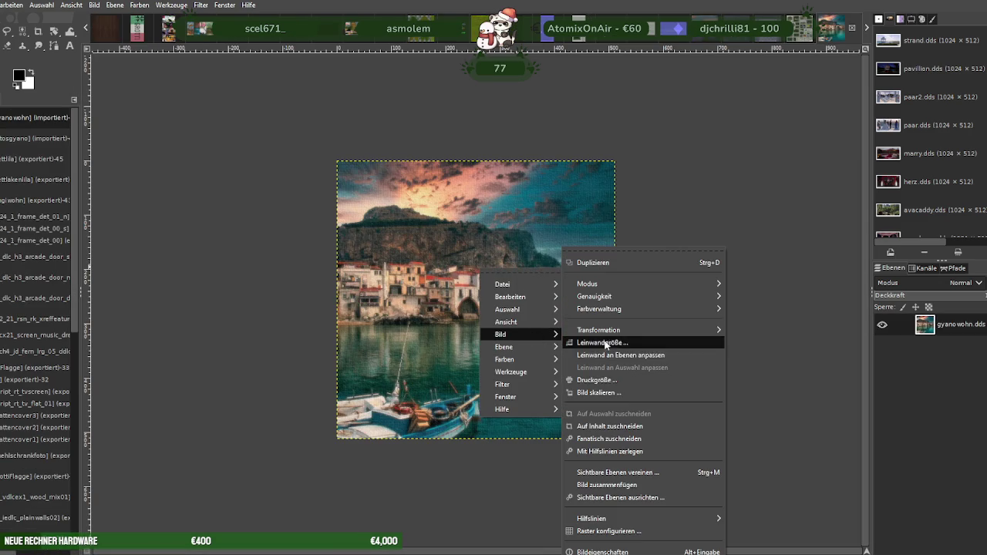
pyautogui.click(604, 391)
pyautogui.write('256')
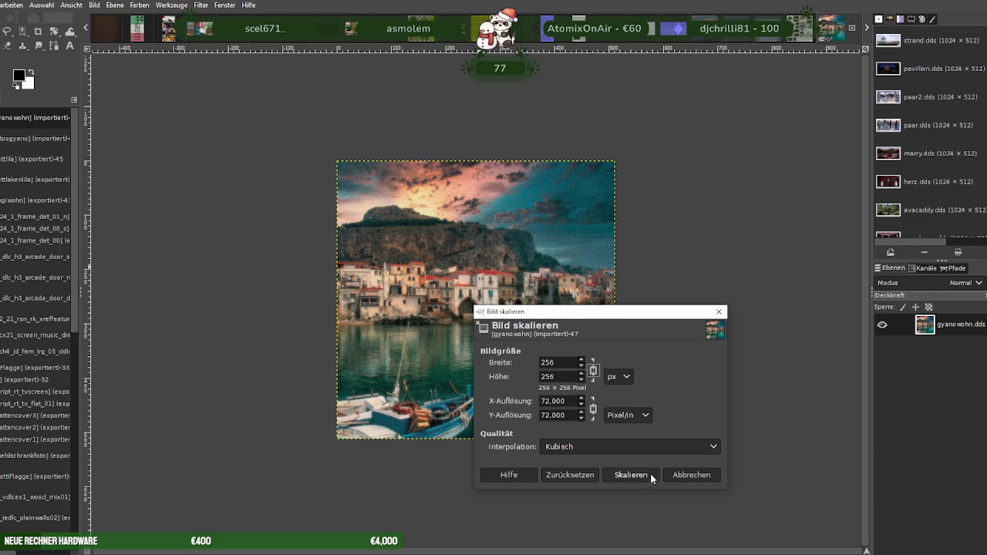
pyautogui.click(655, 473)
# Export it over gyanowohn.dds with the DDS settings, replacing the file, then close the open images
pyautogui.click(2, 5)
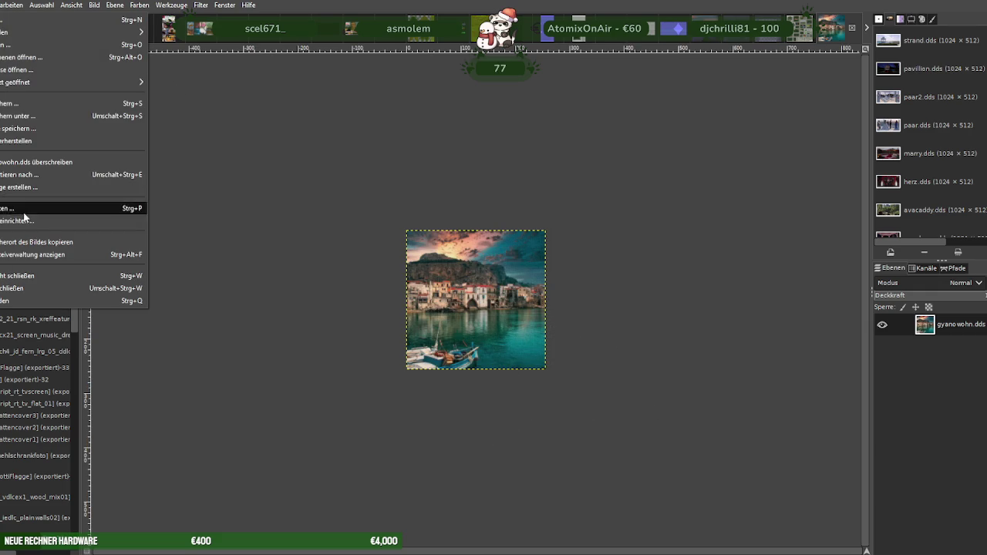
pyautogui.click(35, 189)
pyautogui.click(641, 473)
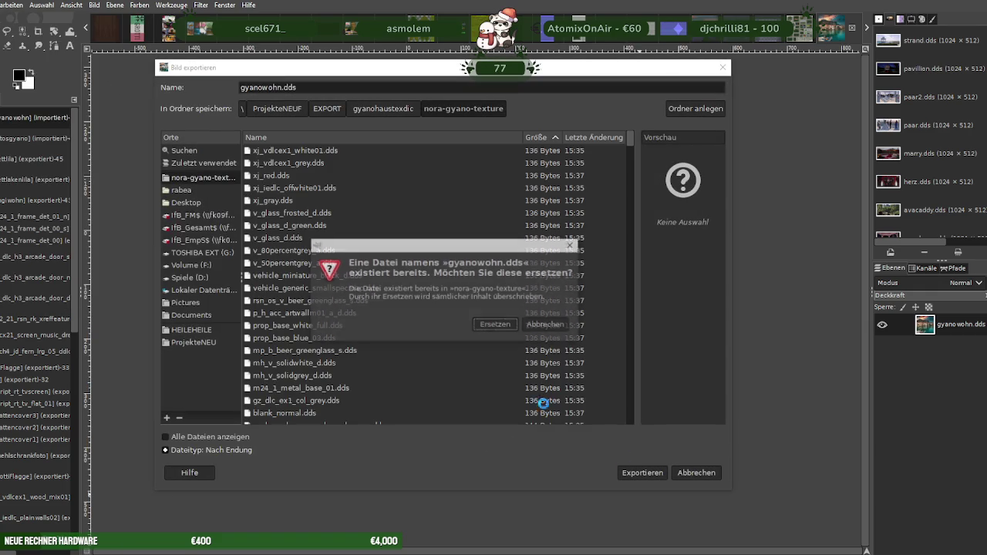
pyautogui.click(497, 323)
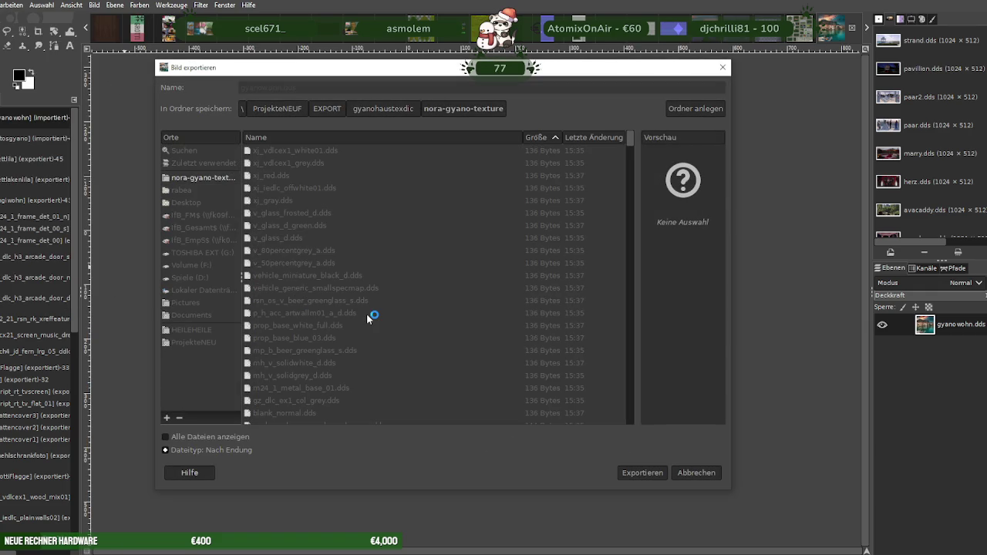
pyautogui.click(167, 263)
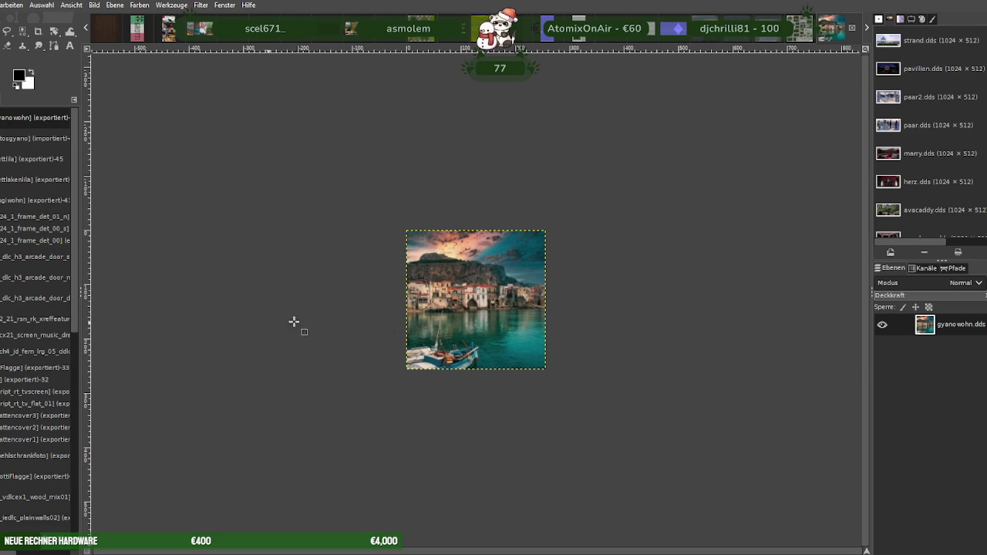
pyautogui.hotkey('ctrl', 'w')
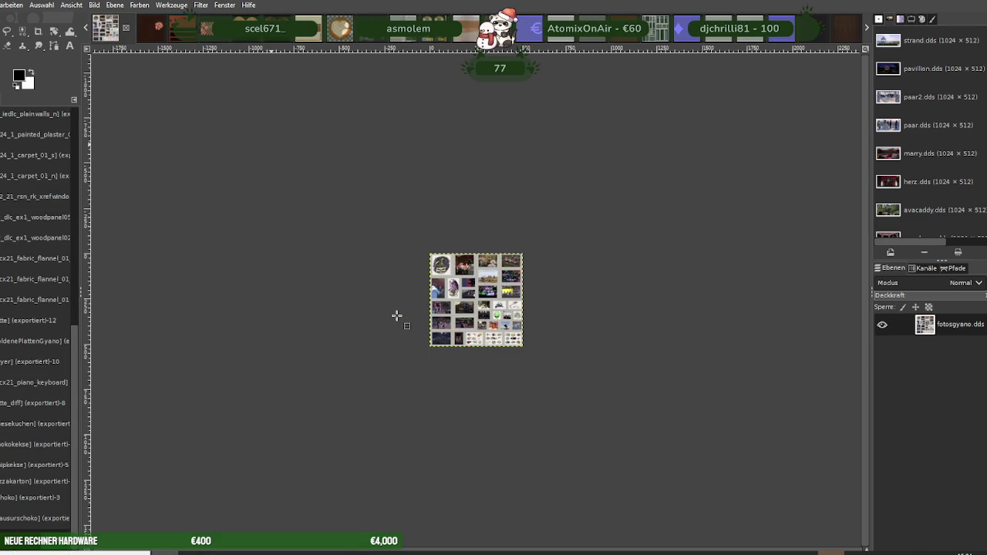
pyautogui.hotkey('ctrl', 'w')
# Close the previous image unsaved and scale the wood cabinet texture from 512 to 256×256
pyautogui.click(191, 66)
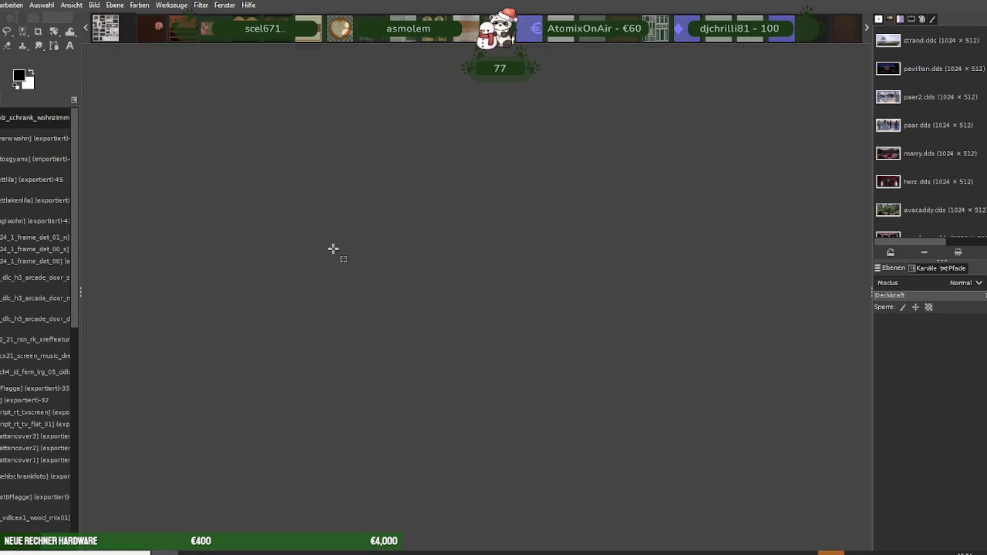
pyautogui.rightClick(405, 259)
pyautogui.moveTo(429, 326)
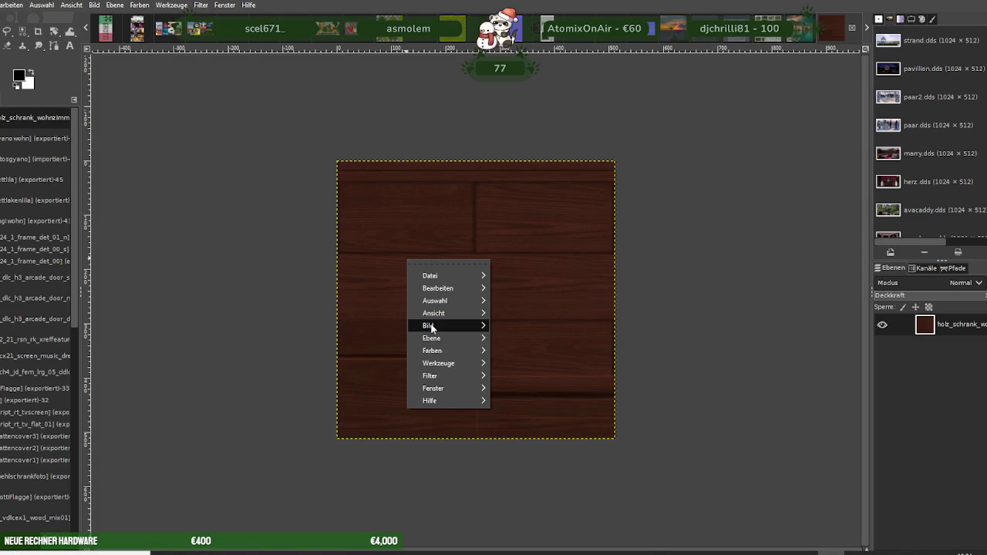
pyautogui.click(529, 393)
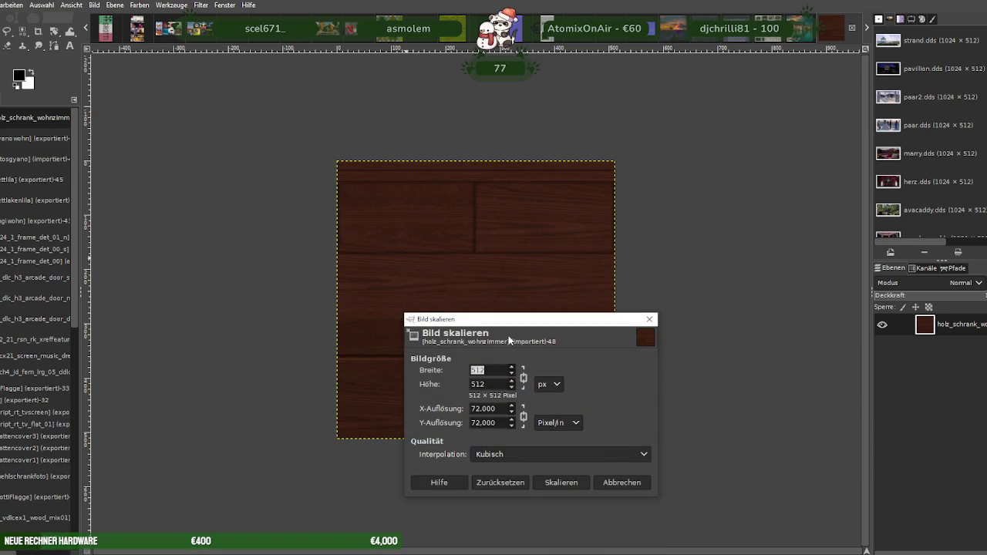
pyautogui.write('256')
pyautogui.press('Tab')
pyautogui.click(561, 483)
# Export over holz_schrank_wohnzimmer.dds as DDS, replacing it, then close the images without saving
pyautogui.click(2, 5)
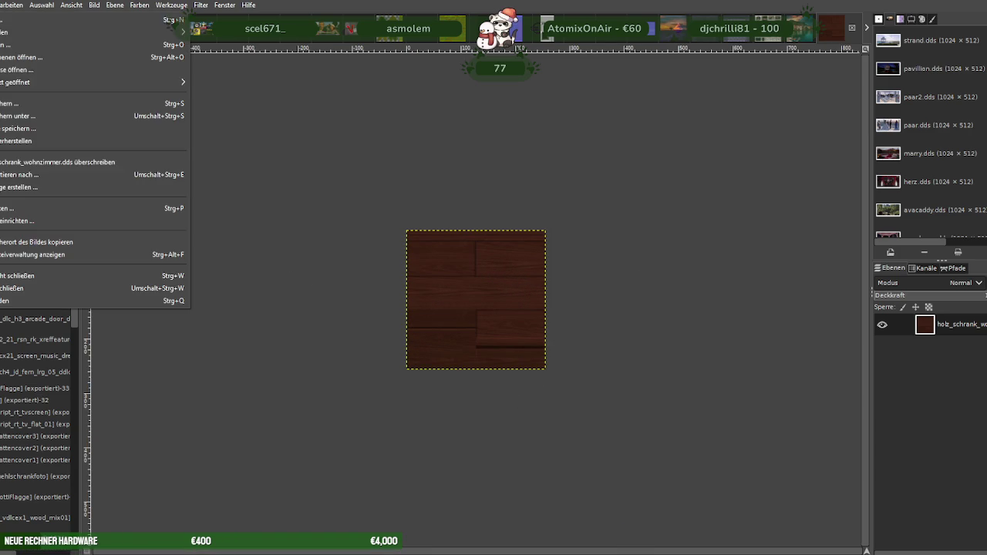
pyautogui.click(5, 187)
pyautogui.click(643, 473)
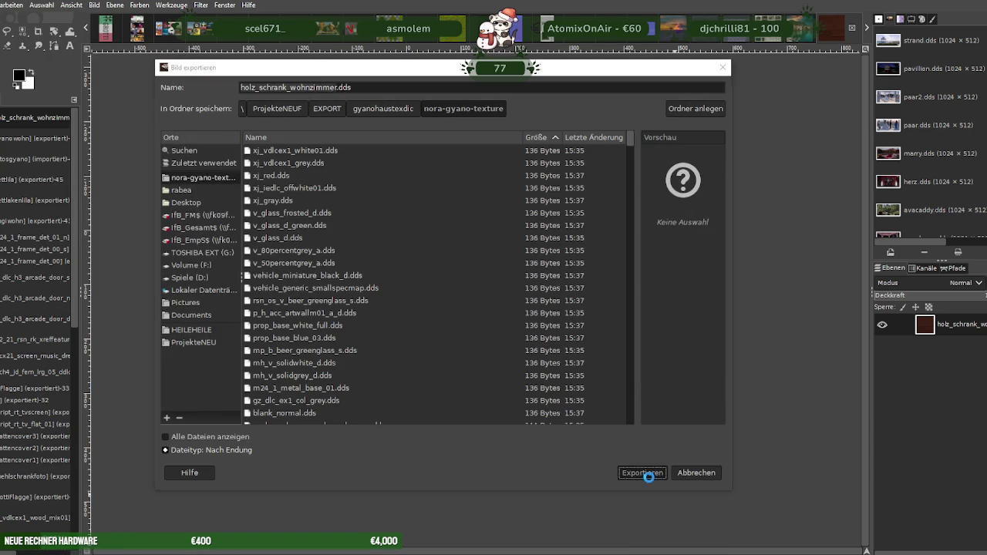
pyautogui.click(511, 330)
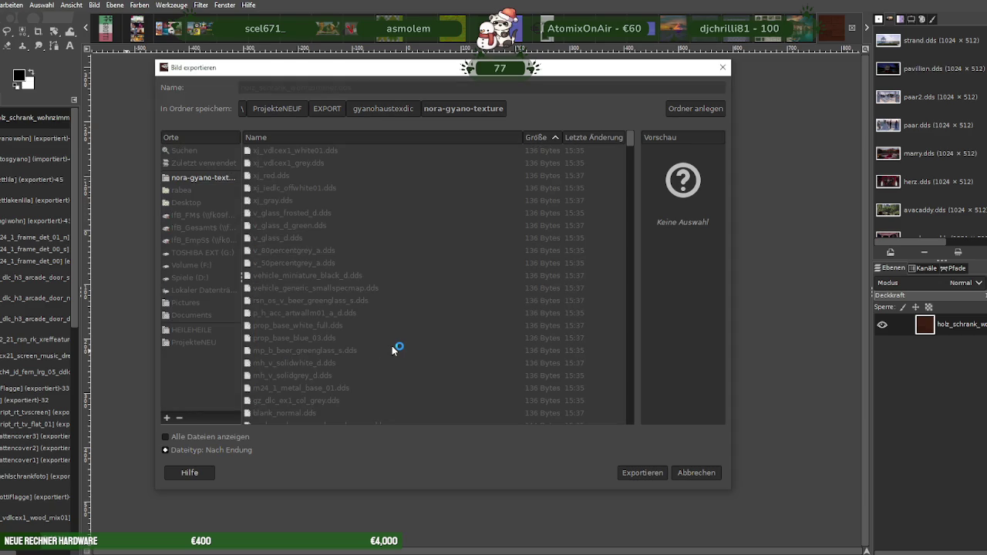
pyautogui.click(224, 321)
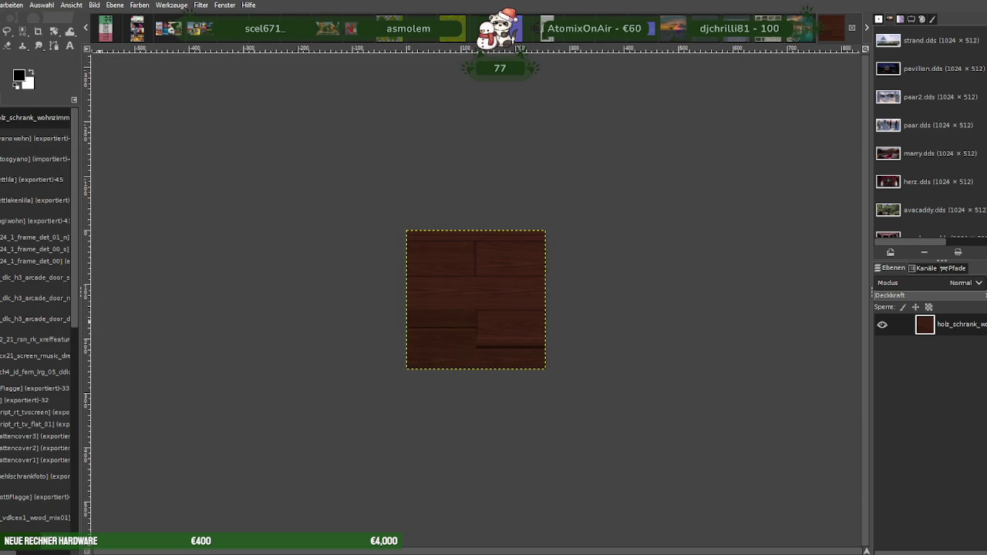
pyautogui.hotkey('ctrl', 'w')
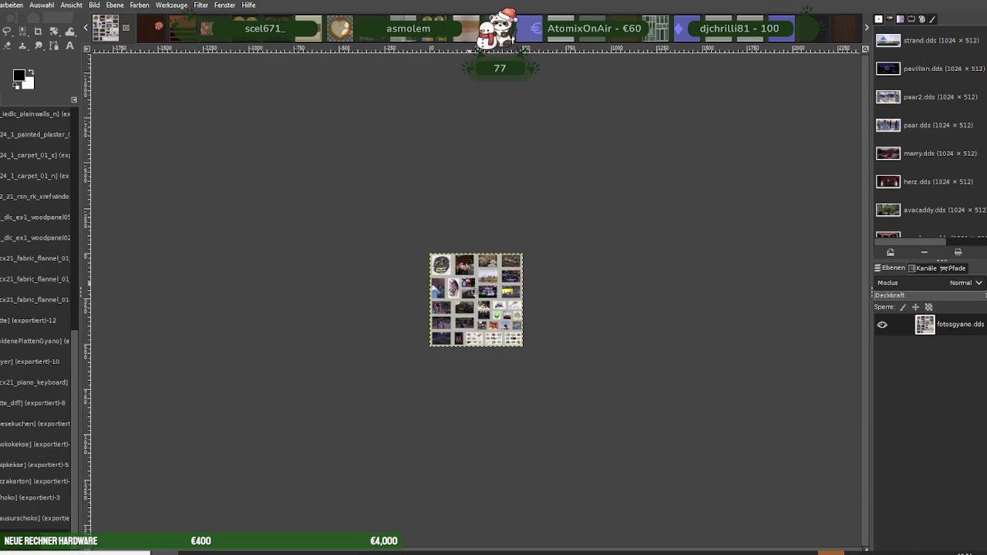
pyautogui.hotkey('ctrl', 'w')
pyautogui.click(256, 137)
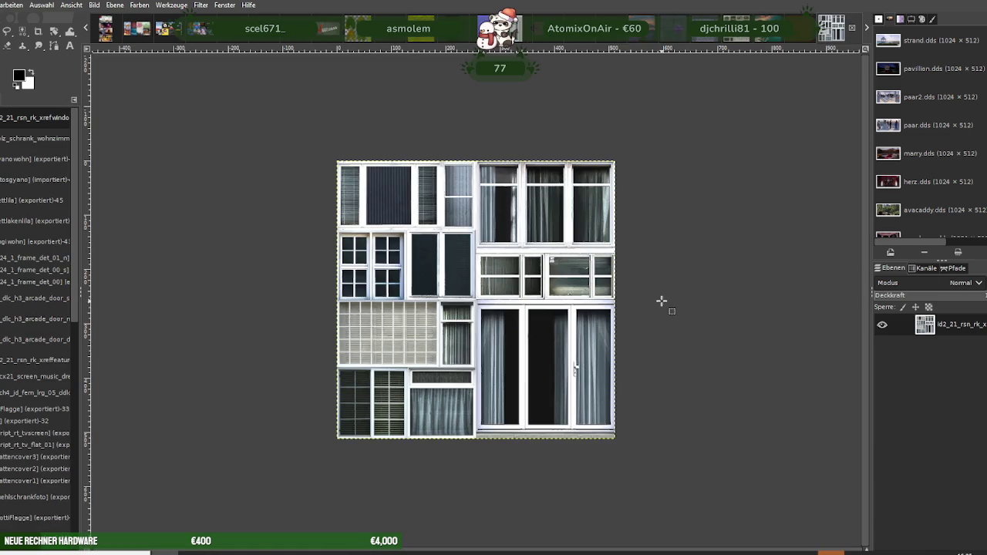
# Close fotosgyano unsaved and scale the four-tile cushion texture from 256 down to 128×128
pyautogui.hotkey('ctrl', 'w')
pyautogui.hotkey('ctrl', 'w')
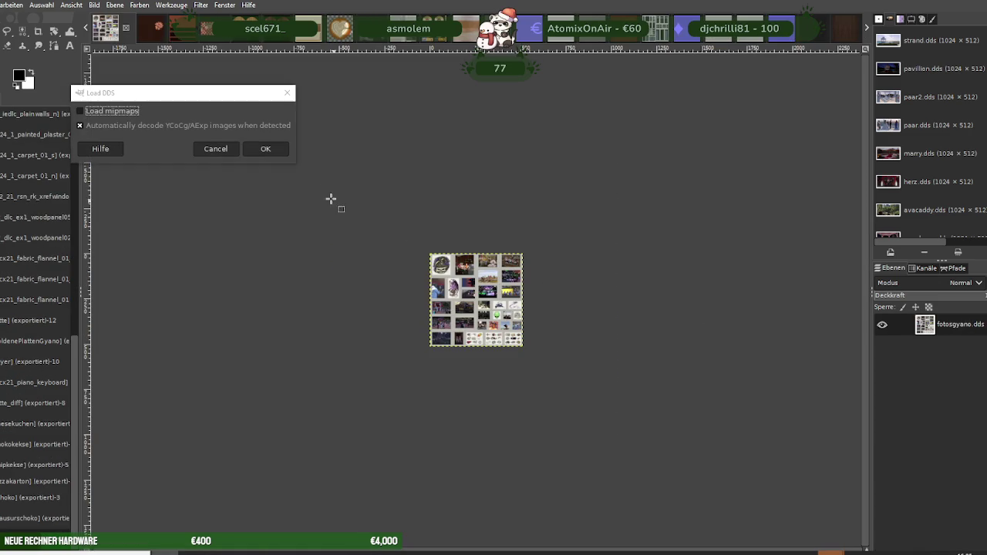
pyautogui.click(270, 149)
pyautogui.rightClick(490, 265)
pyautogui.moveTo(533, 333)
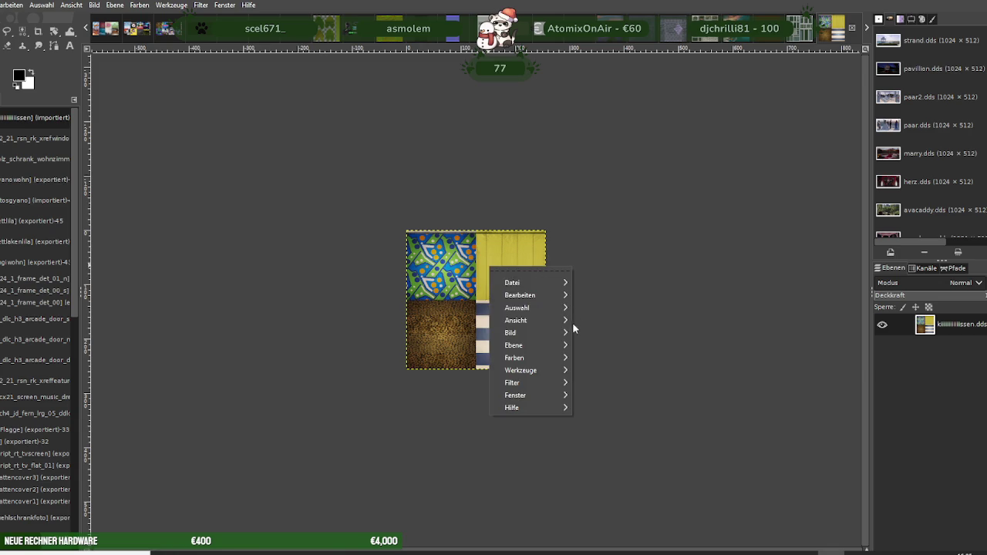
pyautogui.click(604, 393)
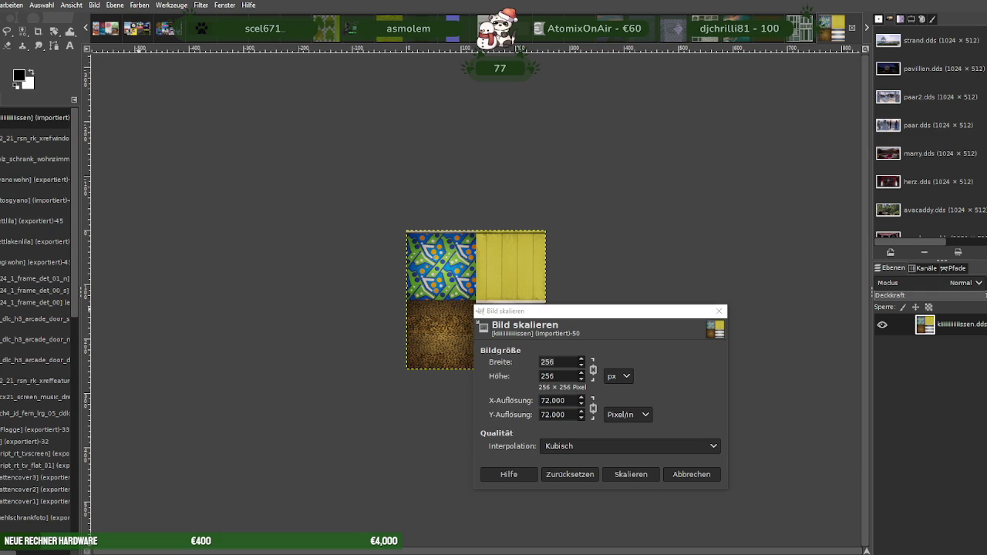
pyautogui.doubleClick(555, 363)
pyautogui.write('128')
pyautogui.press('Tab')
pyautogui.click(629, 475)
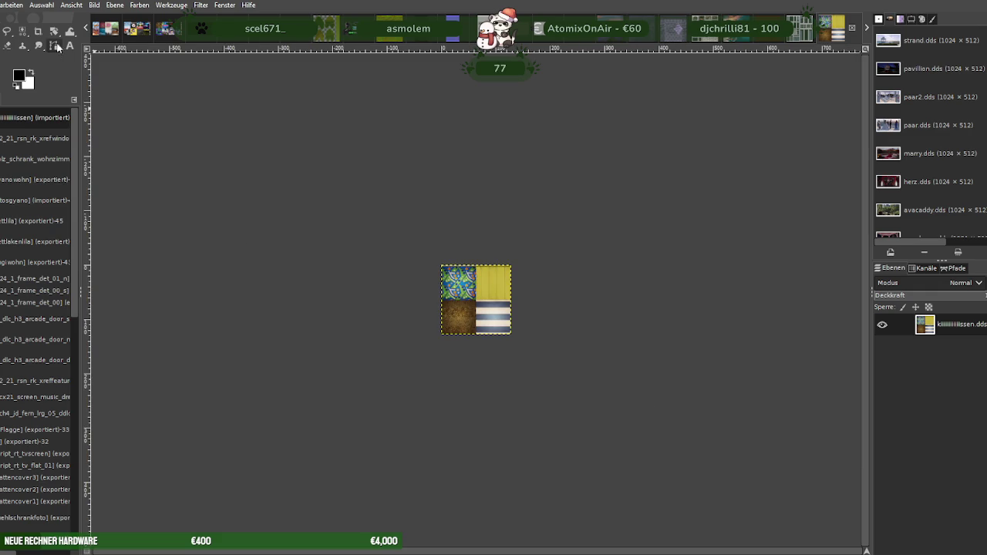
# Export the 128×128 texture over its existing DDS file, replacing it, then close it
pyautogui.hotkey('alt', 'd')
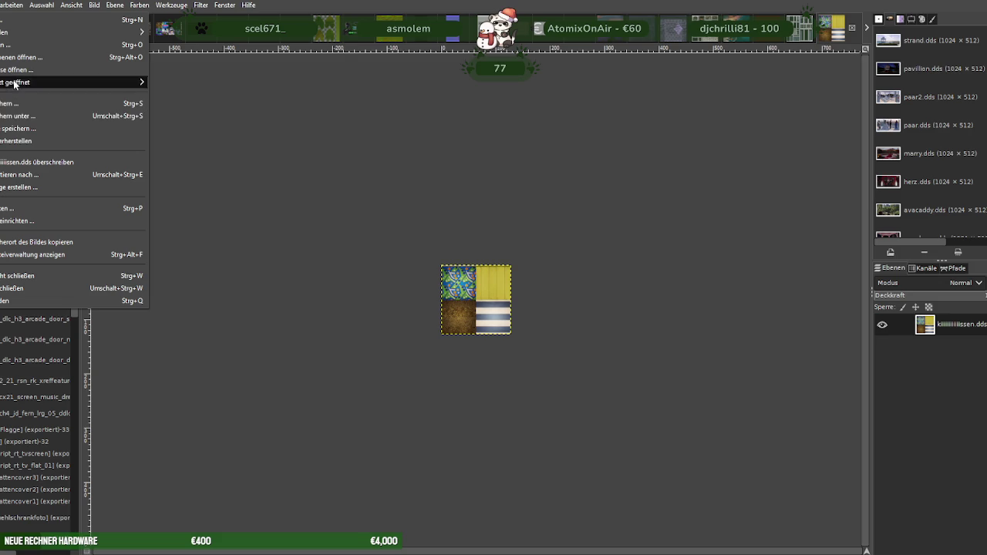
pyautogui.click(14, 175)
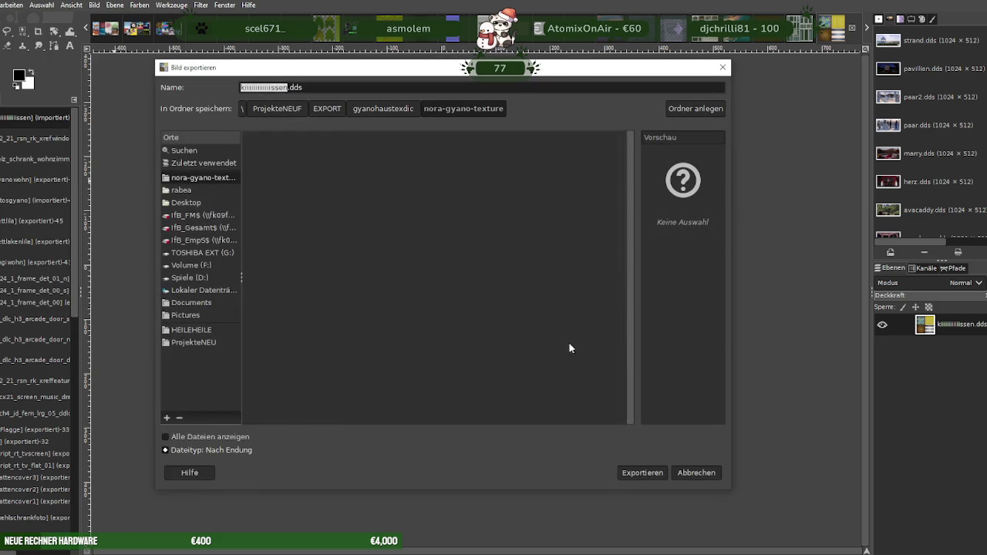
pyautogui.click(643, 473)
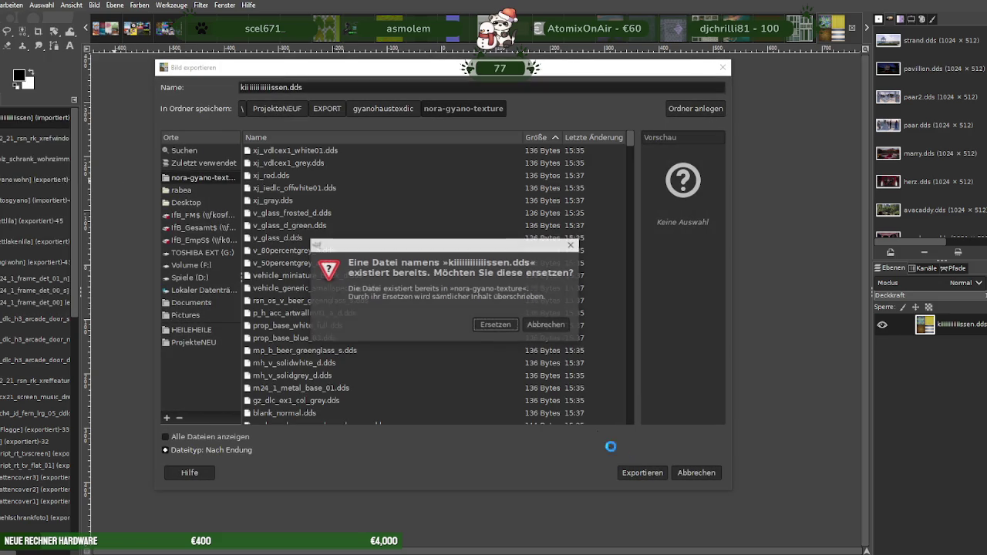
pyautogui.click(495, 324)
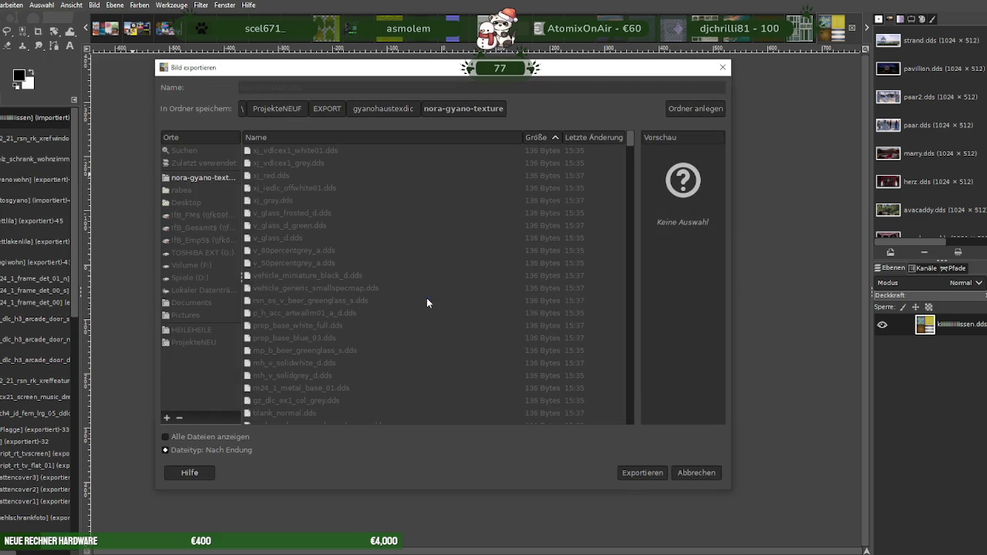
pyautogui.click(168, 266)
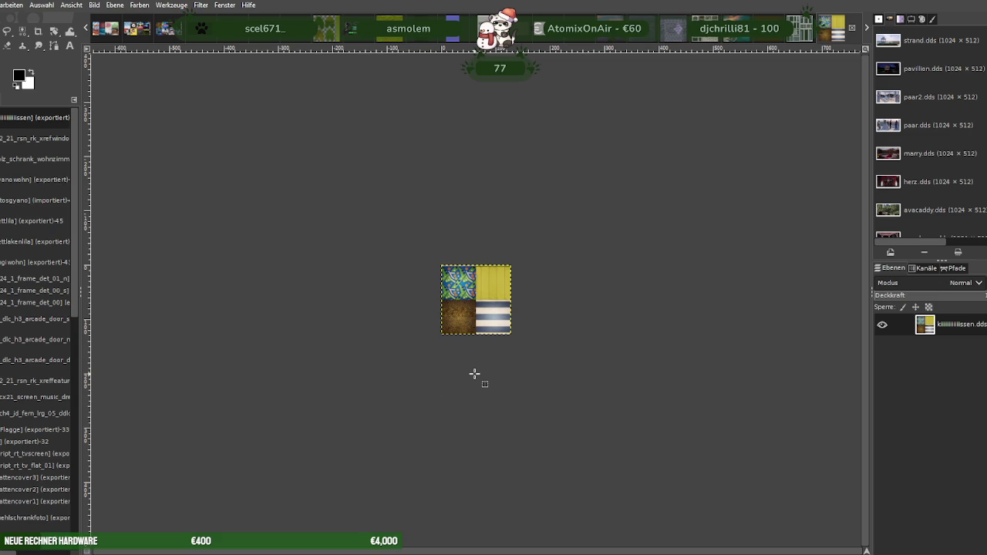
pyautogui.hotkey('ctrl', 'w')
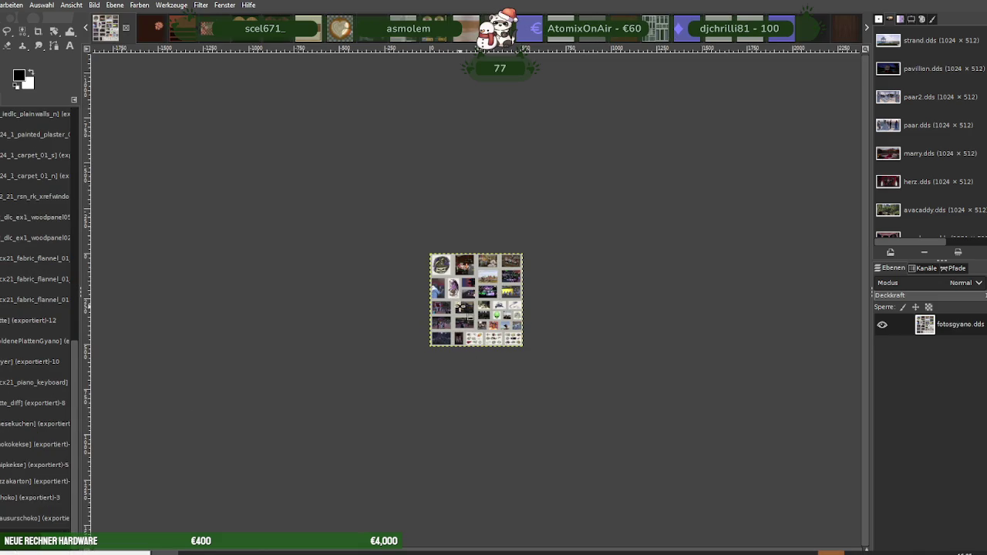
# Load the stuhllila.dds chair texture and scale it to 256×256 pixels
pyautogui.click(187, 68)
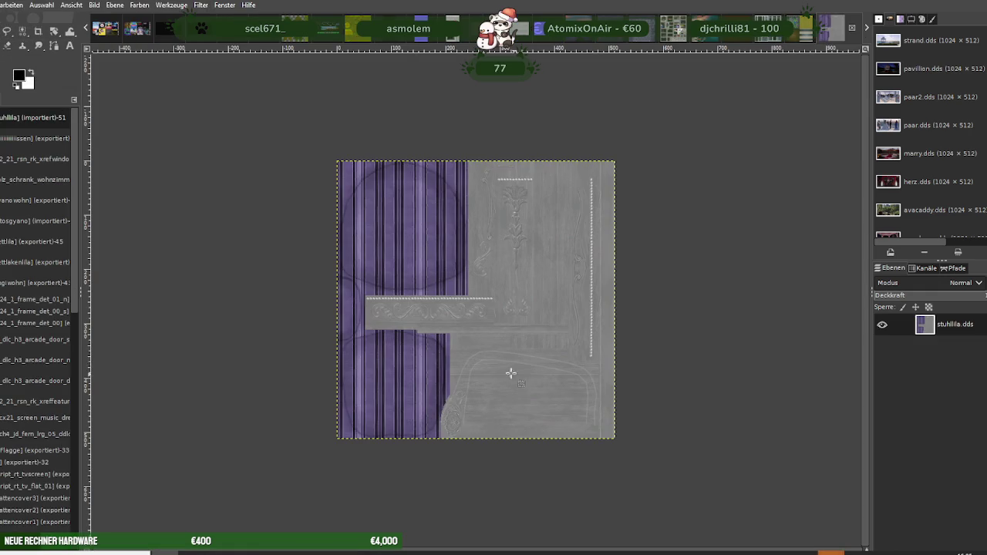
pyautogui.rightClick(507, 304)
pyautogui.moveTo(542, 368)
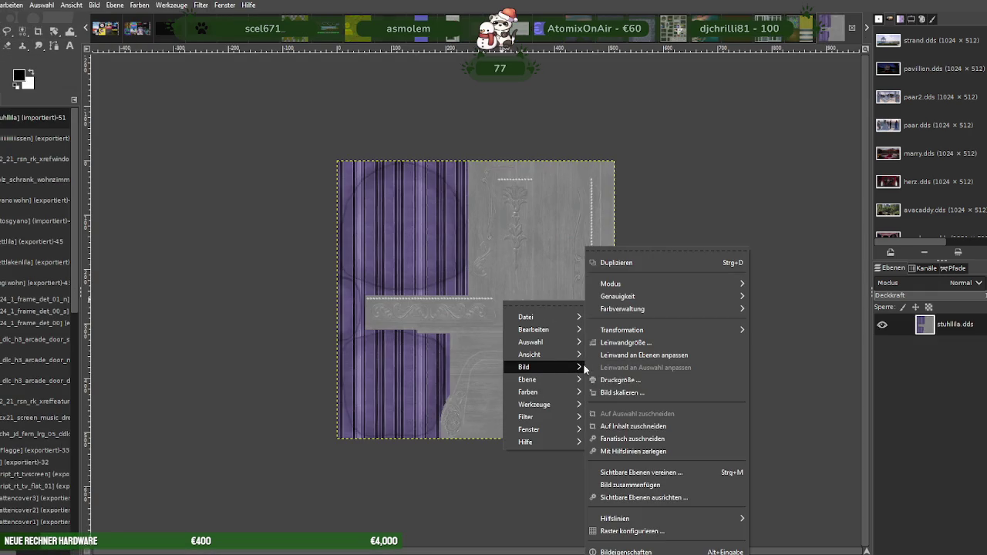
pyautogui.click(615, 390)
pyautogui.write('256')
pyautogui.click(646, 476)
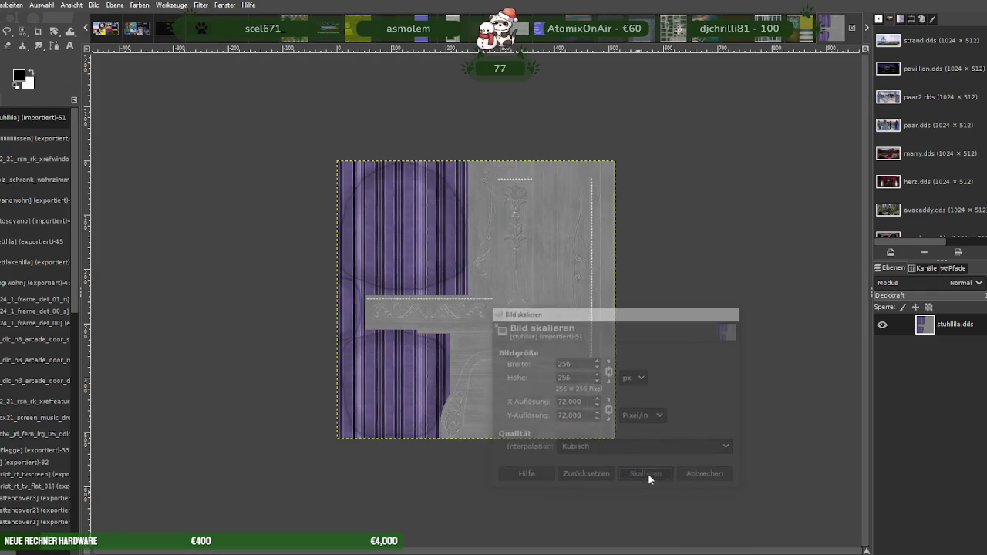
# Export the scaled chair texture over stuhllila.dds as DDS, replacing the existing file
pyautogui.click(3, 5)
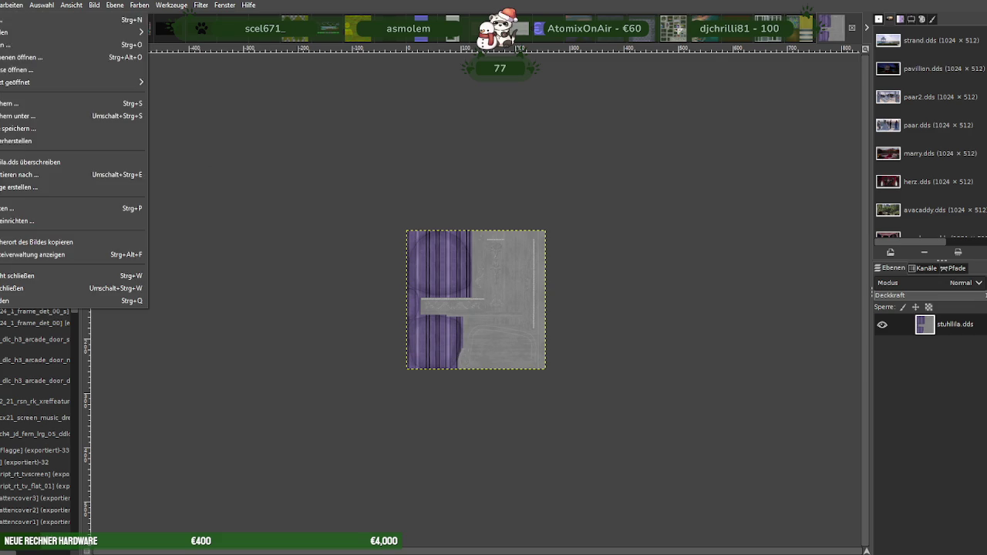
pyautogui.click(6, 176)
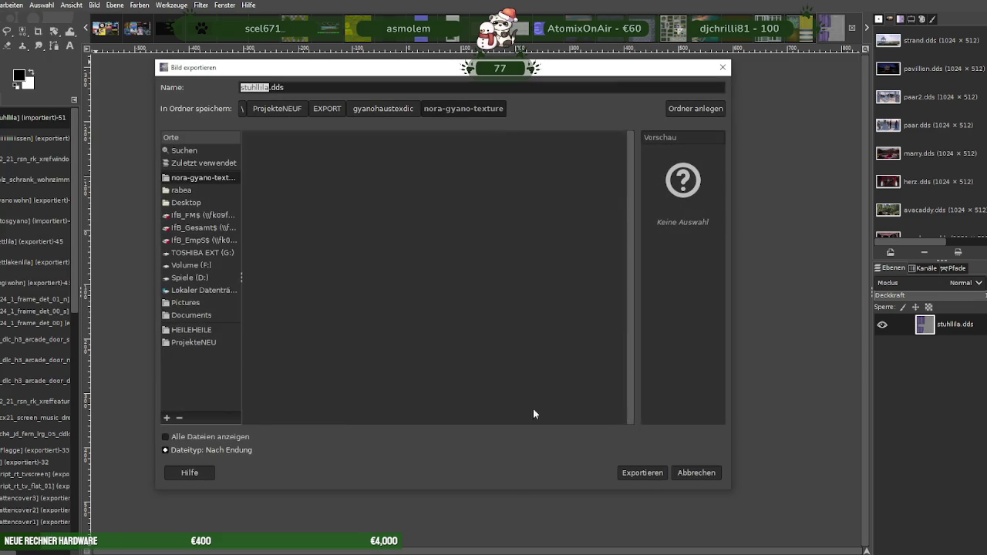
pyautogui.click(651, 474)
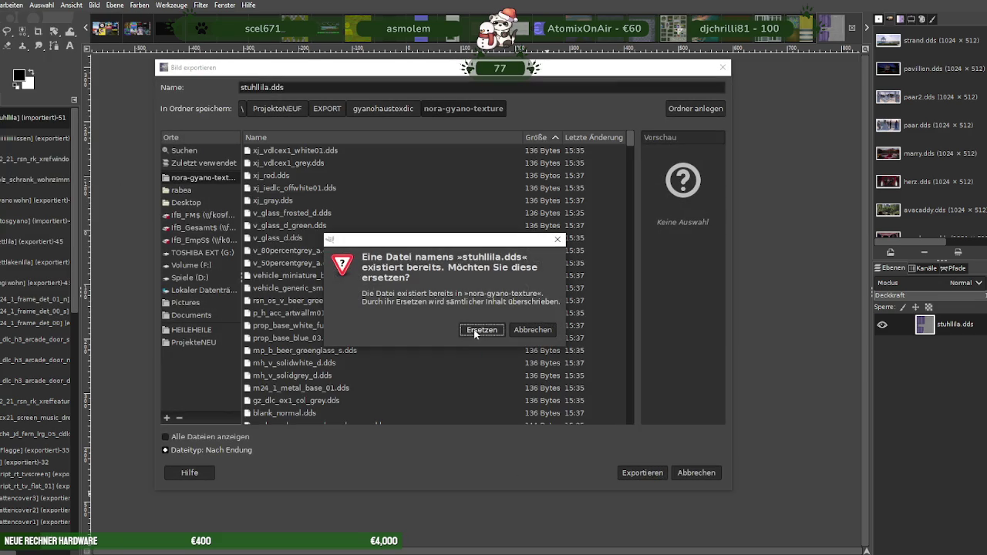
pyautogui.click(482, 331)
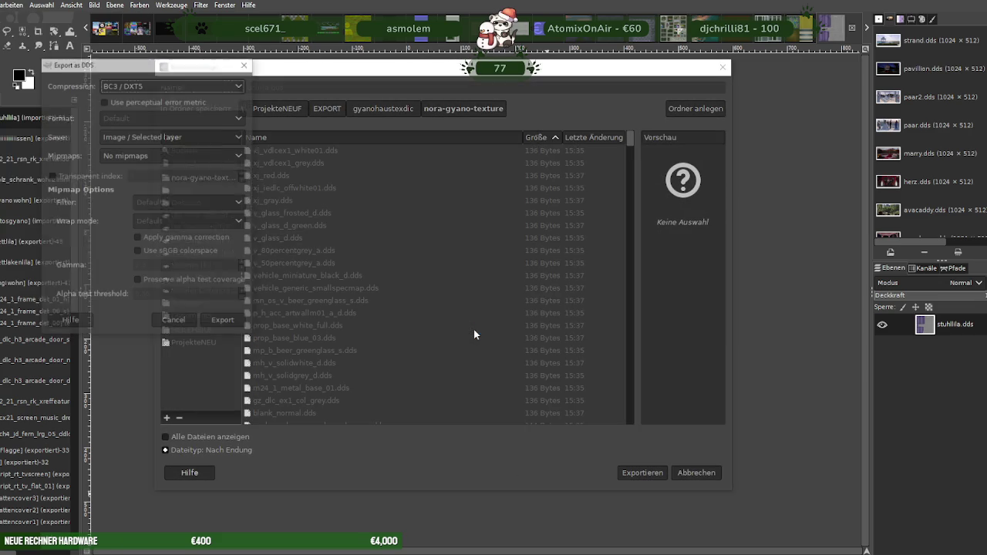
pyautogui.click(224, 320)
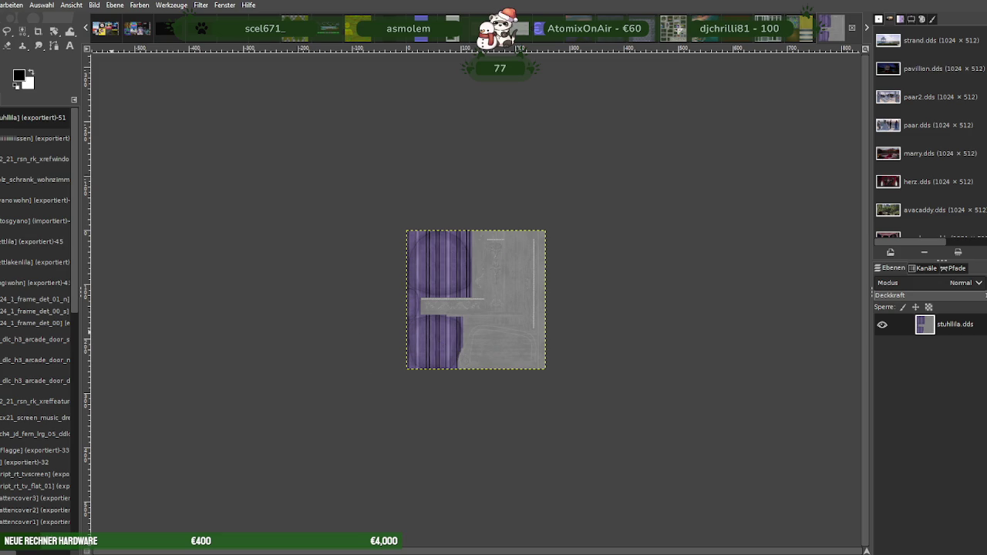
# Close stuhllila.dds, load the wandlila.dds wall texture and scale it to 256×256
pyautogui.hotkey('ctrl', 'w')
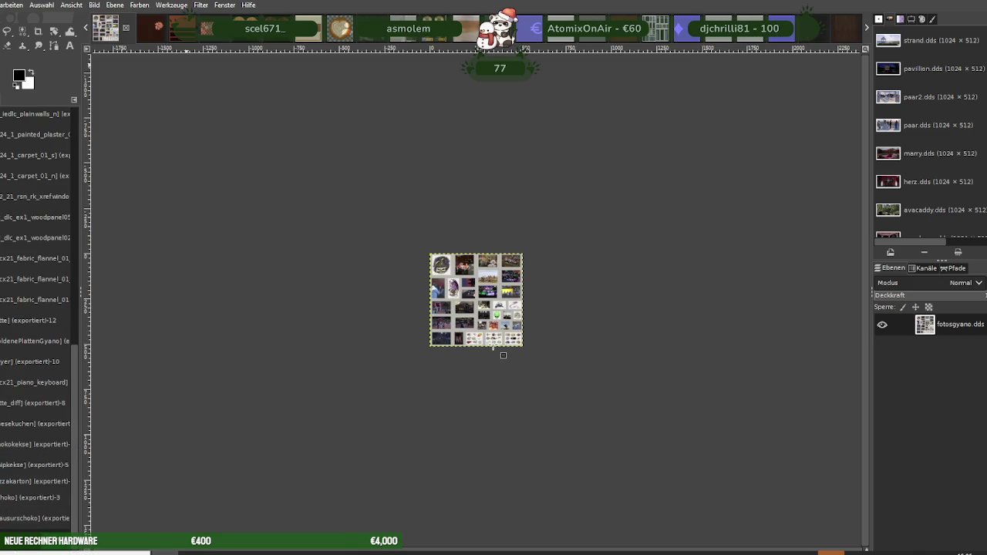
pyautogui.hotkey('ctrl', 'w')
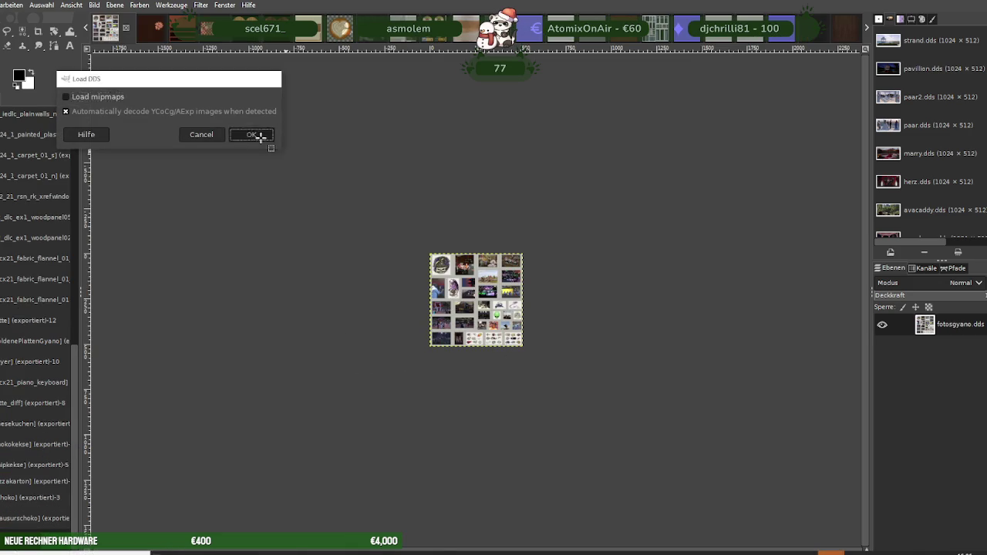
pyautogui.click(261, 137)
pyautogui.rightClick(478, 269)
pyautogui.moveTo(501, 338)
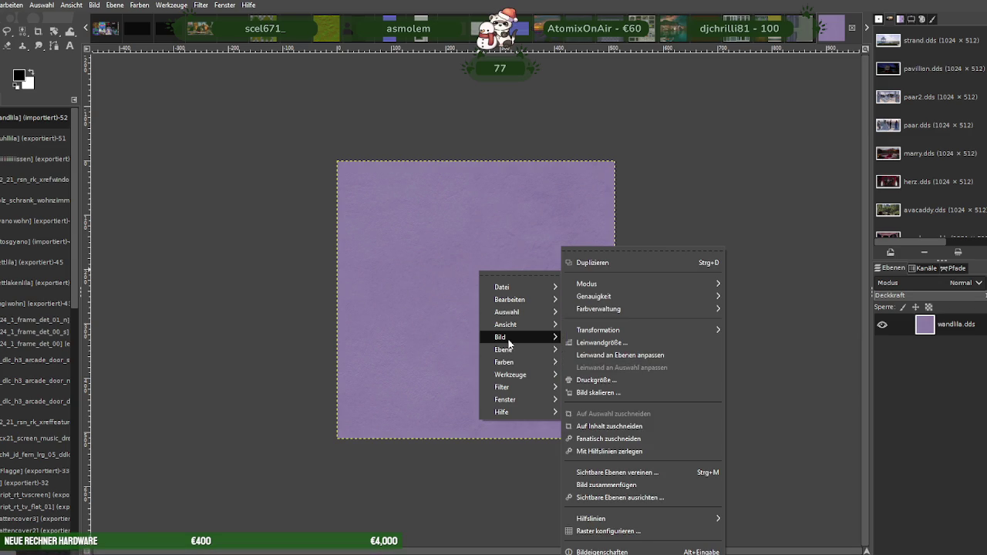
pyautogui.click(602, 391)
pyautogui.write('256')
pyautogui.press('Tab')
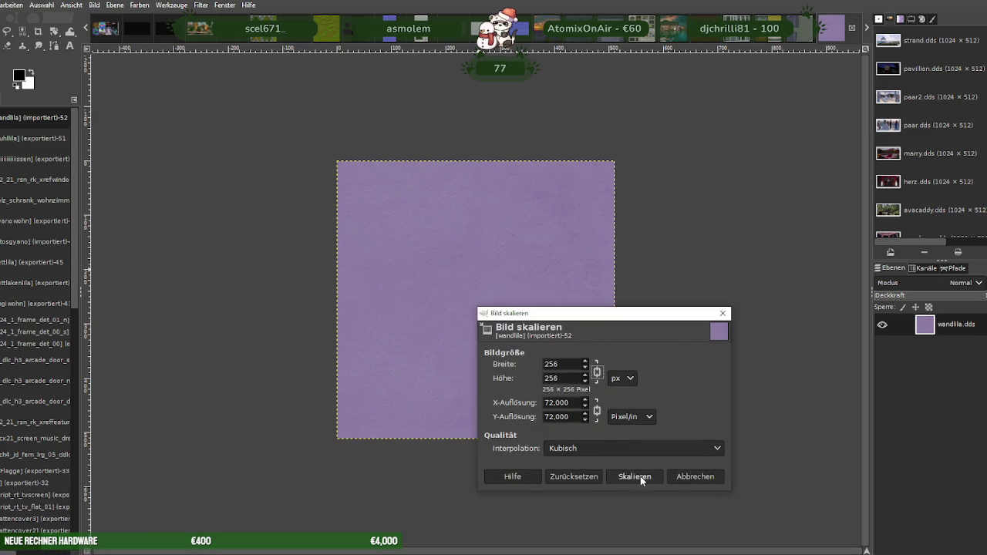
pyautogui.click(640, 476)
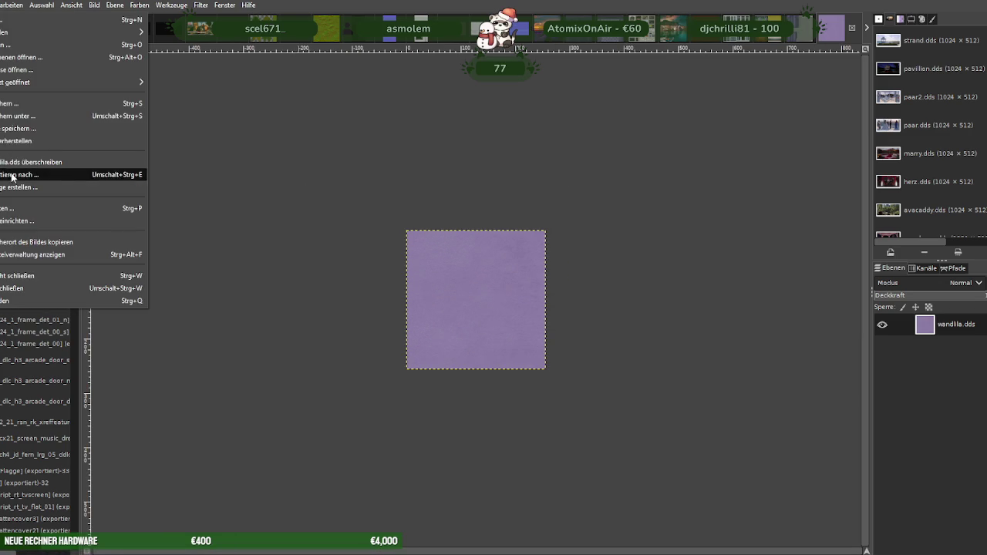
# Export the wall texture over wandlila.dds as DDS, replacing it, then close the image
pyautogui.click(77, 172)
pyautogui.click(643, 473)
pyautogui.click(477, 329)
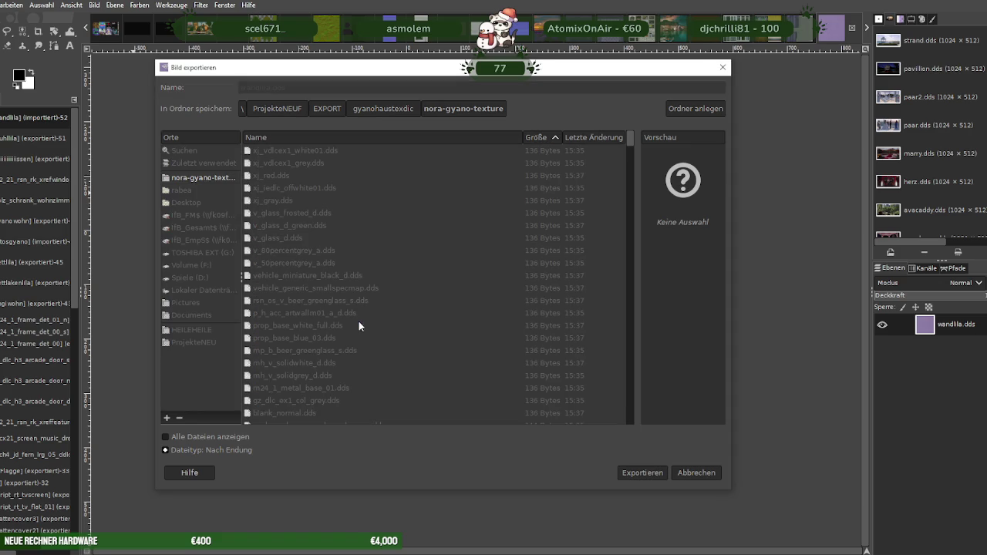
pyautogui.click(294, 393)
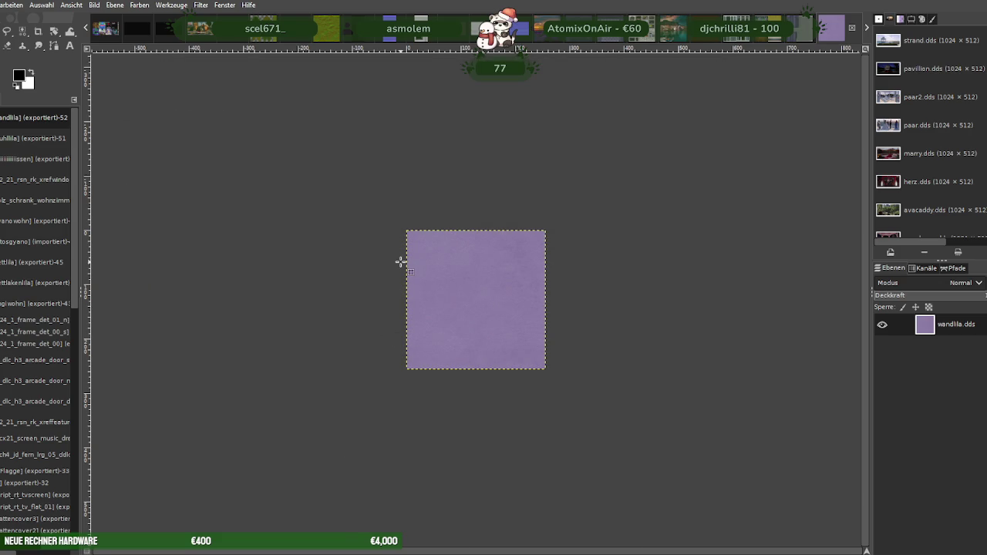
pyautogui.hotkey('ctrl', 'w')
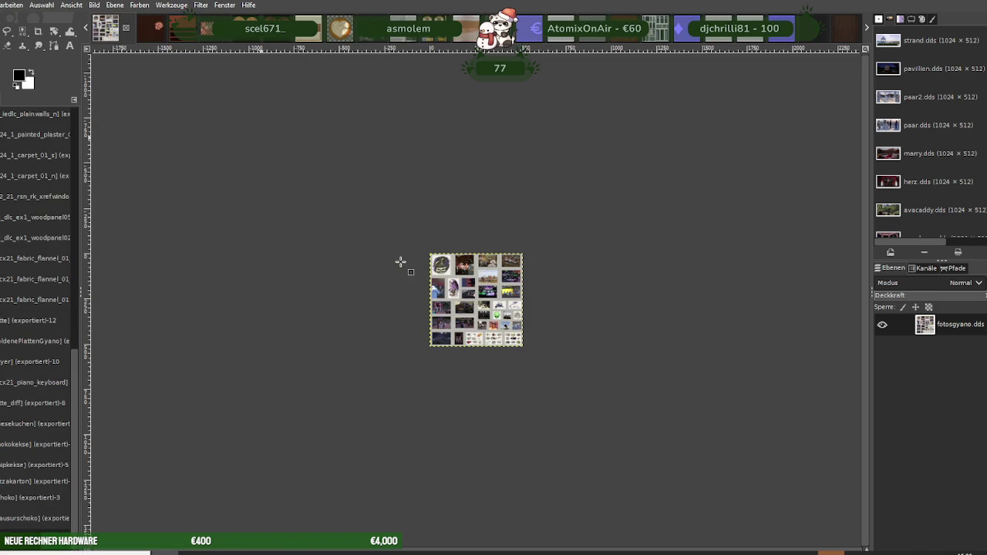
# Load the xj_vdlcex1_wood_mix01.dds wood texture and scale it to 256×256 pixels
pyautogui.hotkey('ctrl', 'w')
pyautogui.click(180, 62)
pyautogui.rightClick(442, 271)
pyautogui.moveTo(466, 339)
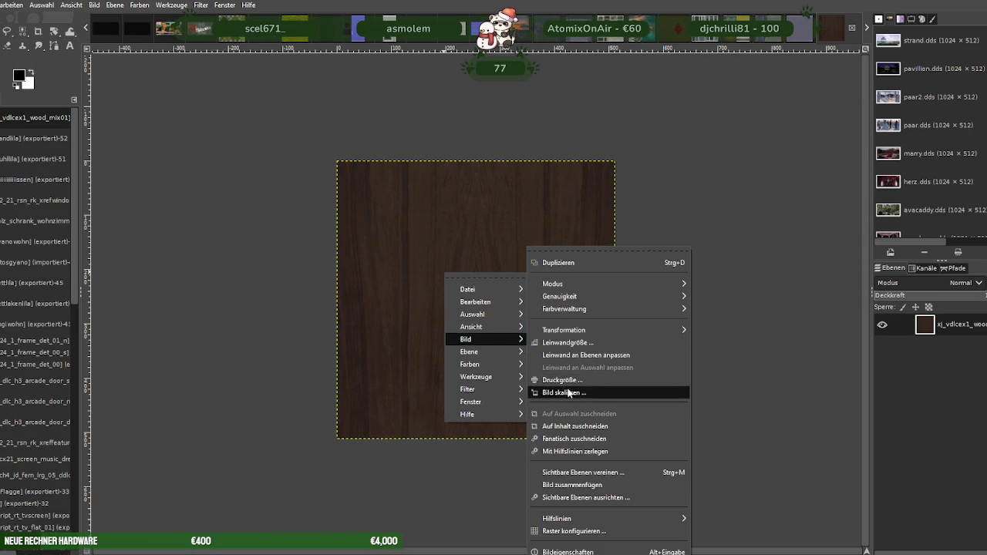
pyautogui.click(569, 391)
pyautogui.write('256')
pyautogui.click(595, 476)
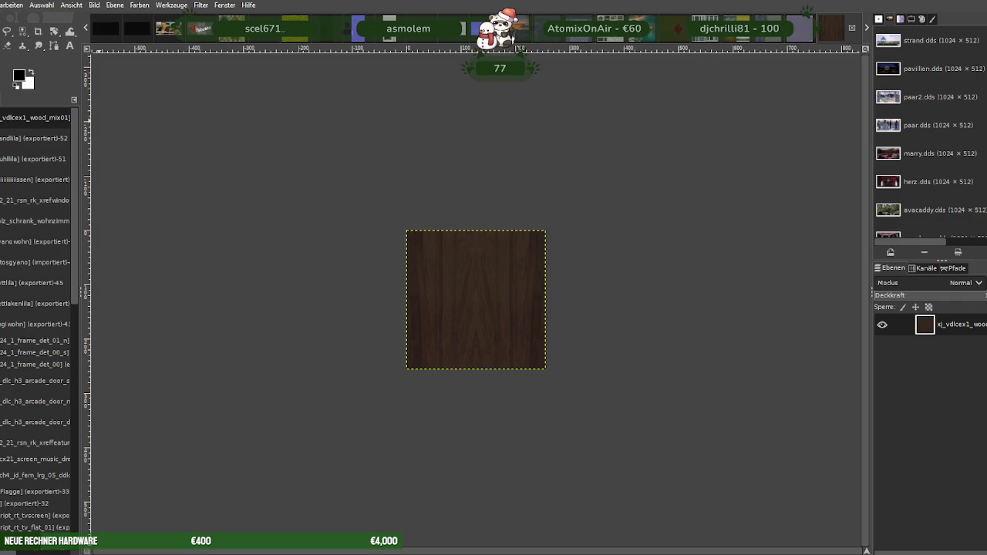
# Export the scaled wood texture over xj_vdlcex1_wood_mix01.dds as DDS, replacing the old file
pyautogui.click(2, 5)
pyautogui.click(47, 176)
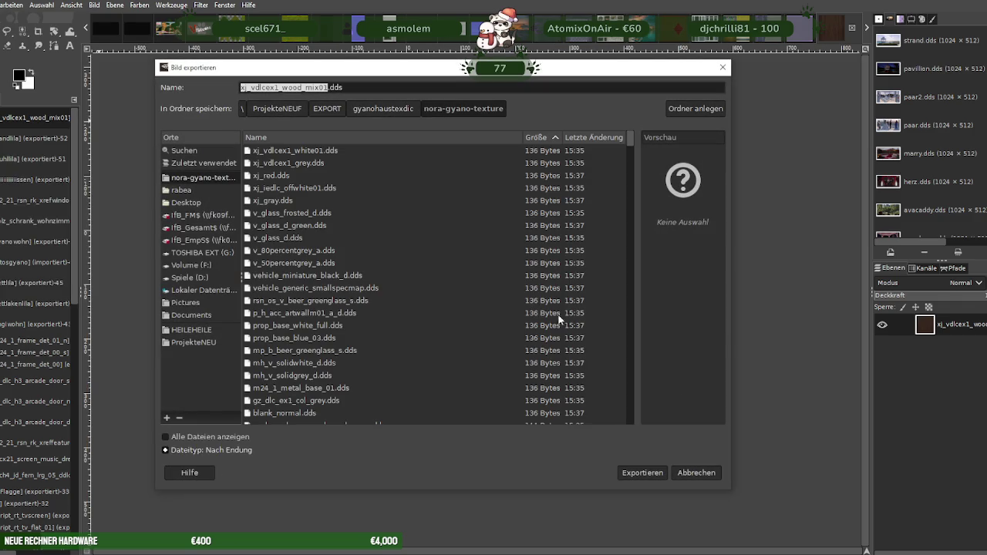
pyautogui.click(643, 473)
pyautogui.click(498, 331)
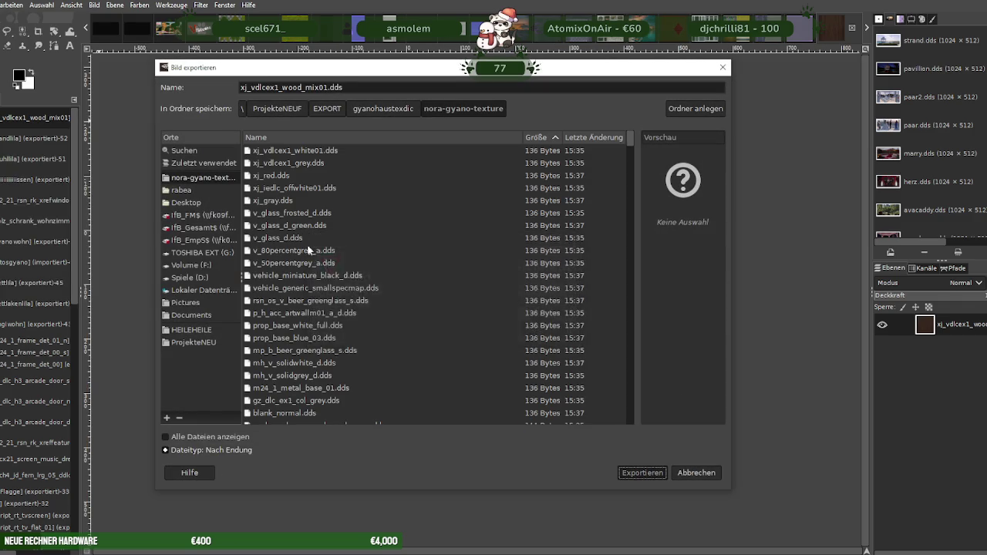
pyautogui.click(224, 321)
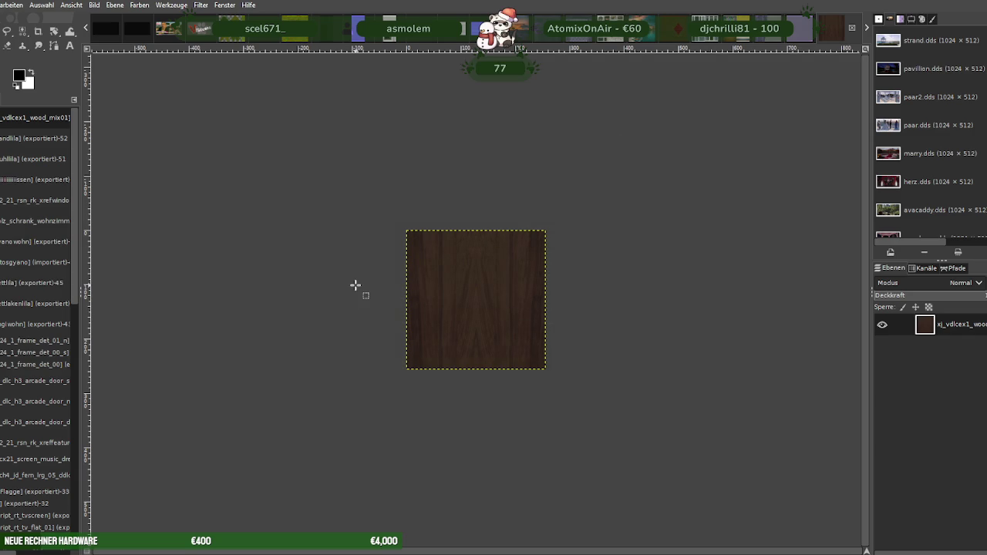
# Sort the exported texture files by size and scroll through the list
pyautogui.hotkey('alt', 'Tab')
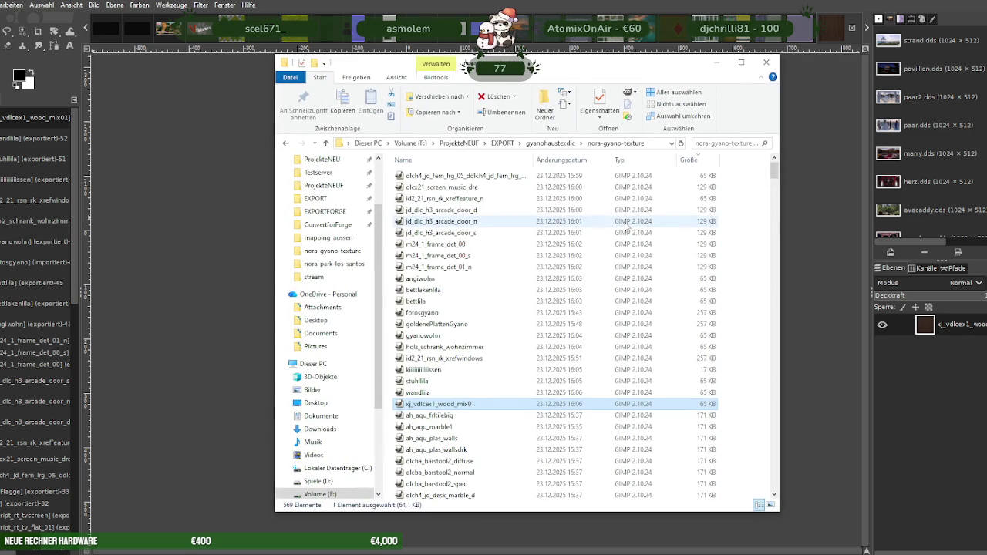
pyautogui.click(695, 162)
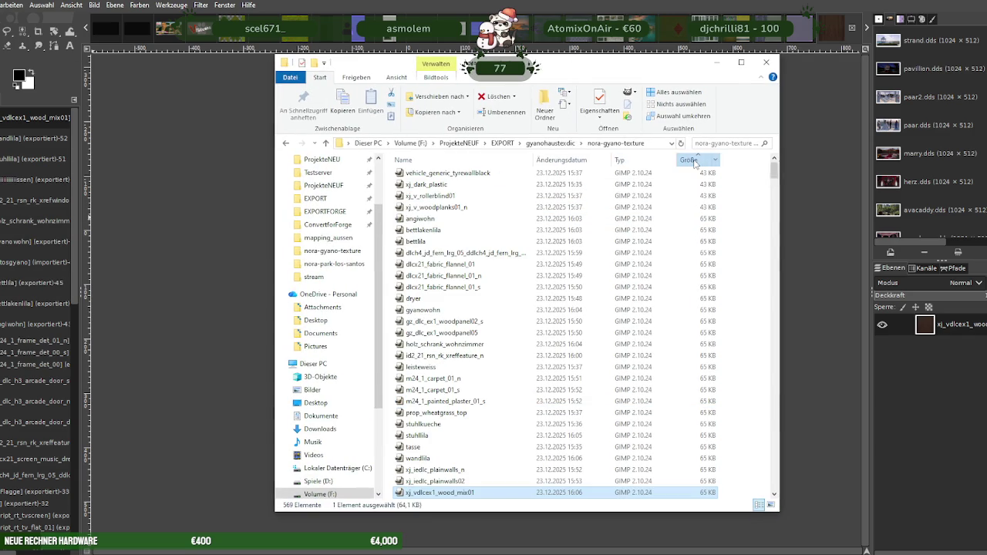
pyautogui.scroll(5, 682, 185)
pyautogui.scroll(5, 679, 182)
pyautogui.scroll(5, 675, 178)
pyautogui.scroll(10, 670, 173)
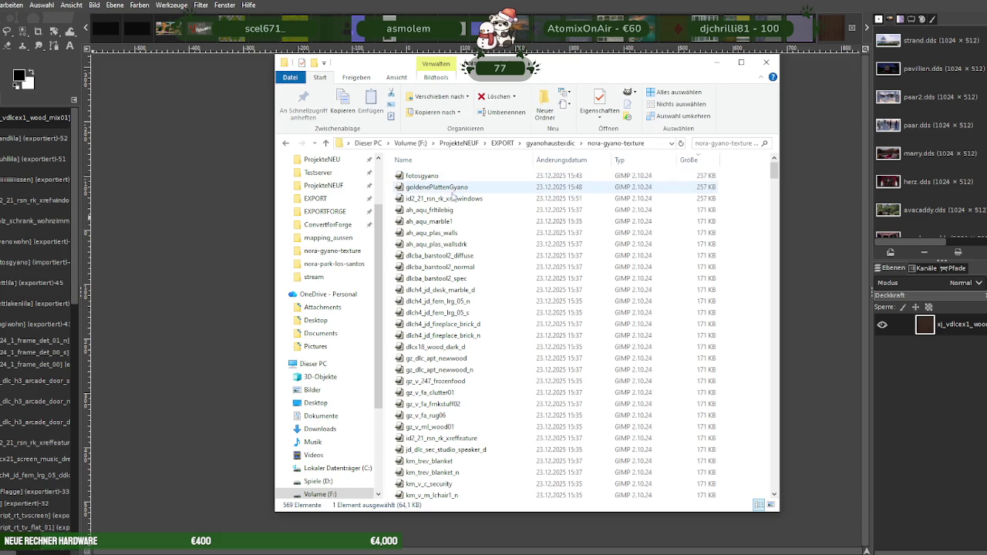
pyautogui.scroll(-8, 519, 342)
pyautogui.scroll(-8, 519, 342)
pyautogui.scroll(-8, 520, 342)
pyautogui.scroll(-5, 519, 341)
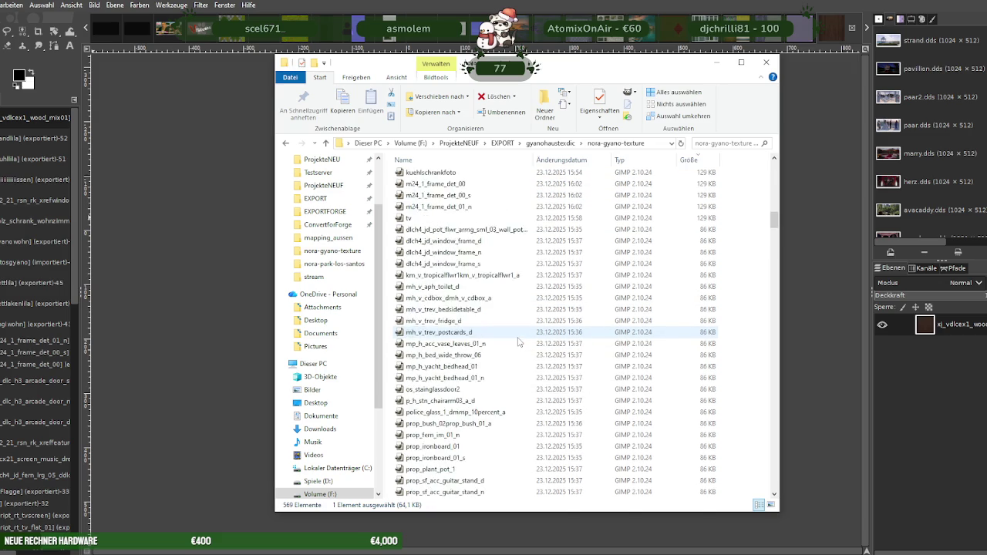
pyautogui.scroll(13, 509, 324)
# Check the nora-gyano-texture folder's properties, then load id2_21_rsn_rk_xrefwindows from it into GIMP
pyautogui.click(557, 144)
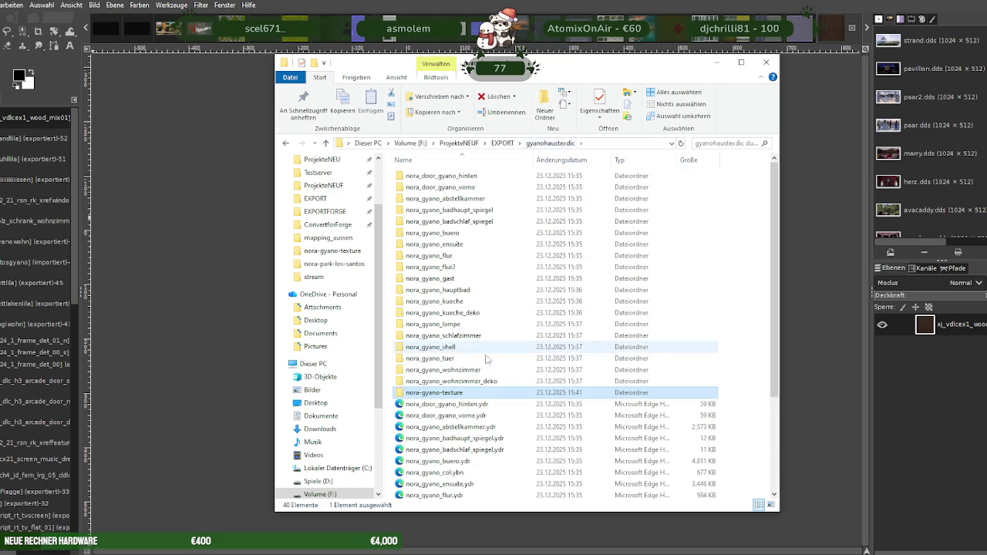
pyautogui.rightClick(461, 398)
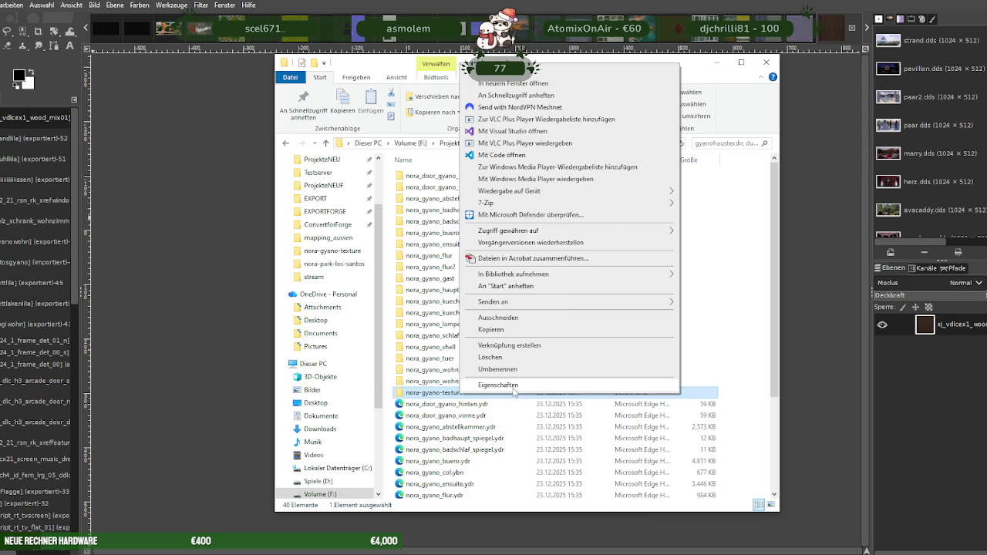
pyautogui.click(515, 391)
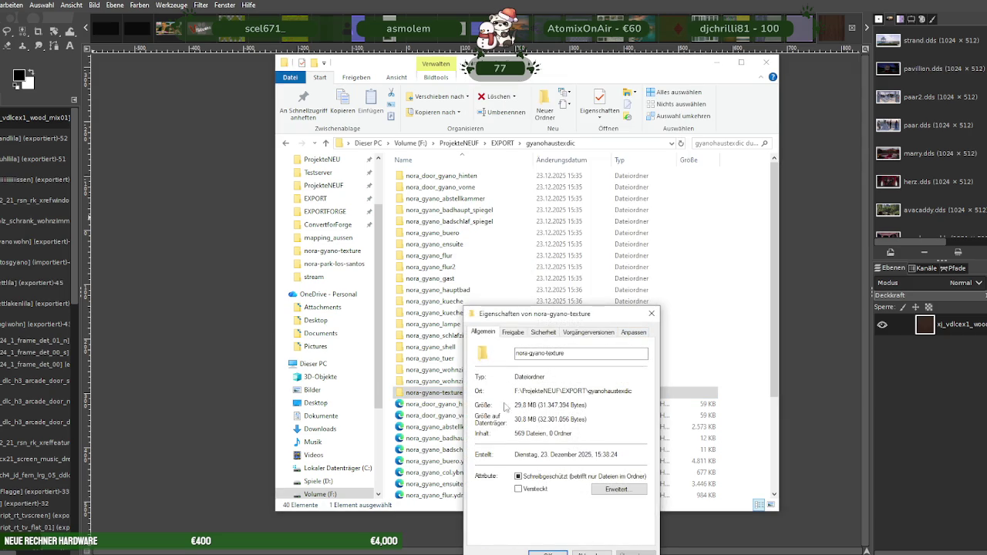
pyautogui.click(652, 314)
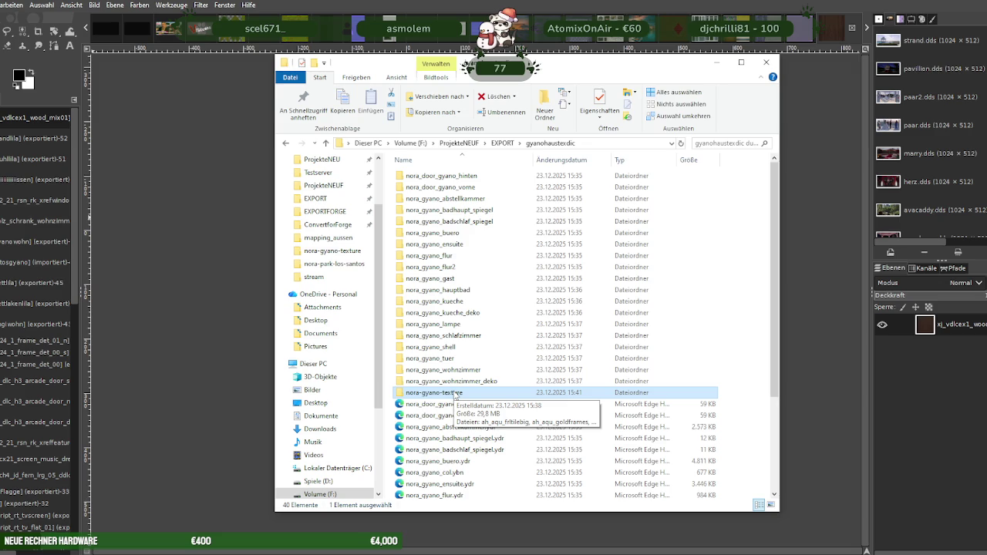
pyautogui.doubleClick(456, 394)
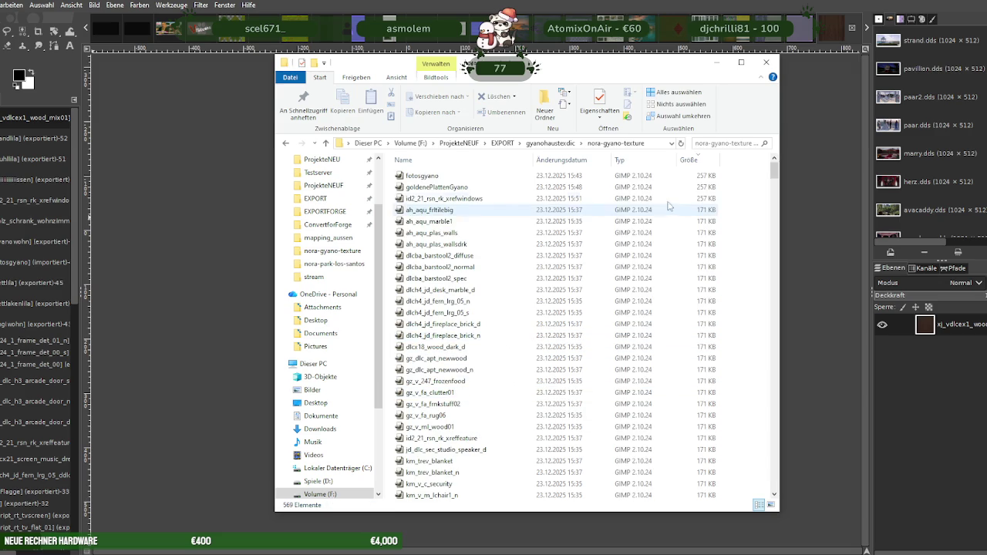
pyautogui.click(472, 199)
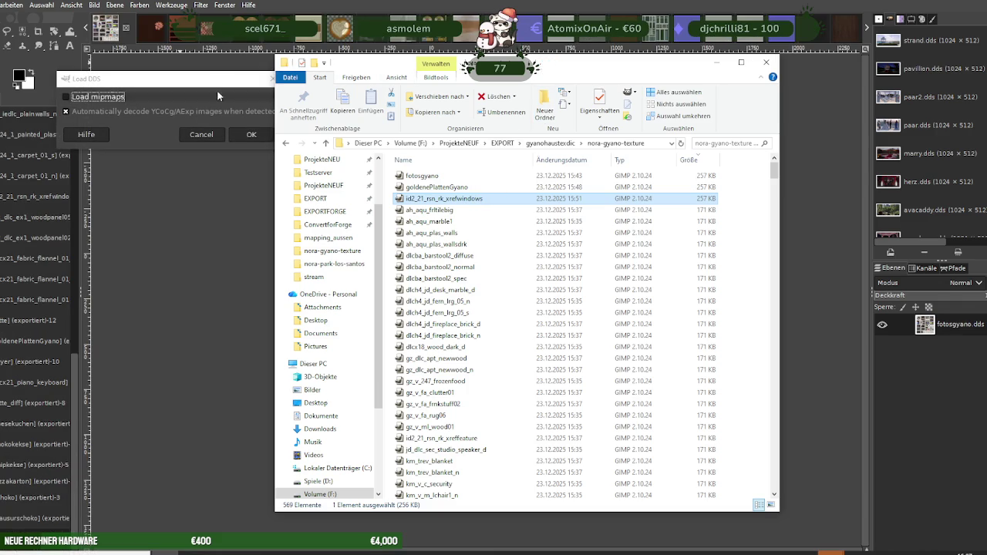
pyautogui.click(252, 135)
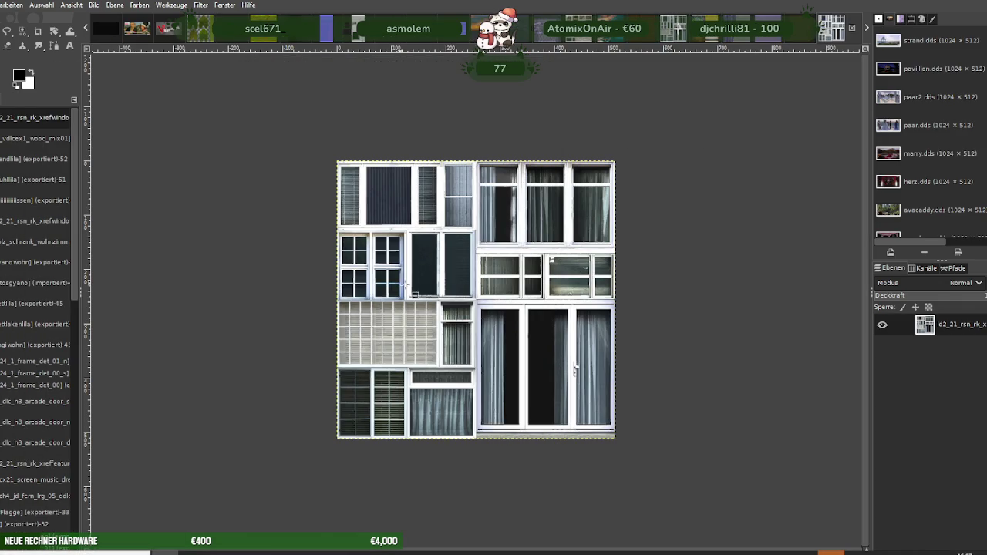
# Scale the windows texture down to 256×256
pyautogui.rightClick(436, 302)
pyautogui.moveTo(456, 358)
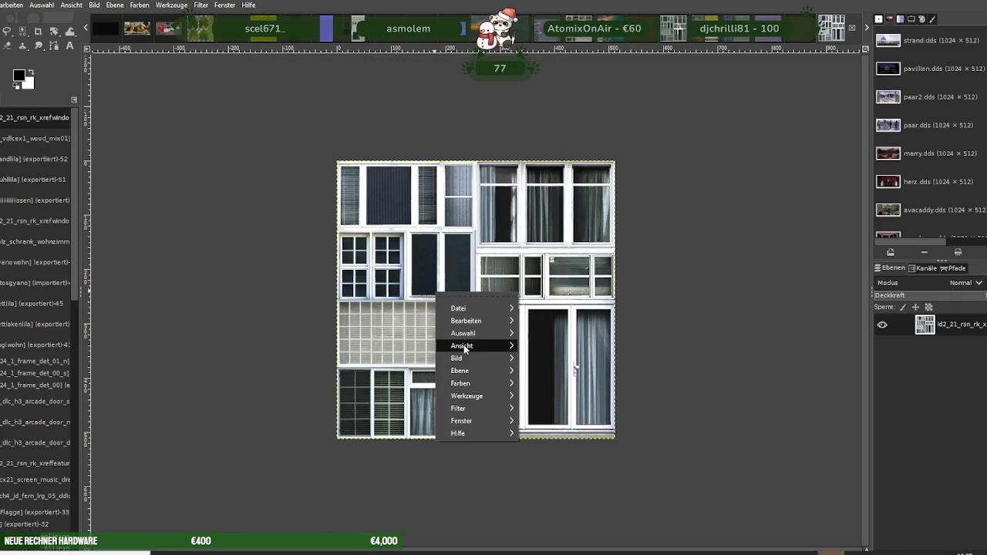
pyautogui.click(570, 393)
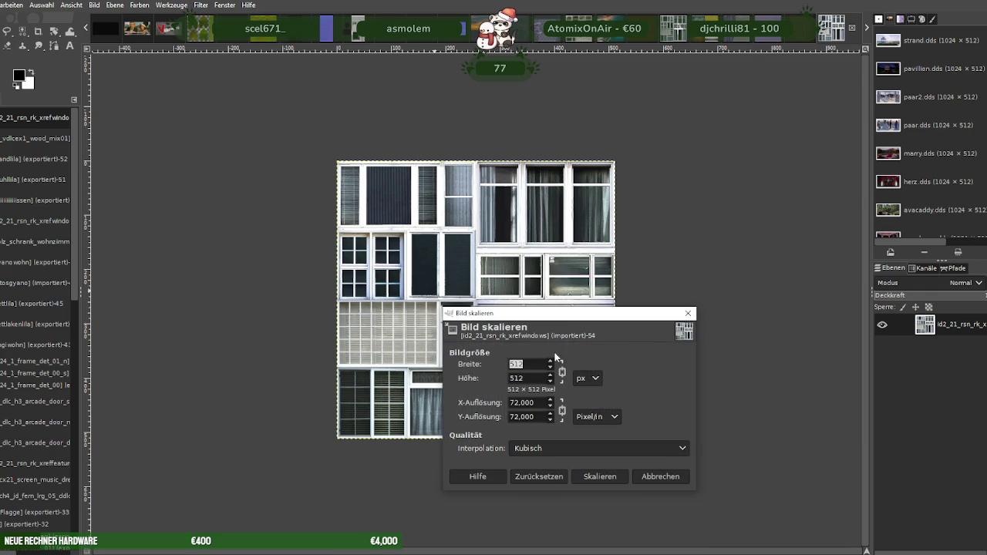
pyautogui.write('256')
pyautogui.press('Tab')
pyautogui.click(600, 477)
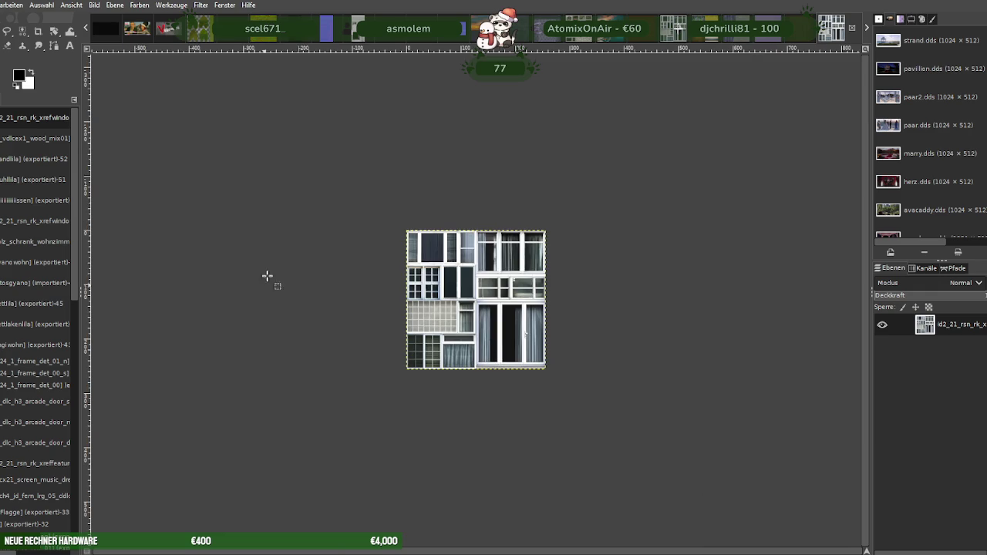
# Export it over id2_21_rsn_rk_xrefwindows.dds, replacing the file, and close the image
pyautogui.hotkey('alt', 'd')
pyautogui.click(31, 176)
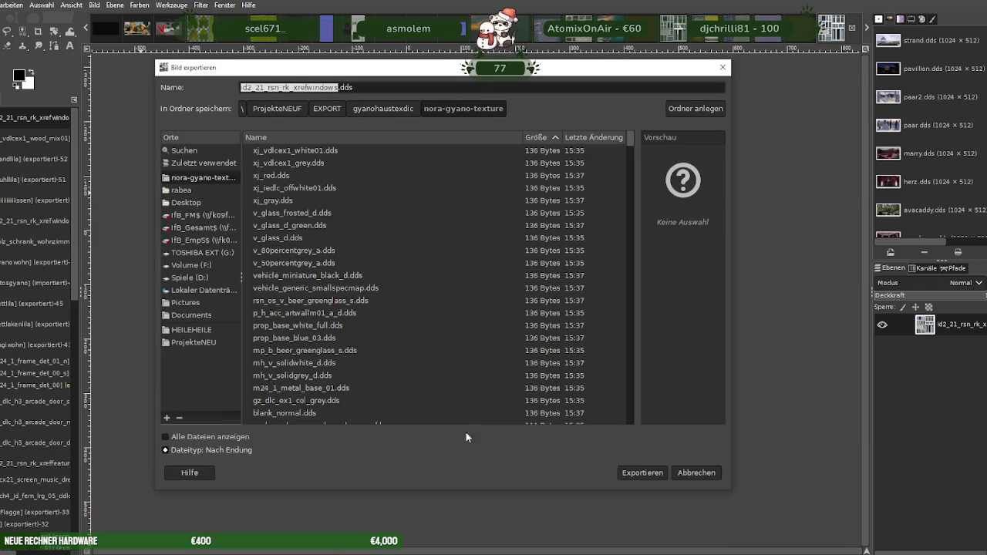
pyautogui.click(641, 473)
pyautogui.click(505, 329)
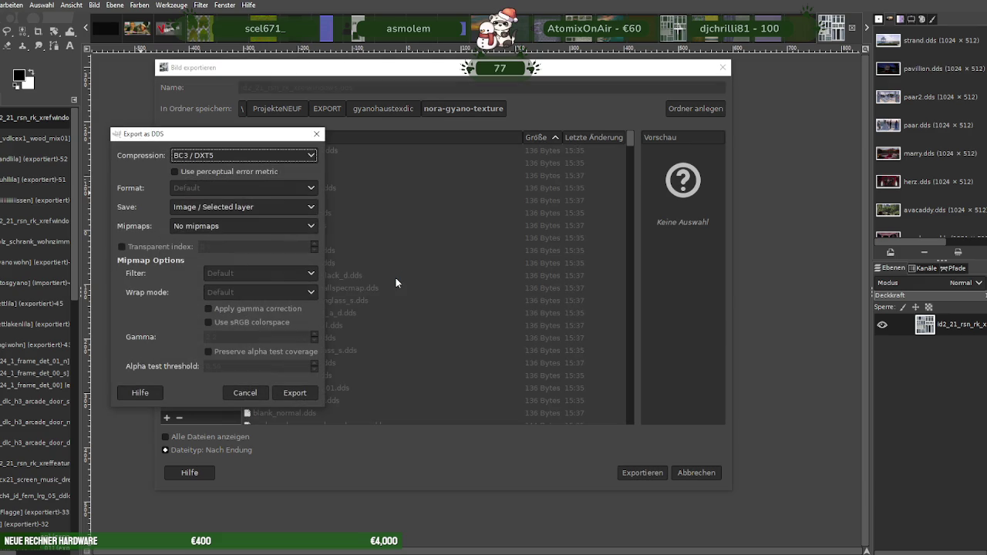
pyautogui.click(301, 393)
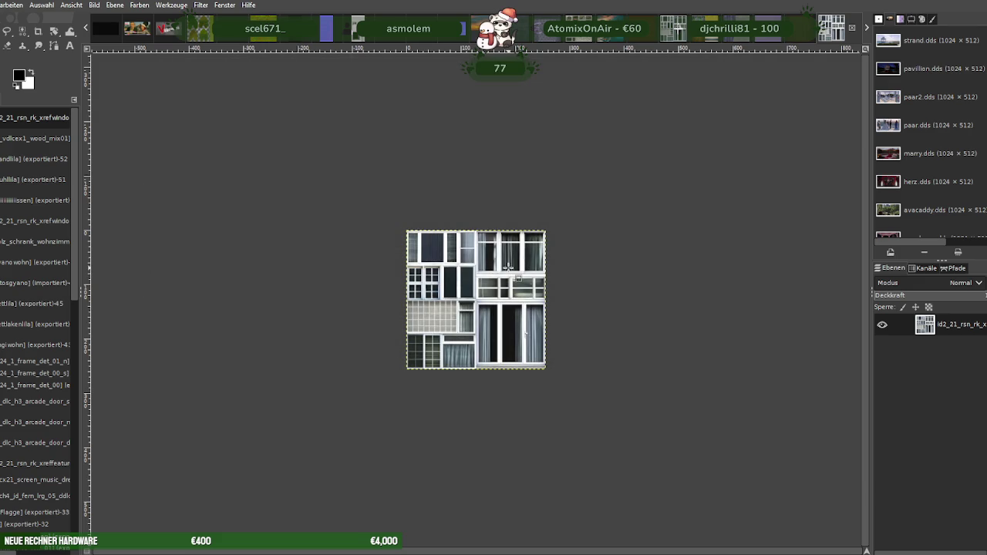
pyautogui.hotkey('ctrl', 'w')
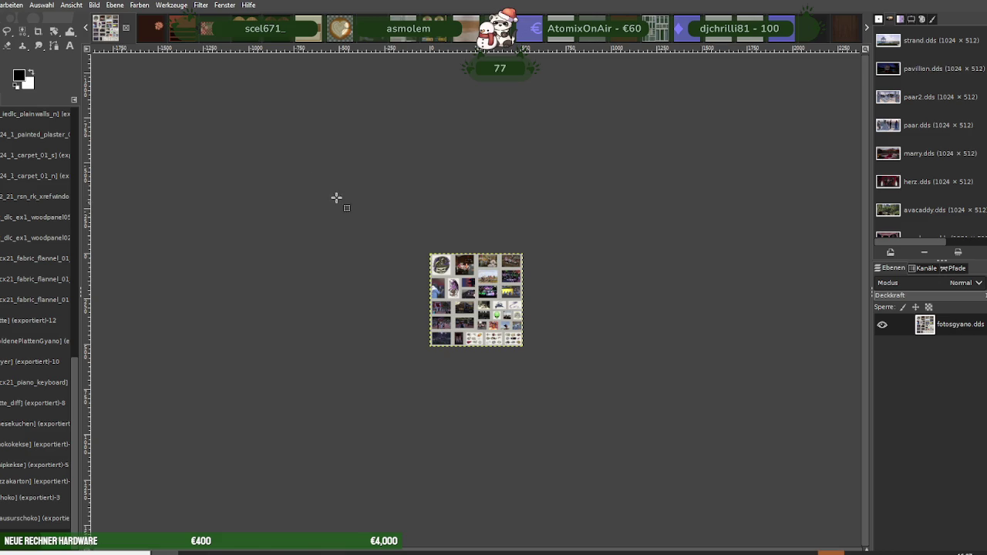
# Discard the fotosgyano image and scale the marble tile texture to 256×256
pyautogui.hotkey('ctrl', 'w')
pyautogui.click(185, 65)
pyautogui.rightClick(494, 267)
pyautogui.moveTo(511, 331)
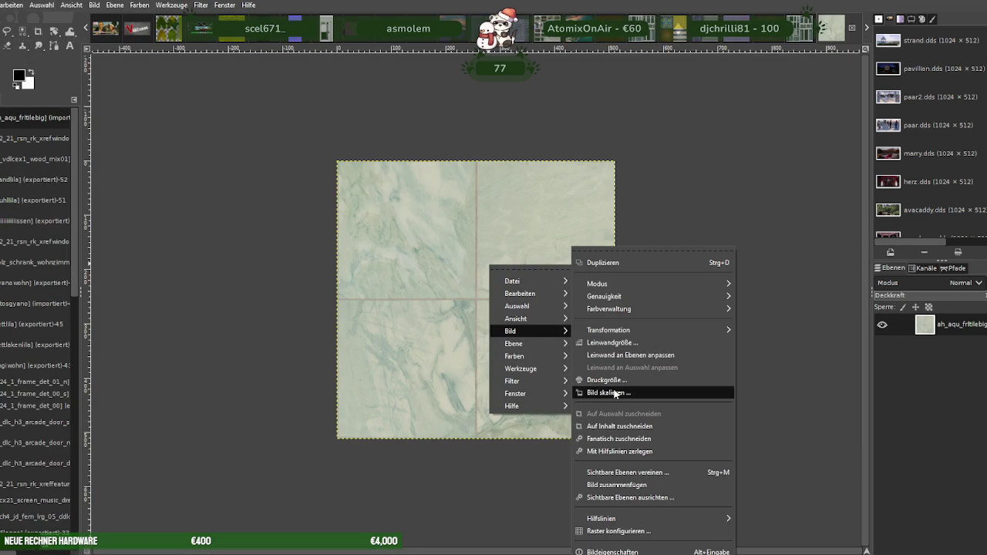
pyautogui.click(608, 393)
pyautogui.write('256')
pyautogui.press('Tab')
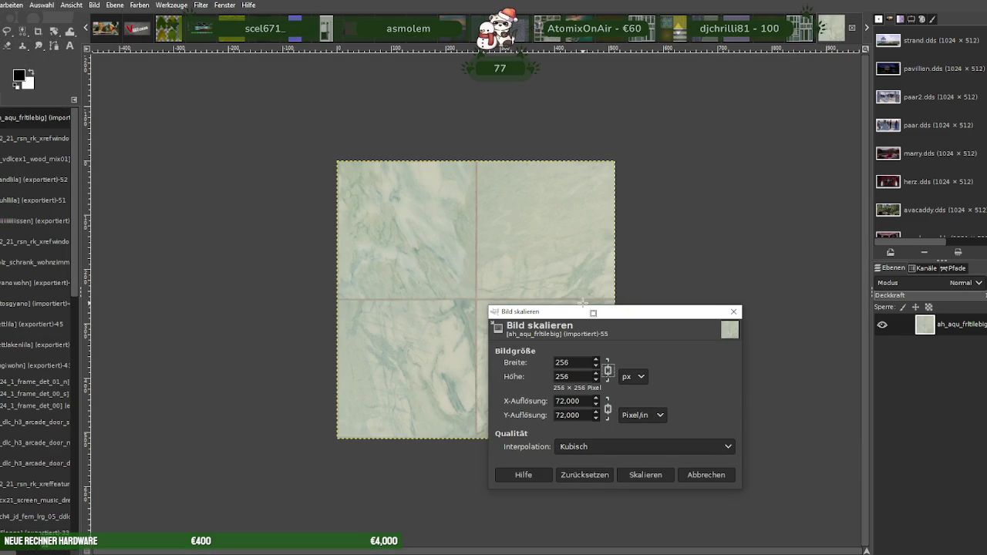
pyautogui.click(644, 475)
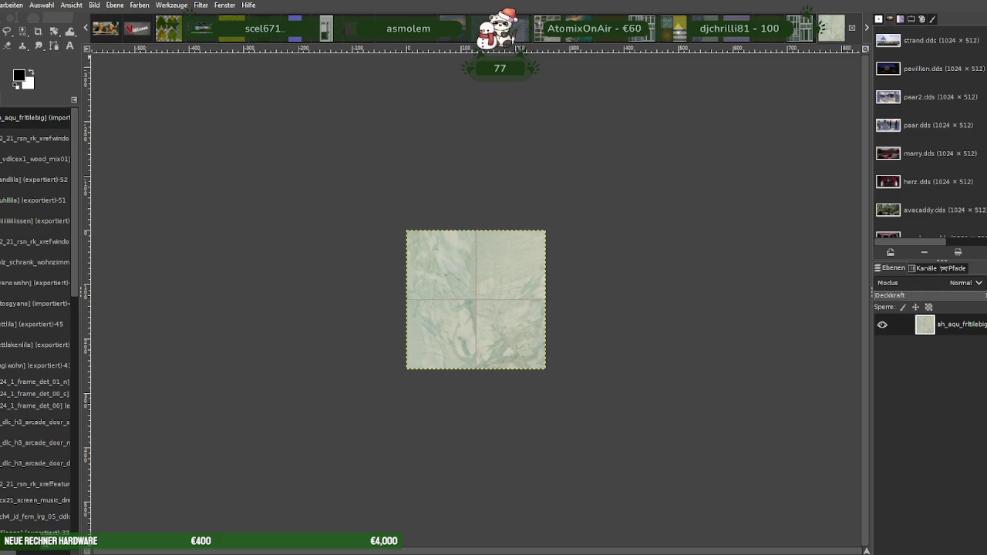
# Export the tile over ah_aqu_fritilebig.dds, replacing it, and close the image
pyautogui.click(47, 177)
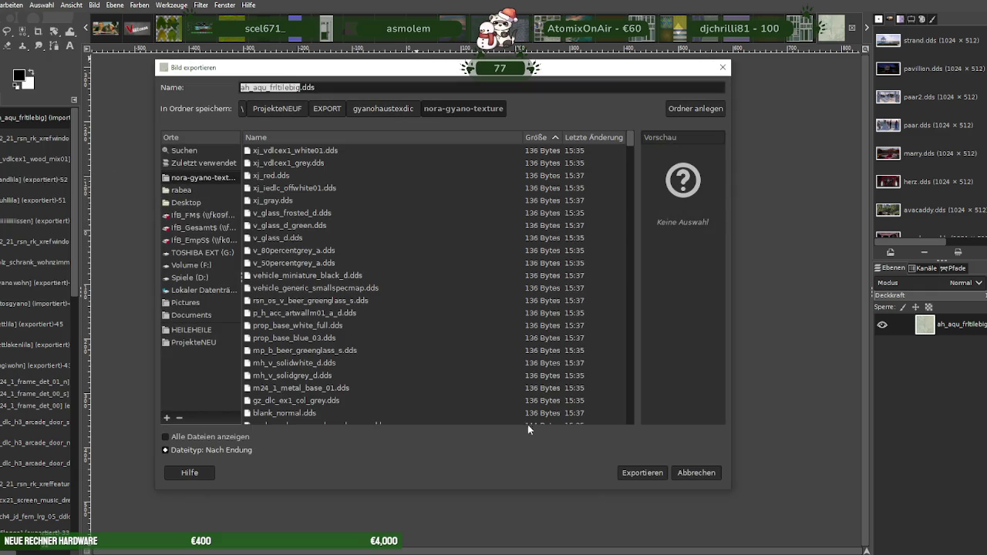
pyautogui.click(640, 473)
pyautogui.click(496, 325)
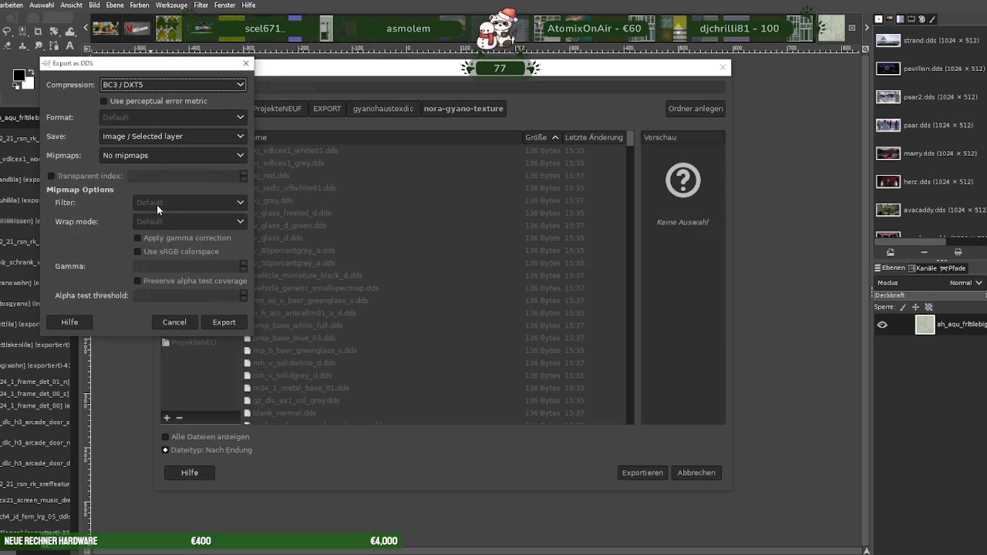
pyautogui.click(223, 322)
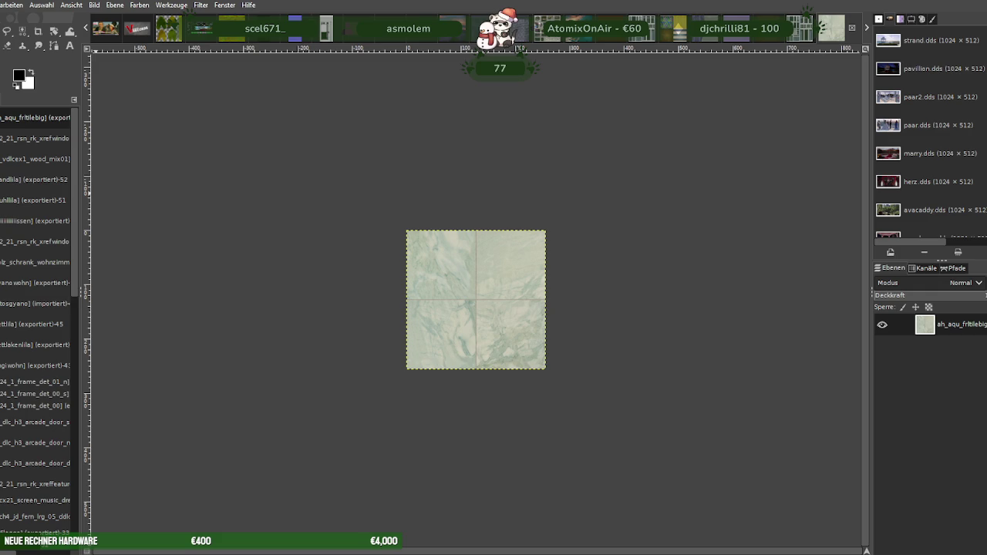
pyautogui.click(34, 282)
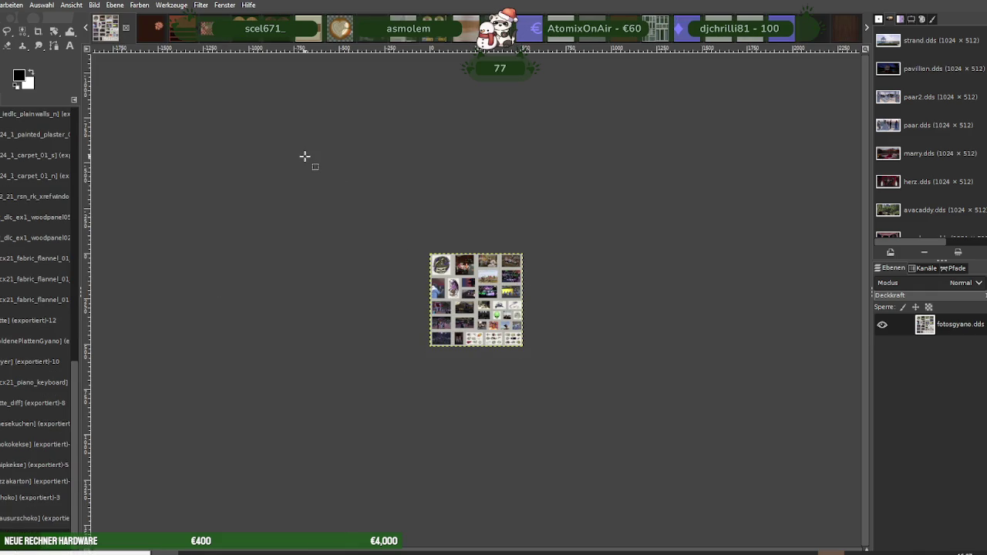
# Discard fotosgyano and scale the green ah_aqu_marble1 texture to 256×256
pyautogui.hotkey('ctrl', 'w')
pyautogui.click(253, 135)
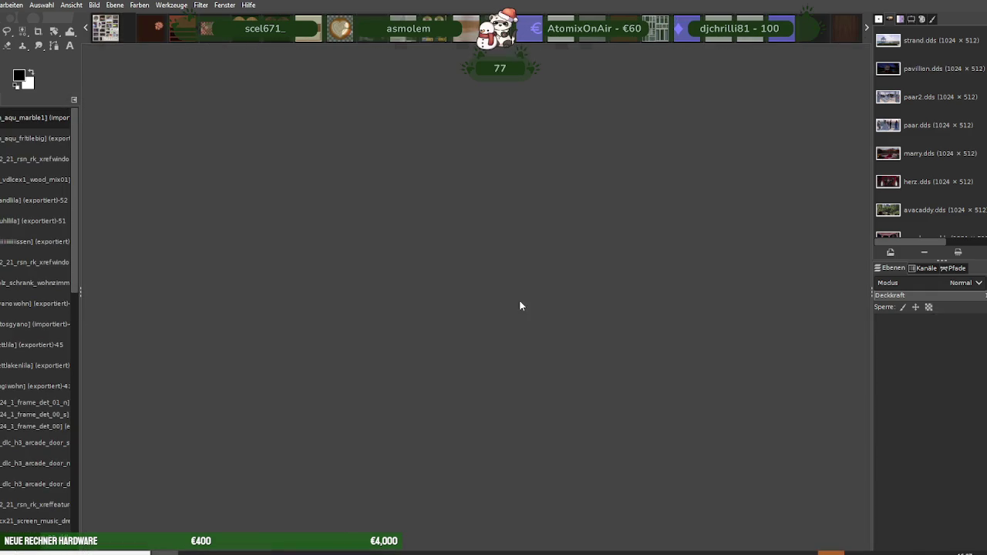
pyautogui.rightClick(485, 272)
pyautogui.moveTo(507, 340)
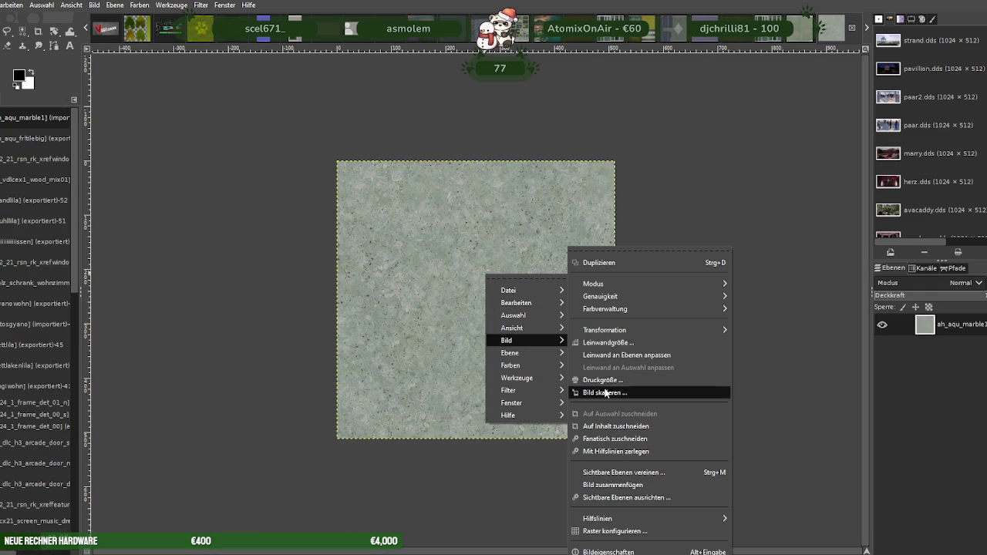
pyautogui.click(607, 393)
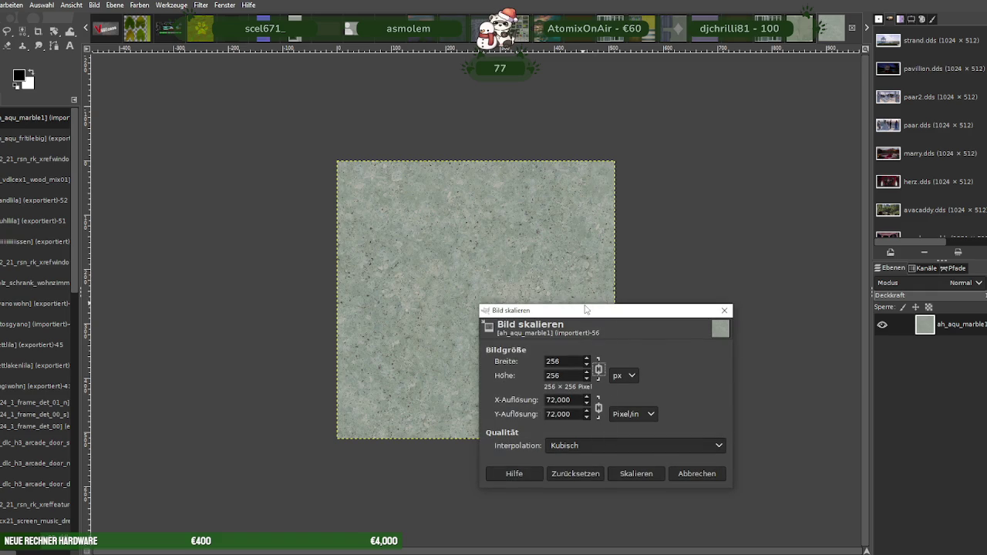
pyautogui.click(634, 473)
# Export it over ah_aqu_marble1.dds with BC3 / DXT5 and close the image
pyautogui.click(2, 4)
pyautogui.click(31, 175)
pyautogui.click(642, 473)
pyautogui.click(496, 326)
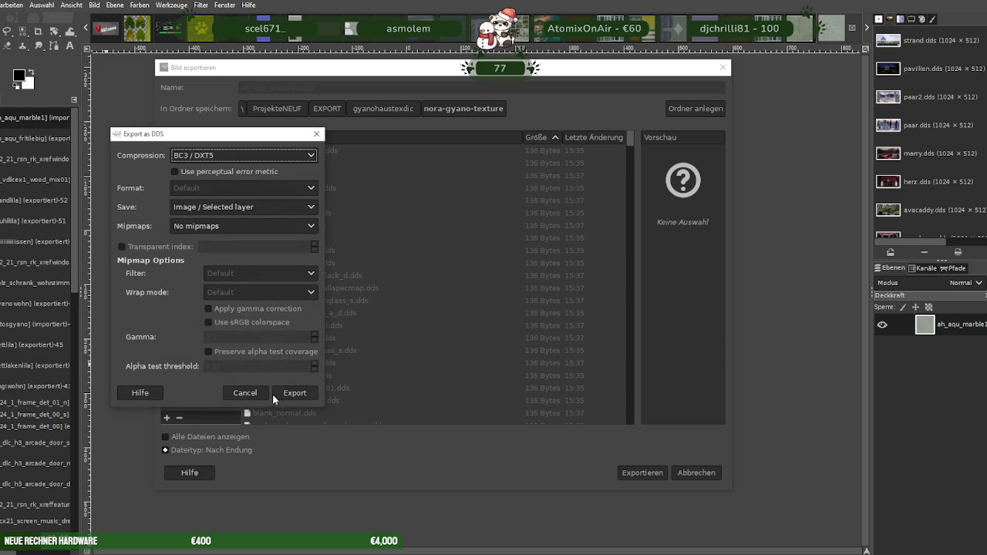
pyautogui.click(296, 394)
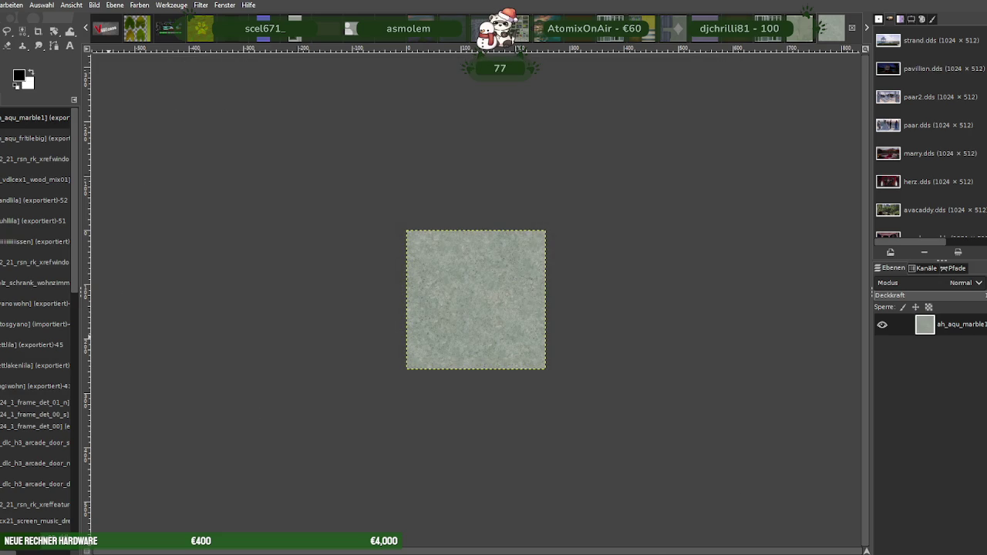
pyautogui.hotkey('ctrl', 'w')
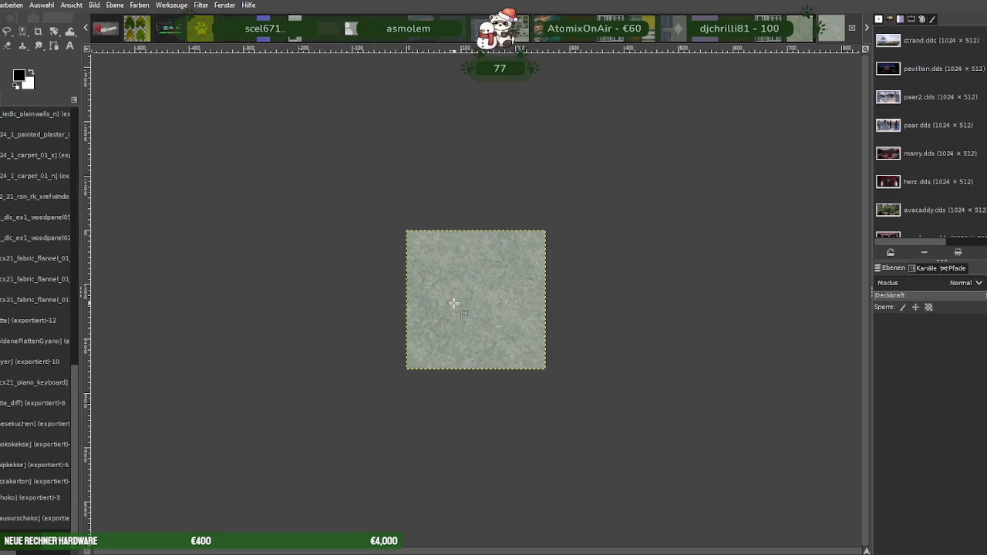
# Discard fotosgyano and scale the pale plaster wall texture to 256×256
pyautogui.hotkey('ctrl', 'w')
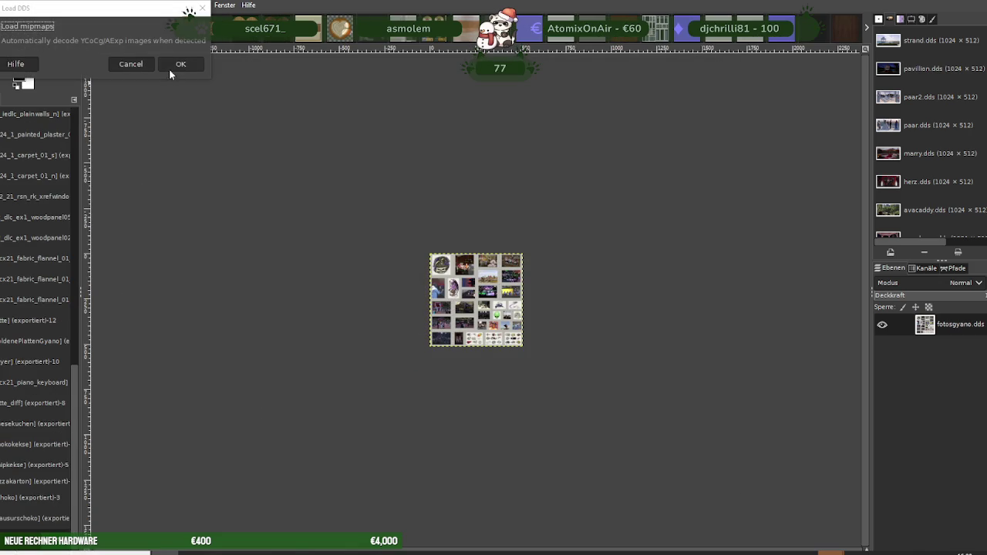
pyautogui.click(173, 66)
pyautogui.rightClick(439, 307)
pyautogui.moveTo(460, 369)
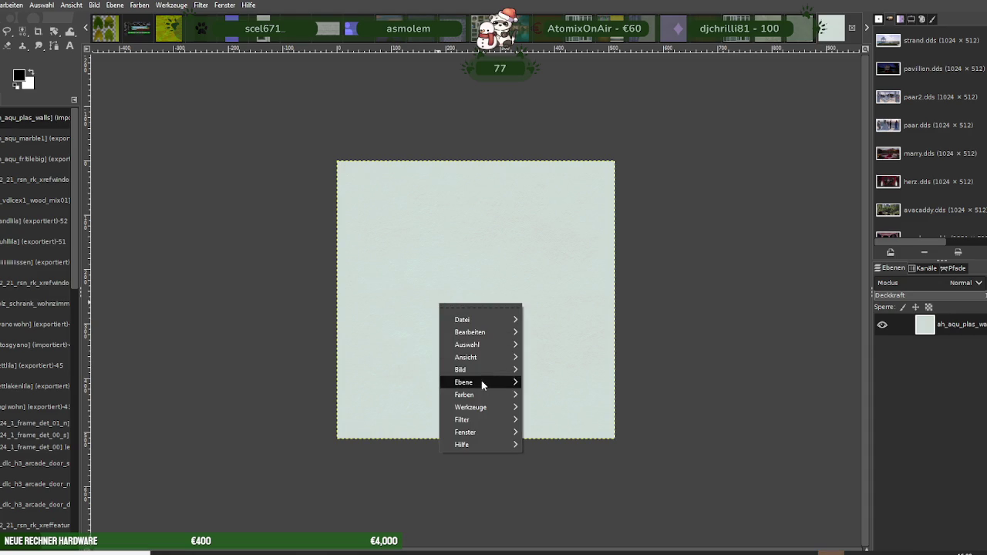
pyautogui.click(563, 389)
pyautogui.write('256')
pyautogui.click(602, 478)
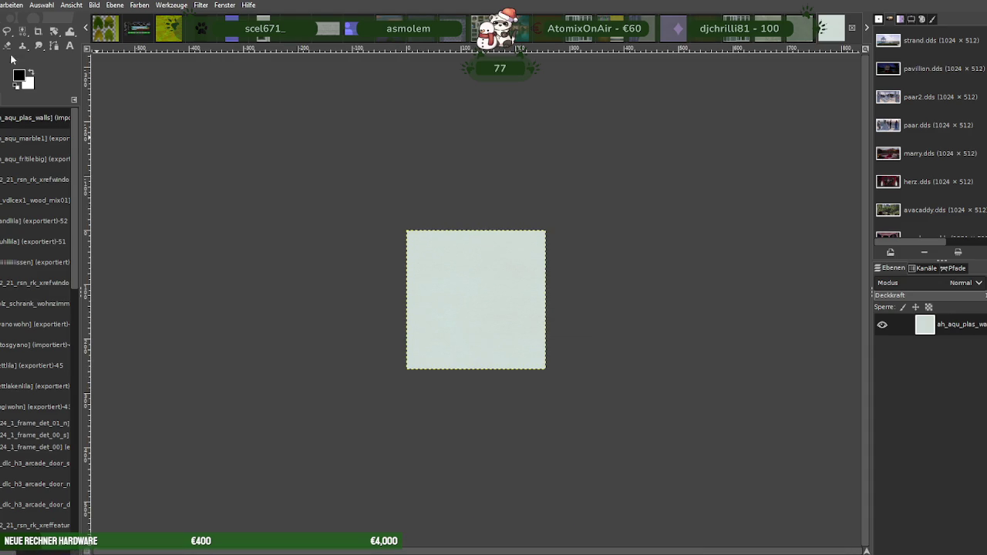
# Export it over ah_aqu_plas_walls.dds, replacing the file, and close the image
pyautogui.click(2, 4)
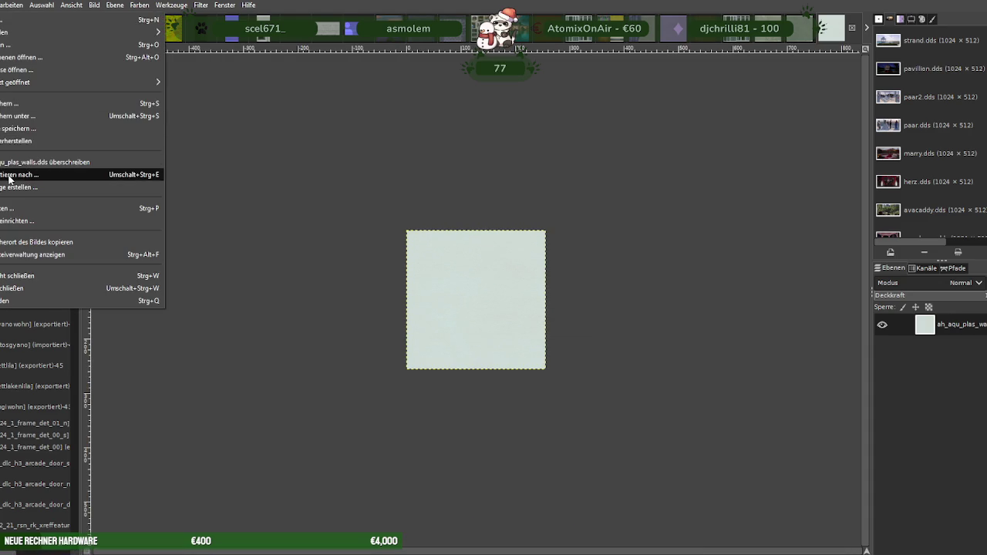
pyautogui.click(38, 170)
pyautogui.click(638, 478)
pyautogui.click(500, 323)
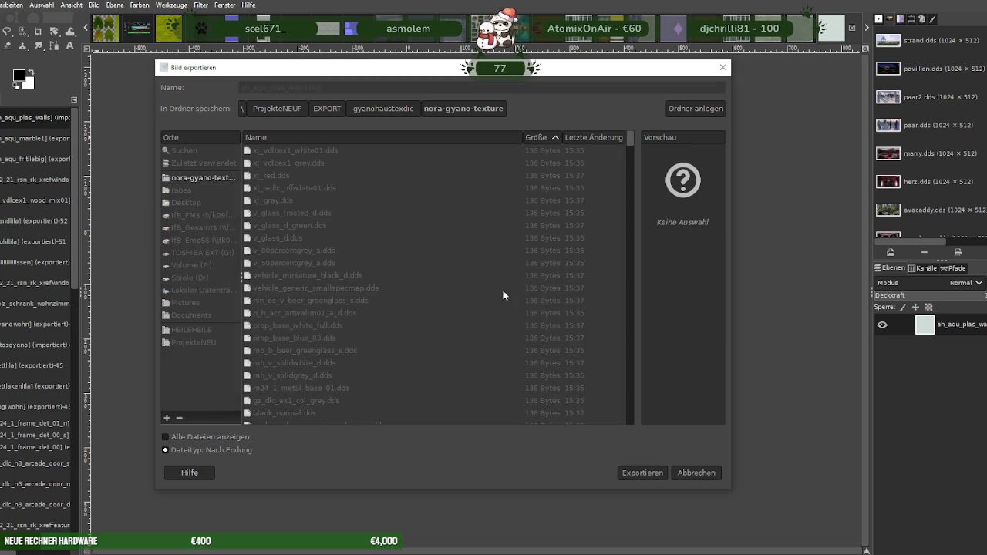
pyautogui.click(224, 327)
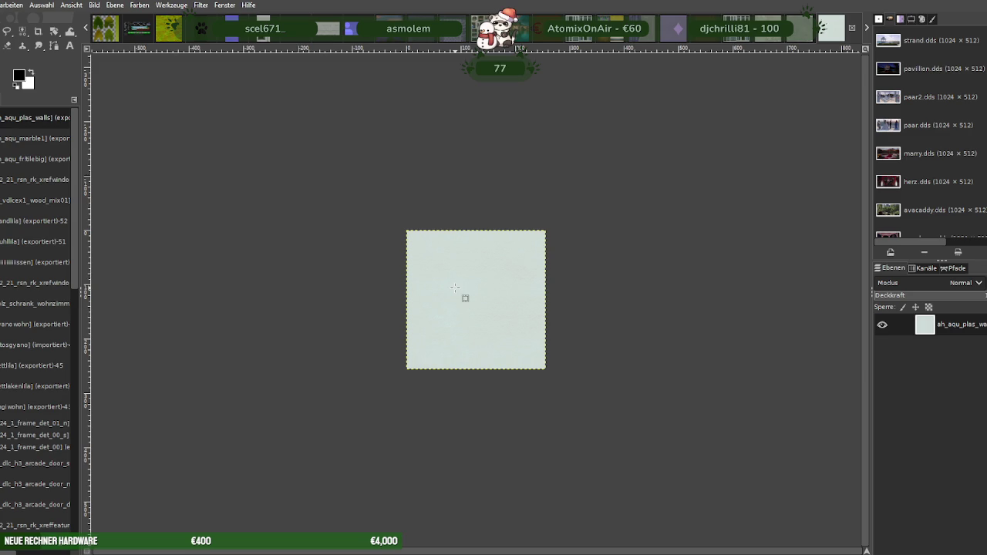
pyautogui.hotkey('ctrl', 'w')
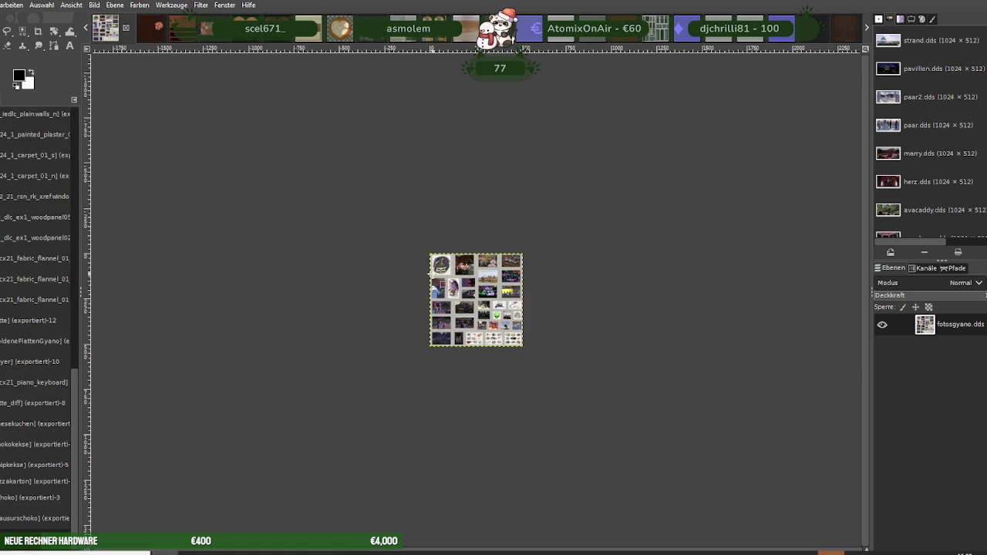
# Discard the open image and scale ah_aqu_plas_wallsdrk to 256 × 256
pyautogui.hotkey('ctrl', 'w')
pyautogui.click(254, 132)
pyautogui.rightClick(454, 281)
pyautogui.moveTo(476, 347)
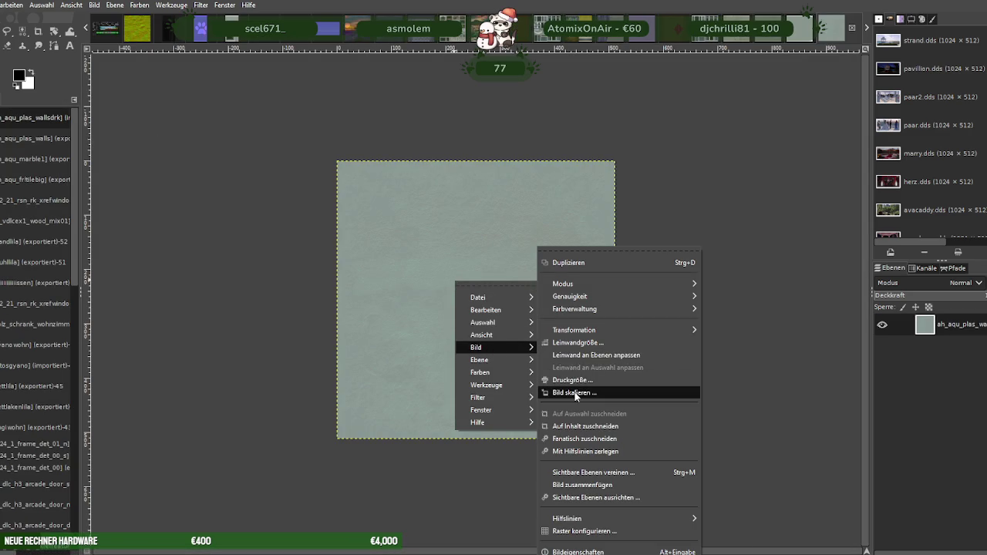
pyautogui.click(575, 392)
pyautogui.write('256')
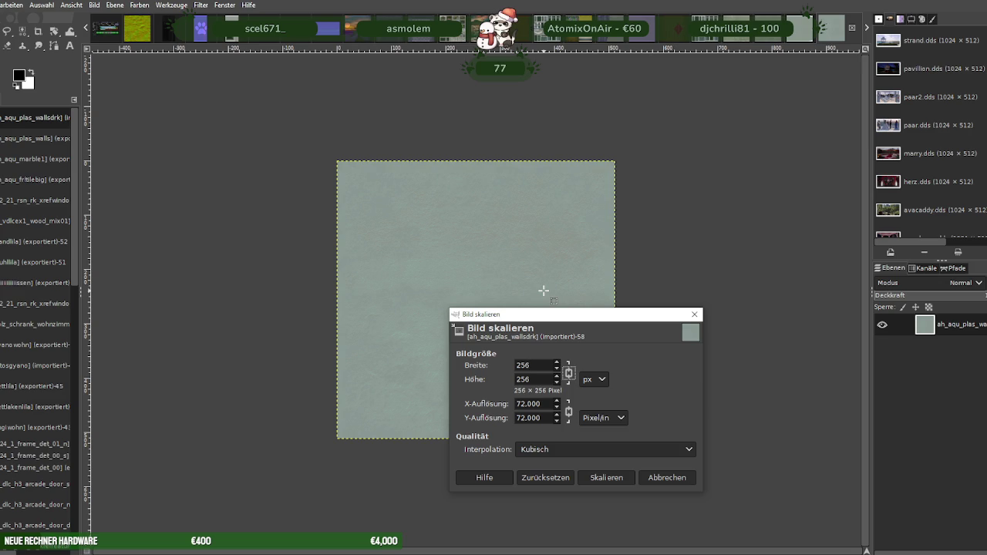
pyautogui.click(606, 478)
# Export the dark wall texture over ah_aqu_plas_wallsdrk.dds, replacing the file
pyautogui.click(4, 5)
pyautogui.click(11, 175)
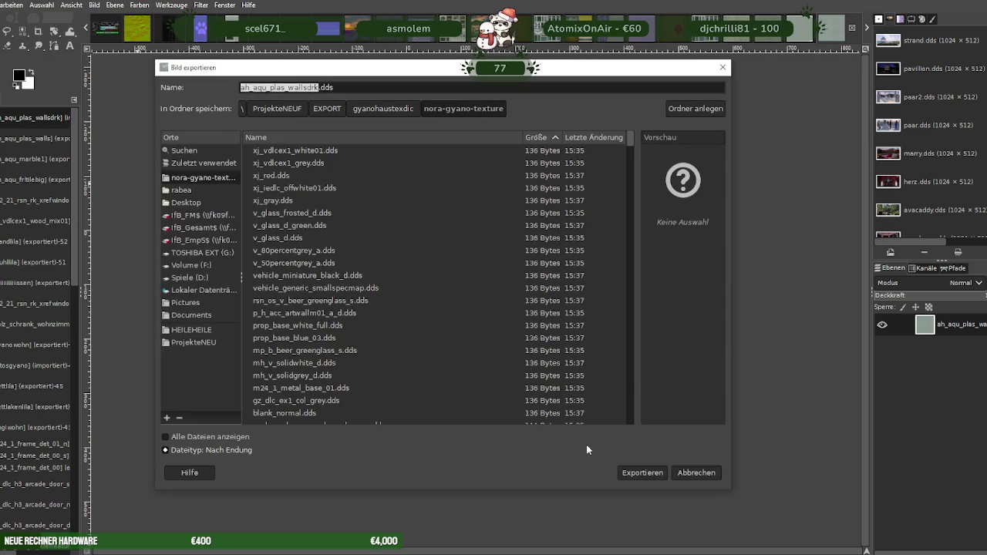
pyautogui.click(643, 473)
pyautogui.click(494, 330)
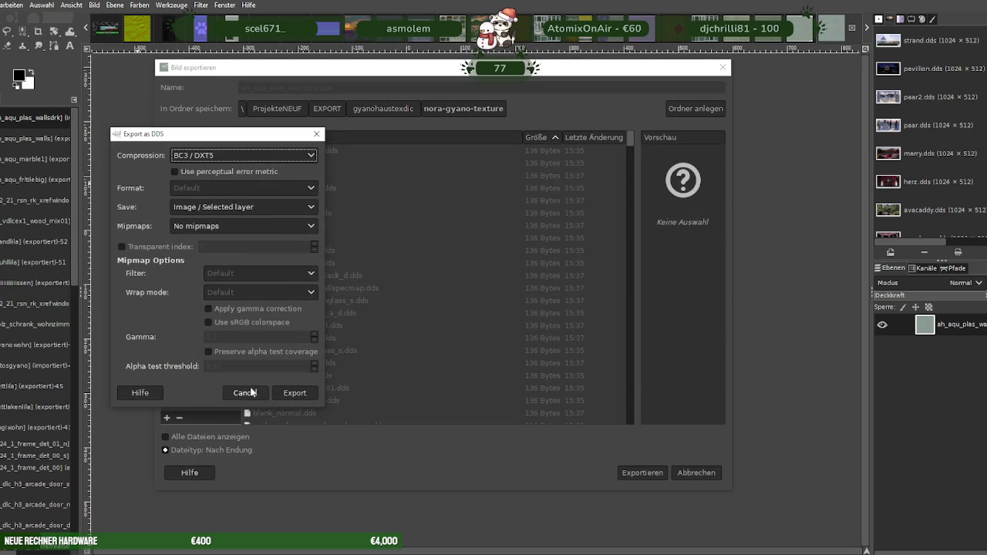
pyautogui.click(292, 395)
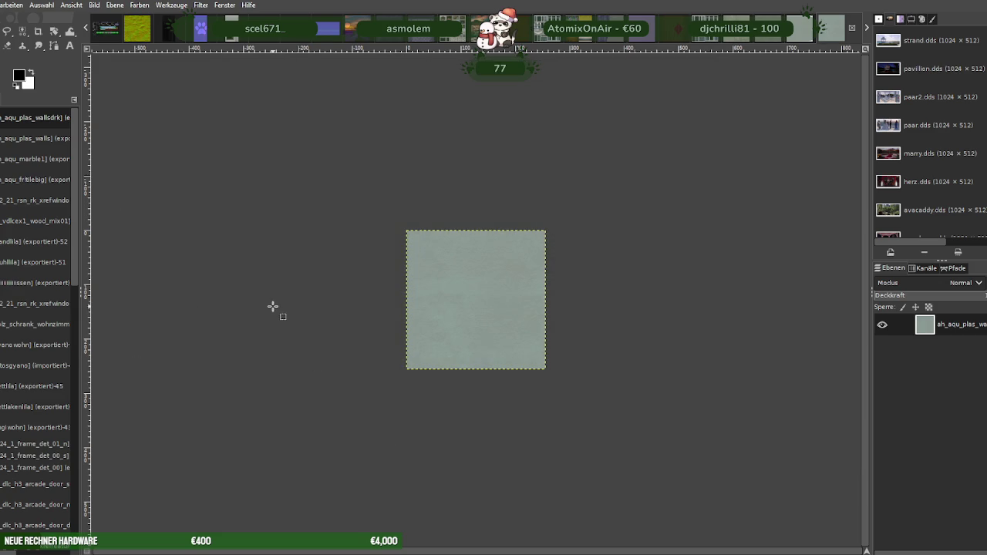
# Discard the dark wall image and scale dlcba_barstool2_diffuse from 512×512 to 256 × 256
pyautogui.hotkey('ctrl', 'w')
pyautogui.hotkey('ctrl', 'w')
pyautogui.click(184, 66)
pyautogui.hotkey('ctrl', 'w')
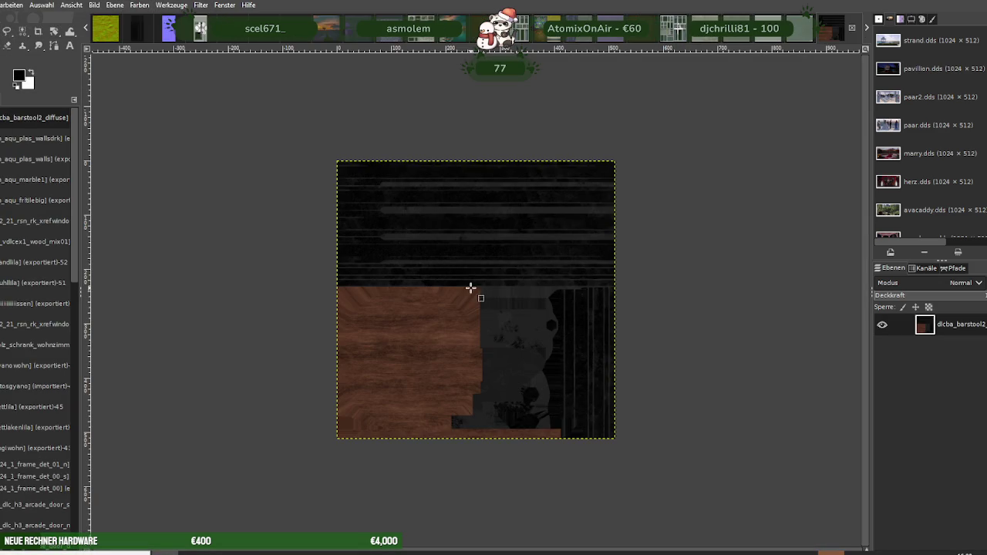
pyautogui.rightClick(467, 272)
pyautogui.moveTo(505, 339)
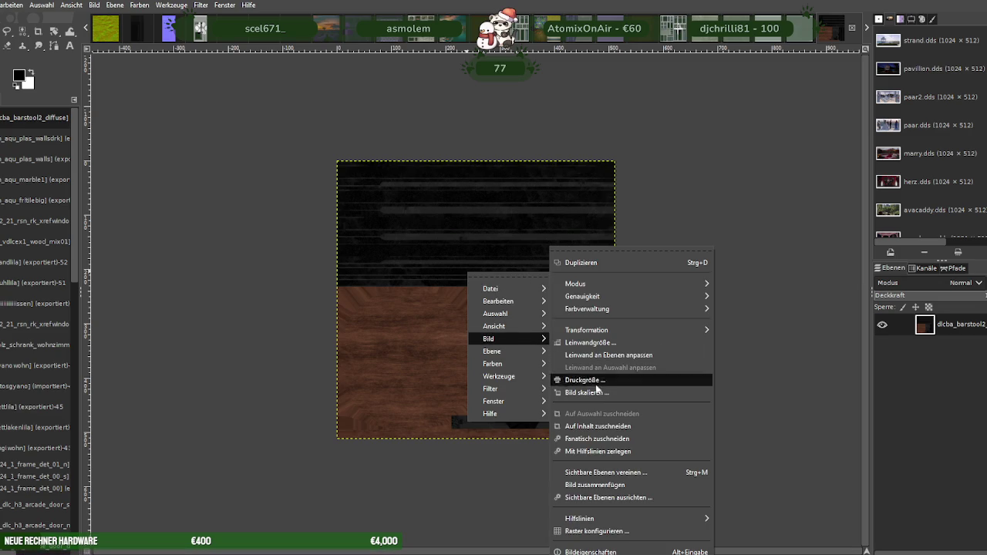
pyautogui.click(586, 392)
pyautogui.write('256')
pyautogui.press('Tab')
pyautogui.click(632, 479)
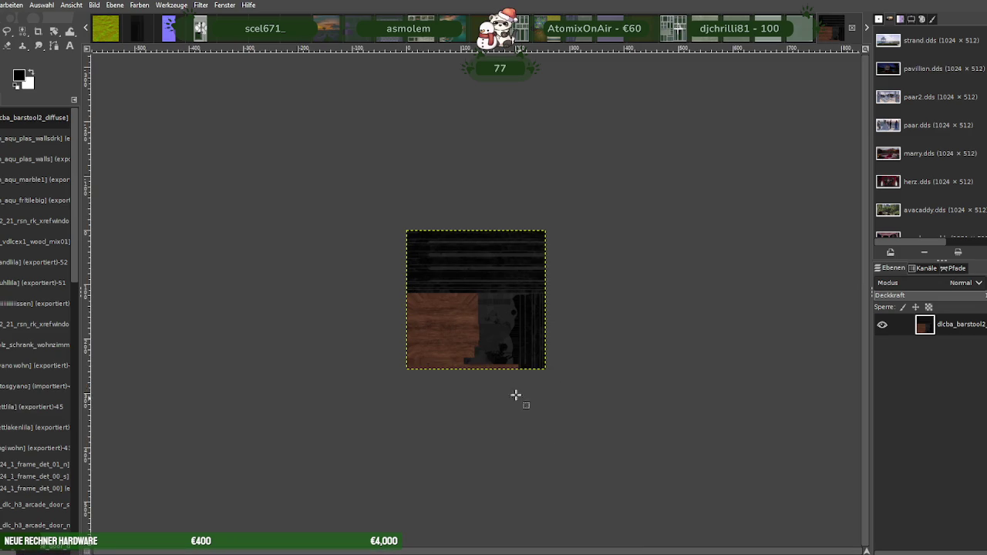
# Export the barstool diffuse texture over dlcba_barstool2_diffuse.dds, replacing the file
pyautogui.hotkey('alt', 'd')
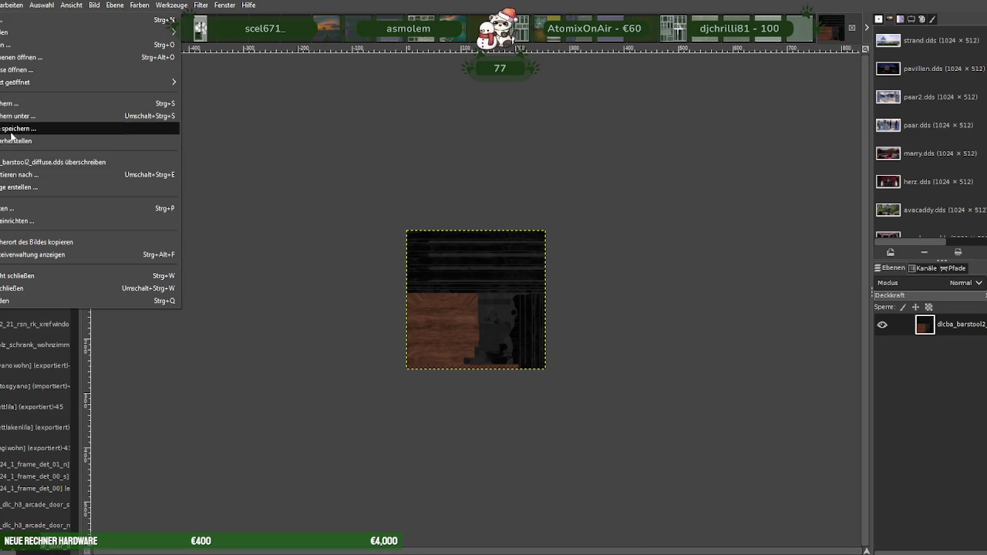
pyautogui.click(59, 171)
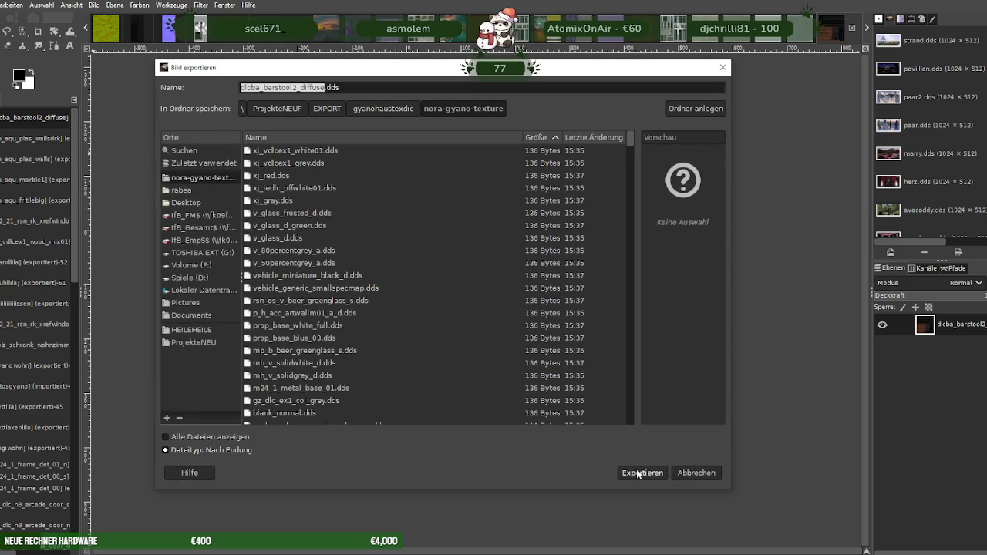
pyautogui.click(641, 471)
pyautogui.click(497, 329)
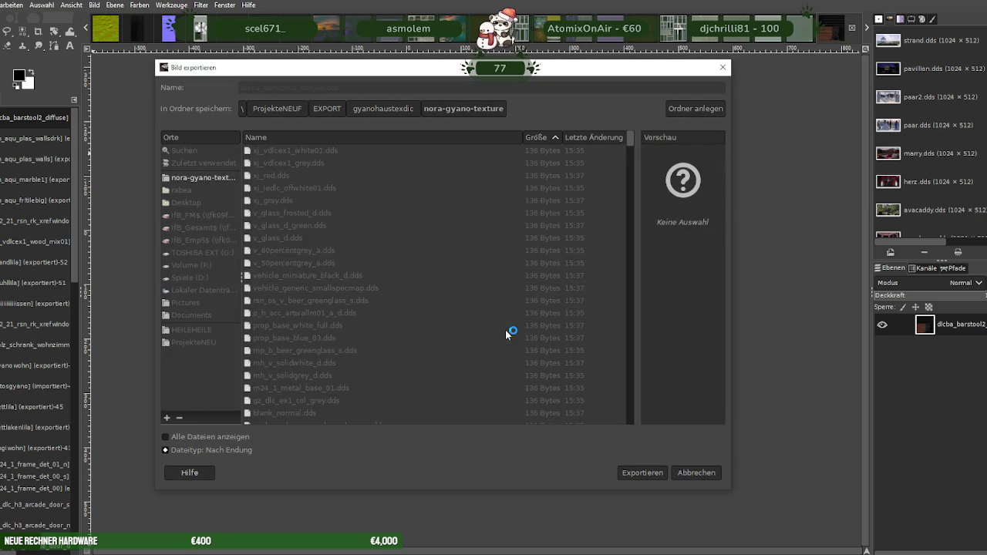
pyautogui.press('Return')
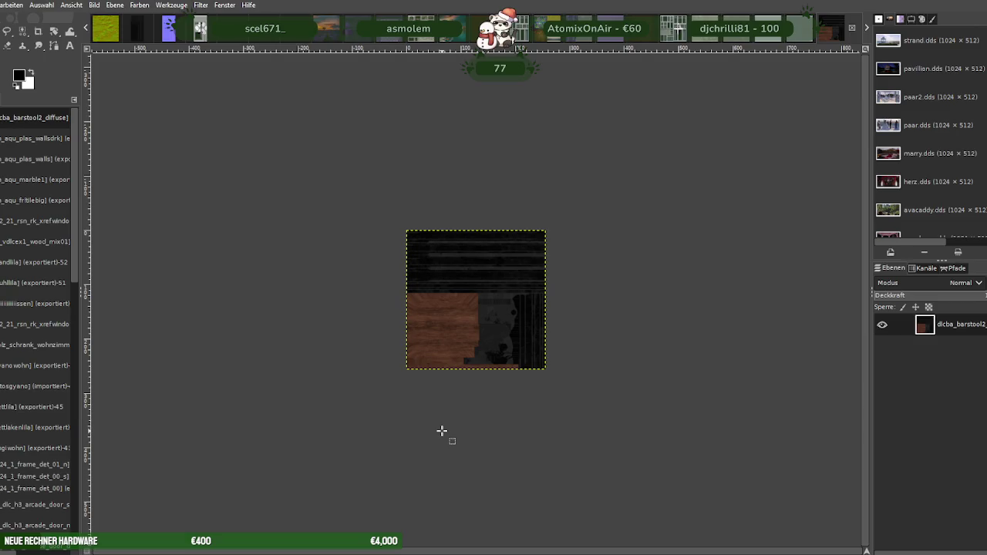
# Close the diffuse image, load the barstool normal map, and scale it to 256 × 256
pyautogui.hotkey('ctrl', 'w')
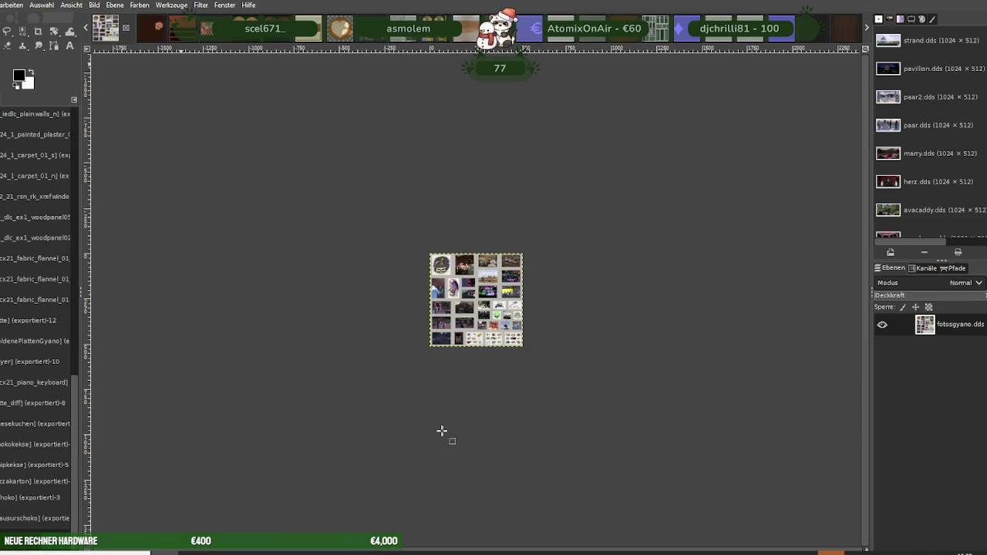
pyautogui.hotkey('ctrl', '1')
pyautogui.click(254, 135)
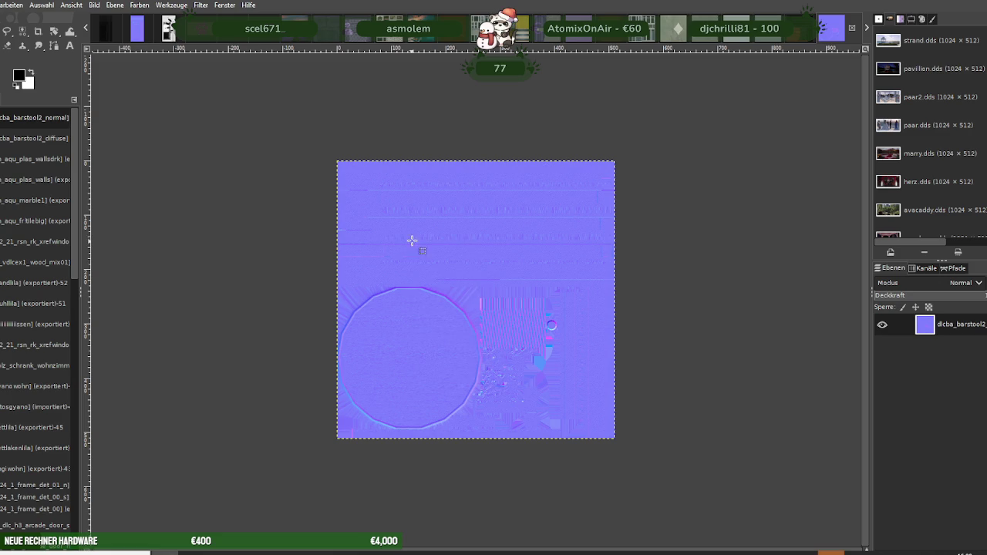
pyautogui.rightClick(413, 244)
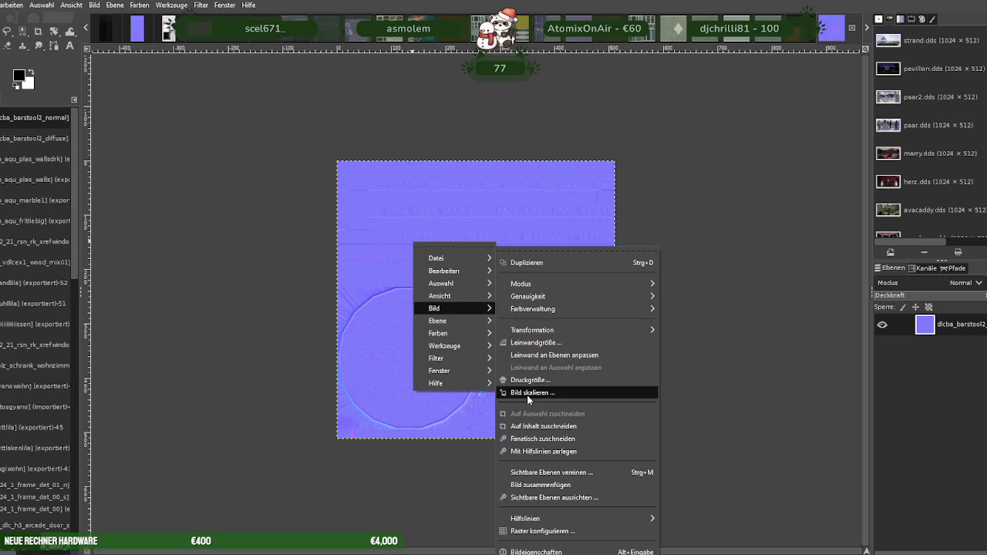
pyautogui.click(526, 395)
pyautogui.write('256')
pyautogui.press('Tab')
pyautogui.click(561, 480)
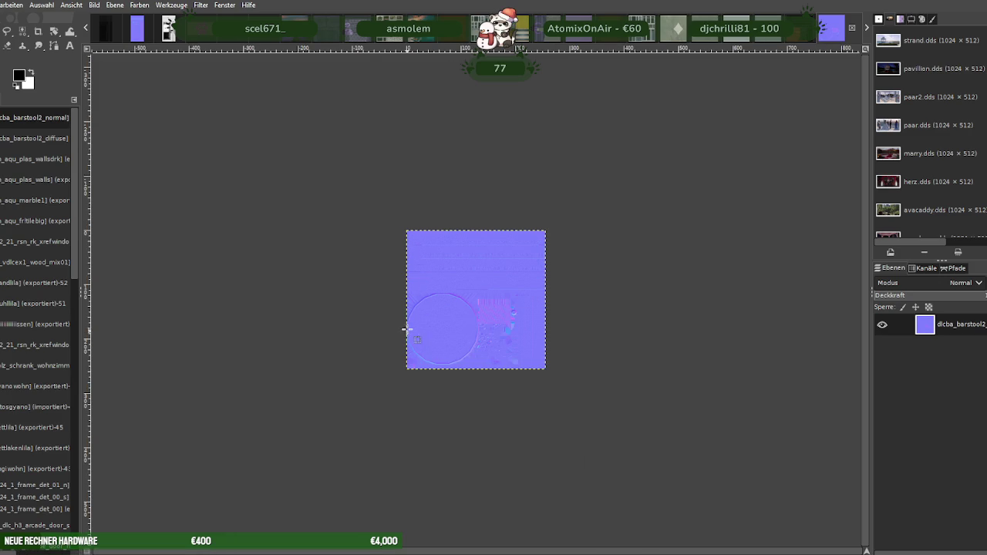
# Export the normal map over dlcba_barstool2_normal.dds, replacing the file
pyautogui.click(4, 5)
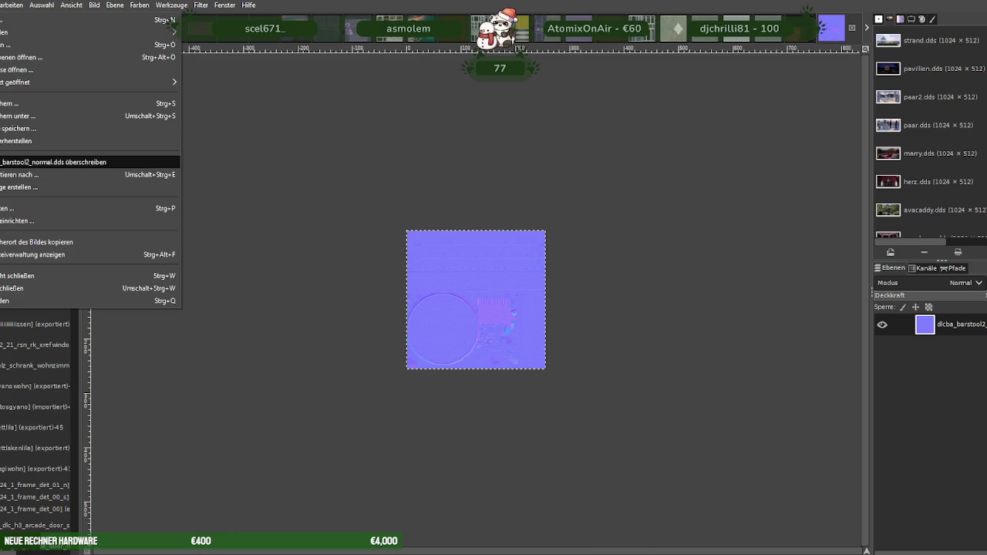
pyautogui.click(46, 175)
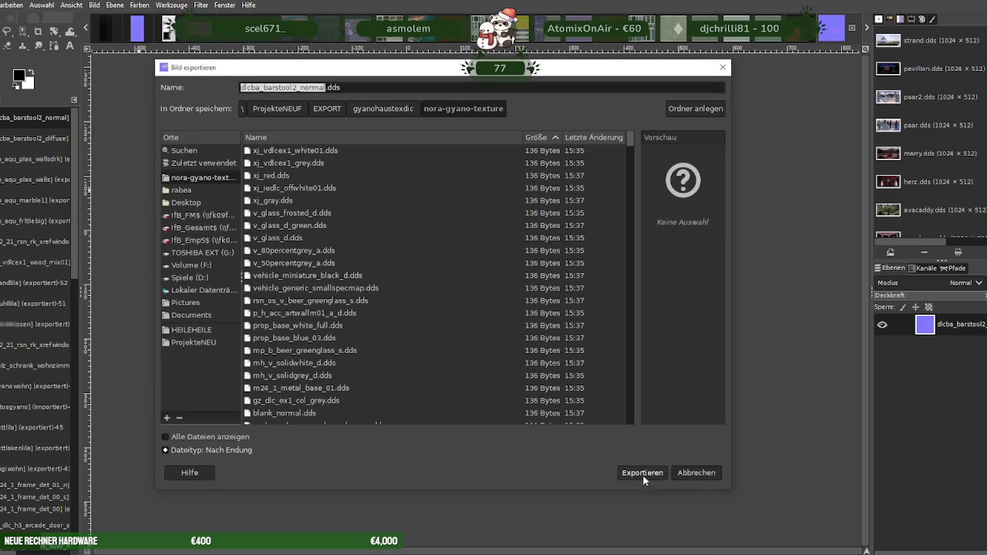
pyautogui.click(643, 477)
pyautogui.click(503, 331)
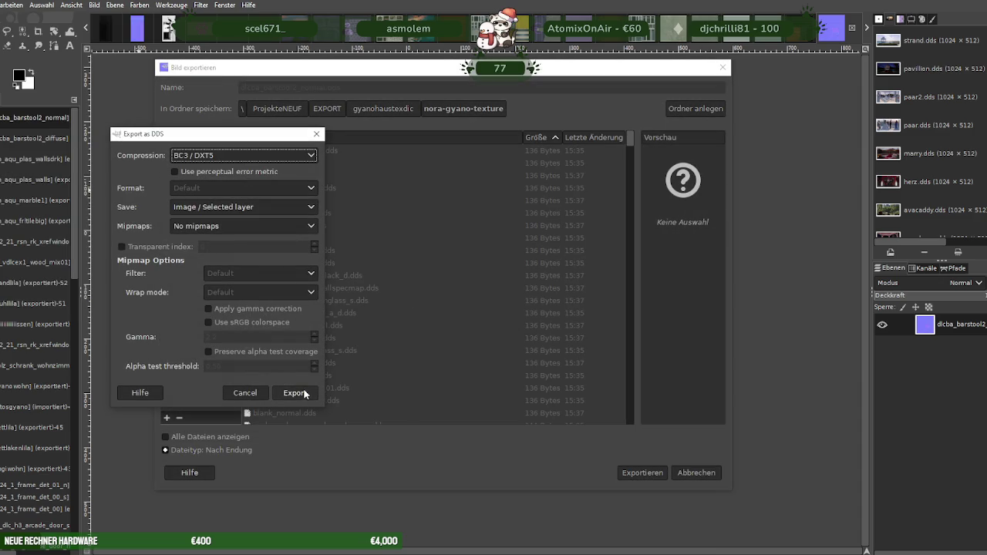
pyautogui.click(304, 392)
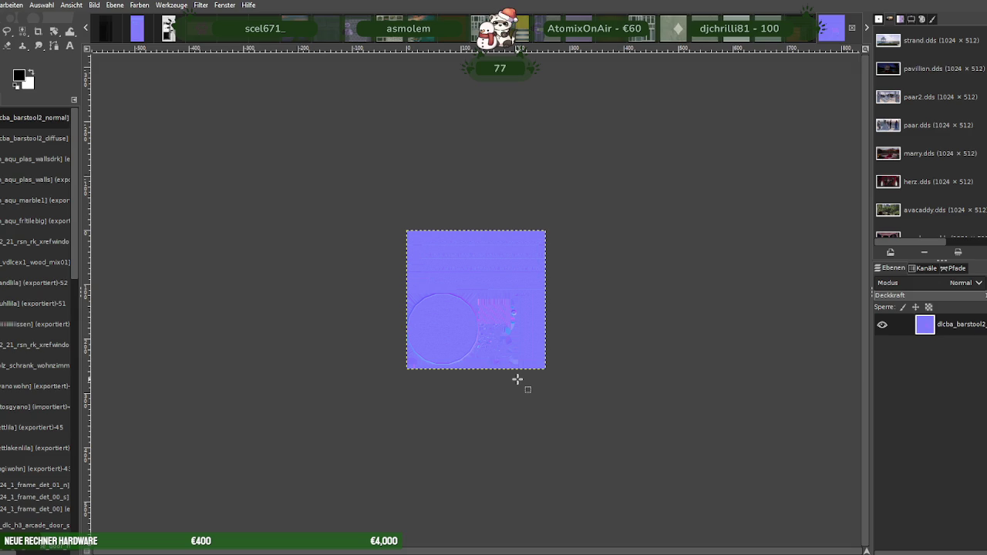
# Leave the current image unscaled, close it, and load the dlcba_barstool2_spec DDS texture
pyautogui.rightClick(468, 288)
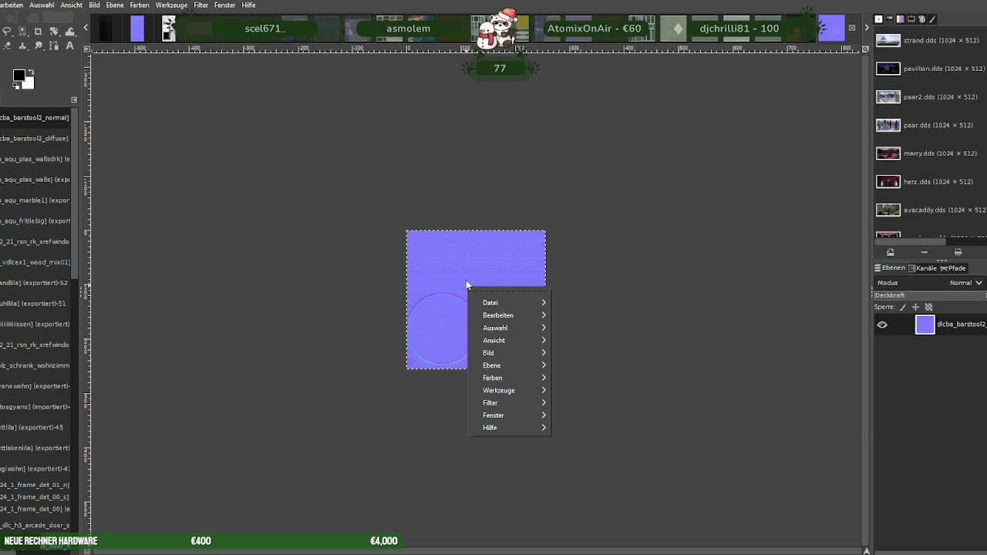
pyautogui.moveTo(507, 352)
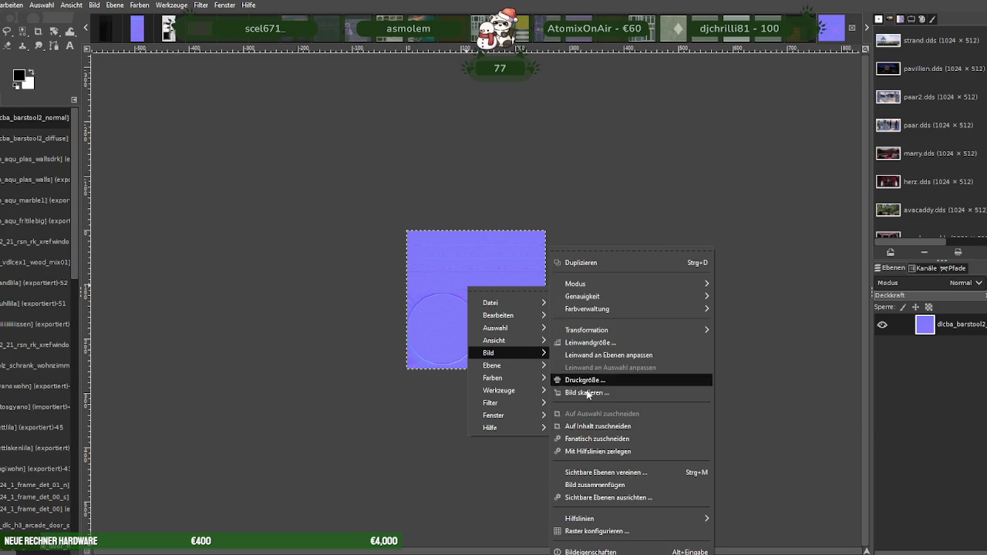
pyautogui.click(584, 393)
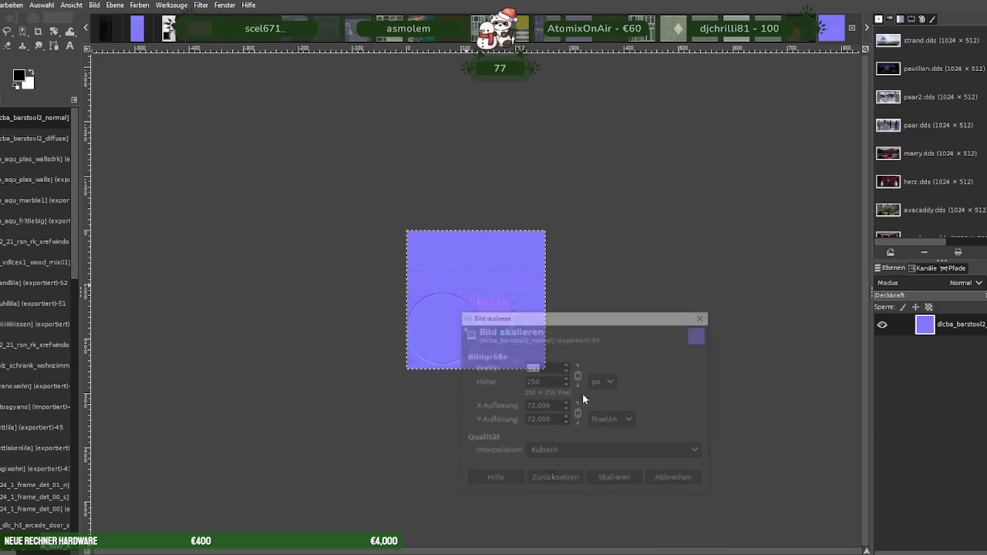
pyautogui.click(704, 317)
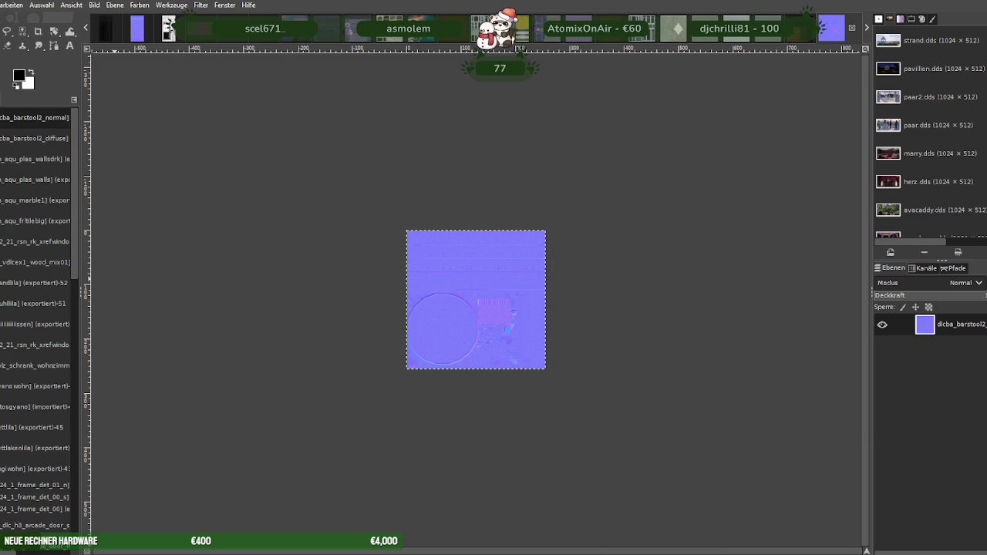
pyautogui.hotkey('ctrl', 'w')
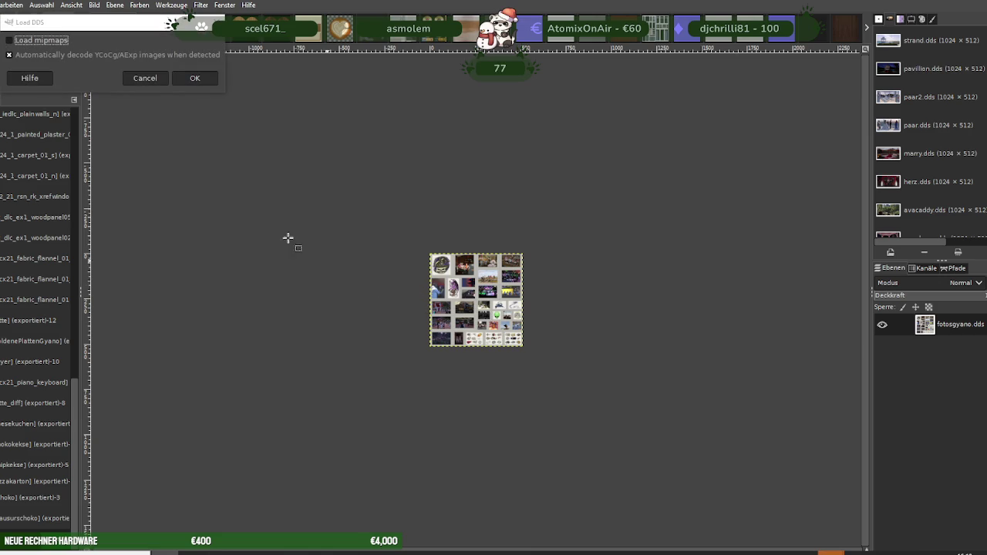
pyautogui.click(199, 79)
# Scale dlcba_barstool2_spec down to 256×256 pixels
pyautogui.rightClick(462, 291)
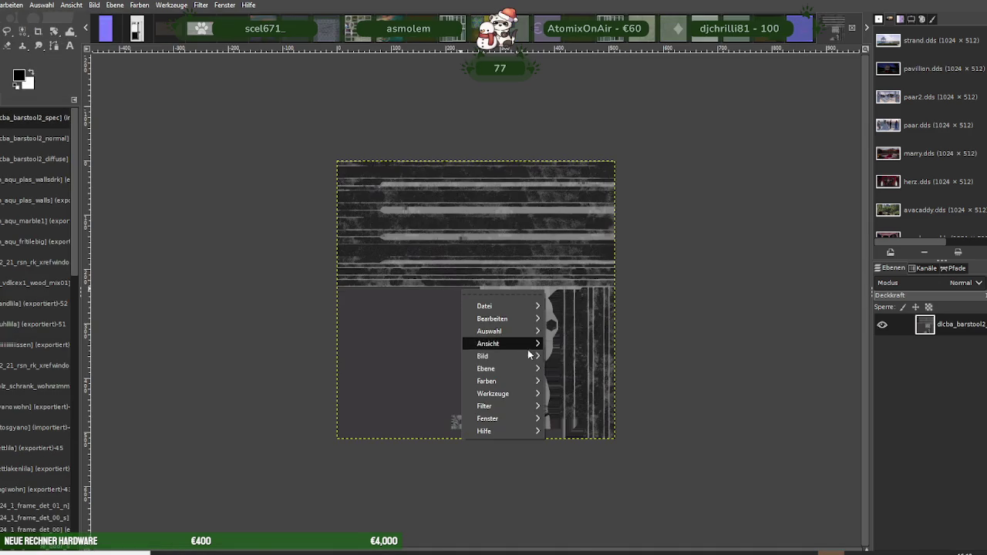
pyautogui.moveTo(502, 357)
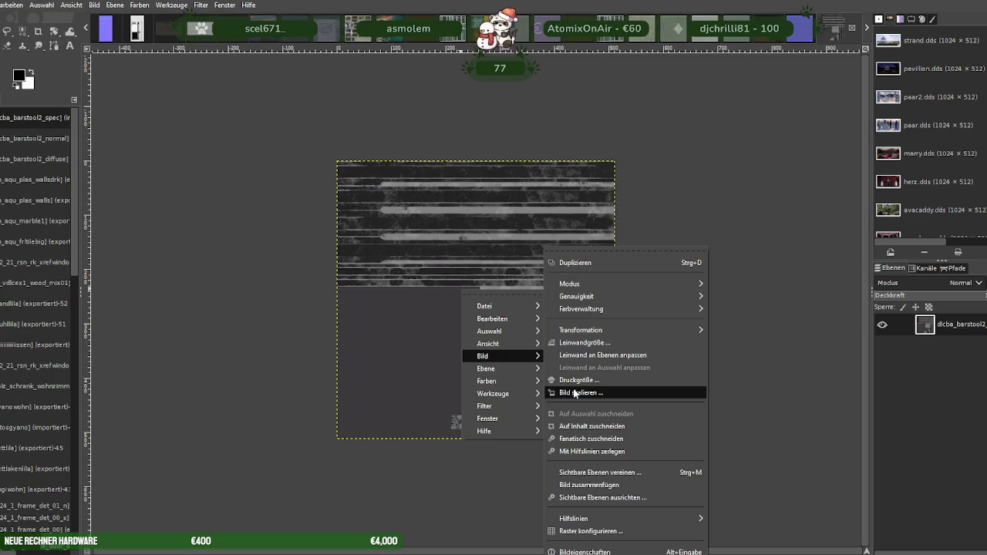
pyautogui.click(575, 394)
pyautogui.write('256')
pyautogui.press('Tab')
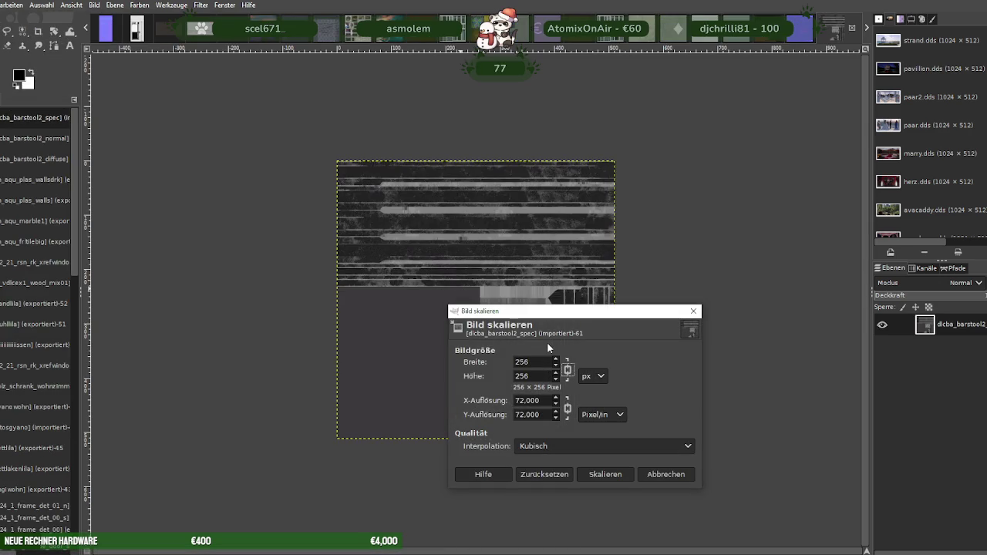
pyautogui.click(581, 473)
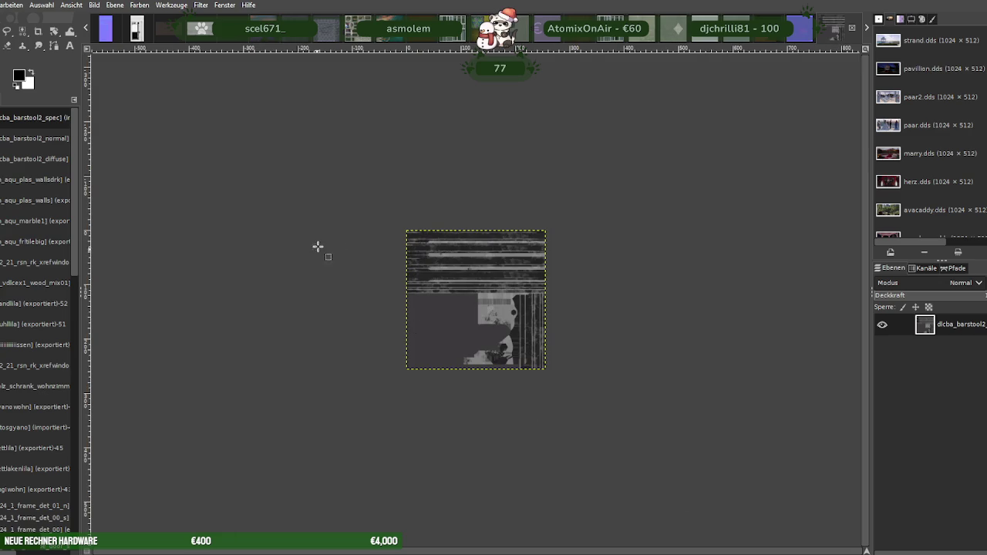
# Export it over dlcba_barstool2_spec.dds in nora-gyano-texture, replacing the existing file
pyautogui.hotkey('alt', 'd')
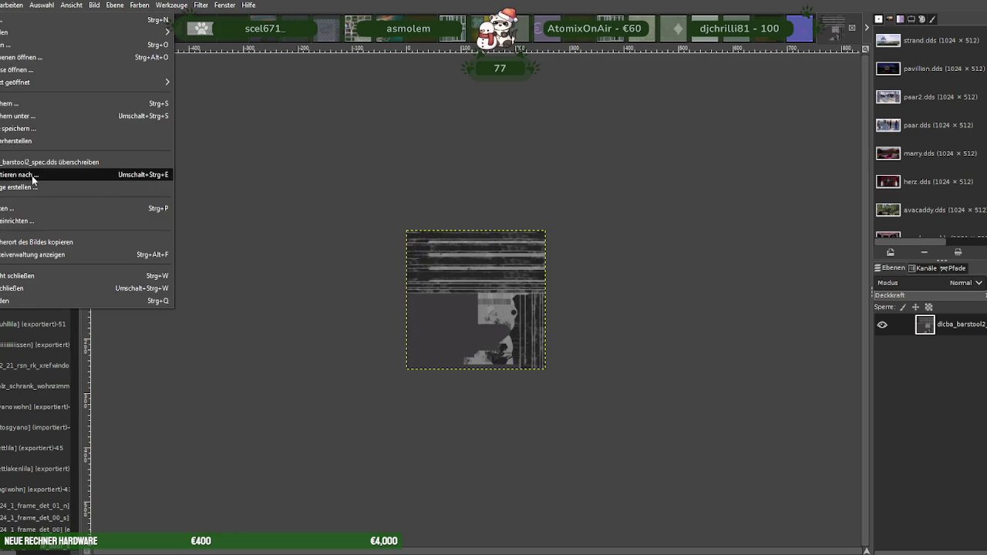
pyautogui.click(31, 175)
pyautogui.click(642, 472)
pyautogui.click(494, 330)
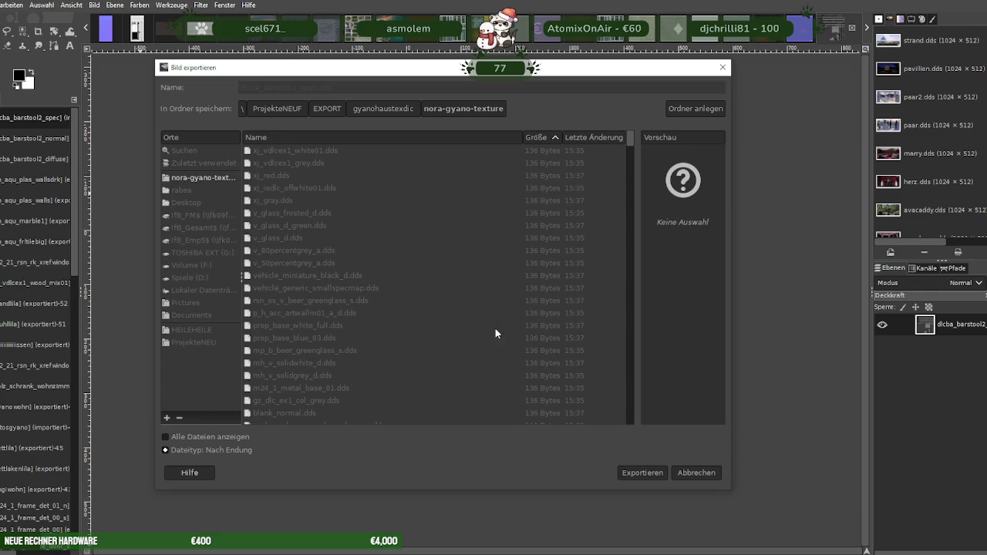
pyautogui.click(237, 336)
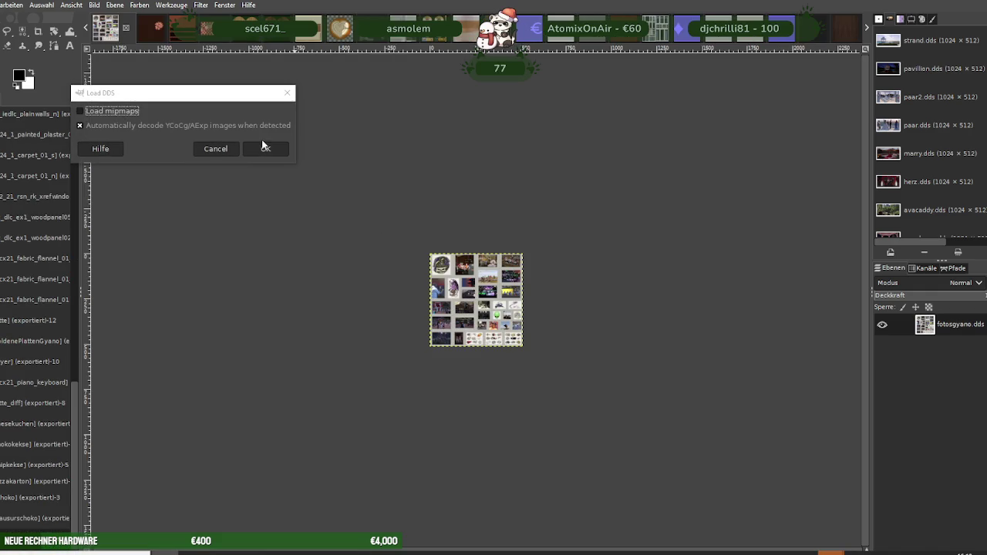
# Load the dlch4_jd_desk_marble_d texture and scale it from 512 to 256×256
pyautogui.click(264, 149)
pyautogui.rightClick(481, 281)
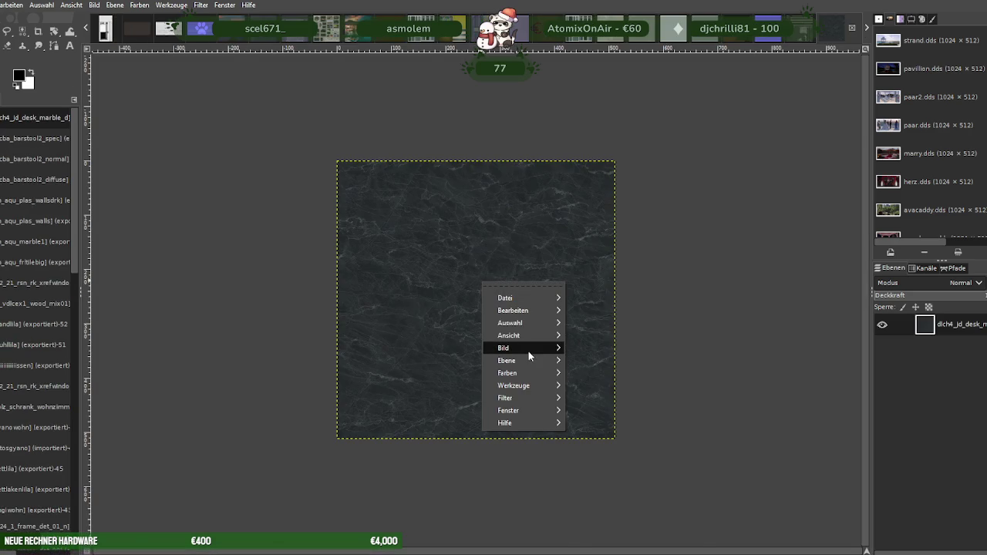
pyautogui.click(670, 393)
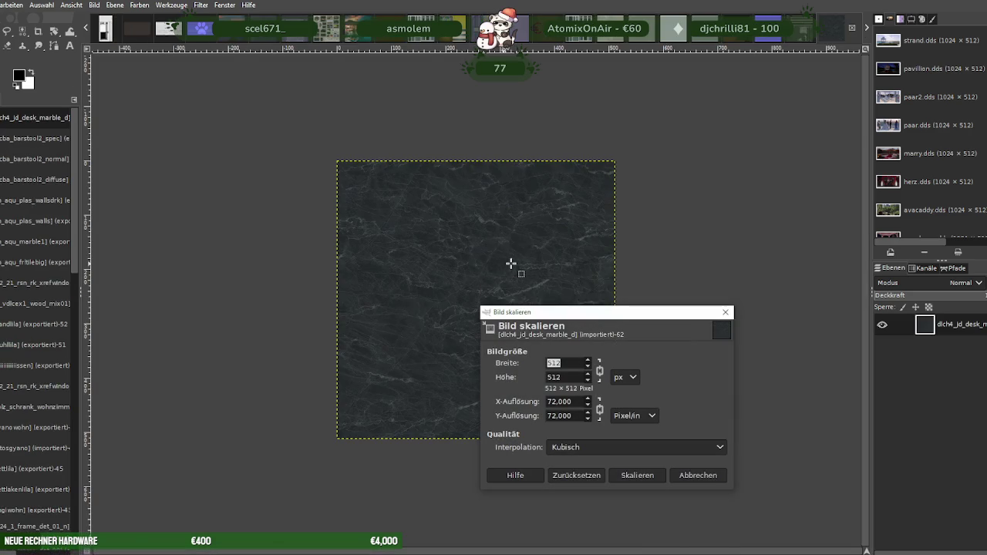
pyautogui.write('256')
pyautogui.press('Tab')
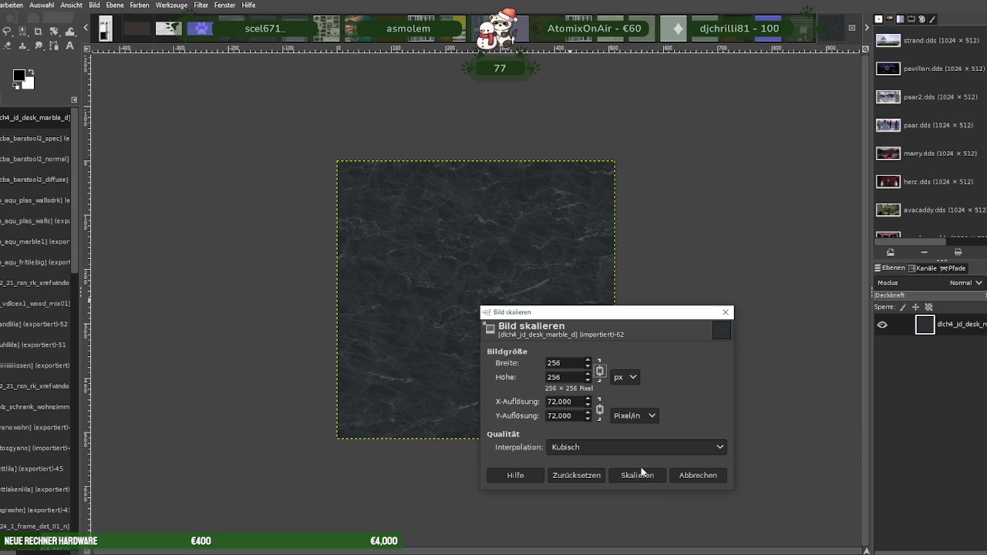
pyautogui.click(637, 476)
# Export it as BC3/DXT5 DDS over the existing marble file, then close the image
pyautogui.hotkey('alt', 'd')
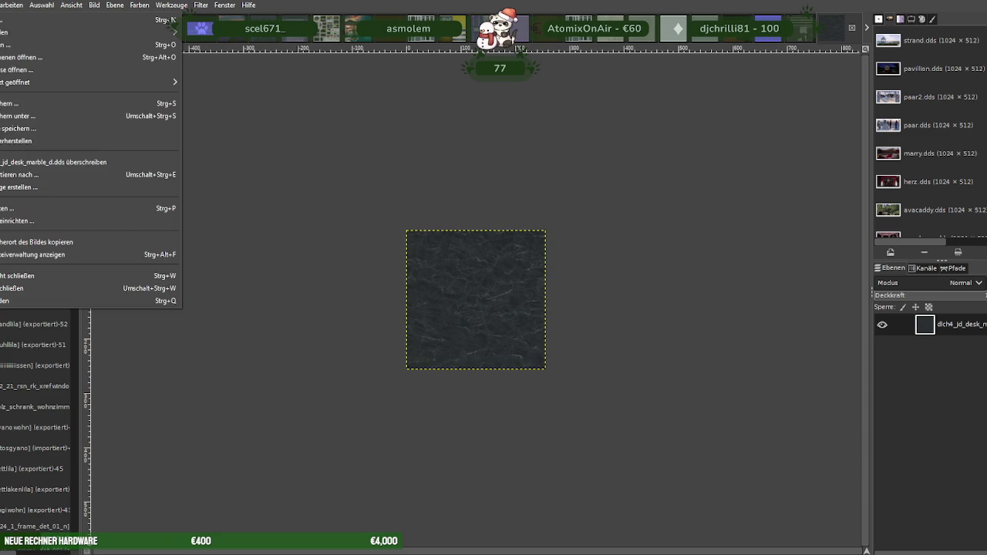
pyautogui.click(77, 174)
pyautogui.click(637, 471)
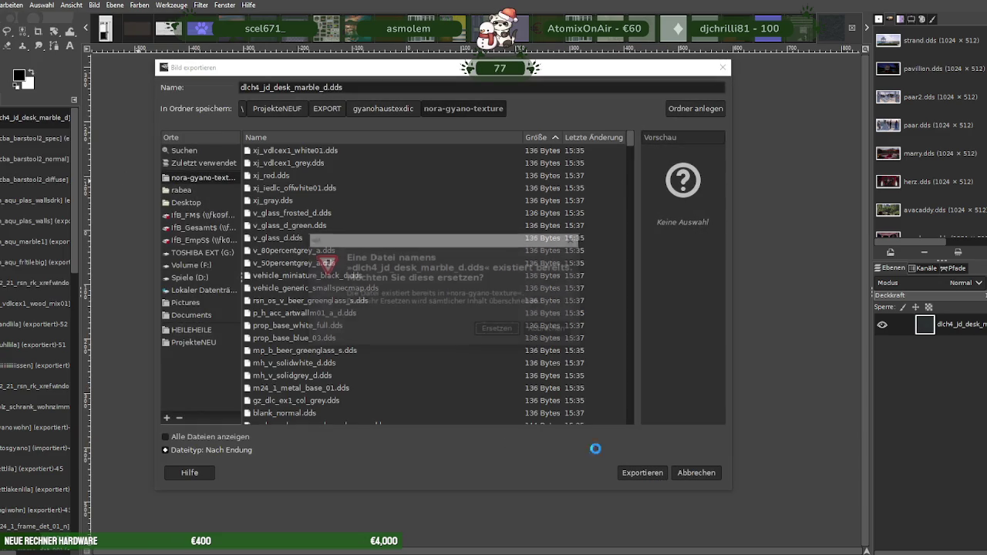
pyautogui.click(496, 328)
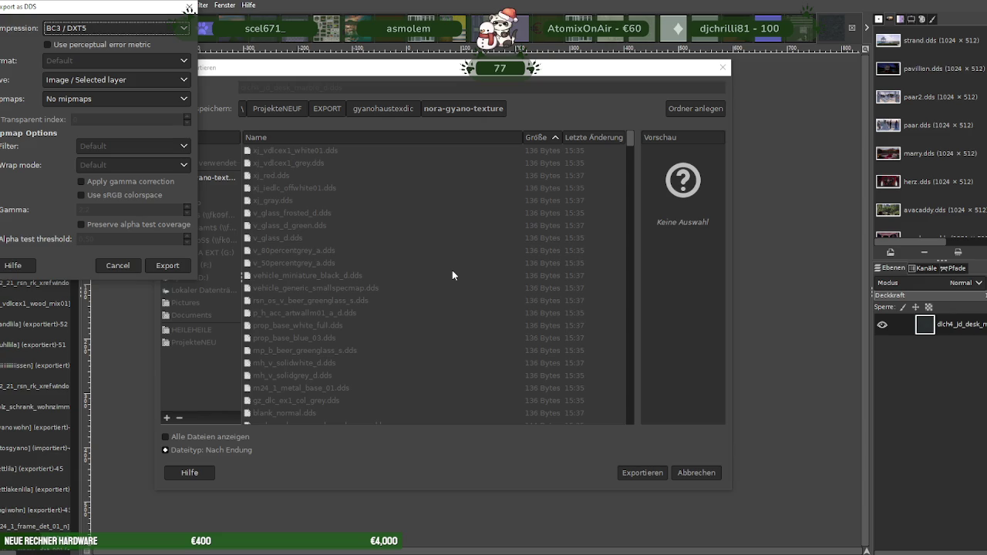
pyautogui.click(172, 266)
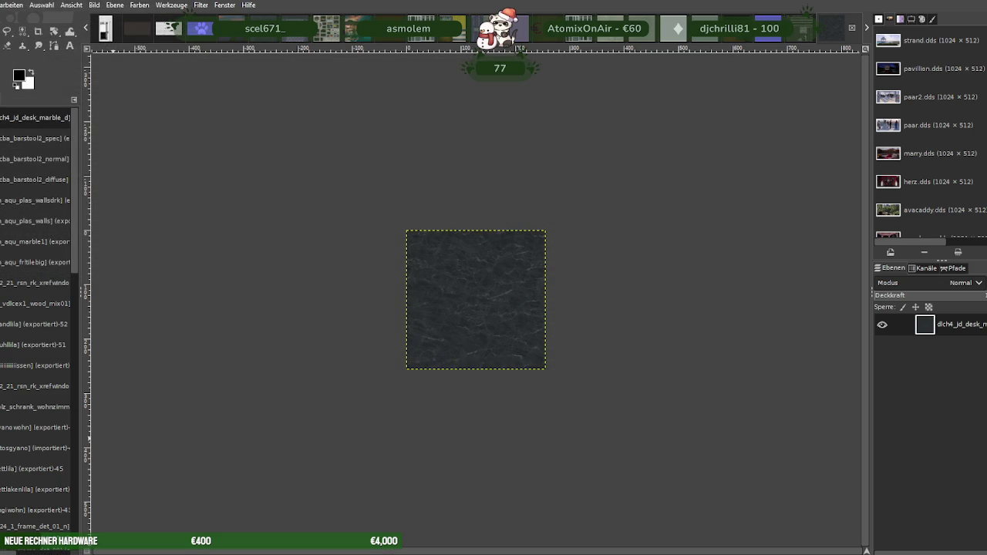
pyautogui.hotkey('ctrl', 'w')
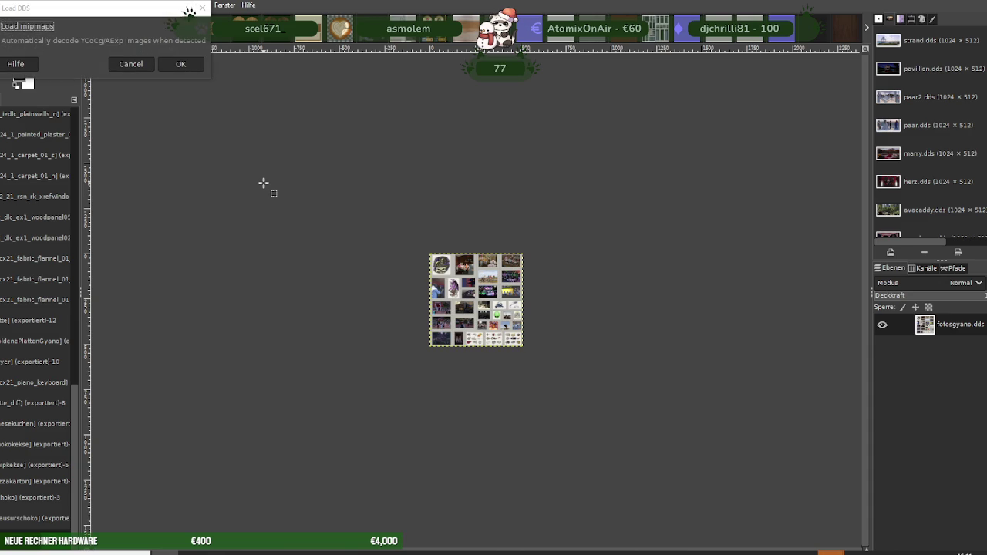
# Load the dlch4_jd_fern_lrg_05_n normal map and scale it to 256×256
pyautogui.click(181, 64)
pyautogui.rightClick(417, 256)
pyautogui.moveTo(438, 320)
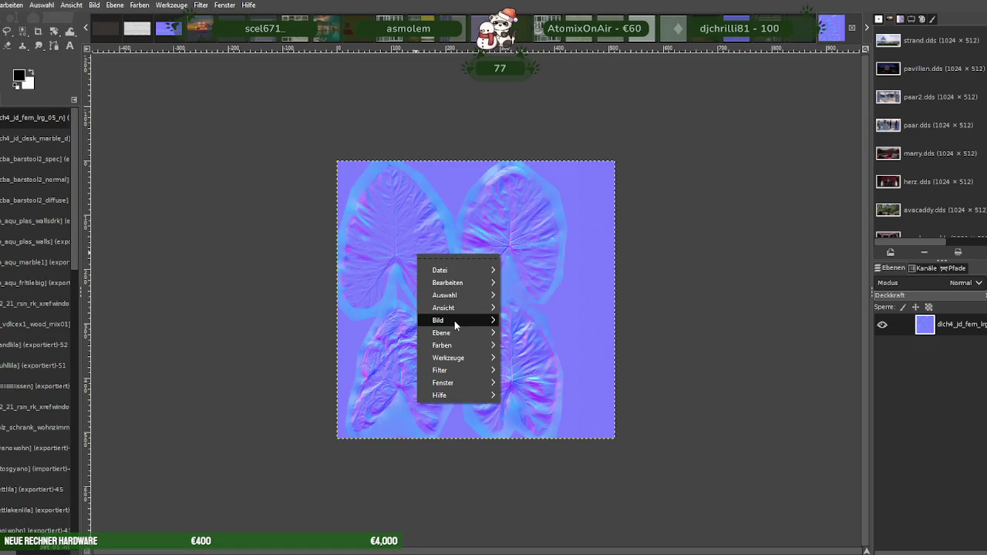
pyautogui.click(540, 392)
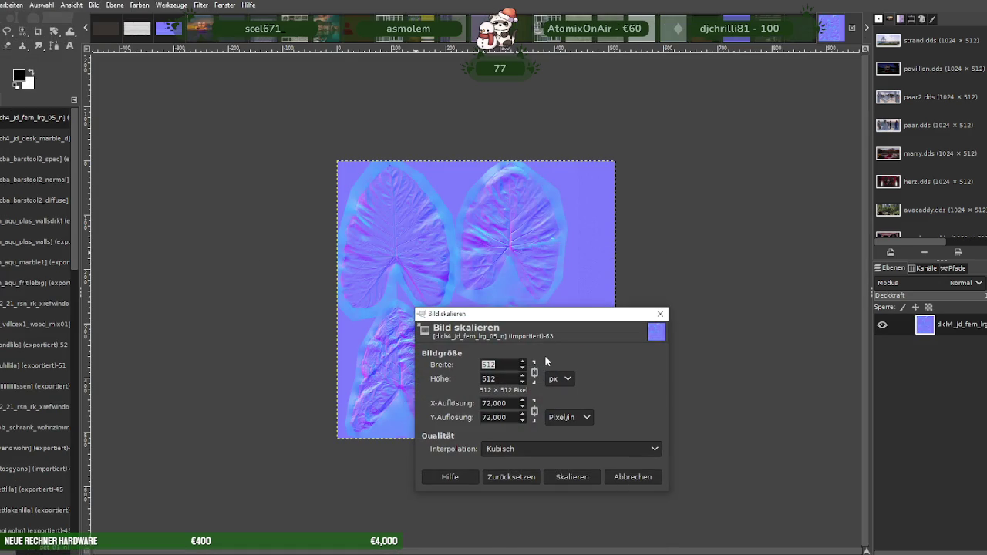
pyautogui.write('256')
pyautogui.click(572, 476)
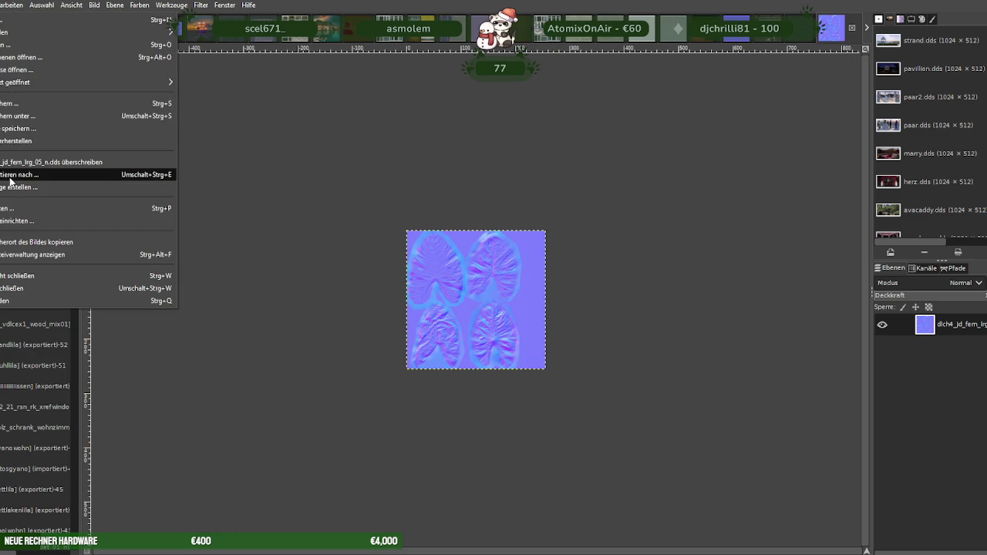
# Re-export it over dlch4_jd_fern_lrg_05_n.dds as BC3/DXT5, then close the image
pyautogui.click(23, 179)
pyautogui.click(642, 472)
pyautogui.click(495, 331)
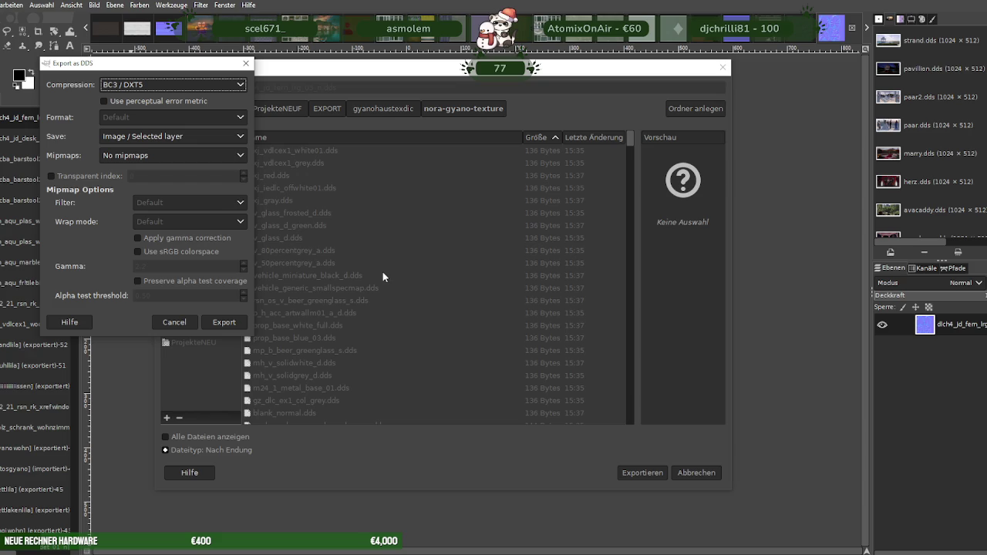
pyautogui.click(224, 321)
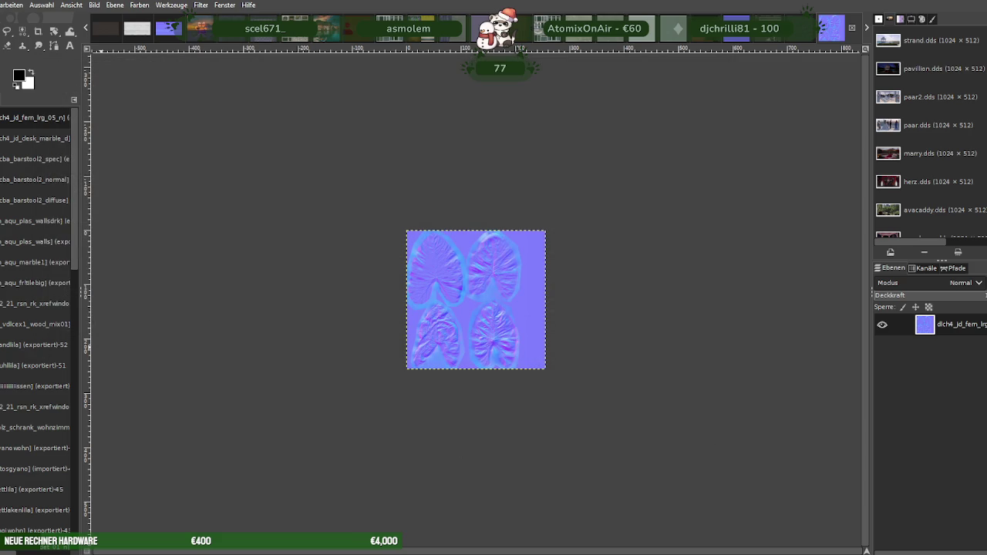
pyautogui.hotkey('ctrl', 'w')
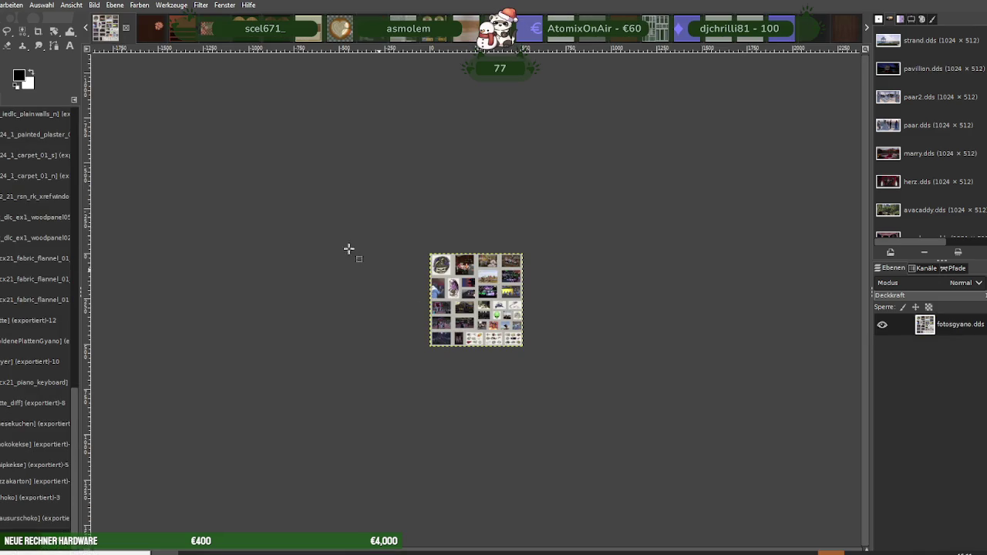
# Close the stray menu and confirm loading the dlch4_jd_fern_lrg_05_s texture
pyautogui.hotkey('alt', 'd')
pyautogui.press('Right')
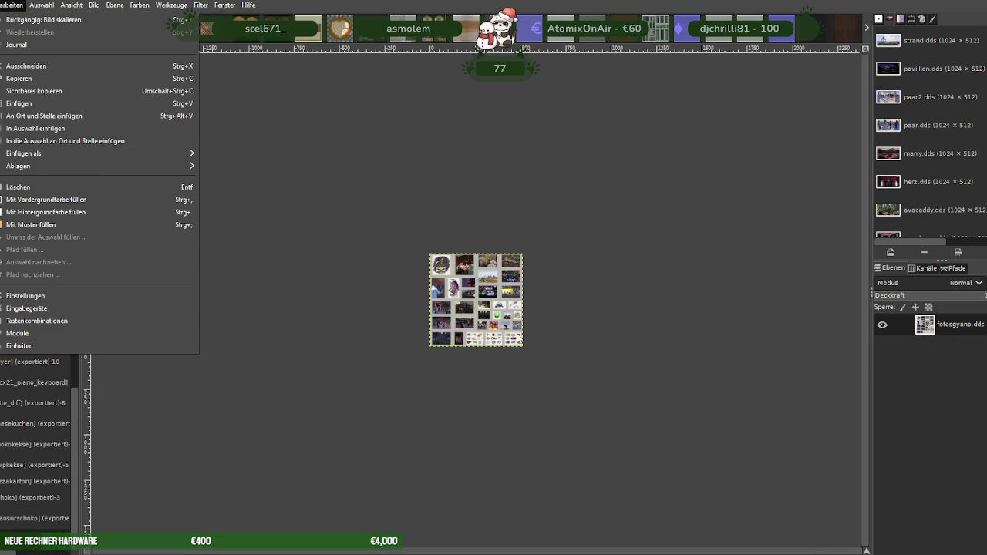
pyautogui.press('Escape')
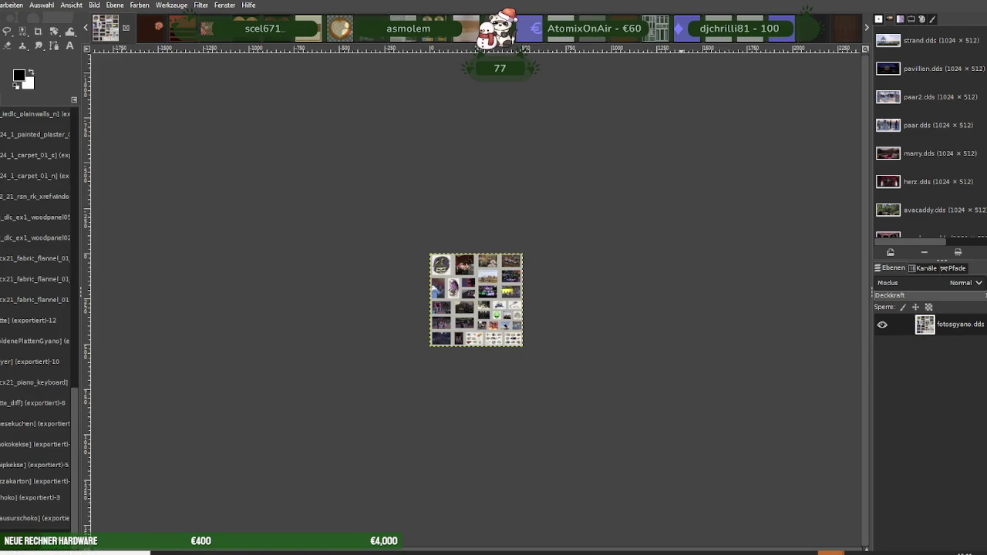
pyautogui.click(842, 516)
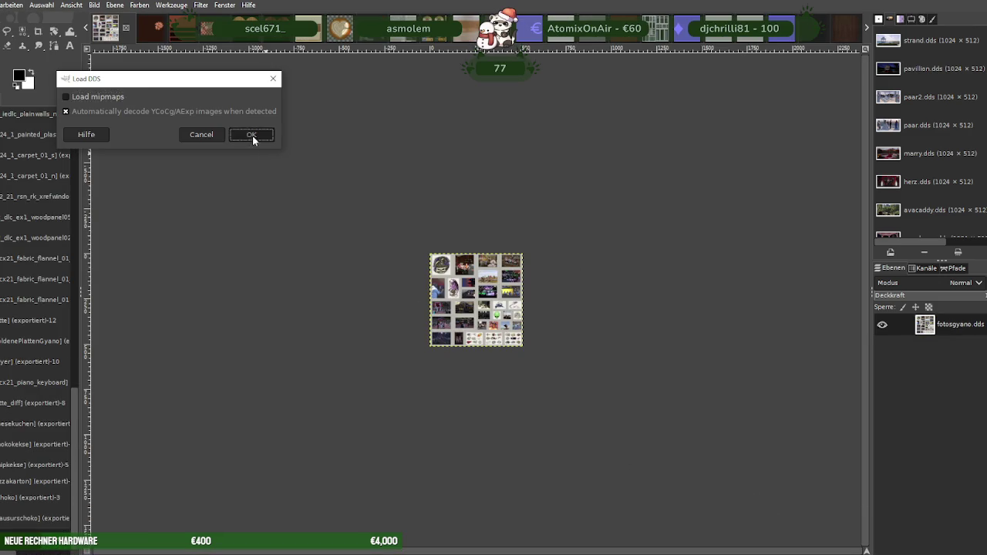
pyautogui.click(253, 135)
# Scale dlch4_jd_fern_lrg_05_s down from 512×512 to 256×256
pyautogui.rightClick(404, 255)
pyautogui.moveTo(446, 323)
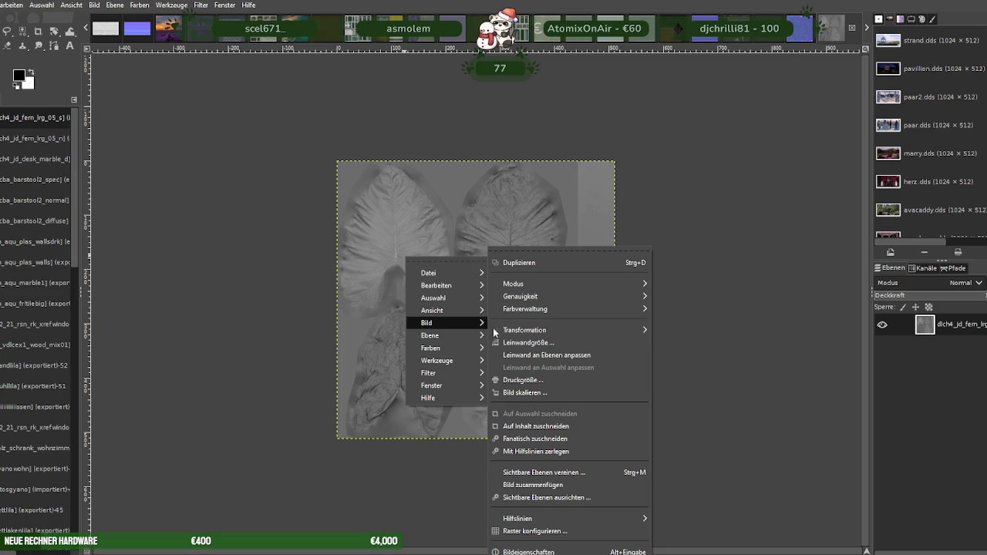
pyautogui.click(541, 392)
pyautogui.write('256')
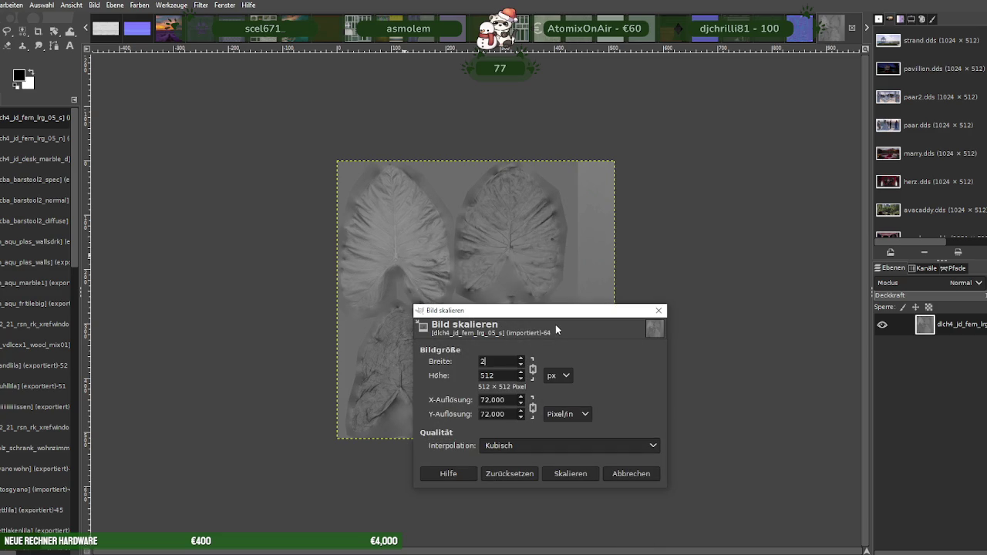
pyautogui.press('Tab')
pyautogui.click(571, 474)
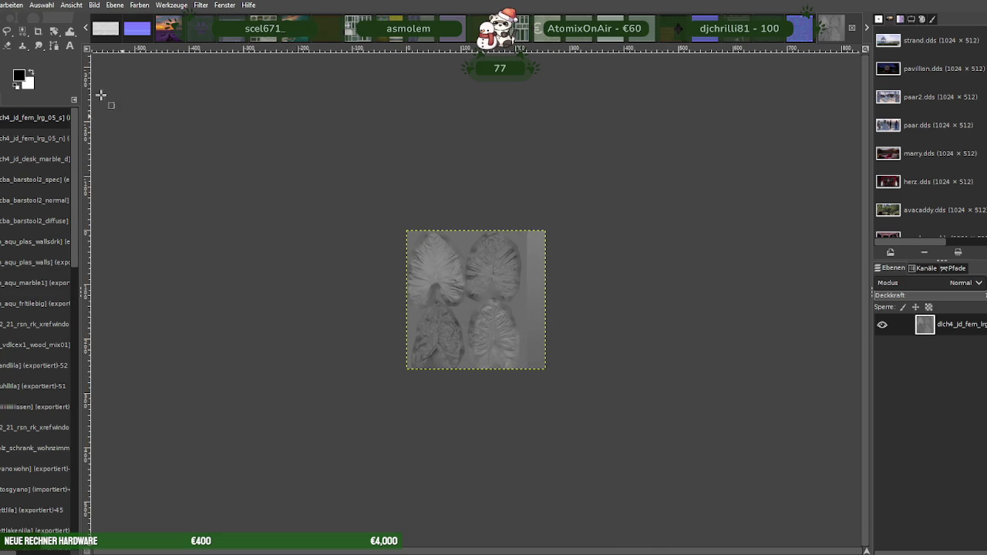
# Export it over its DDS file as BC3/DXT5 with no mipmaps
pyautogui.click(24, 176)
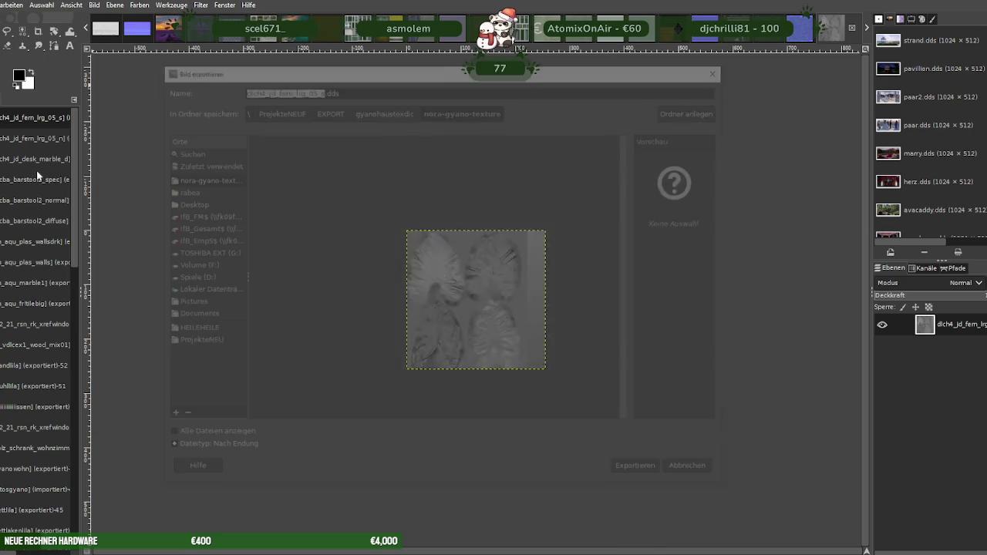
pyautogui.click(643, 473)
pyautogui.click(494, 330)
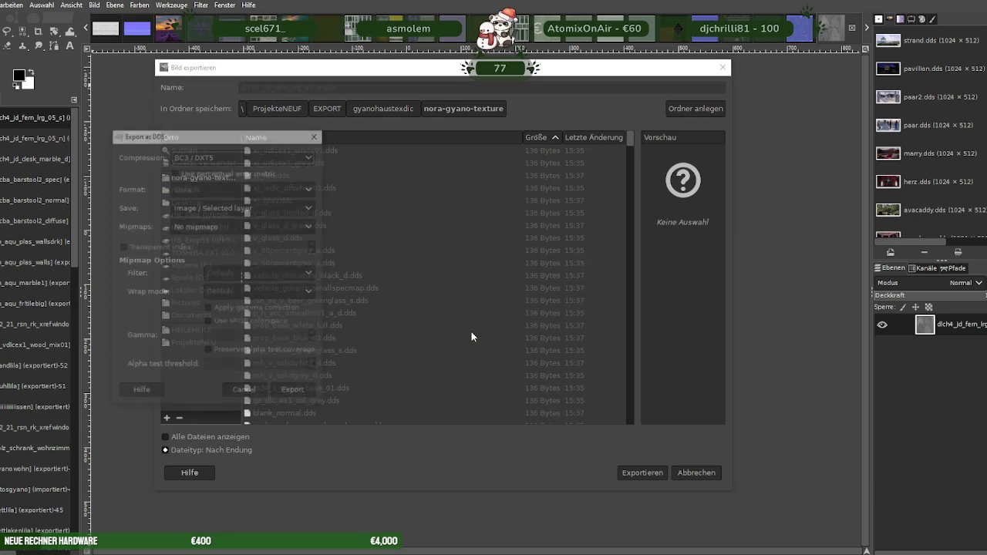
pyautogui.click(287, 395)
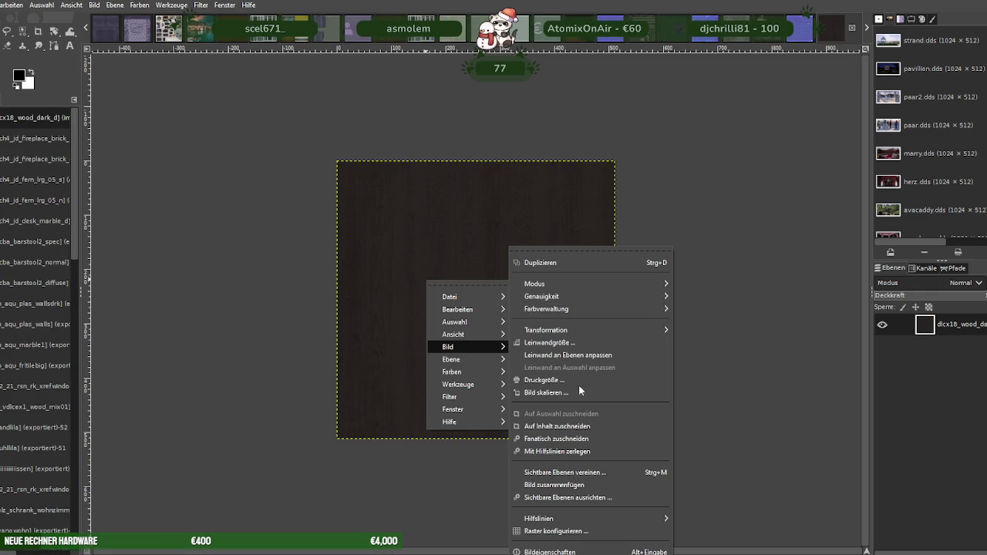
# Check that dlcx18_wood_dark_d is already 512×512 and close the scale dialog unchanged
pyautogui.click(563, 391)
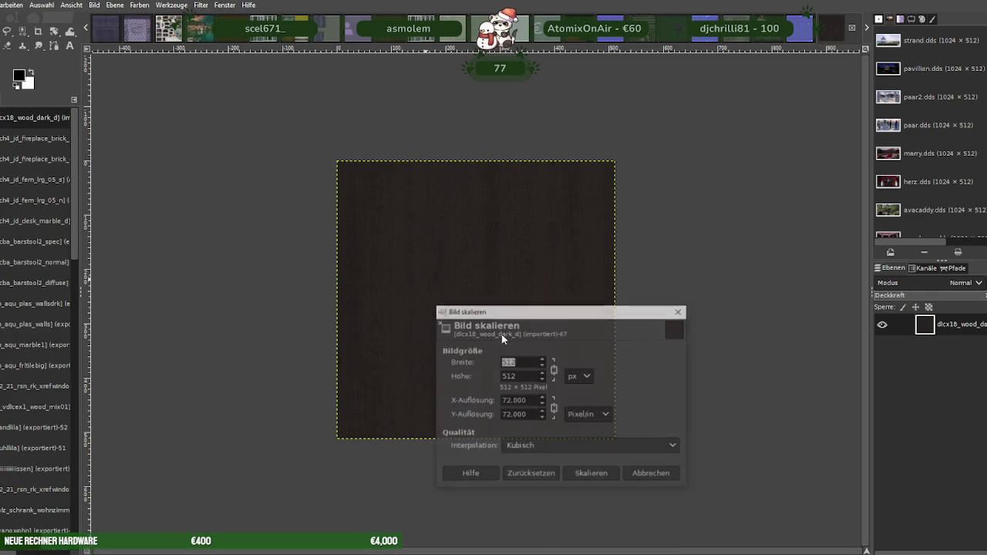
pyautogui.click(679, 311)
# Check the nora-gyano-texture folder's properties in Explorer: 569 files, 28.4 MB
pyautogui.hotkey('alt', 'Tab')
pyautogui.scroll(-5, 548, 315)
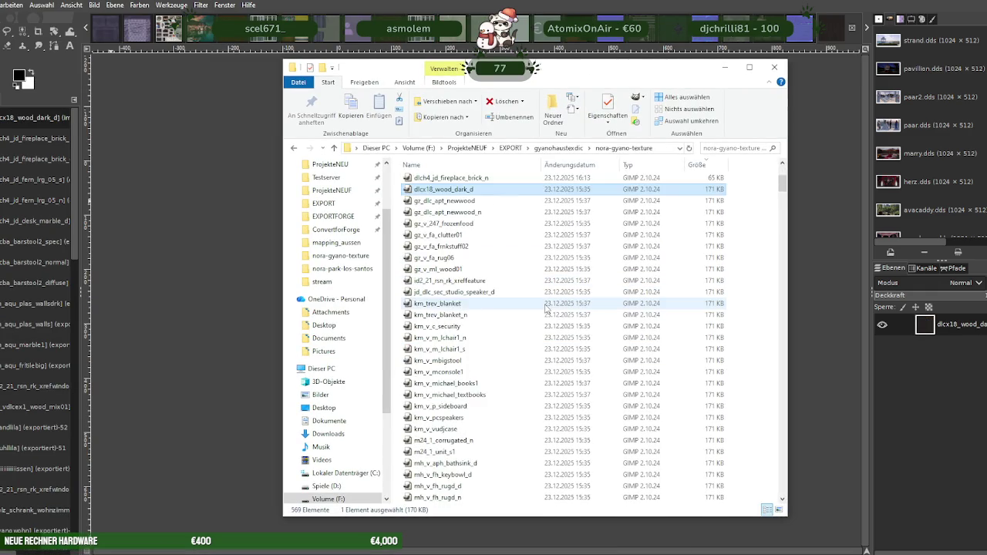
pyautogui.scroll(-2, 547, 315)
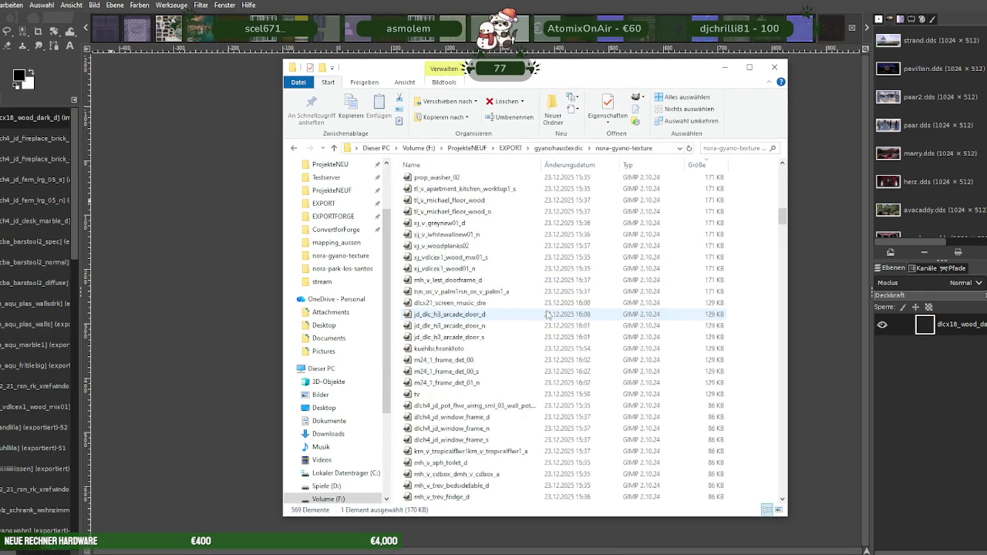
pyautogui.click(567, 148)
pyautogui.rightClick(455, 396)
pyautogui.click(534, 385)
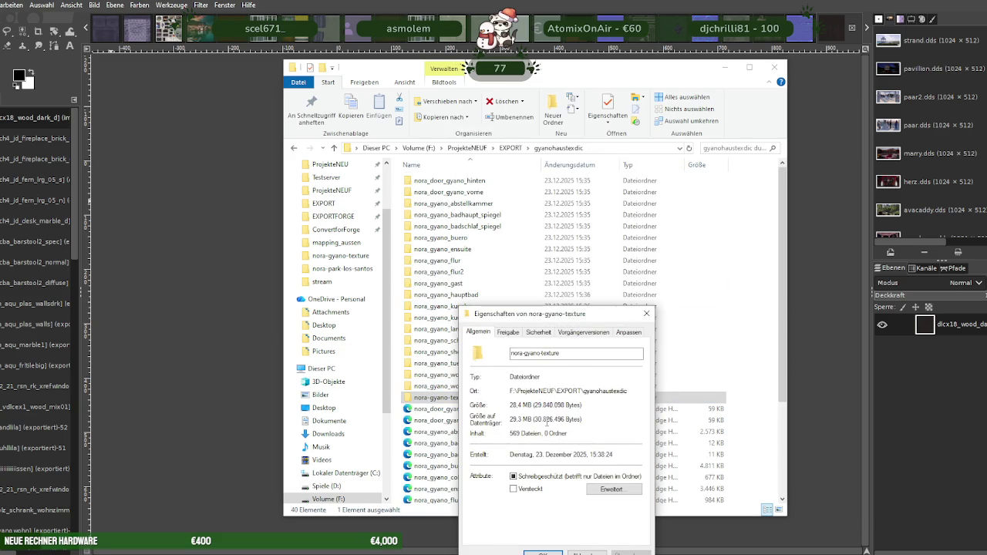
pyautogui.click(646, 314)
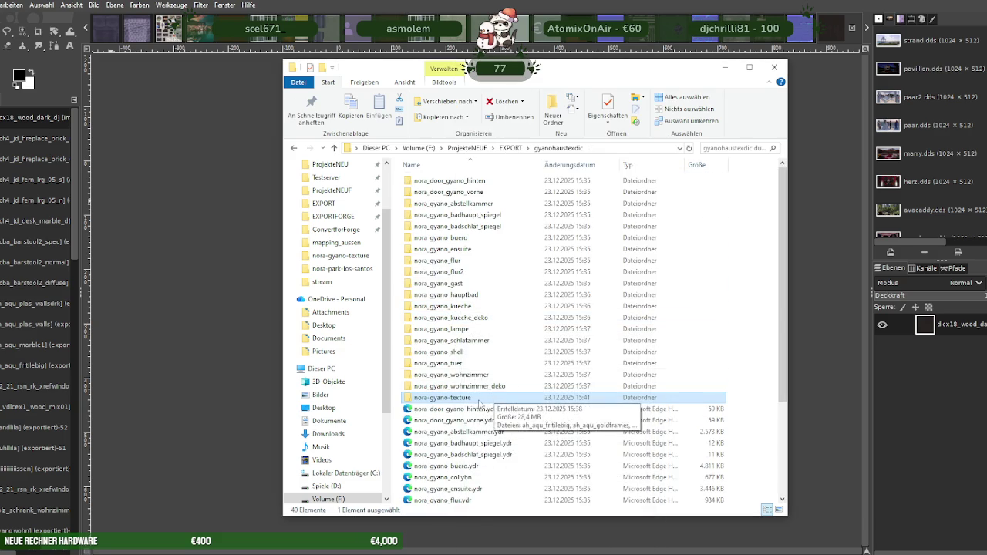
# Open nora-gyano-texture, sort its files by size largest first, and return to GIMP
pyautogui.press('Return')
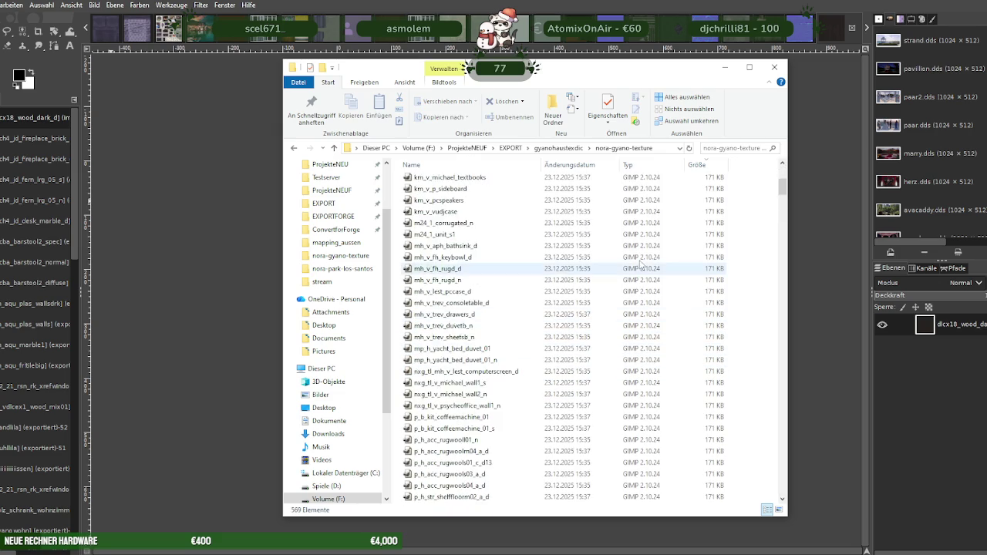
pyautogui.click(697, 165)
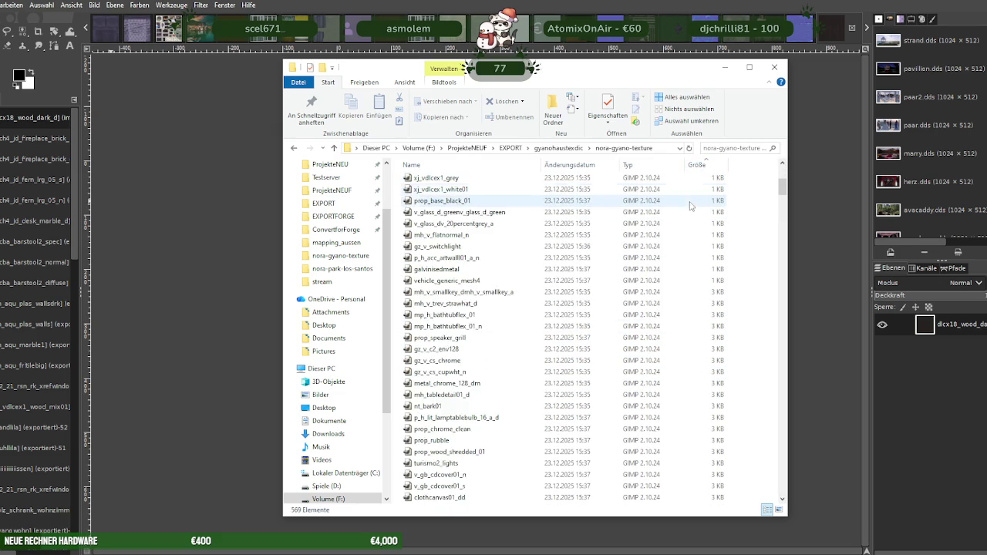
pyautogui.click(697, 165)
pyautogui.scroll(-10, 679, 278)
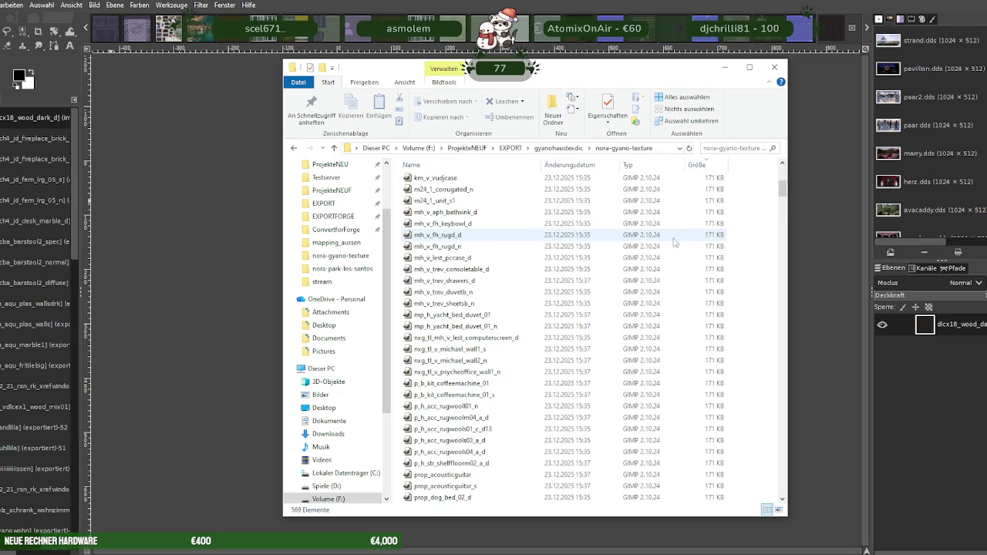
pyautogui.scroll(-7, 678, 286)
pyautogui.scroll(3, 678, 294)
pyautogui.scroll(3, 678, 292)
pyautogui.scroll(3, 674, 289)
pyautogui.scroll(4, 671, 286)
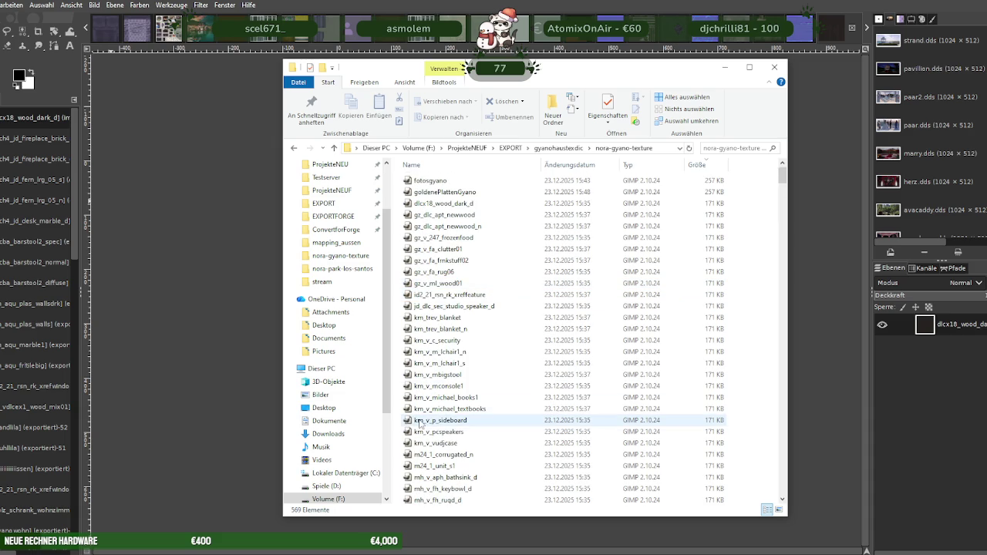
pyautogui.moveTo(440, 421)
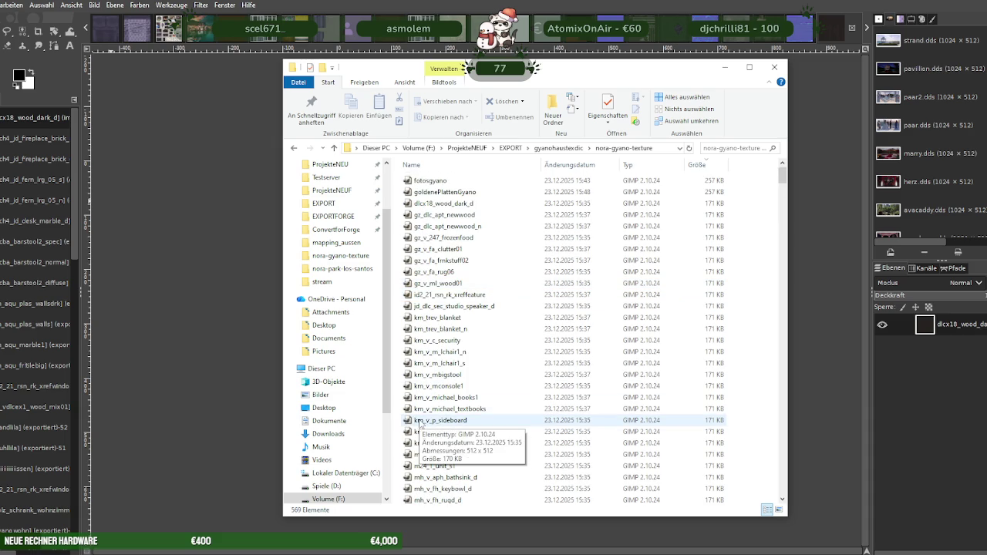
pyautogui.hotkey('alt', 'F4')
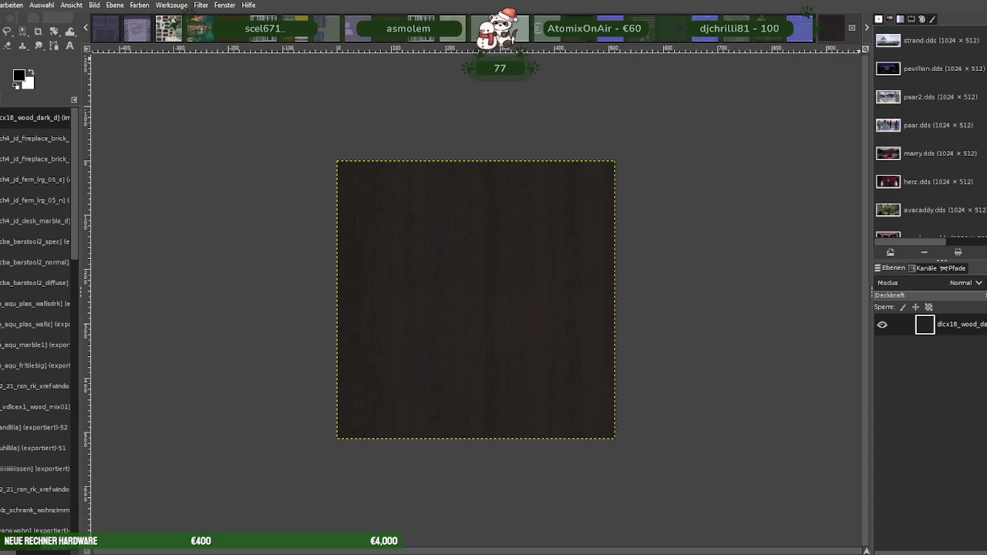
# Quit GIMP discarding all unsaved images, go up to gyanohaustexdic, and switch to WinRAR
pyautogui.hotkey('alt', 'F4')
pyautogui.click(187, 257)
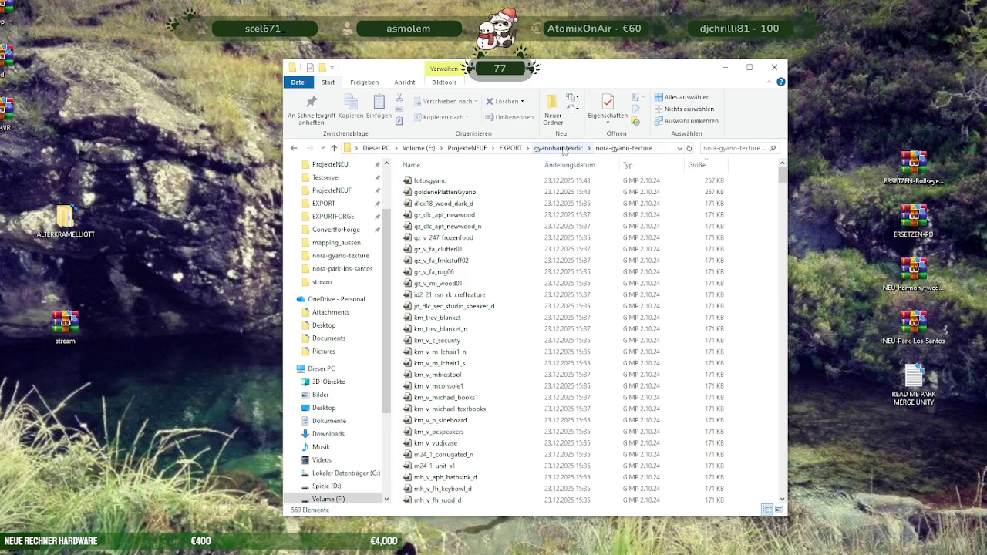
pyautogui.click(564, 152)
pyautogui.scroll(-3, 466, 421)
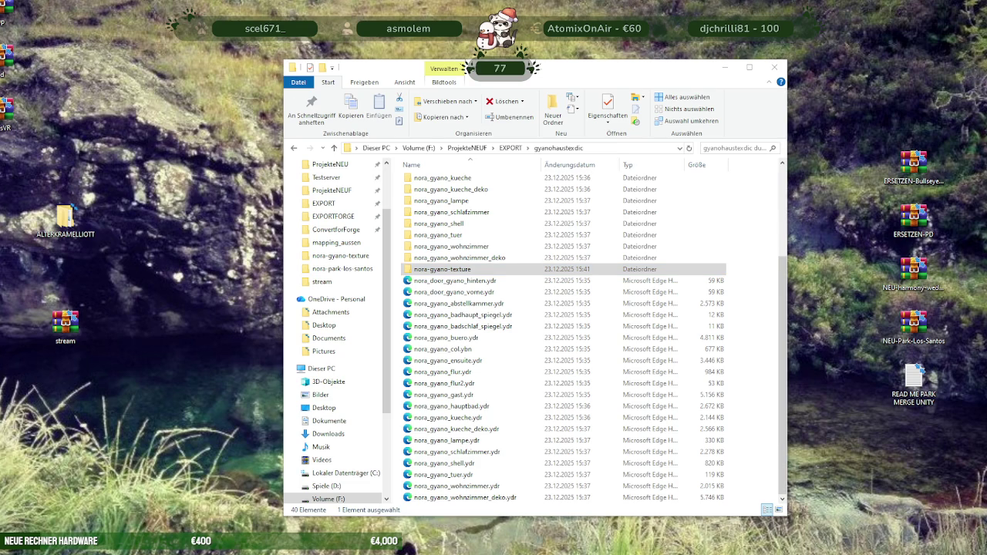
pyautogui.hotkey('alt', 'Tab')
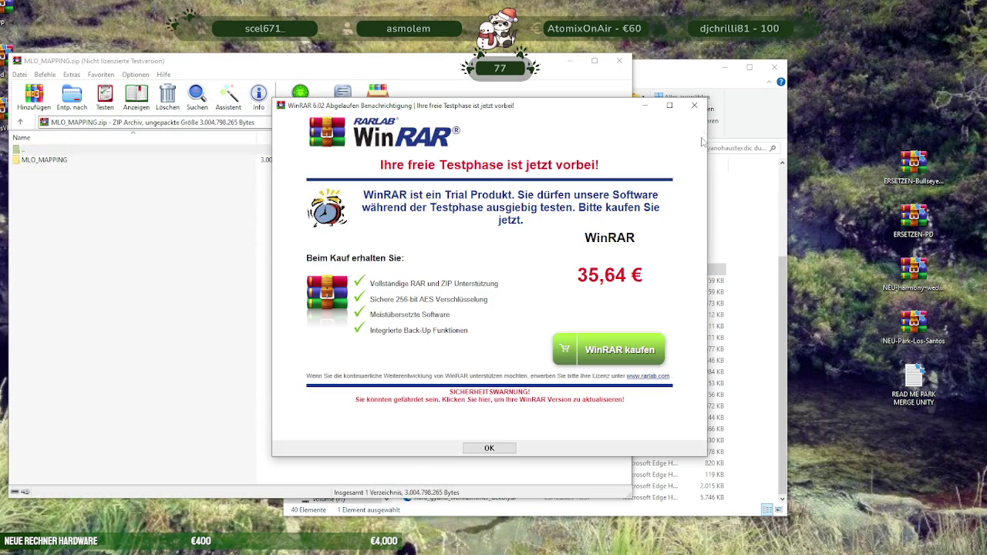
# Dismiss the trial notice, open MLO_MAPPING, and open Testserver\resources\newmap\stream in a new window
pyautogui.click(694, 105)
pyautogui.doubleClick(35, 160)
pyautogui.moveTo(68, 298); pyautogui.dragTo(143, 317)
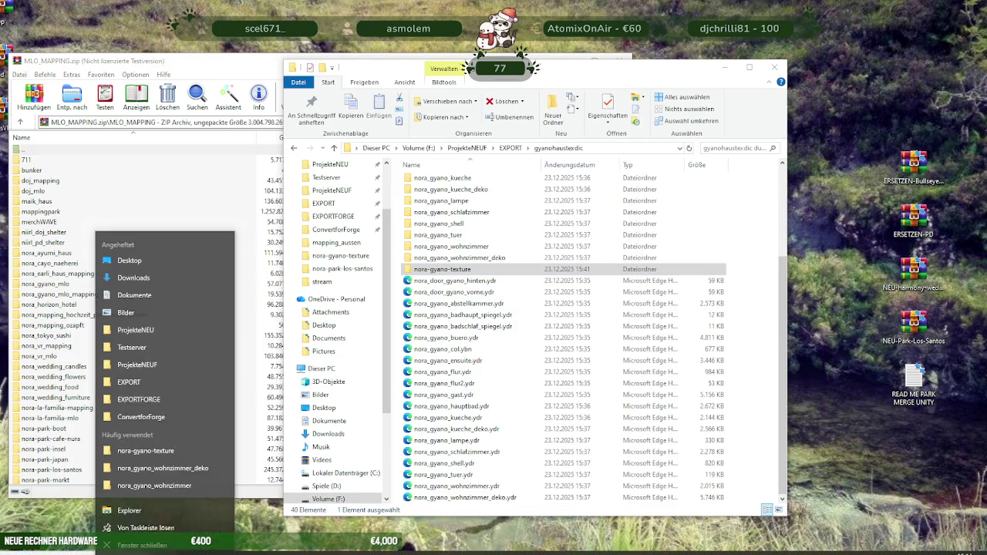
pyautogui.moveTo(117, 315); pyautogui.dragTo(135, 341)
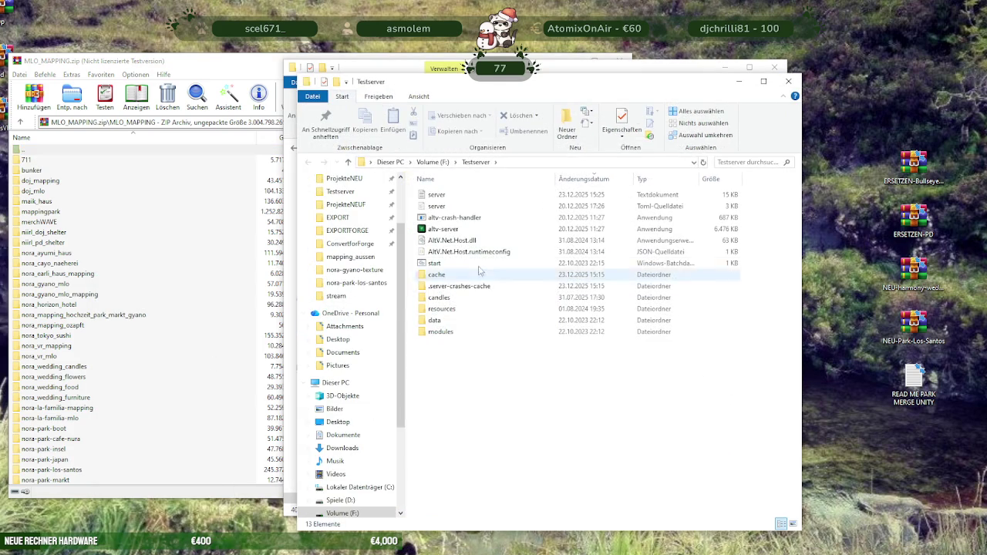
pyautogui.doubleClick(442, 309)
pyautogui.doubleClick(441, 219)
pyautogui.doubleClick(449, 196)
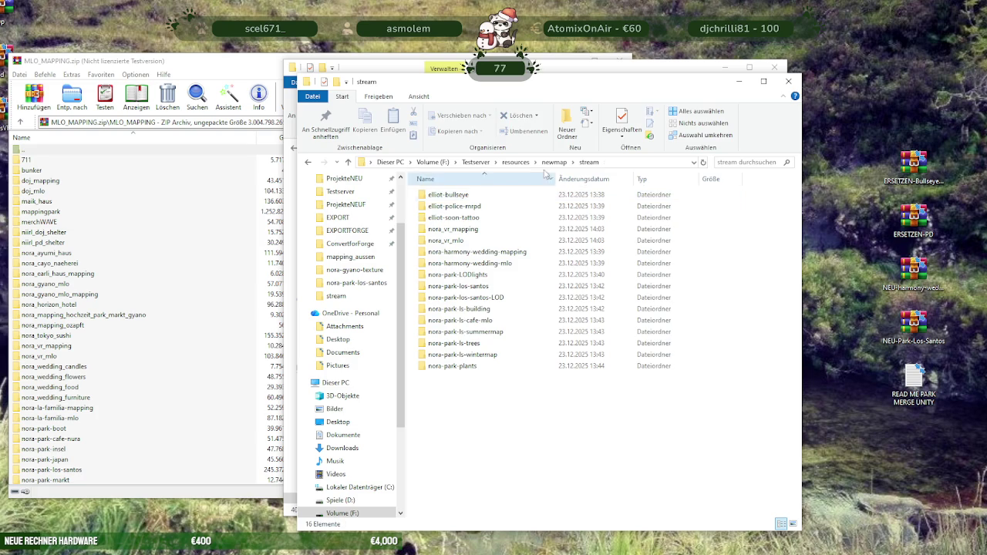
pyautogui.moveTo(539, 82); pyautogui.dragTo(660, 41)
# Extract nora_gyano_mlo and nora_gyano_mlo_mapping into stream, then view the mapping folder's properties
pyautogui.click(75, 337)
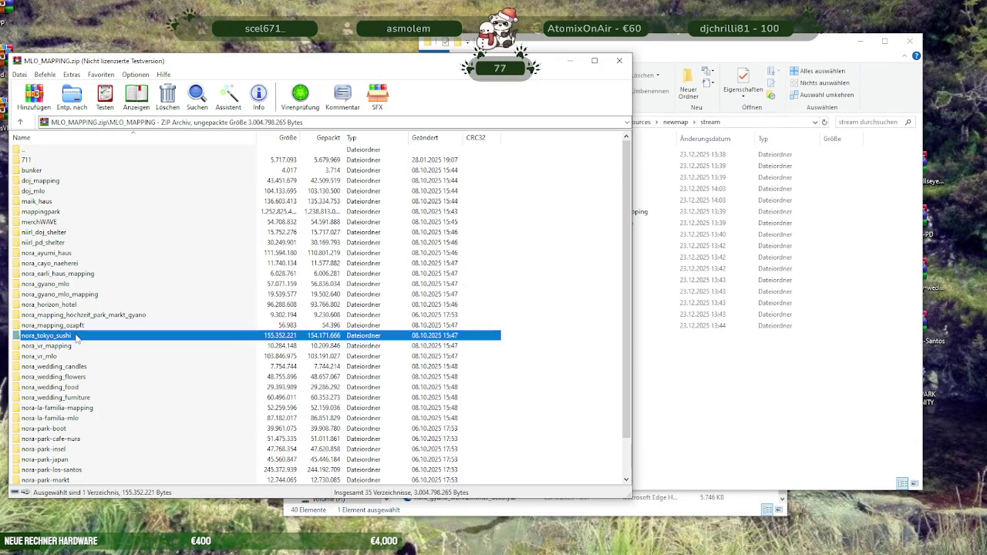
pyautogui.scroll(-2, 85, 384)
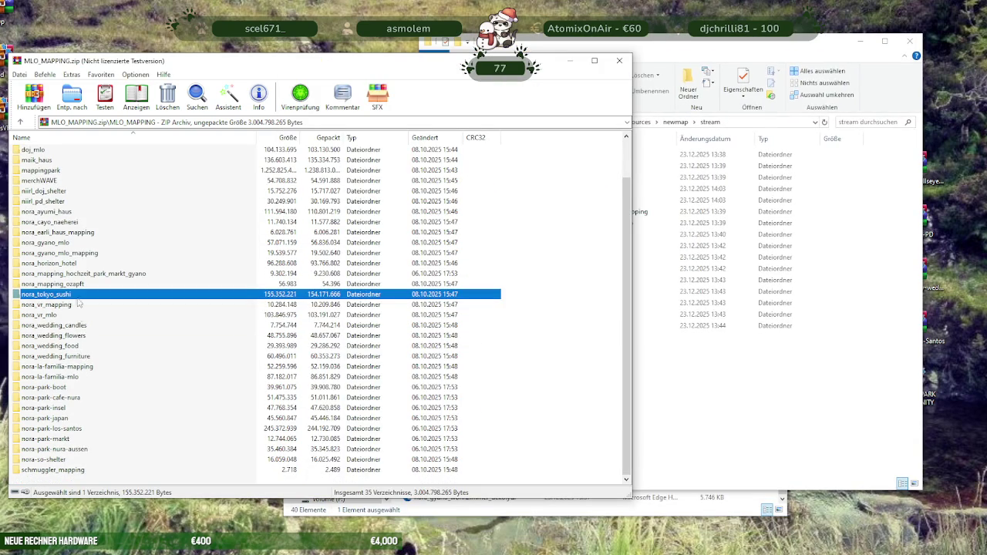
pyautogui.click(68, 245)
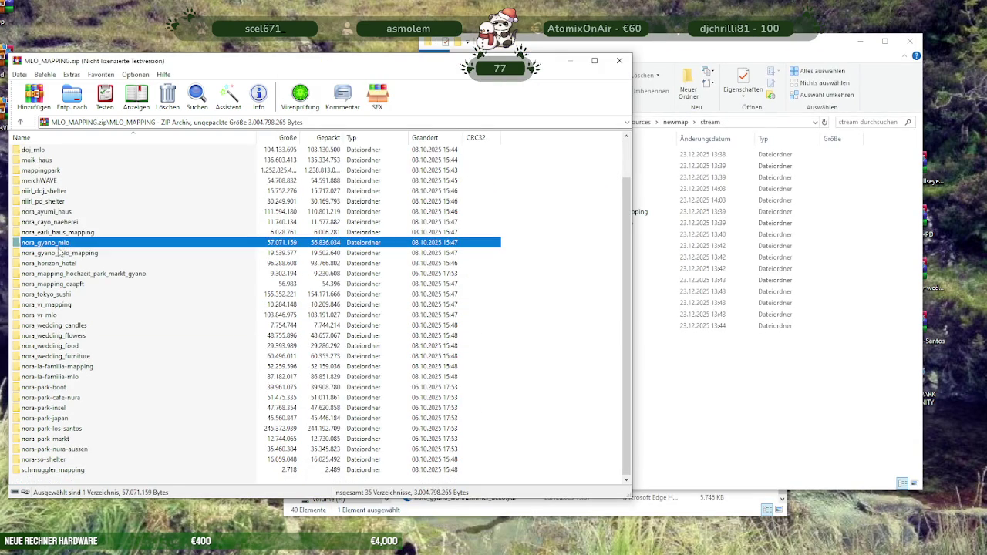
pyautogui.keyDown('shift'); pyautogui.click(60, 253); pyautogui.keyUp('shift')
pyautogui.moveTo(58, 252); pyautogui.dragTo(717, 389)
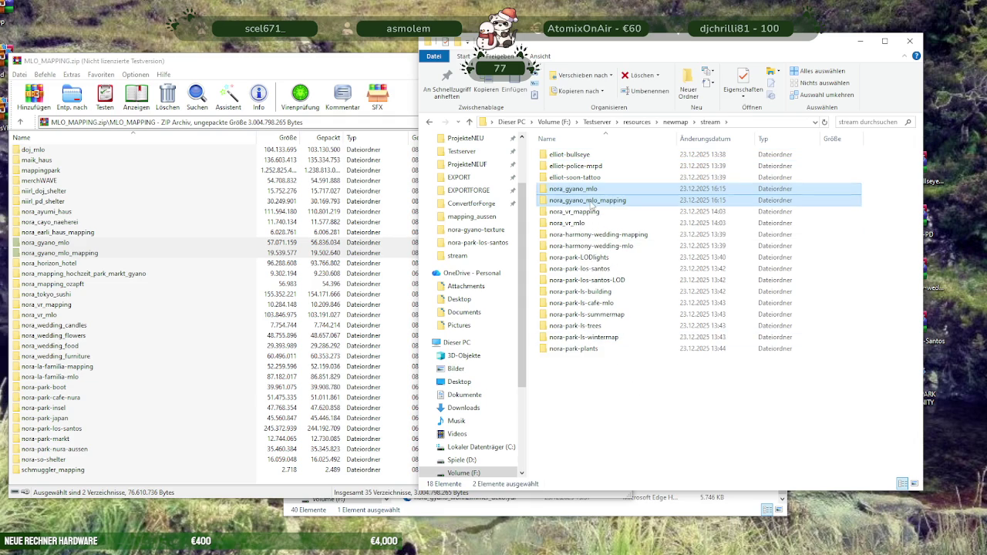
pyautogui.click(588, 201)
pyautogui.rightClick(590, 201)
pyautogui.click(630, 487)
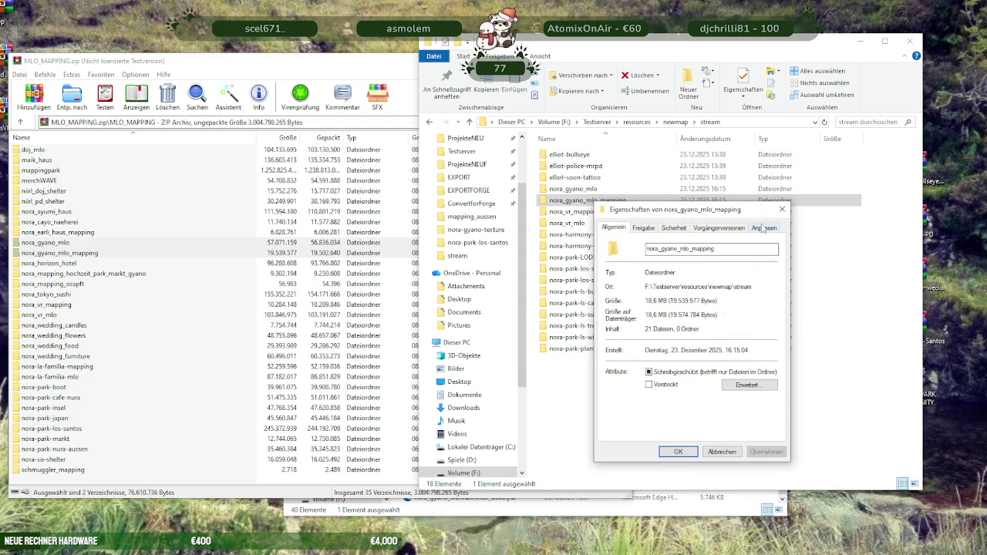
# Close the mapping folder's properties and check nora_gyano_mlo's size in its properties
pyautogui.click(783, 209)
pyautogui.click(590, 190)
pyautogui.rightClick(591, 192)
pyautogui.click(629, 477)
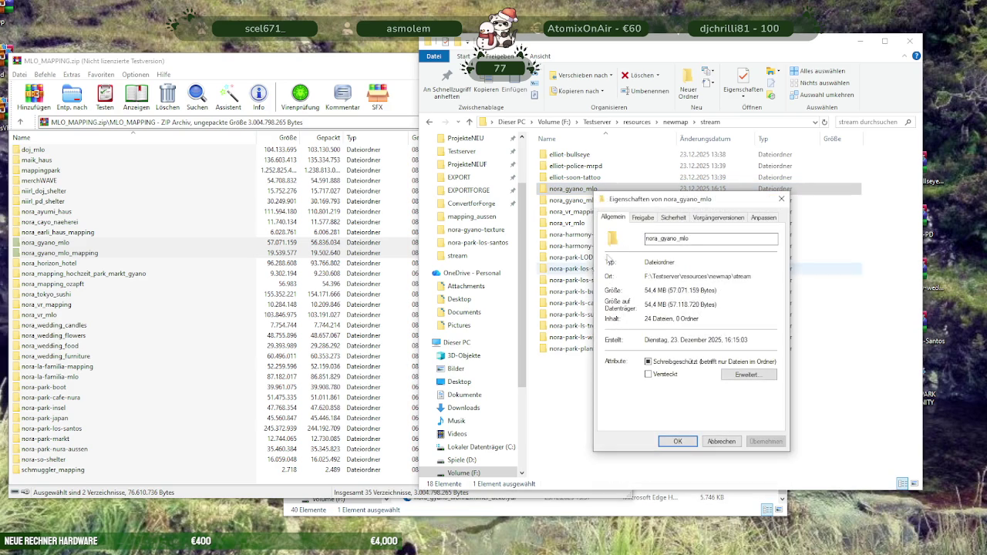
pyautogui.click(782, 200)
pyautogui.click(639, 423)
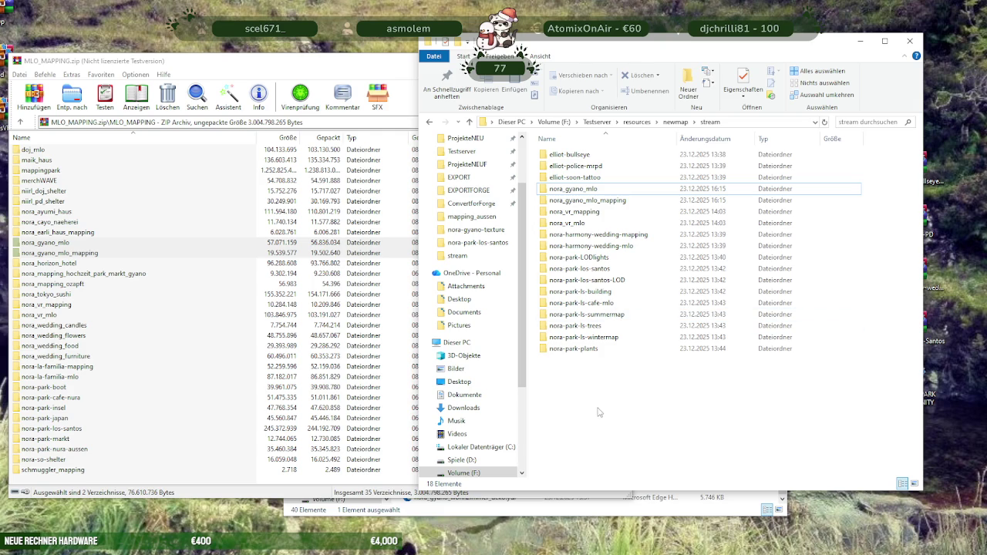
# Open nora_gyano_mlo and sort its 24 files by size, largest first
pyautogui.doubleClick(599, 189)
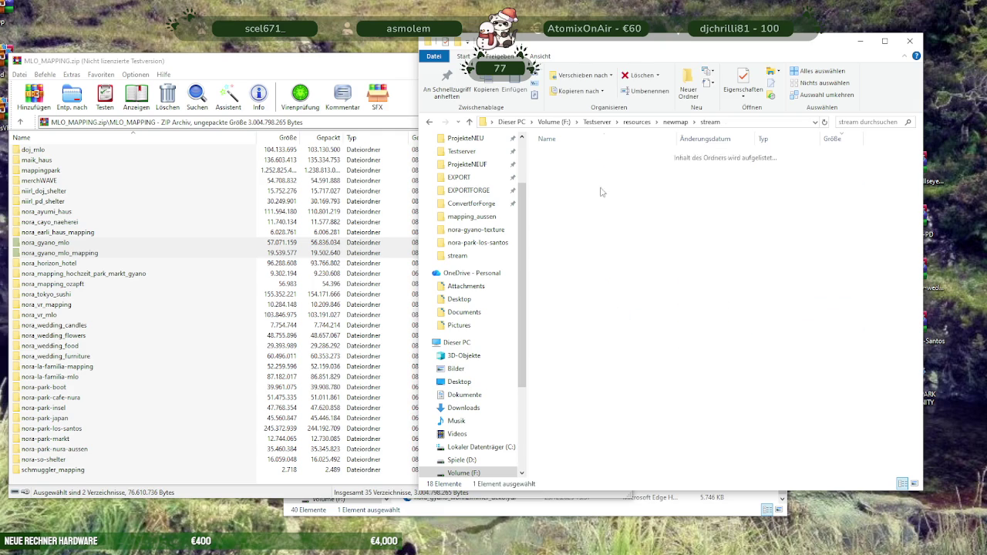
pyautogui.click(837, 139)
pyautogui.click(837, 139)
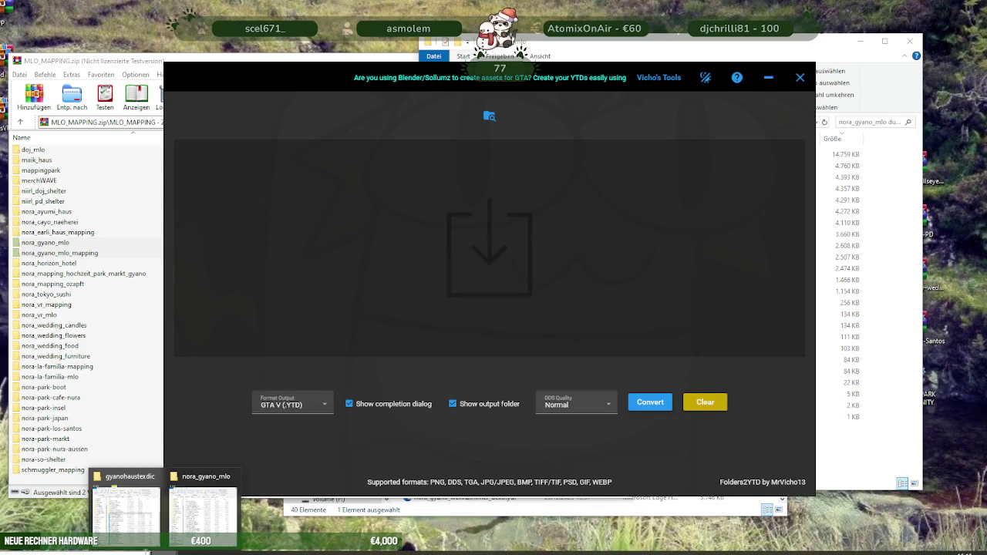
# From the gyanohaustexdic window, drag nora-gyano-texture into Folders2YTD and start a conversion
pyautogui.click(127, 509)
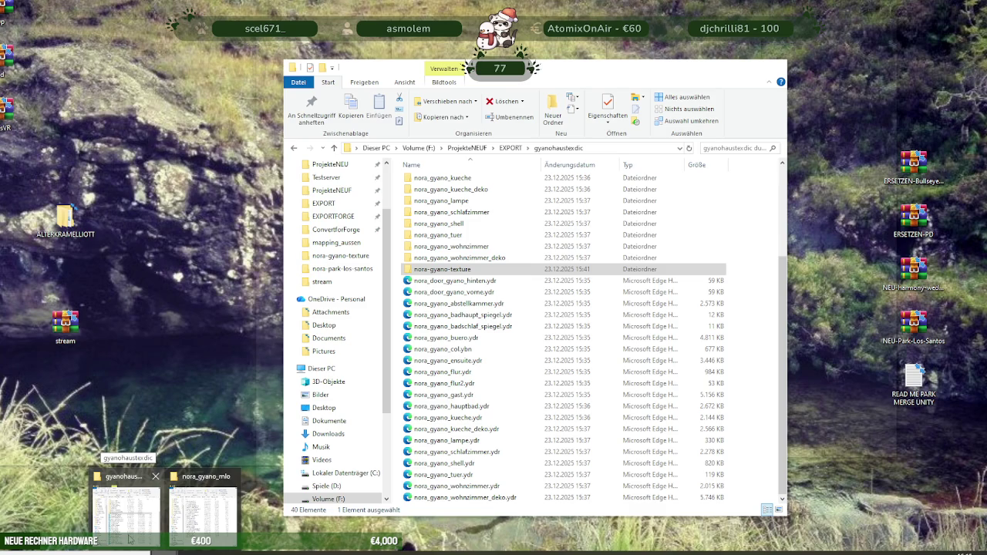
pyautogui.click(129, 539)
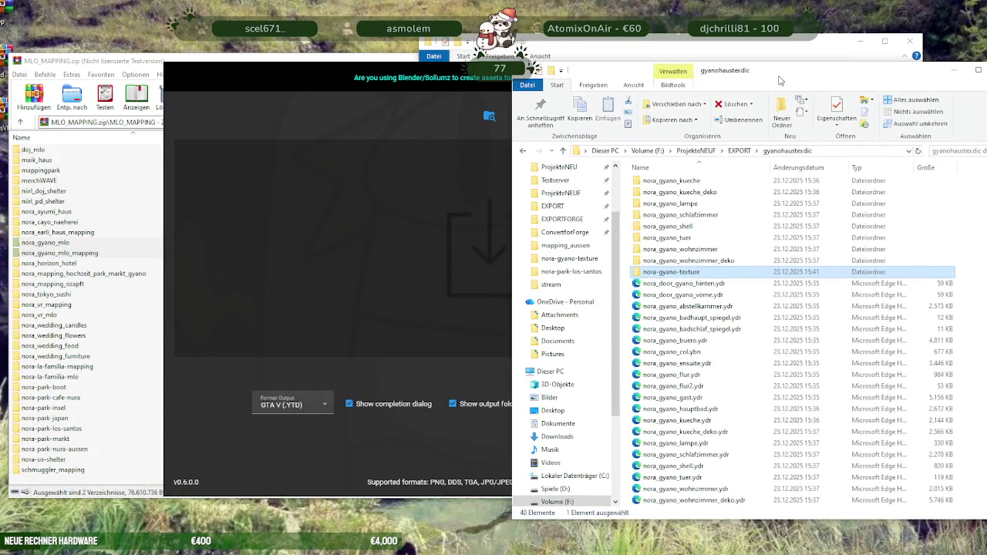
pyautogui.moveTo(549, 76); pyautogui.dragTo(710, 84)
pyautogui.moveTo(657, 280); pyautogui.dragTo(342, 241)
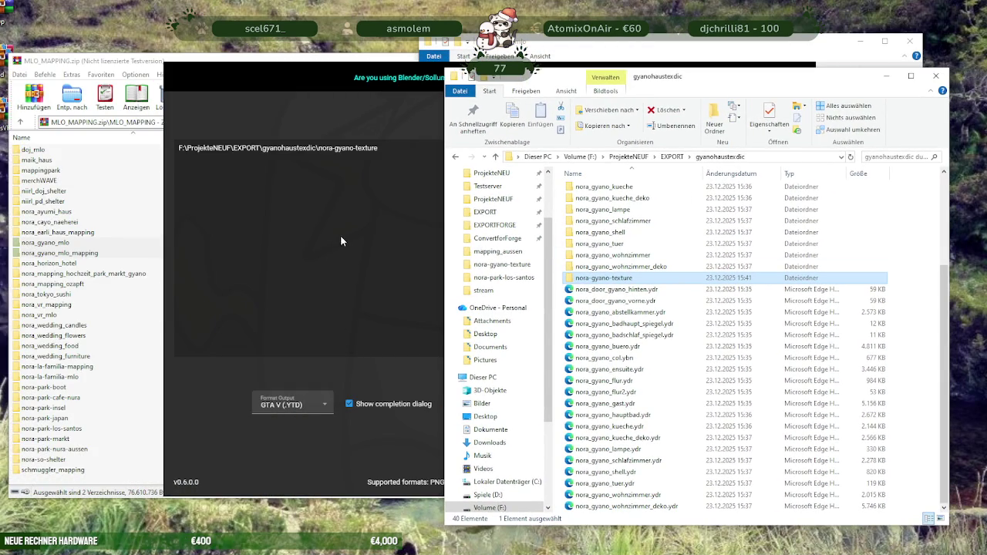
pyautogui.click(374, 264)
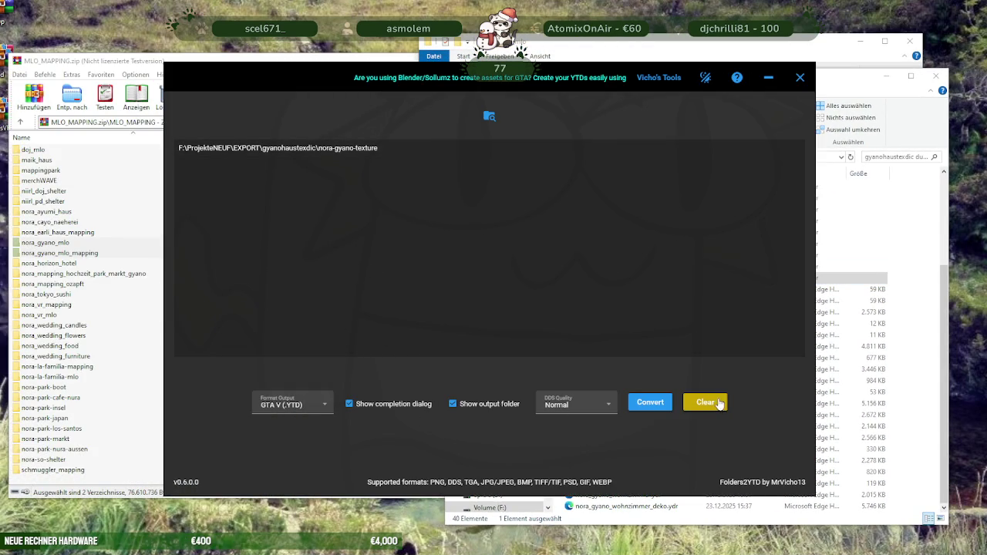
pyautogui.click(648, 405)
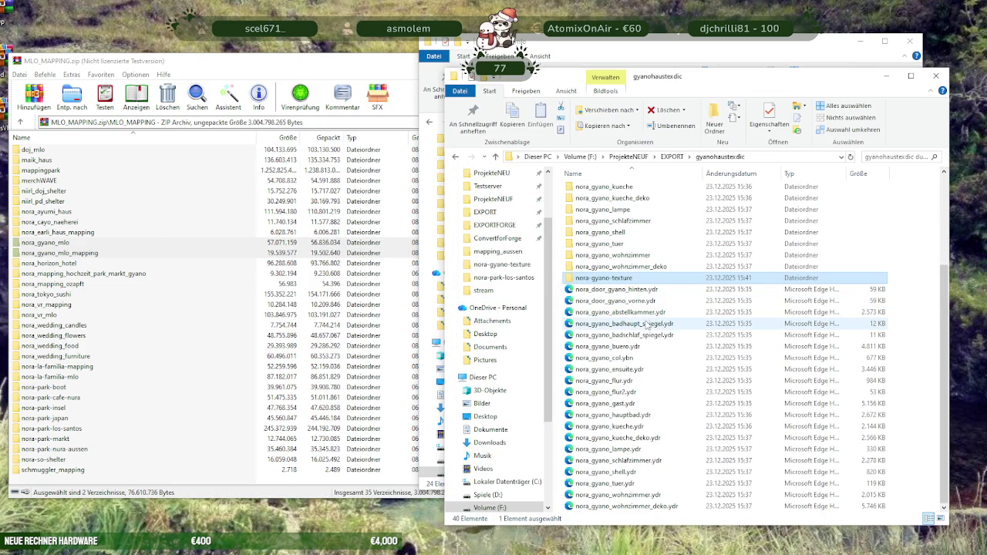
# Re-add nora-gyano-texture to Folders2YTD, turn off the completion dialog, and convert to YTD
pyautogui.scroll(5, 641, 285)
pyautogui.scroll(-5, 643, 300)
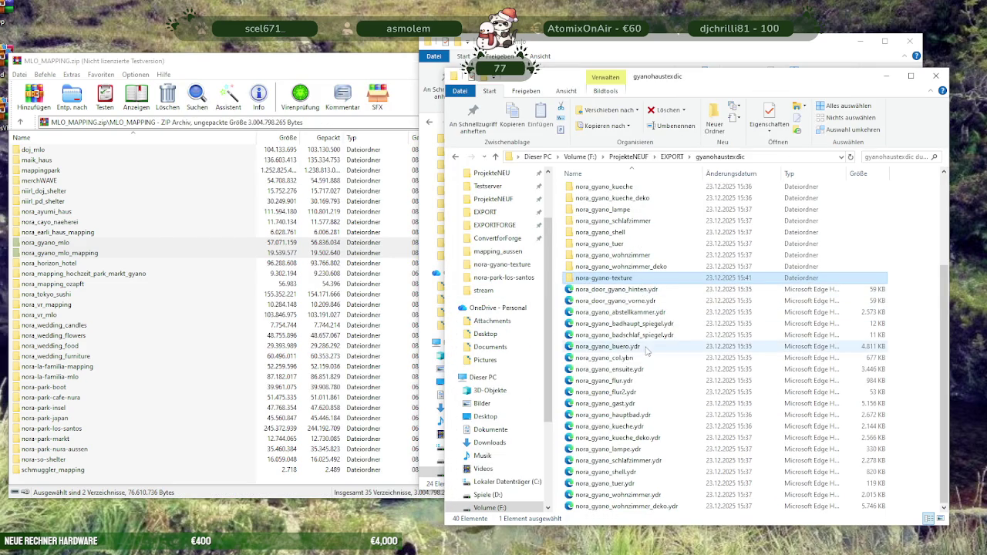
pyautogui.scroll(4, 643, 308)
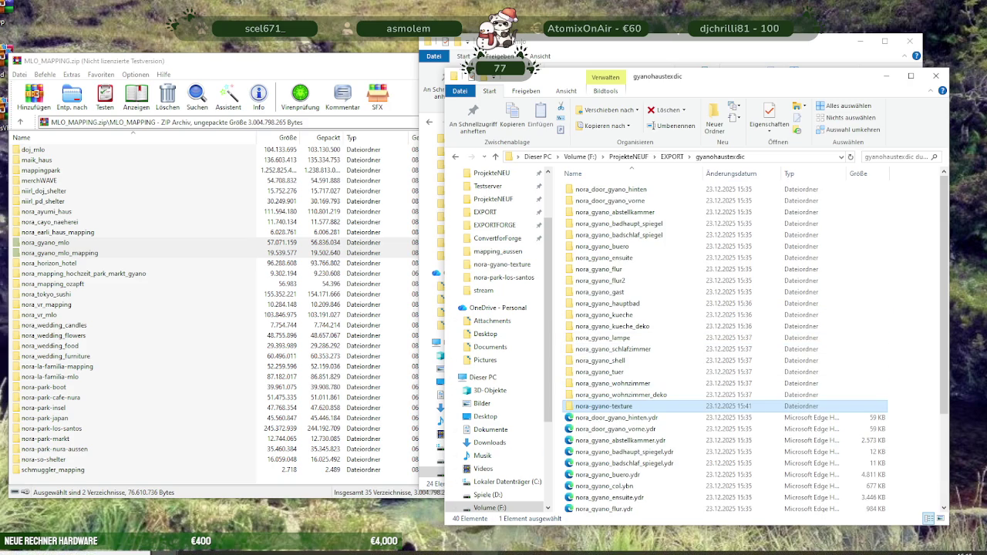
pyautogui.hotkey('alt', 'Tab')
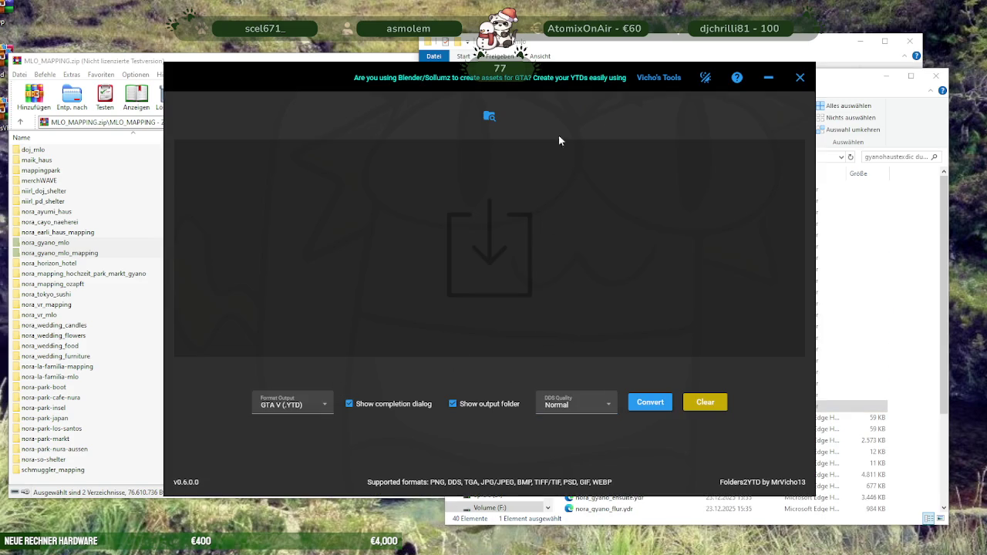
pyautogui.moveTo(540, 78); pyautogui.dragTo(398, 71)
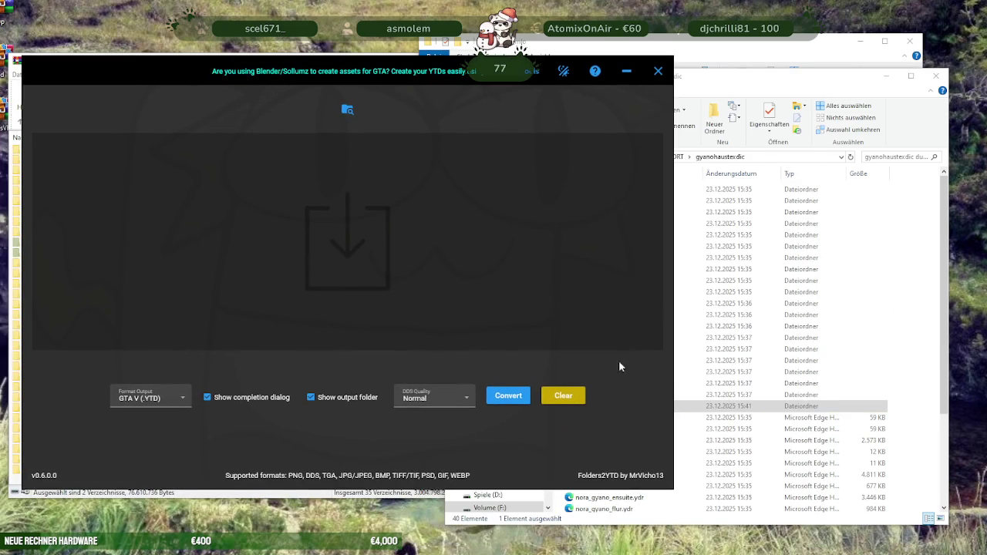
pyautogui.moveTo(697, 409); pyautogui.dragTo(294, 344)
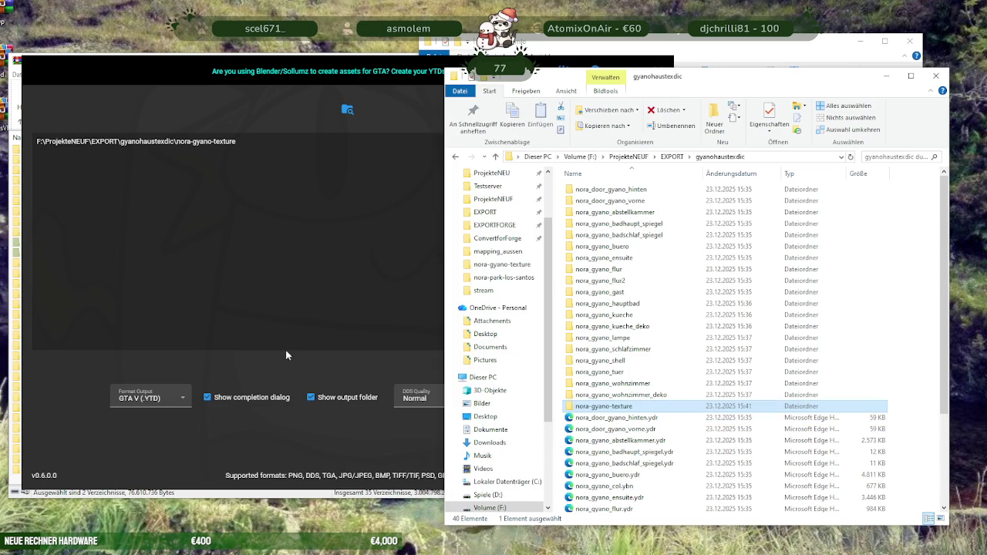
pyautogui.click(251, 397)
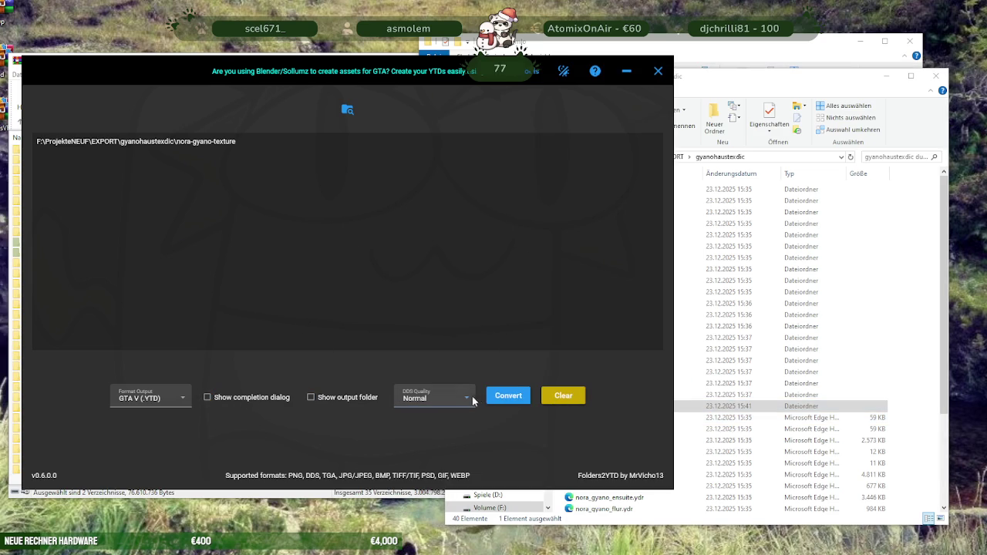
pyautogui.click(514, 397)
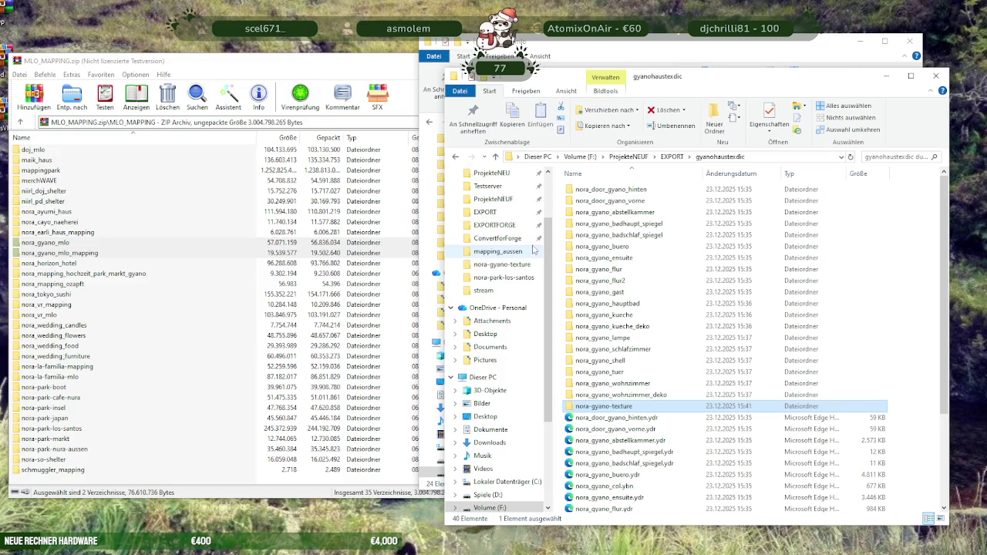
pyautogui.scroll(-4, 655, 331)
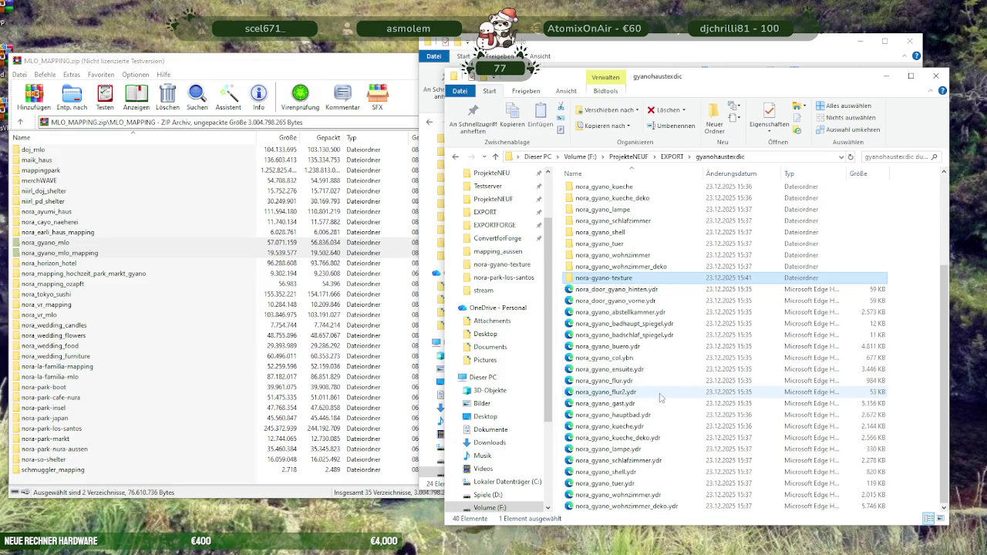
pyautogui.scroll(1, 677, 397)
pyautogui.scroll(-1, 663, 432)
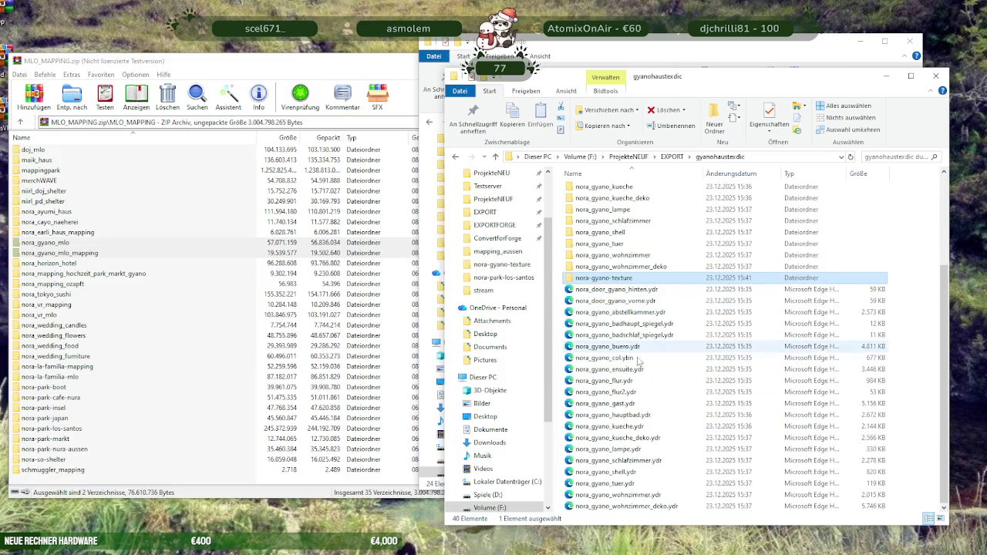
pyautogui.scroll(-1, 642, 497)
pyautogui.scroll(1, 640, 463)
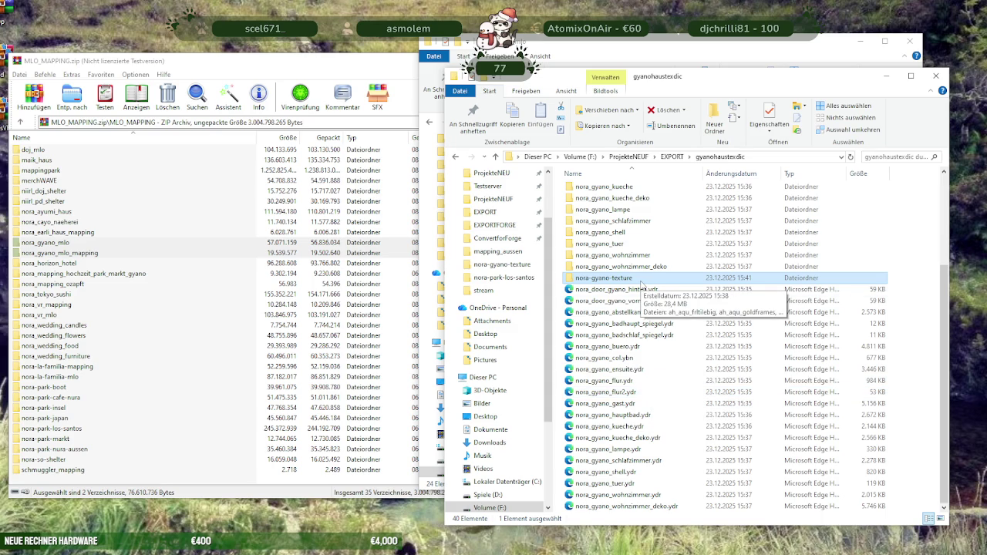
pyautogui.doubleClick(640, 281)
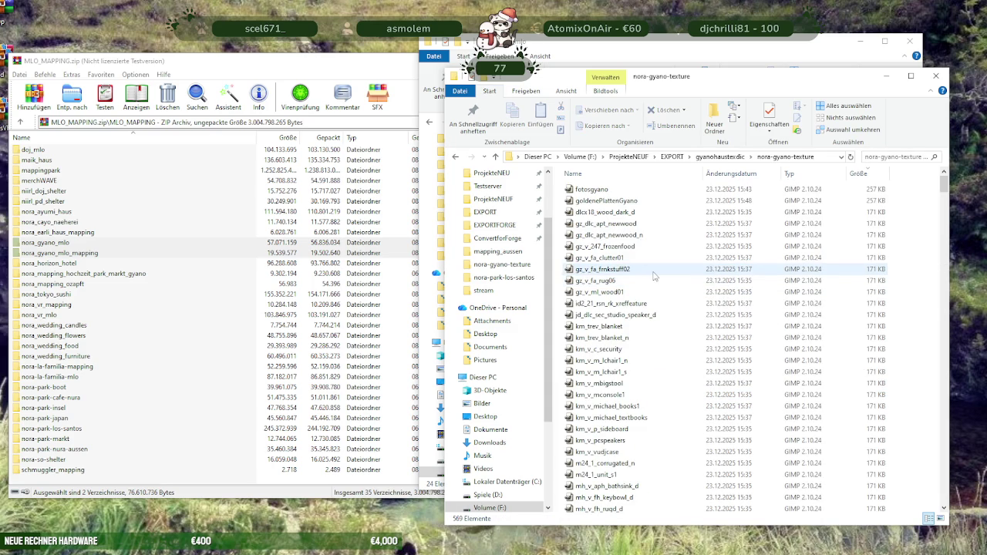
pyautogui.click(498, 158)
pyautogui.scroll(-5, 652, 343)
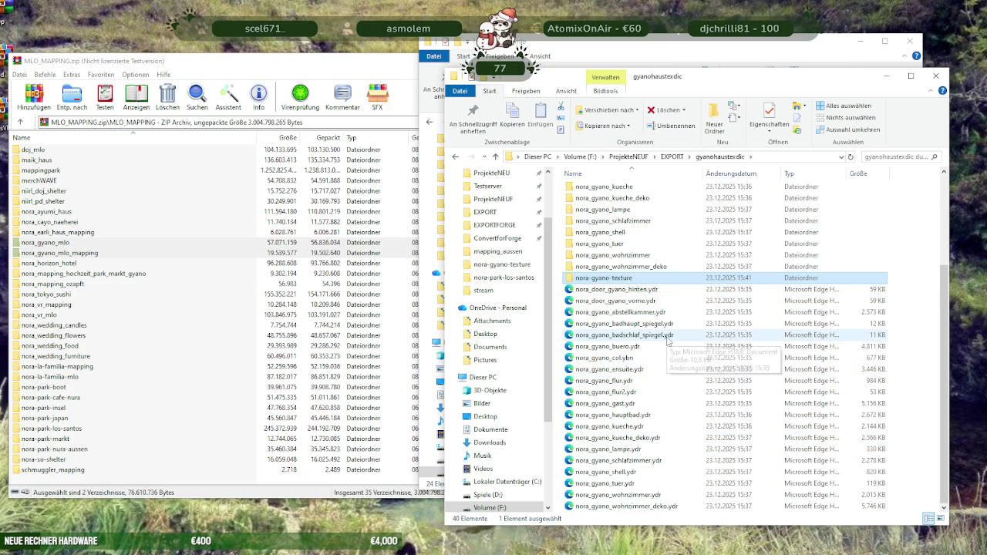
# Sort the gyanohaustex.dic listing by type, then by modification date with oldest first
pyautogui.click(810, 176)
pyautogui.click(810, 176)
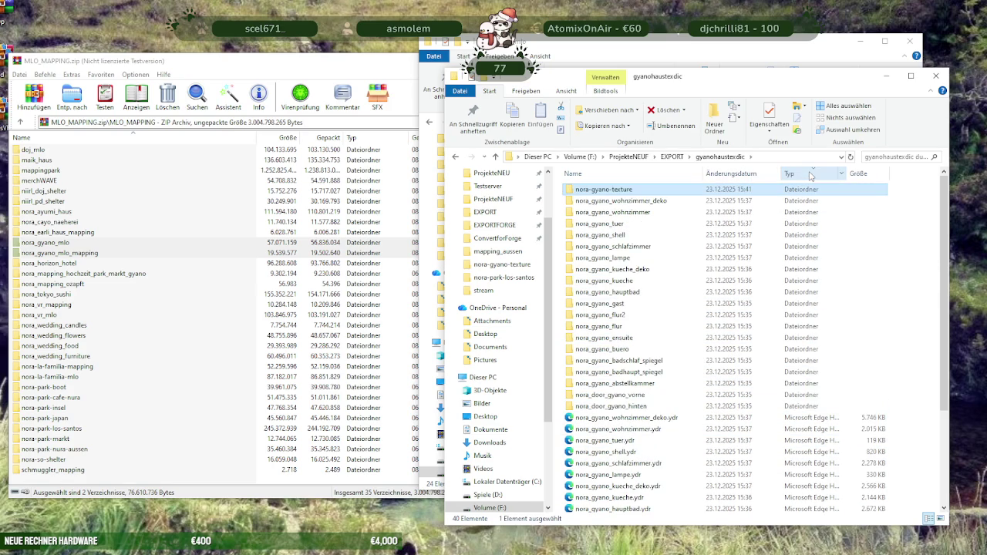
pyautogui.scroll(-2, 658, 287)
pyautogui.click(746, 175)
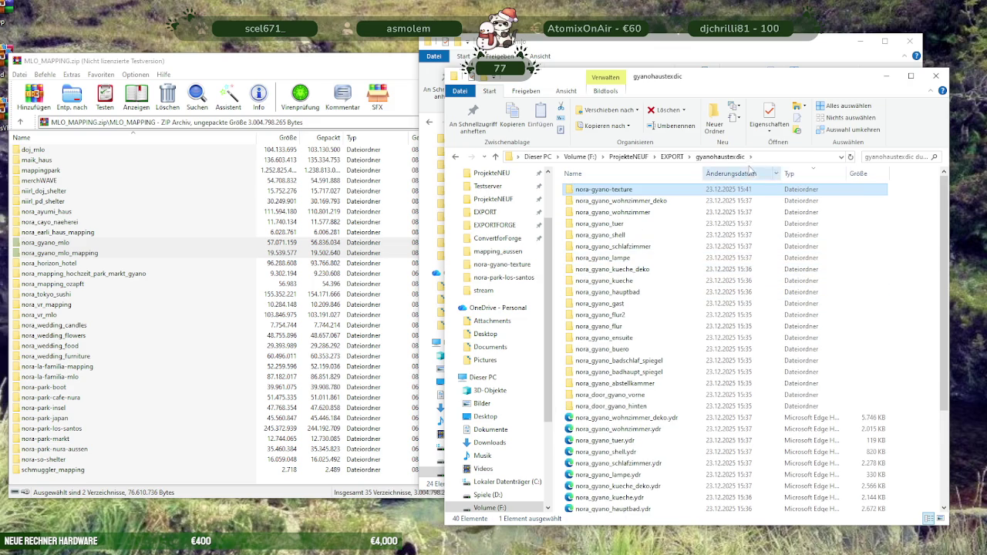
pyautogui.click(746, 175)
pyautogui.click(746, 175)
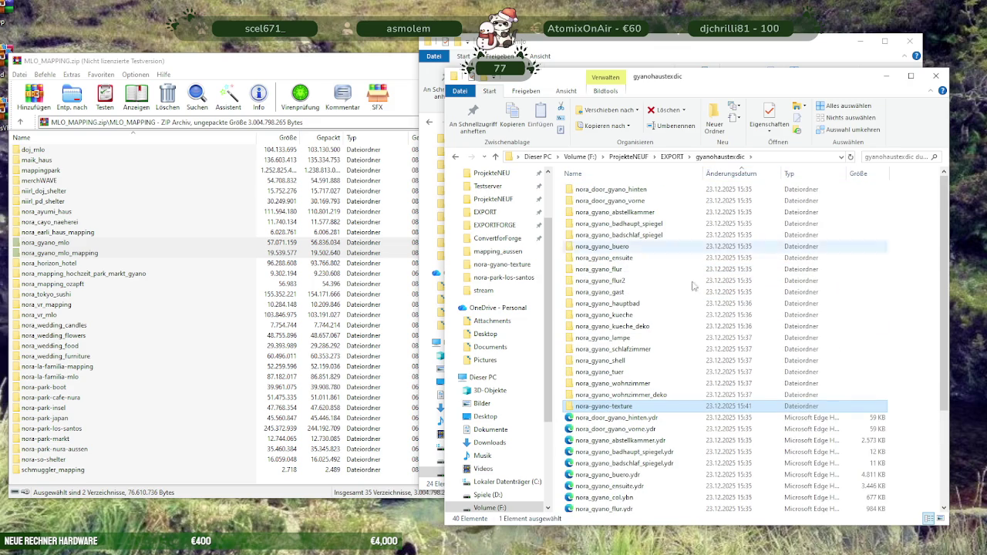
# Browse the nora-gyano-texture folder's files, then go back up and open its properties
pyautogui.doubleClick(606, 407)
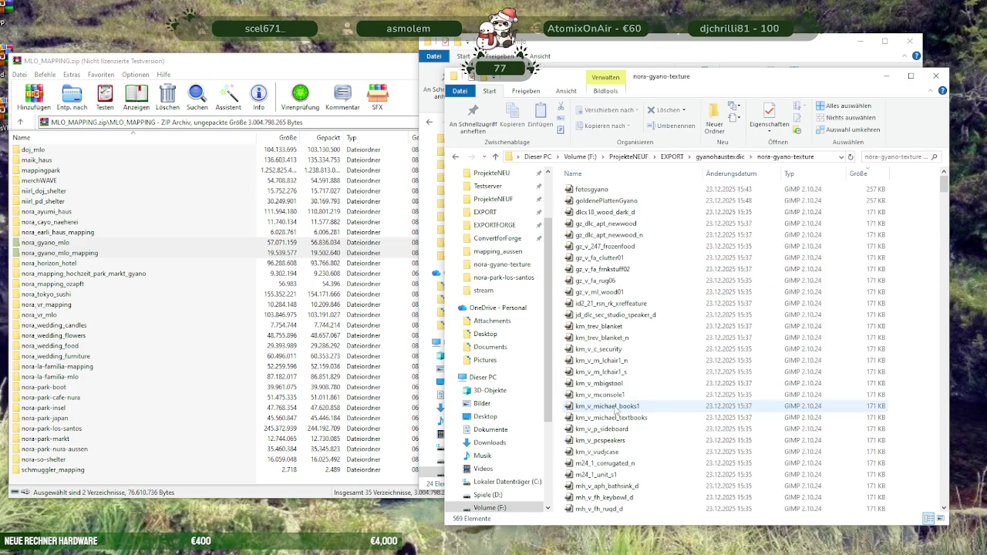
pyautogui.scroll(-3, 624, 272)
pyautogui.scroll(-3, 624, 272)
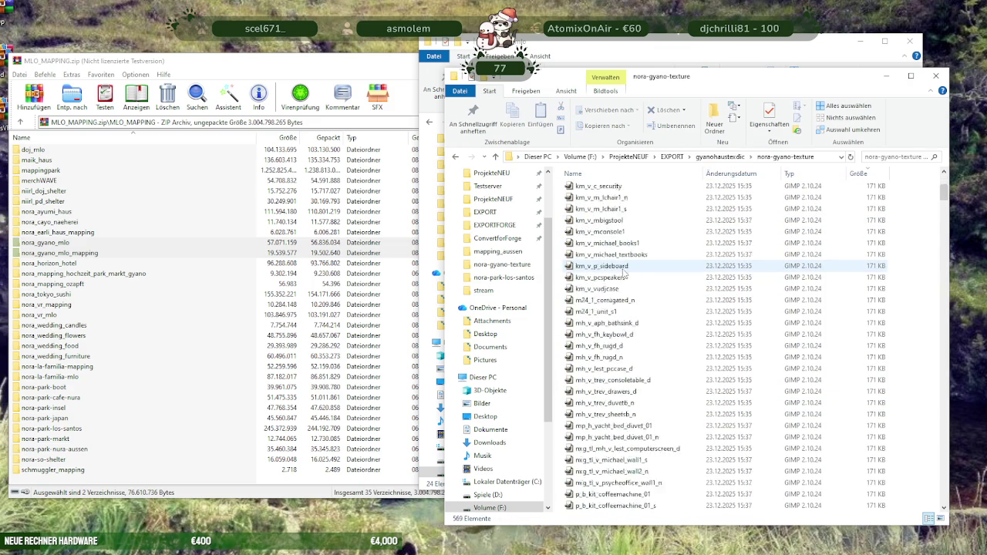
pyautogui.scroll(6, 624, 271)
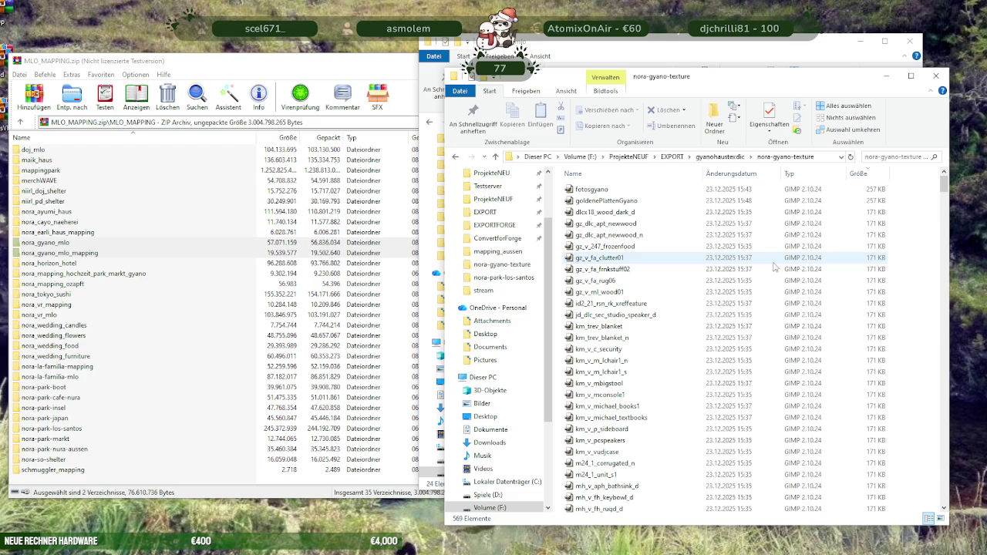
pyautogui.scroll(-5, 776, 268)
pyautogui.scroll(-5, 777, 270)
pyautogui.scroll(-5, 779, 273)
pyautogui.scroll(-5, 777, 271)
pyautogui.scroll(-5, 777, 271)
pyautogui.scroll(-5, 778, 272)
pyautogui.scroll(-5, 778, 271)
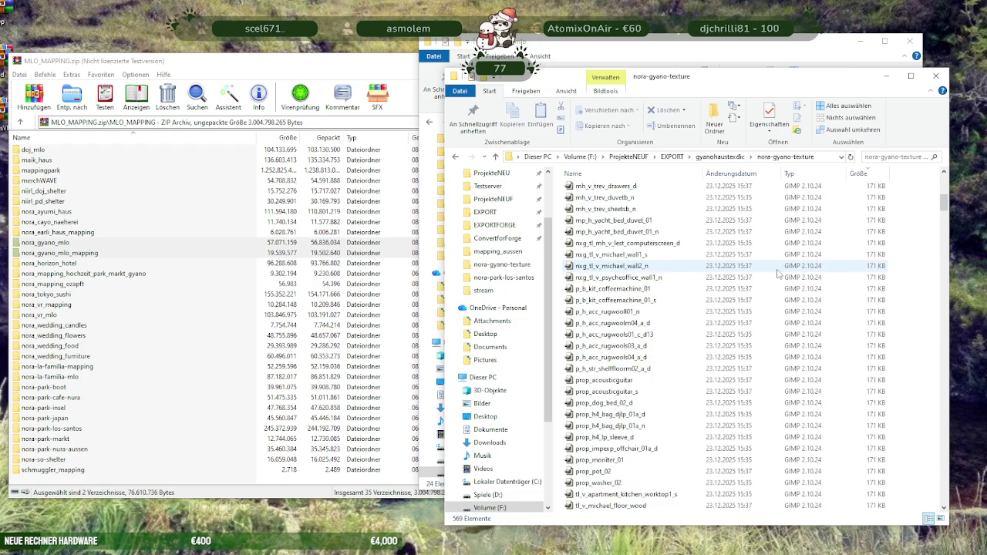
pyautogui.scroll(10, 778, 271)
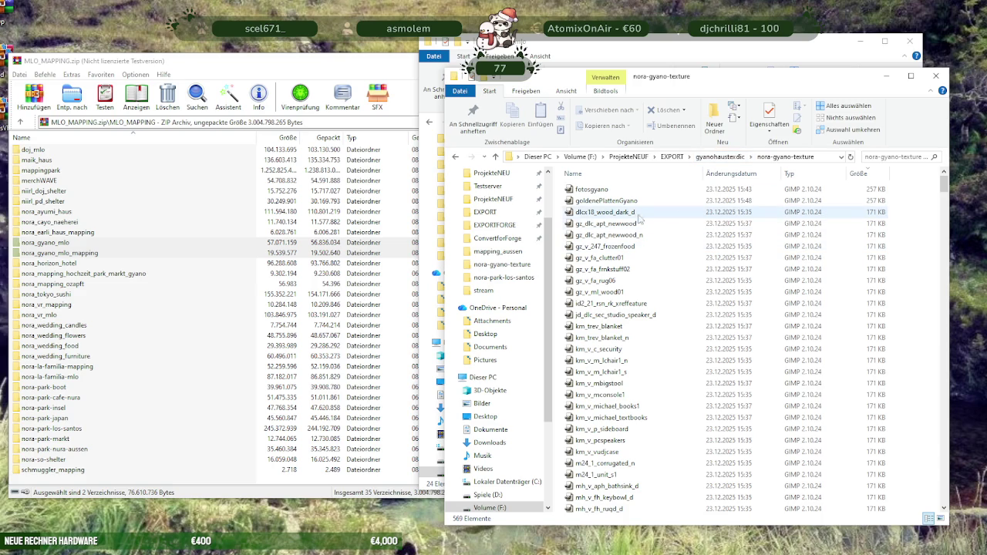
pyautogui.scroll(-7, 735, 309)
pyautogui.click(720, 157)
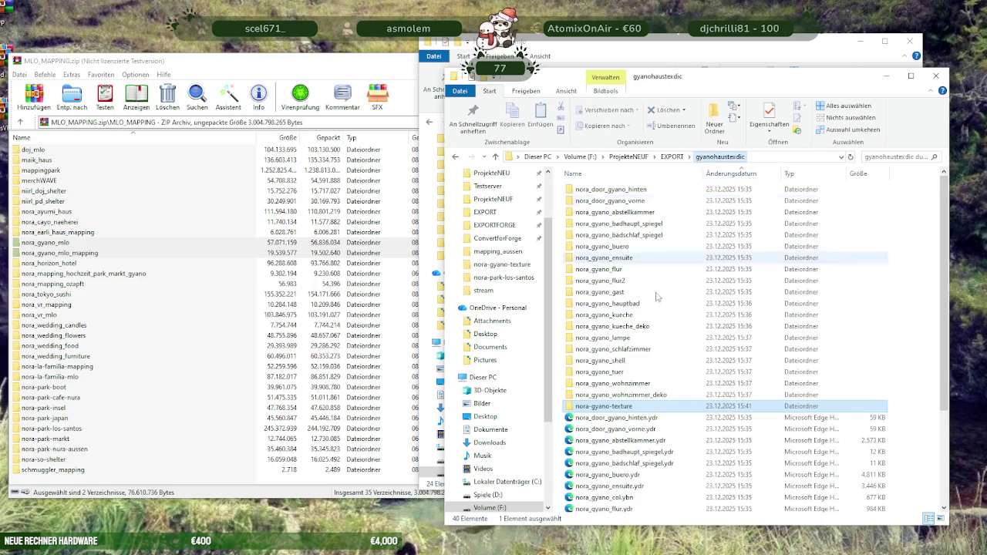
pyautogui.rightClick(631, 414)
pyautogui.click(698, 401)
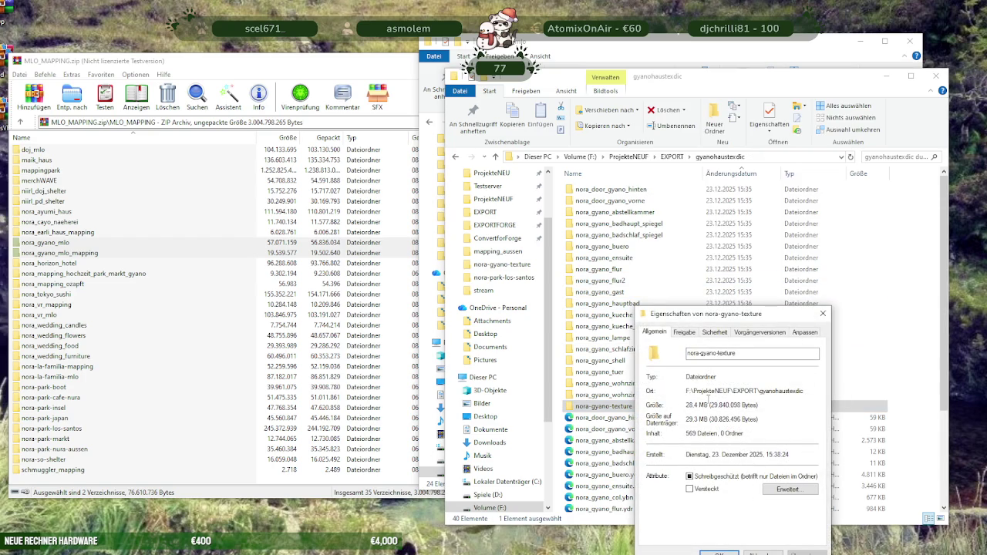
pyautogui.click(823, 314)
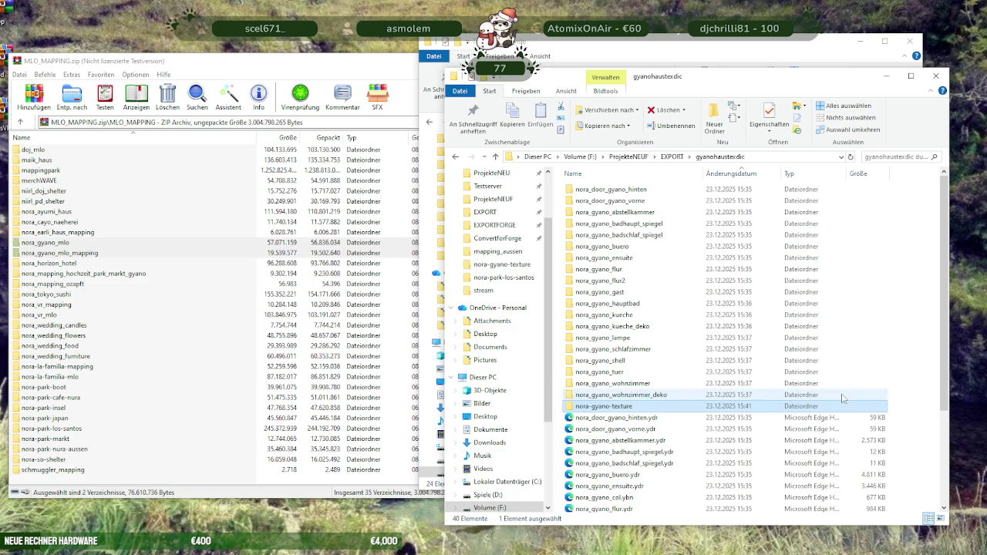
pyautogui.moveTo(604, 407)
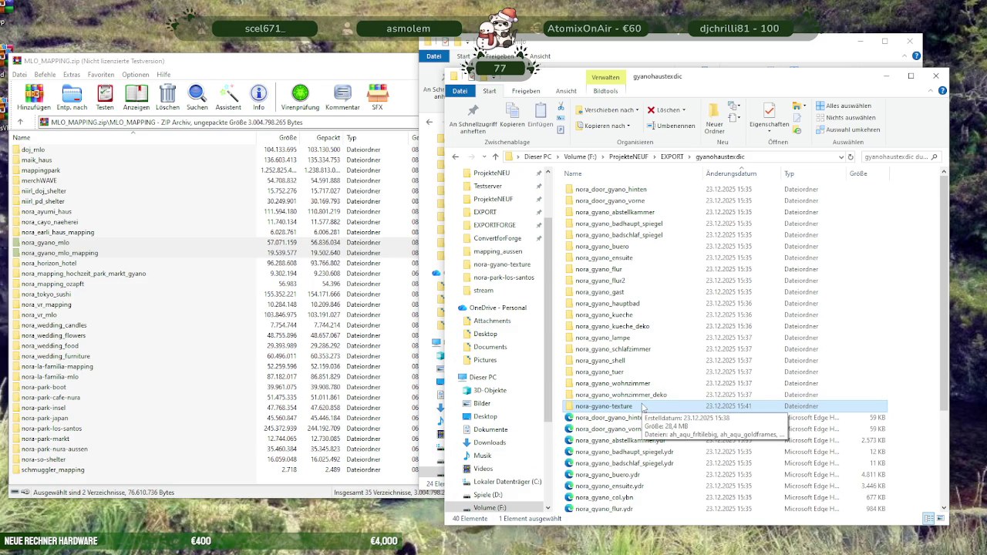
pyautogui.doubleClick(642, 407)
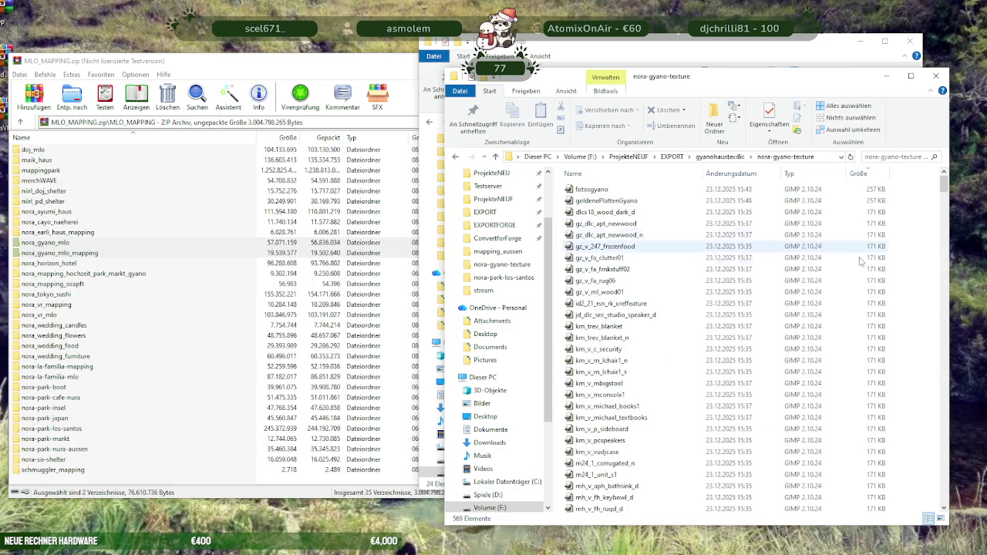
# Scroll through the nora-gyano-texture file list, then close that Explorer window
pyautogui.scroll(-7, 851, 292)
pyautogui.scroll(-5, 852, 292)
pyautogui.scroll(-4, 852, 291)
pyautogui.scroll(-4, 848, 324)
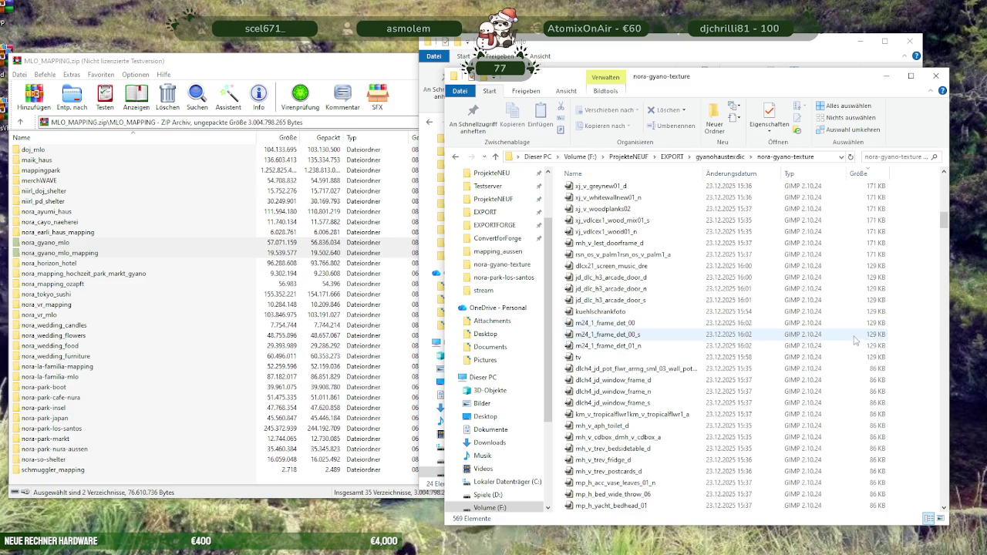
pyautogui.scroll(4, 749, 353)
pyautogui.scroll(5, 749, 353)
pyautogui.scroll(4, 749, 353)
pyautogui.scroll(7, 656, 386)
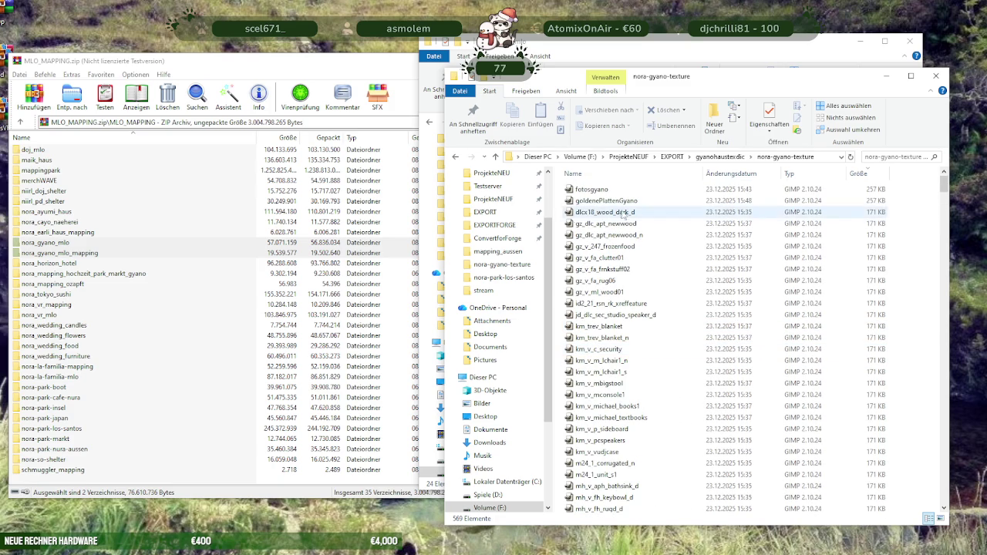
pyautogui.scroll(-5, 733, 308)
pyautogui.scroll(-4, 794, 355)
pyautogui.scroll(-4, 803, 365)
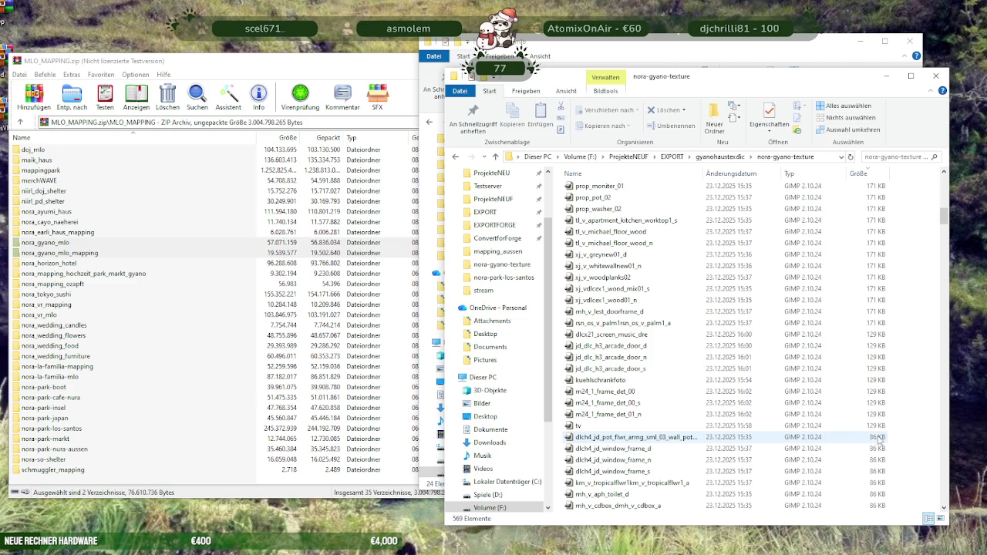
pyautogui.scroll(10, 810, 421)
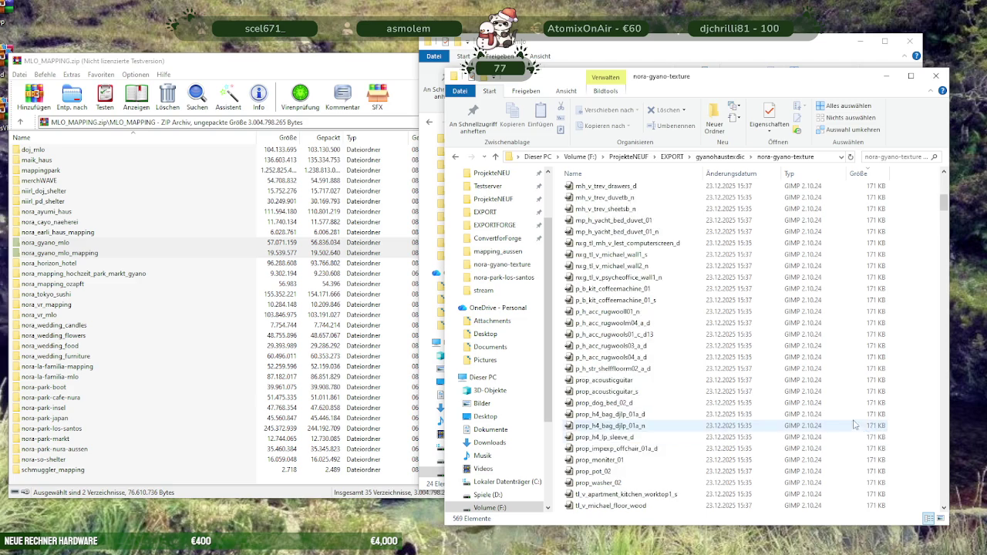
pyautogui.scroll(4, 783, 397)
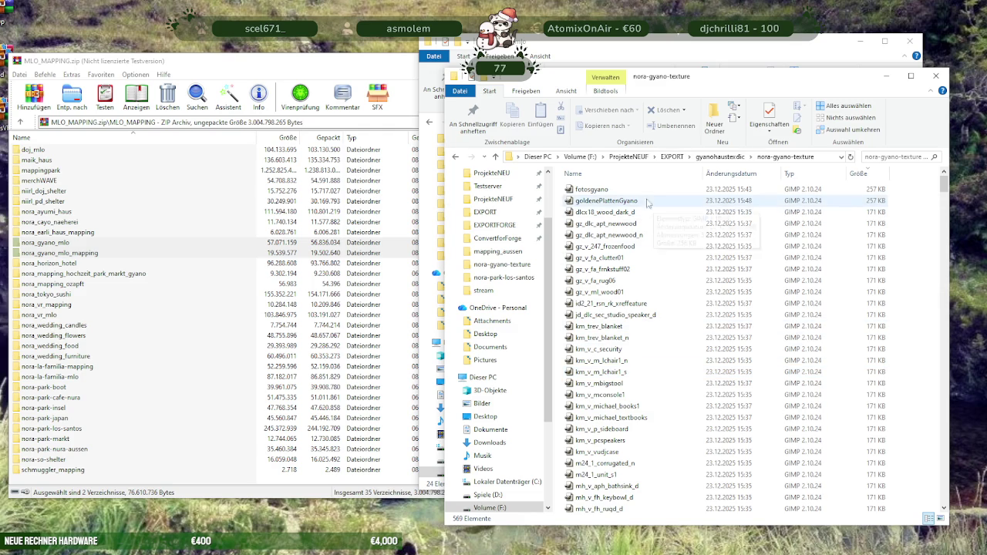
pyautogui.click(935, 76)
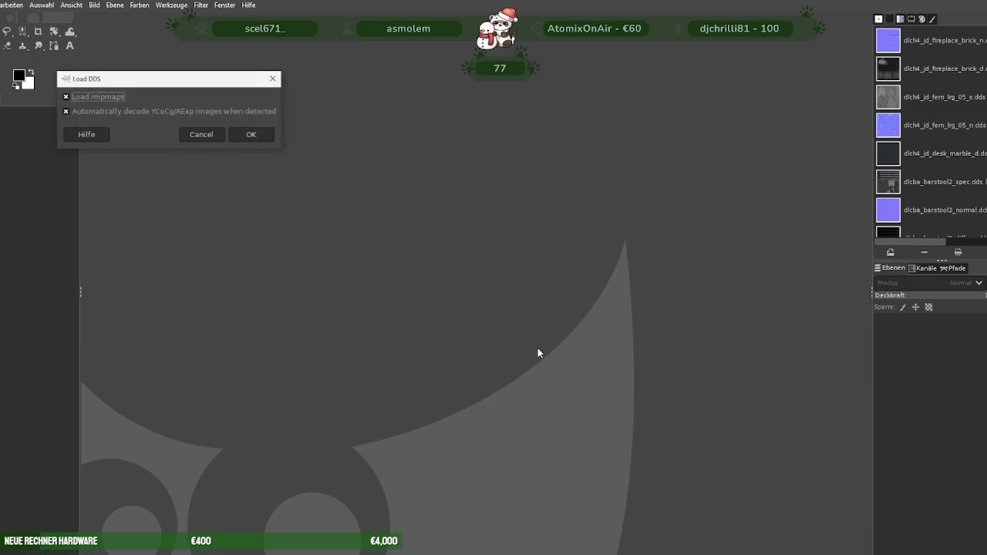
# Load the dark wood DDS without mipmaps and scale it to 256×256
pyautogui.click(123, 96)
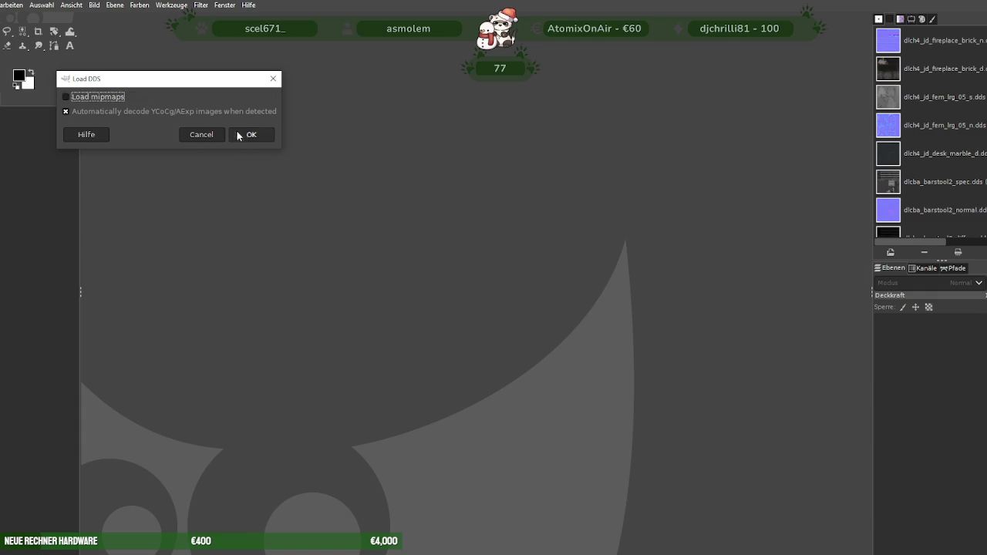
pyautogui.click(236, 134)
pyautogui.rightClick(520, 297)
pyautogui.moveTo(517, 338)
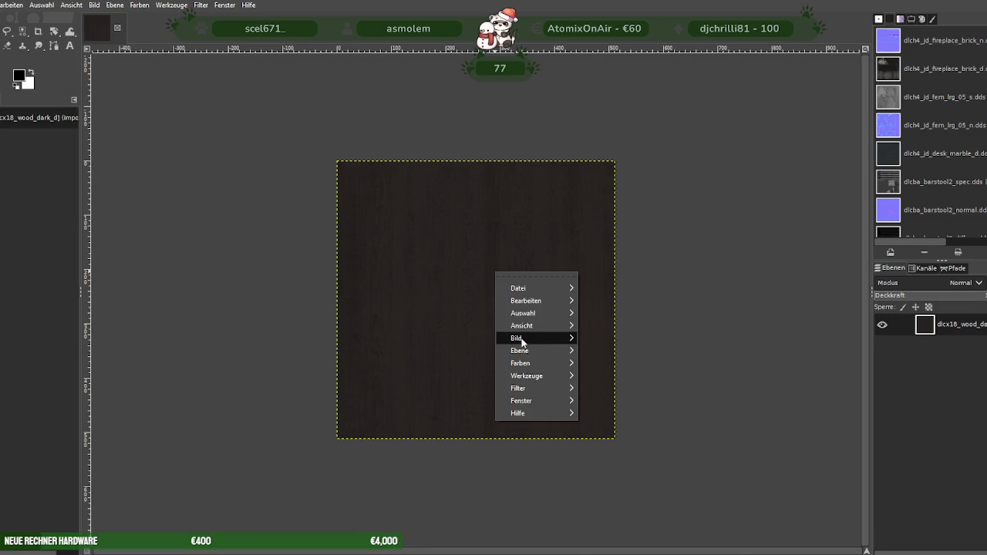
pyautogui.click(616, 392)
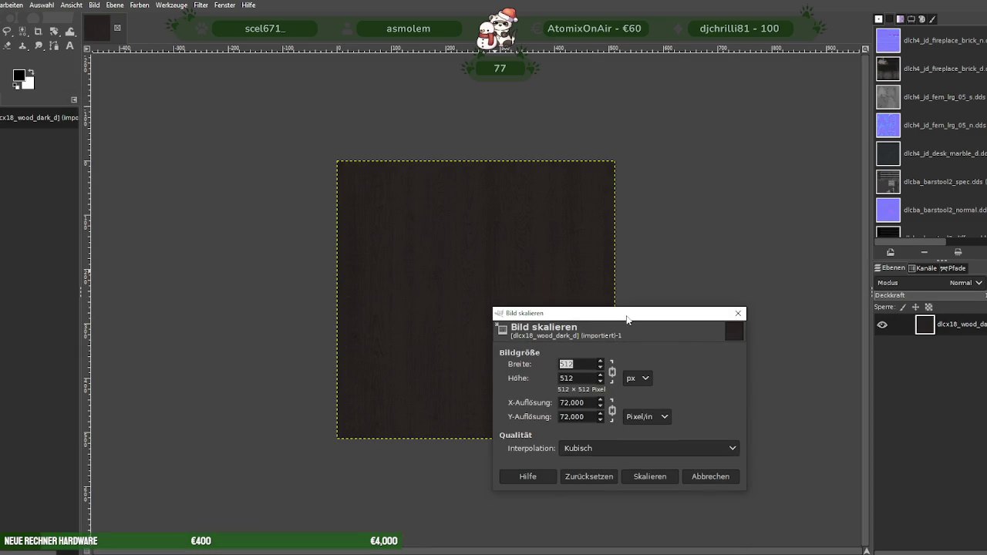
pyautogui.write('256')
pyautogui.click(650, 477)
# Export over dlcx18_wood_dark_d.dds with BC3 / DXT5 compression
pyautogui.click(2, 5)
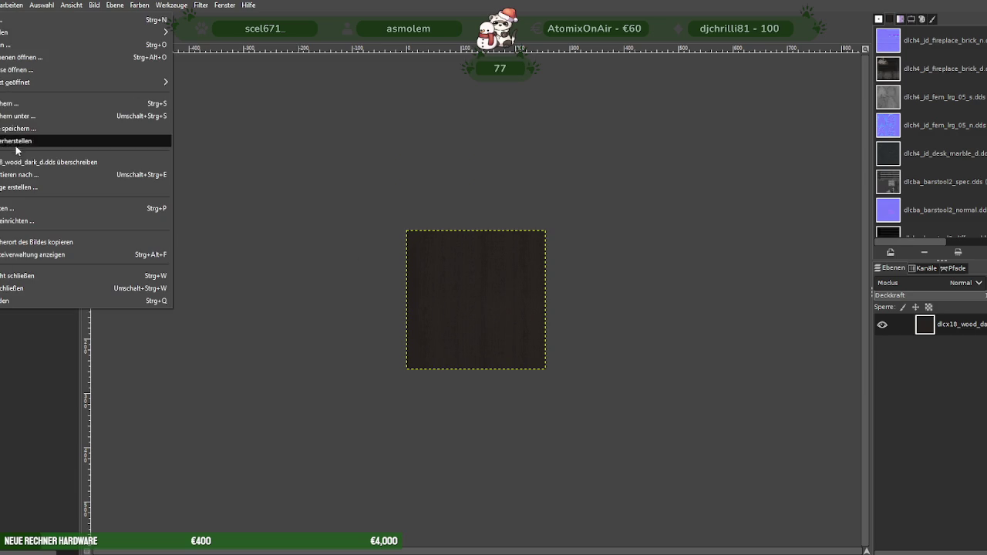
pyautogui.click(24, 177)
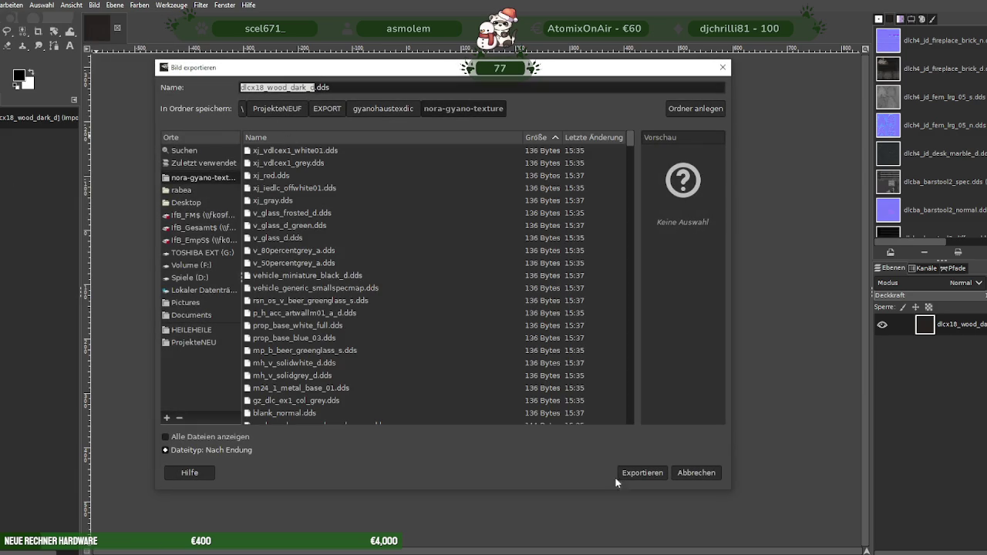
pyautogui.click(642, 473)
pyautogui.click(491, 330)
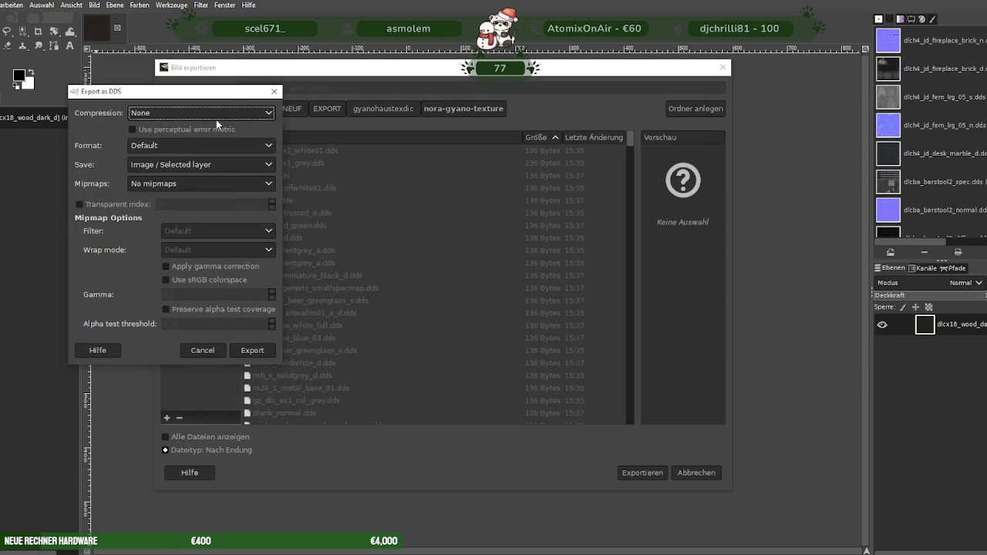
pyautogui.click(193, 114)
pyautogui.click(148, 162)
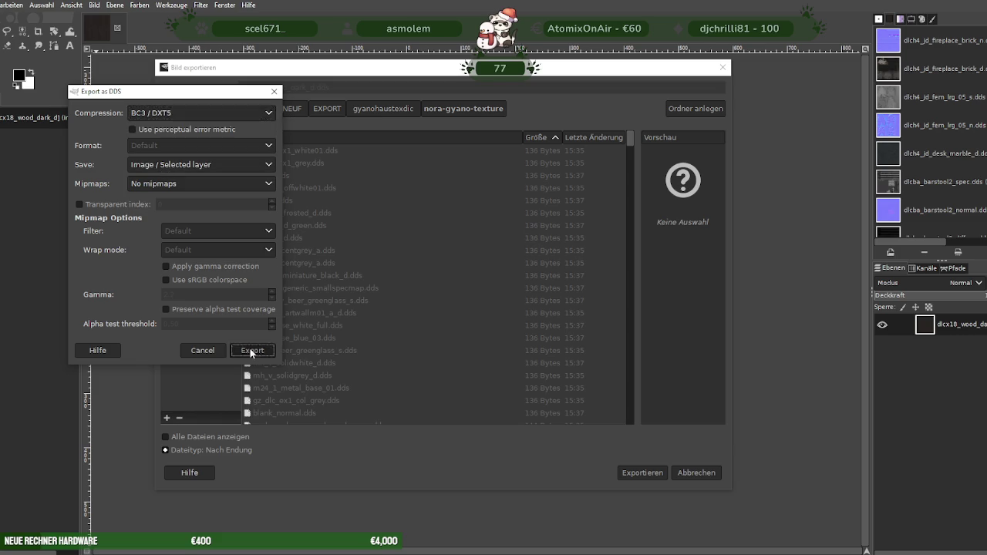
pyautogui.click(251, 349)
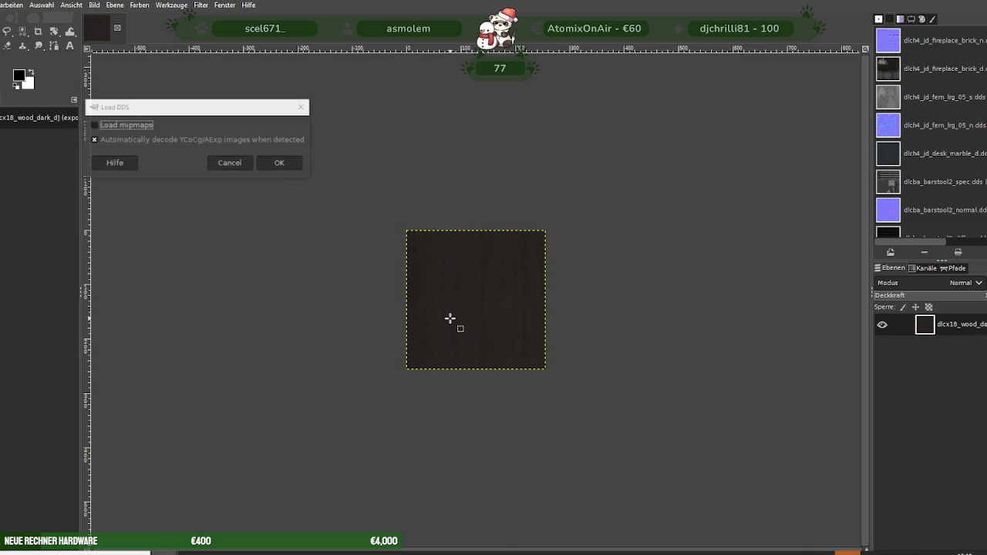
# Load the gz_dlc_apt_newwood texture and scale it to 256×256
pyautogui.click(274, 164)
pyautogui.rightClick(461, 284)
pyautogui.moveTo(502, 350)
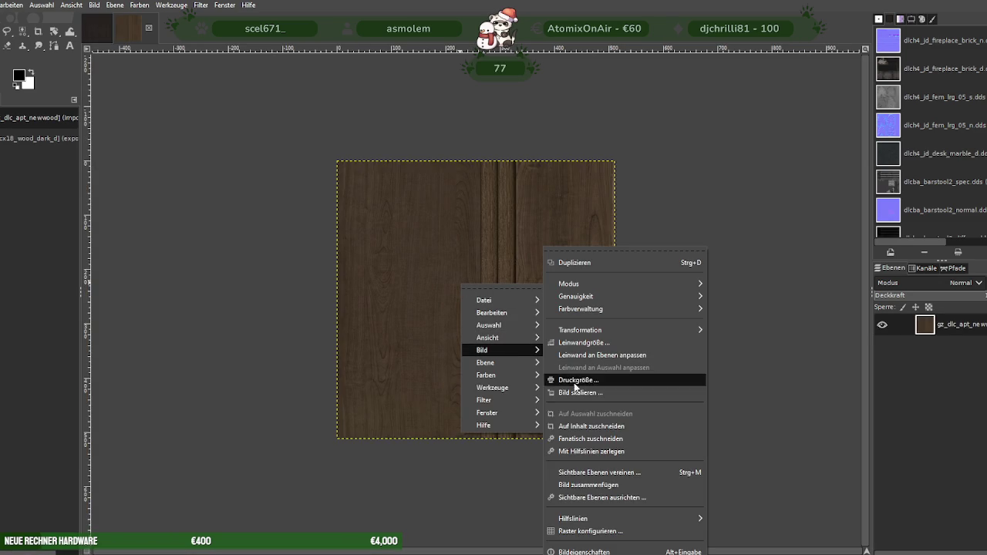
pyautogui.click(580, 390)
pyautogui.write('256')
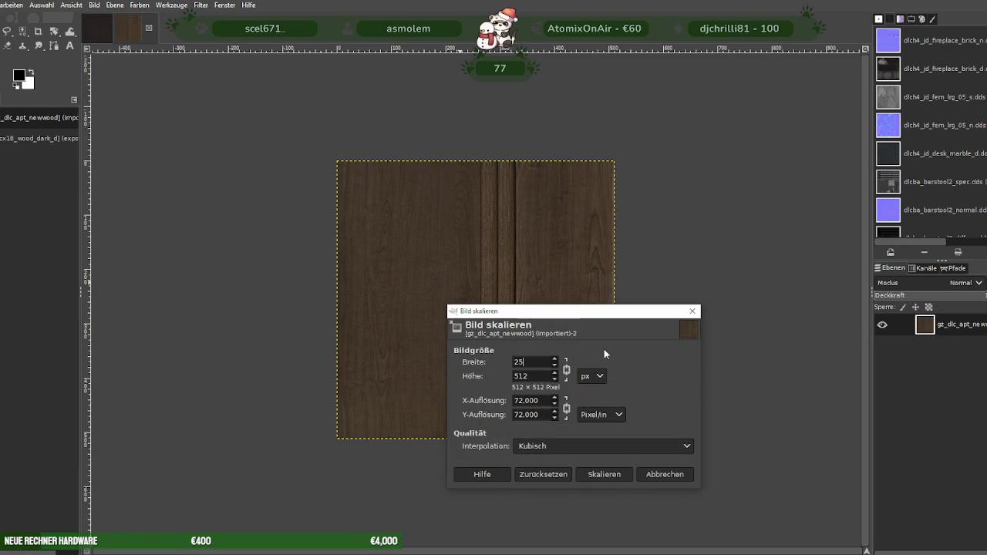
pyautogui.click(602, 475)
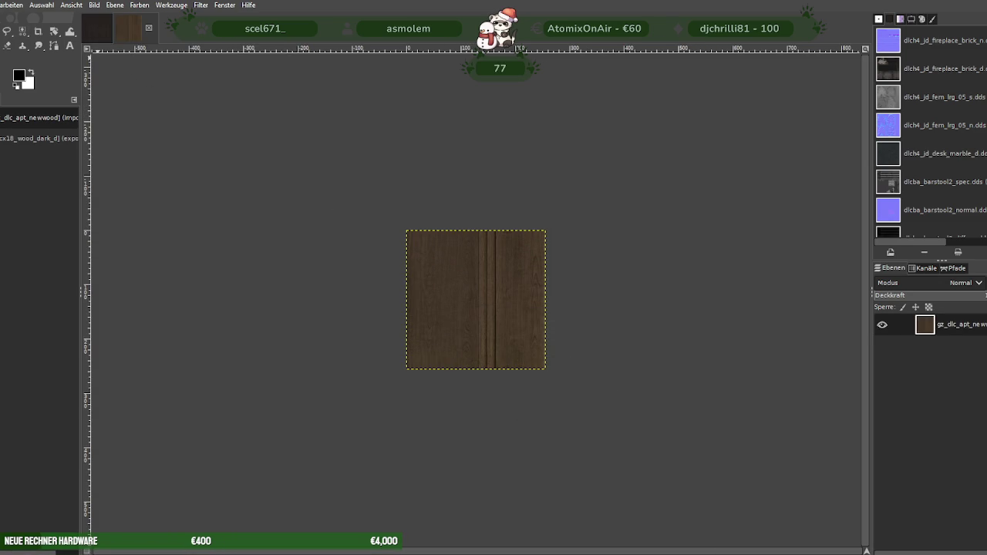
# Export it over gz_dlc_apt_newwood.dds, replacing the file, as BC3 / DXT5
pyautogui.click(2, 4)
pyautogui.click(23, 168)
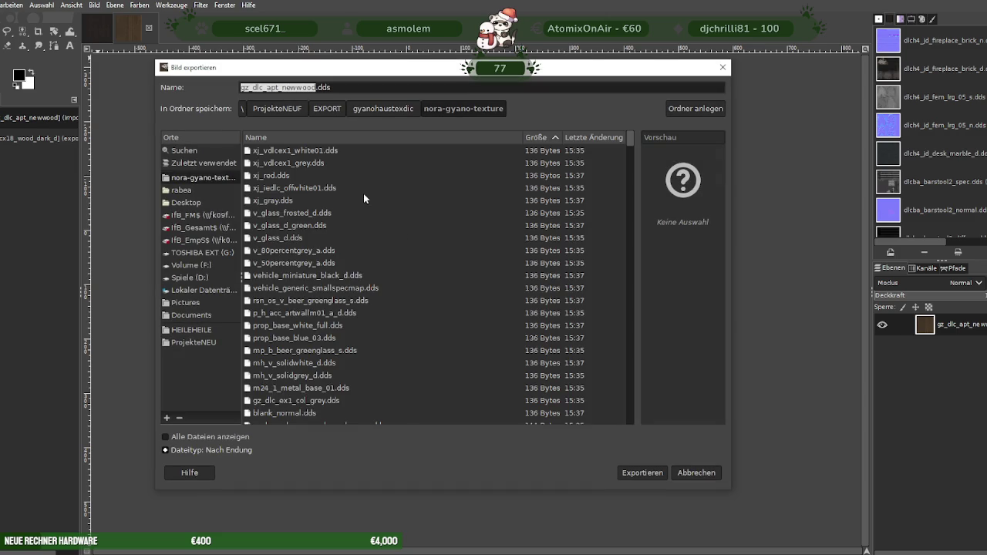
pyautogui.click(632, 473)
pyautogui.click(493, 327)
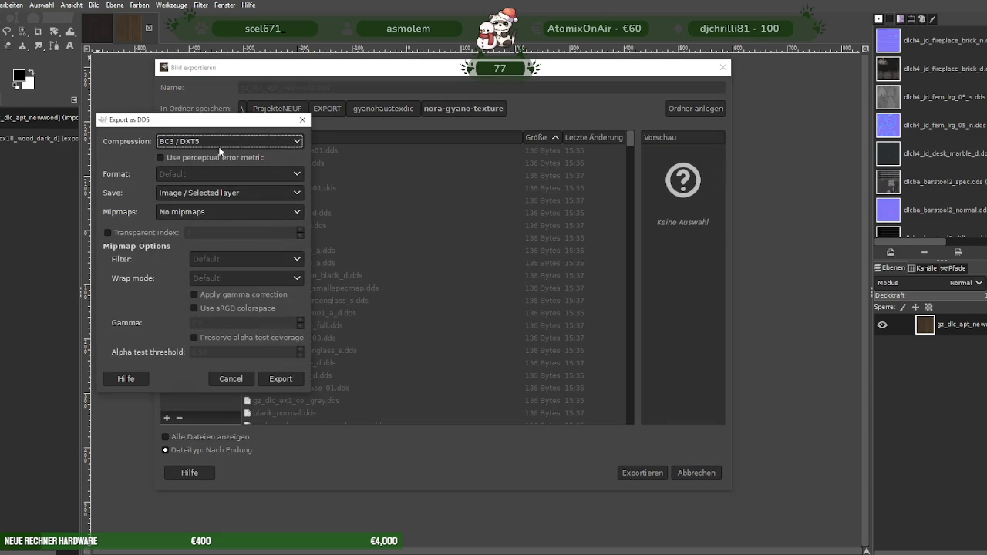
pyautogui.click(281, 382)
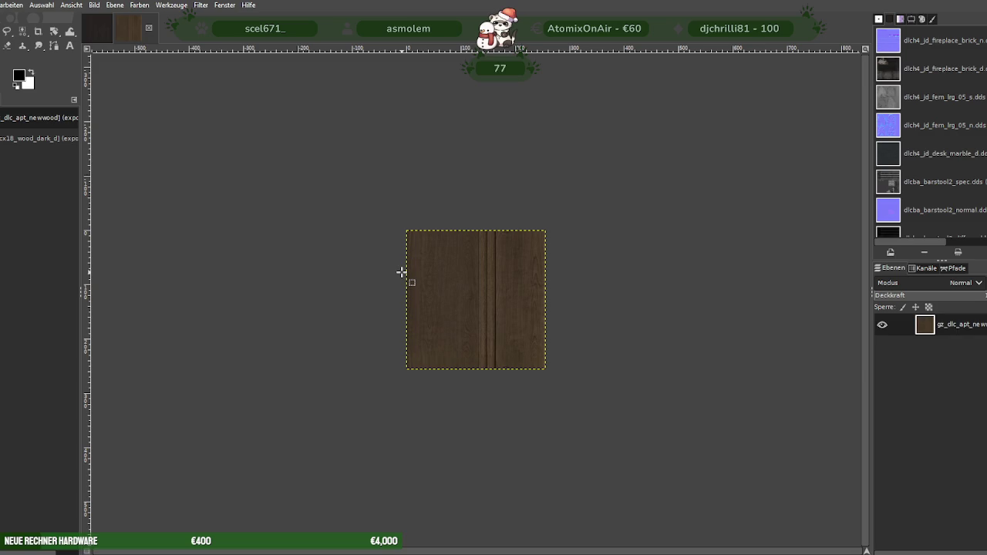
pyautogui.hotkey('ctrl', 'Tab')
# Scale the dark wood image down to 128×128 by setting width to 128
pyautogui.rightClick(447, 280)
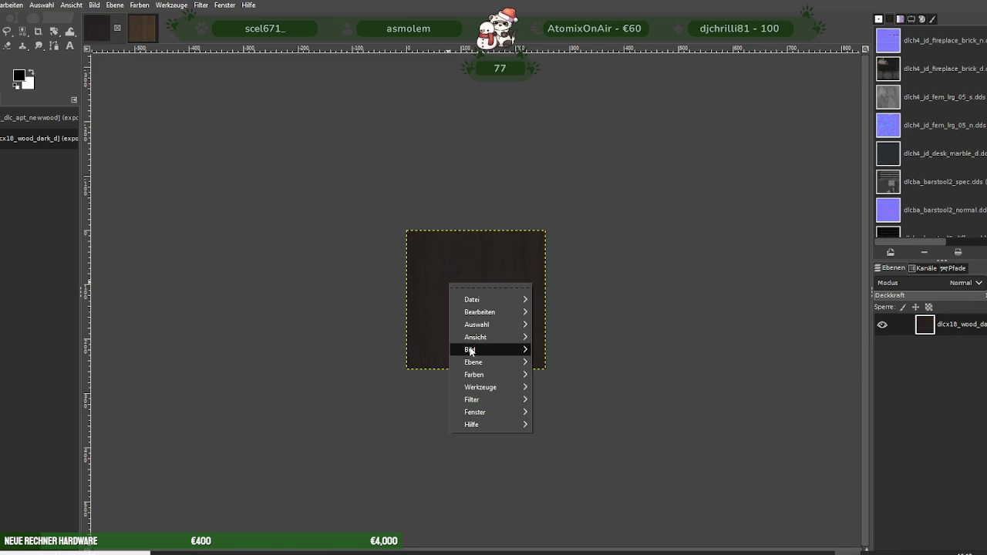
pyautogui.moveTo(473, 349)
pyautogui.click(556, 315)
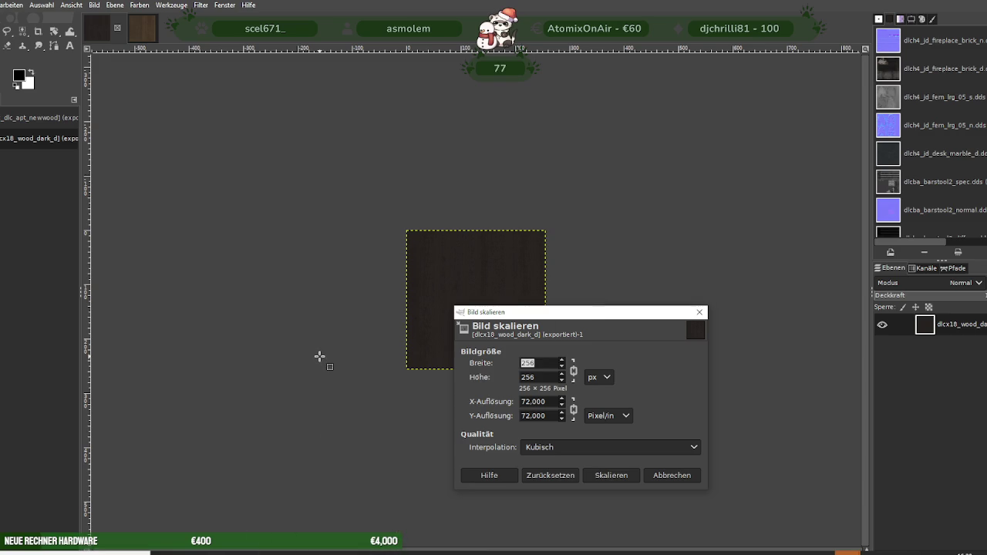
pyautogui.click(312, 480)
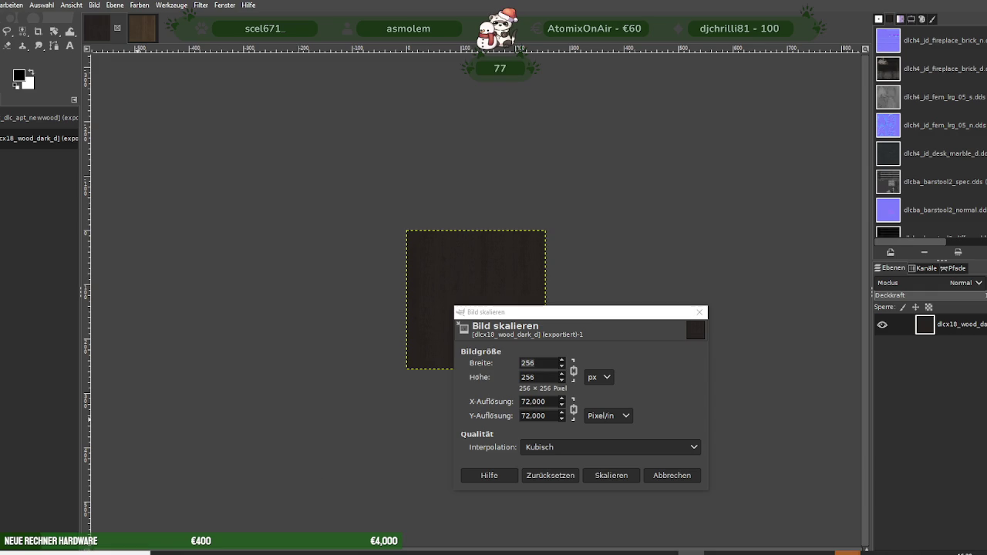
pyautogui.doubleClick(538, 363)
pyautogui.write('128')
pyautogui.press('Tab')
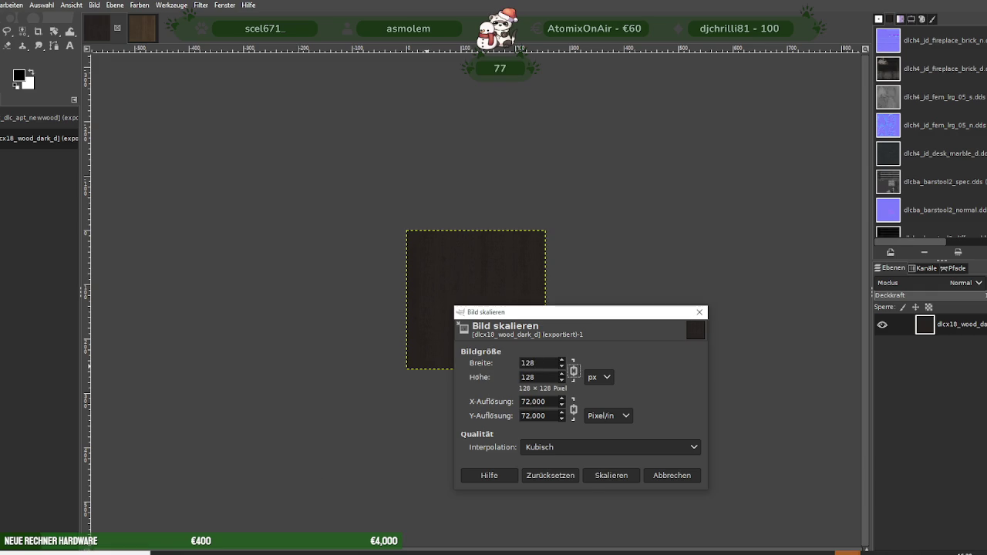
pyautogui.click(586, 476)
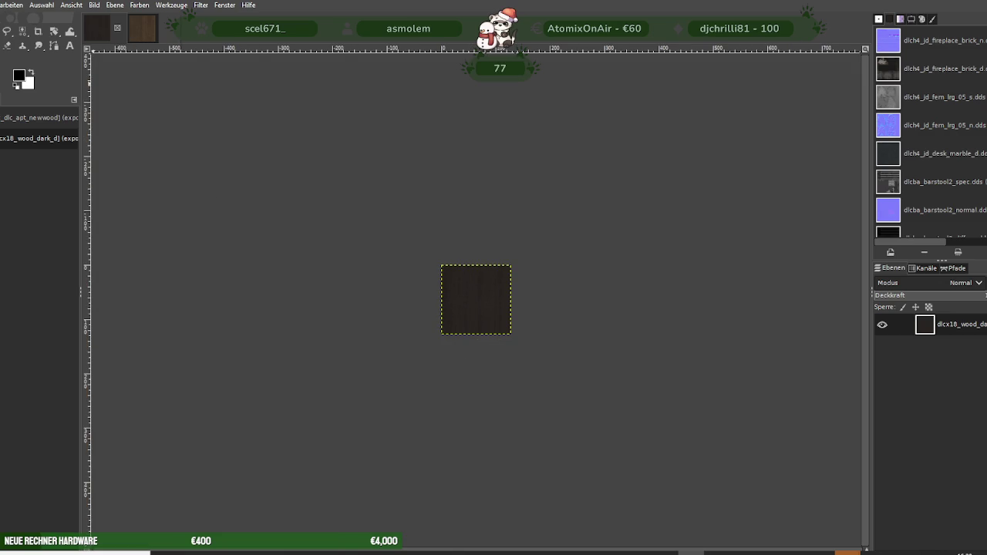
# Export it over dlcx18_wood_dark_d.dds again, replacing the existing file
pyautogui.click(6, 176)
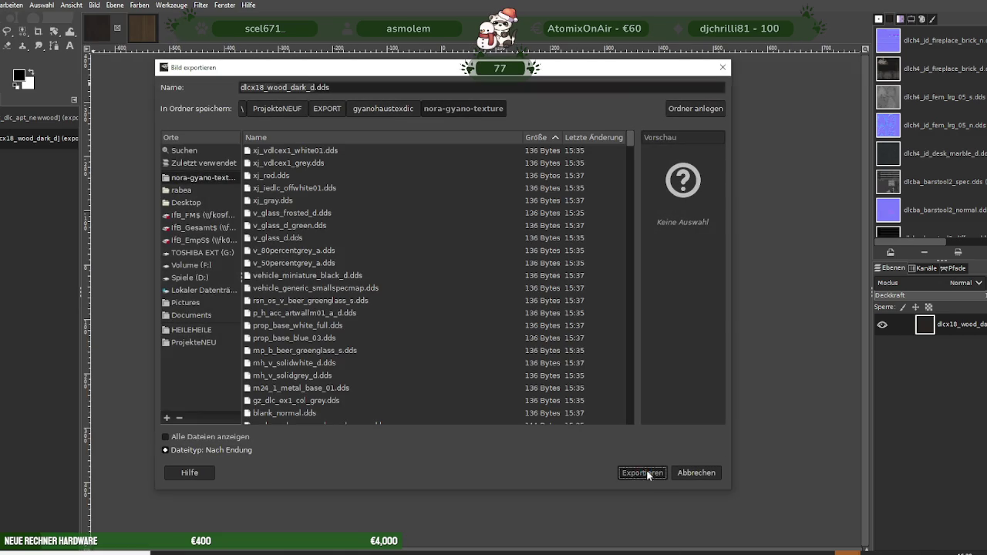
pyautogui.click(643, 473)
pyautogui.click(491, 329)
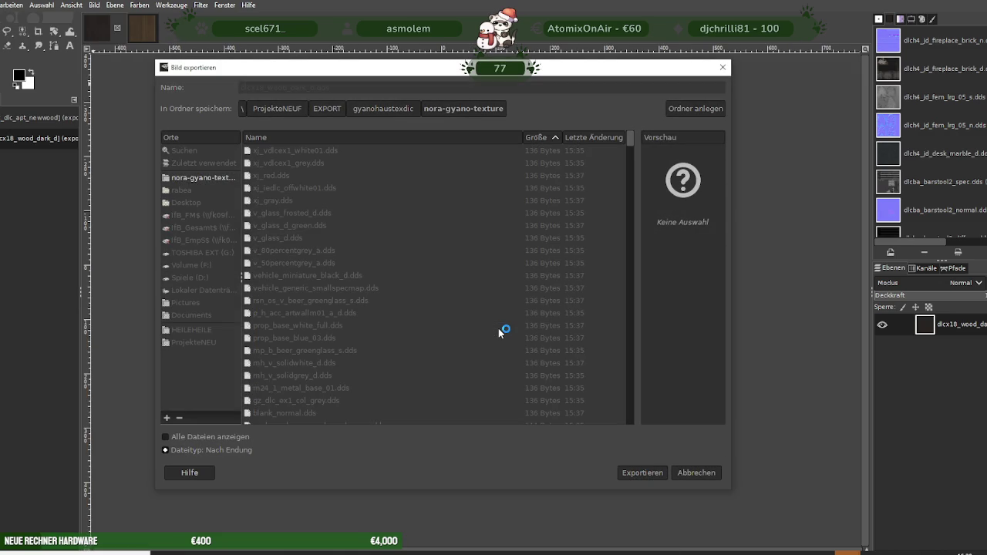
pyautogui.click(160, 266)
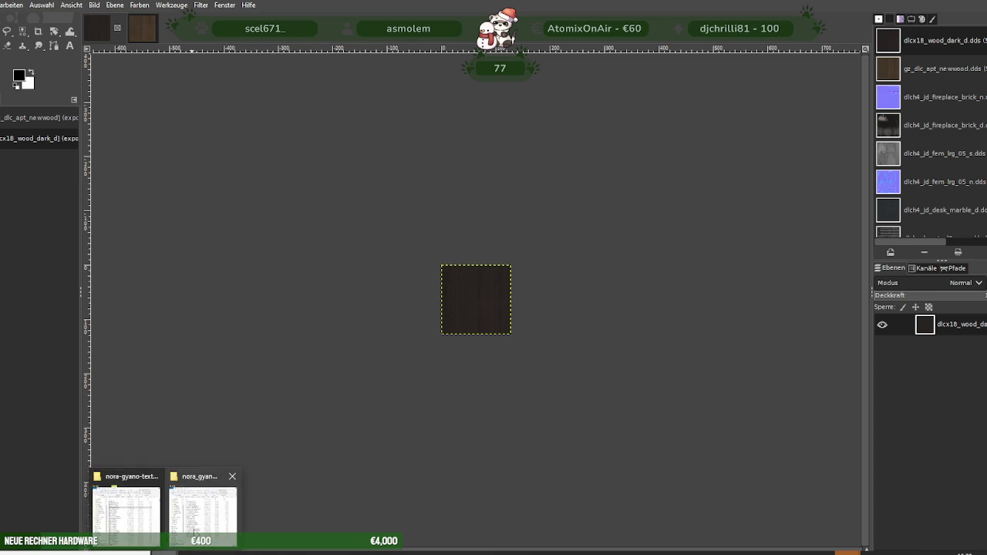
pyautogui.click(199, 527)
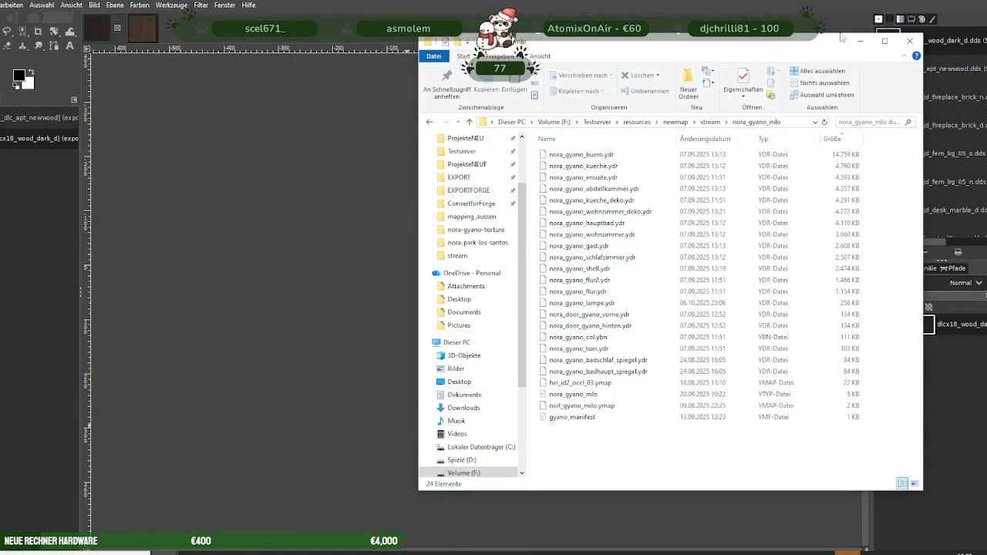
pyautogui.click(861, 39)
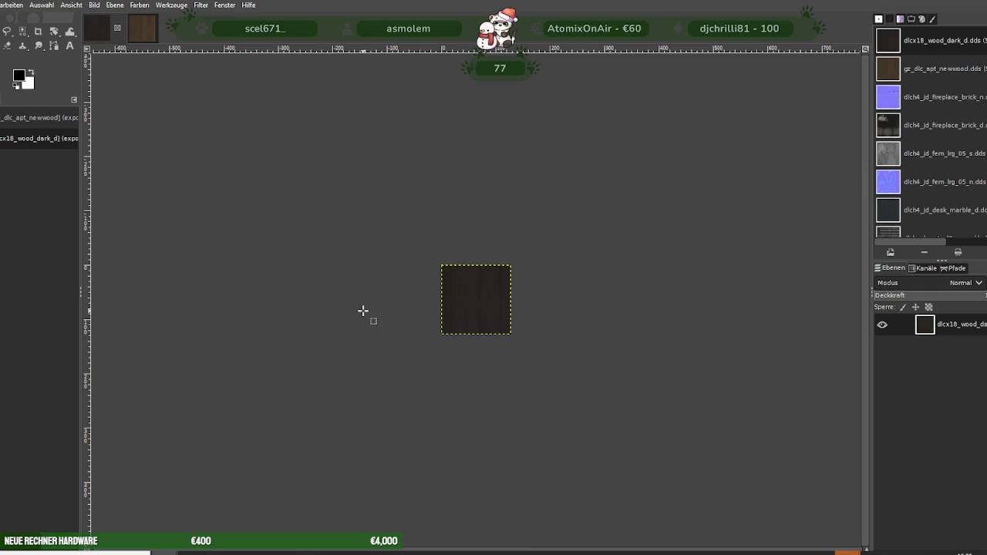
pyautogui.hotkey('ctrl', 'e')
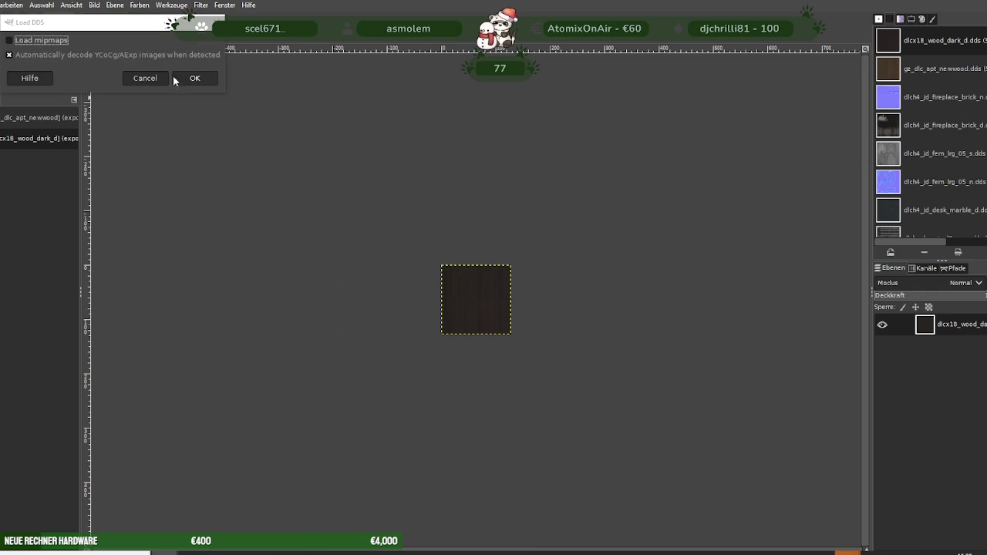
# Load the gz_v_247_frozenfood texture and scale it to 256×256
pyautogui.click(191, 76)
pyautogui.rightClick(441, 261)
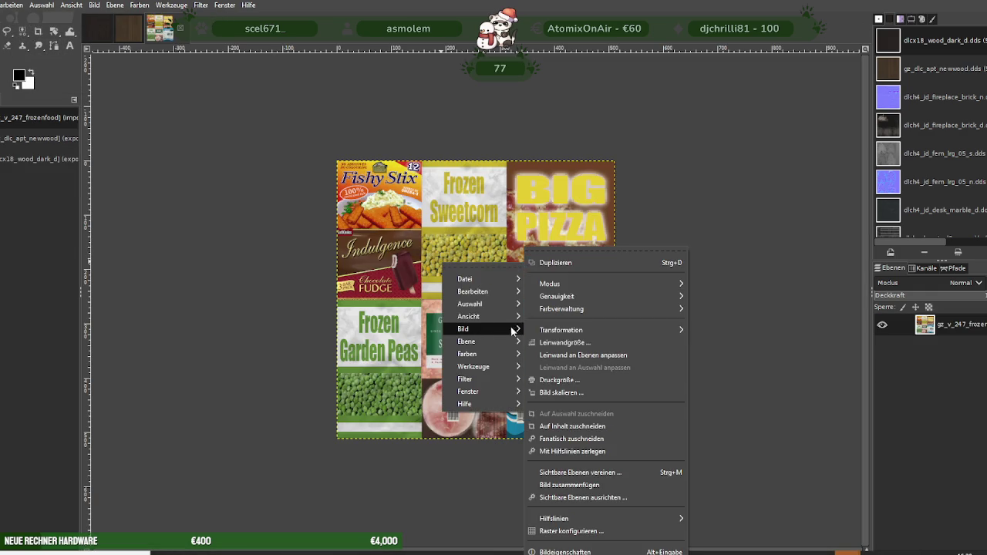
pyautogui.click(567, 394)
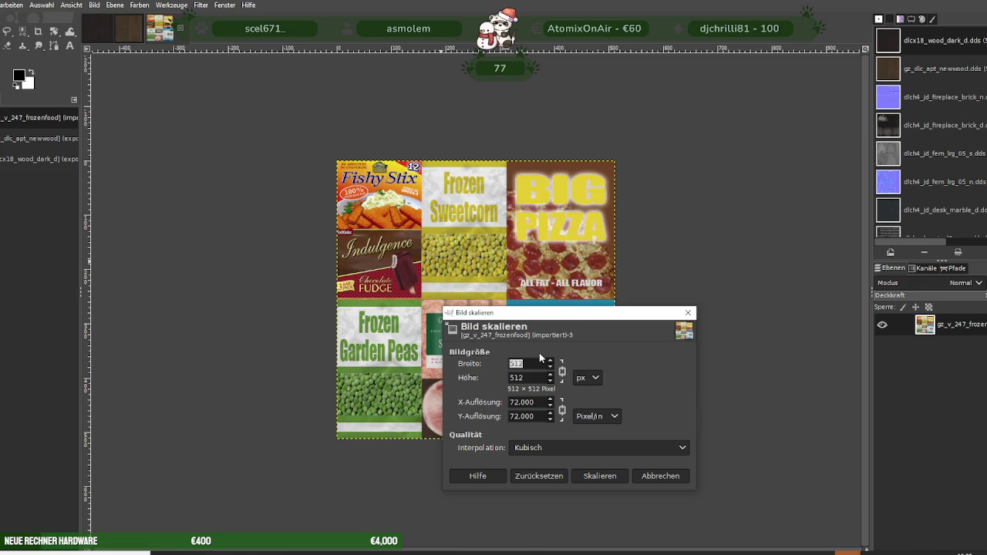
pyautogui.press('Tab')
pyautogui.click(600, 476)
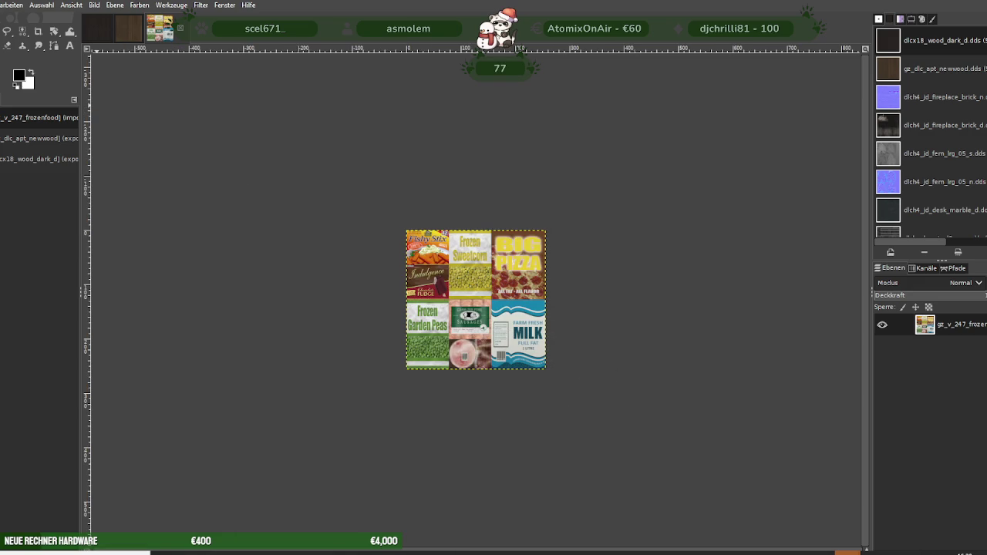
# Export it over gz_v_247_frozenfood.dds, replacing the file, with BC3 / DXT5 compression
pyautogui.click(1, 4)
pyautogui.click(23, 172)
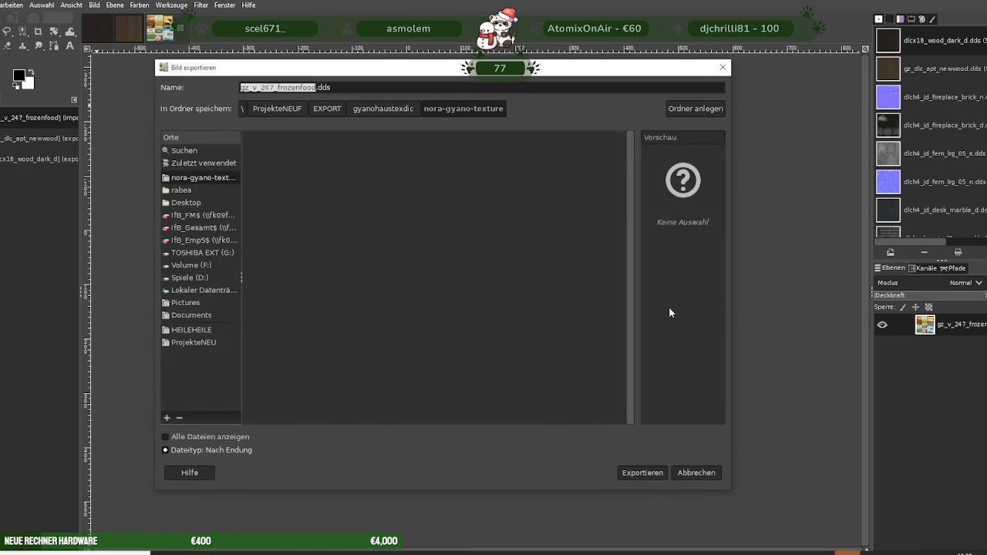
pyautogui.click(639, 473)
pyautogui.click(505, 330)
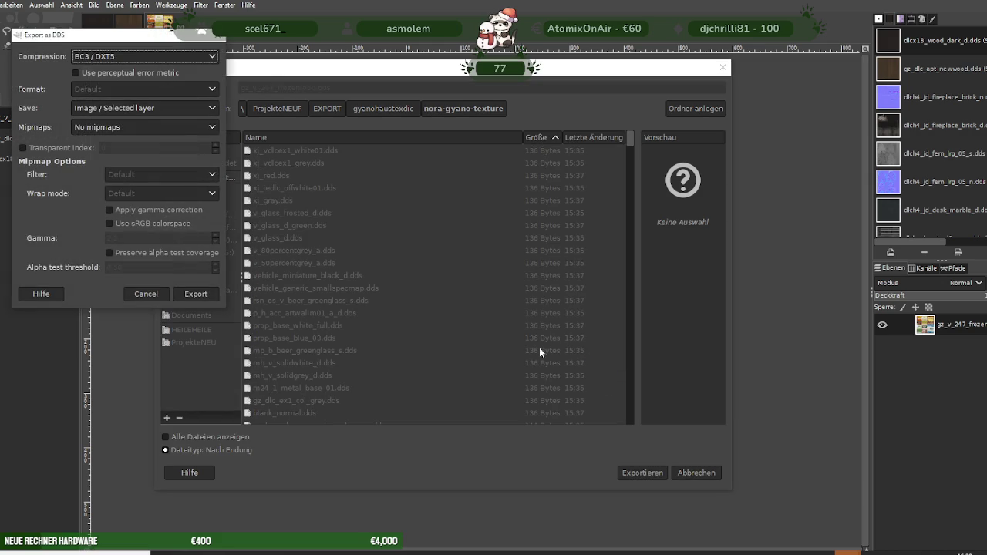
pyautogui.click(195, 294)
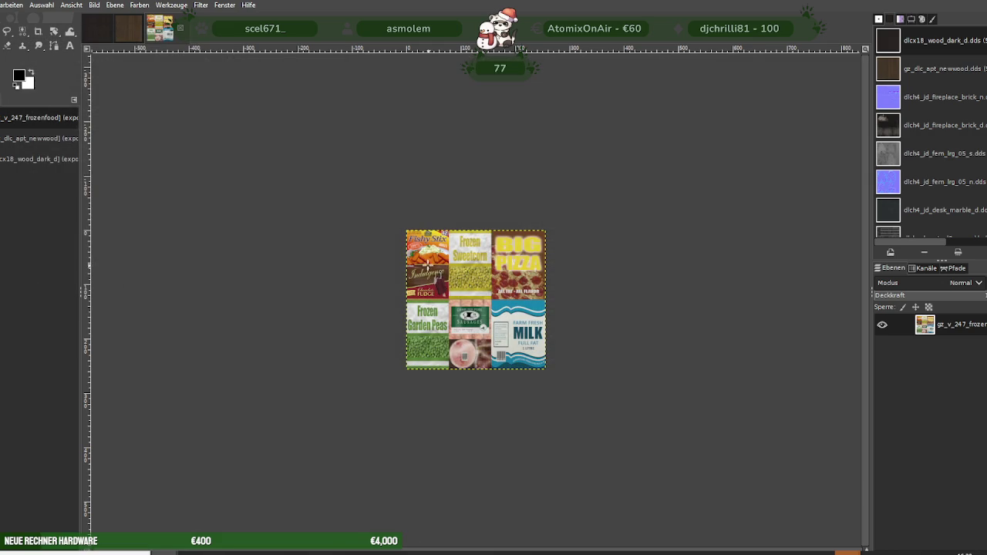
pyautogui.hotkey('ctrl', 'Tab')
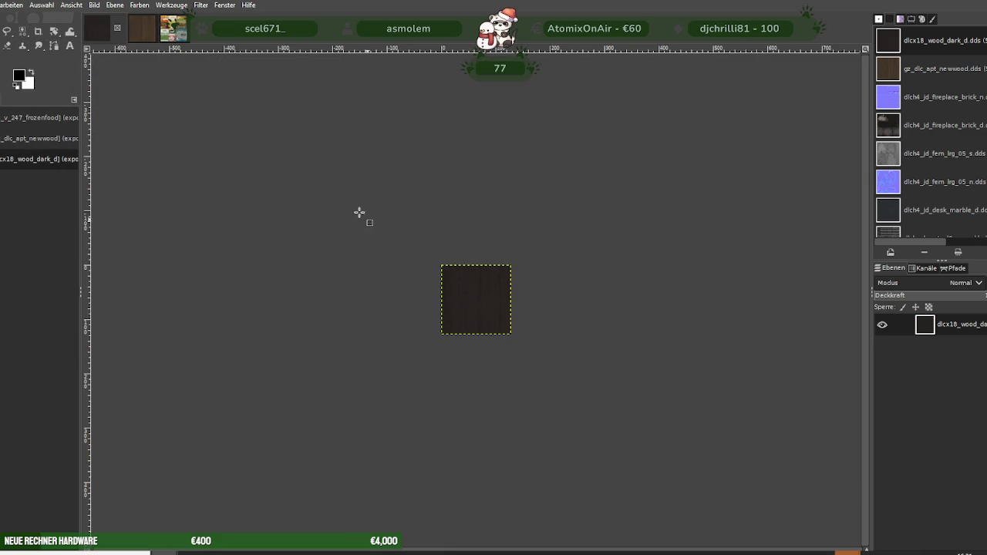
# Load the gz_dlc_apt_newwood_n normal map and scale it to 256×256
pyautogui.hotkey('ctrl', '1')
pyautogui.click(223, 107)
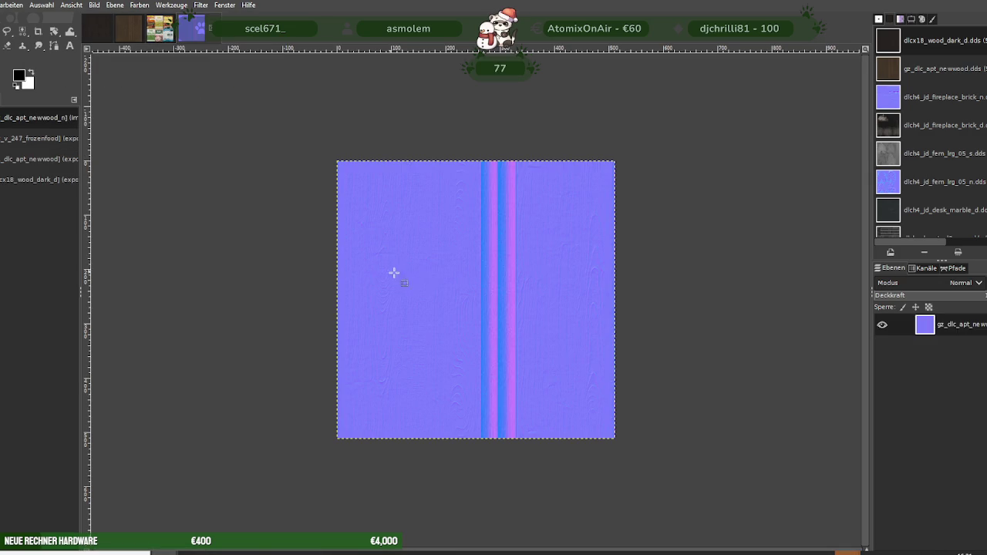
pyautogui.rightClick(435, 294)
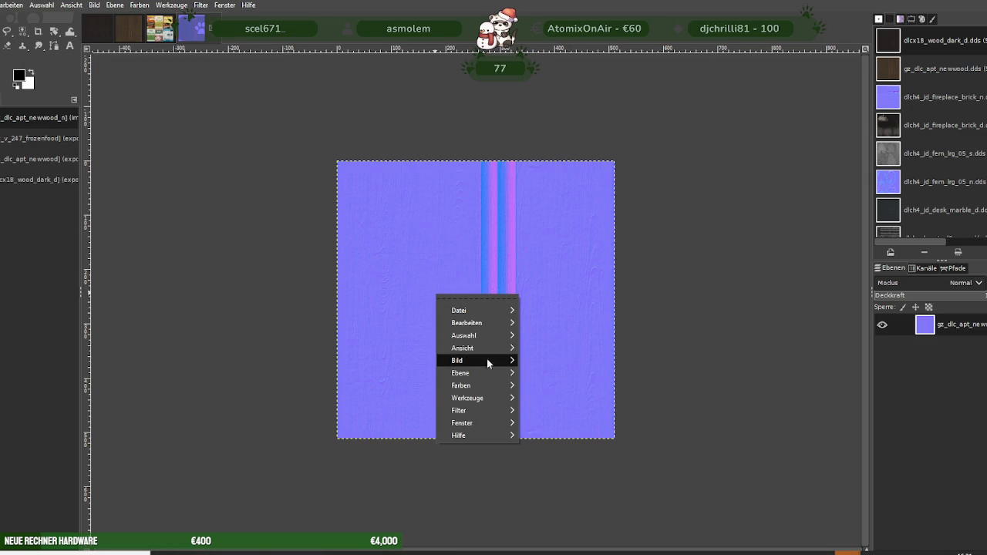
pyautogui.moveTo(467, 361)
pyautogui.click(556, 392)
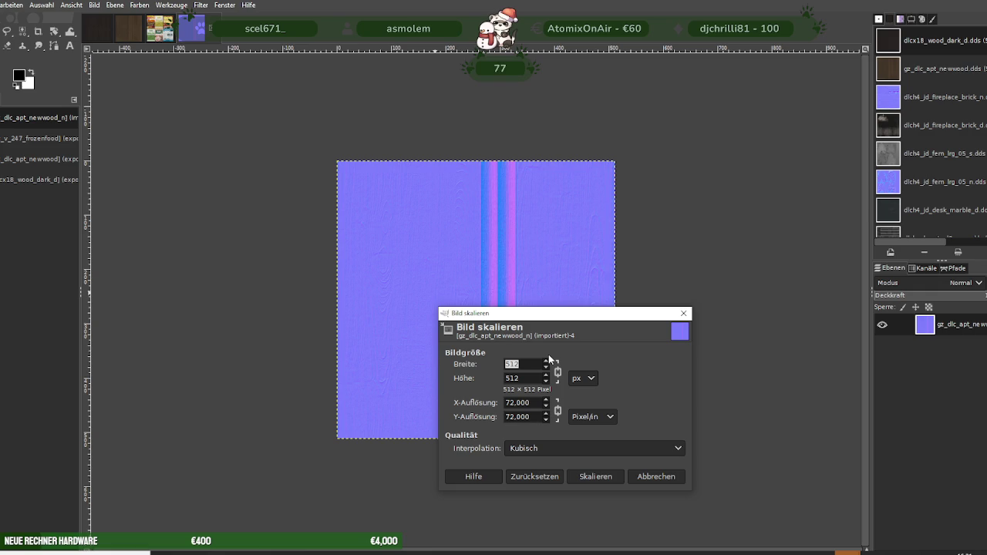
pyautogui.write('256')
pyautogui.press('Tab')
pyautogui.click(582, 476)
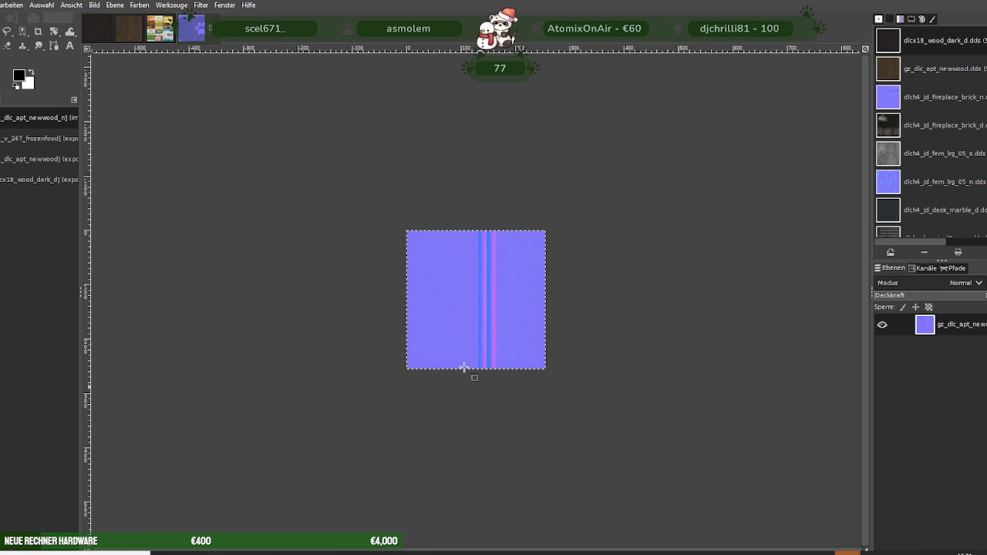
# Export it over the existing newwood_n DDS file with BC3/DXT5 compression
pyautogui.click(1, 4)
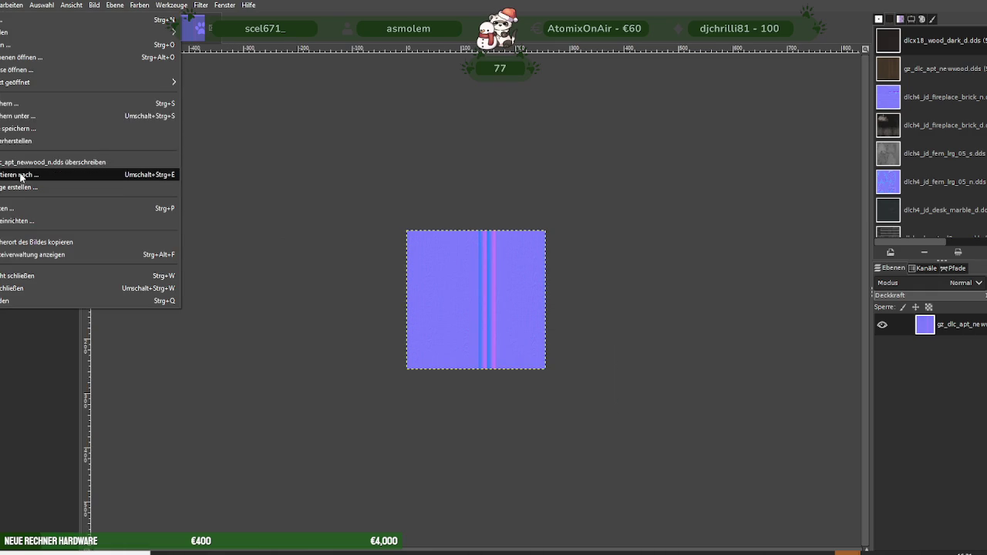
pyautogui.click(19, 176)
pyautogui.click(639, 472)
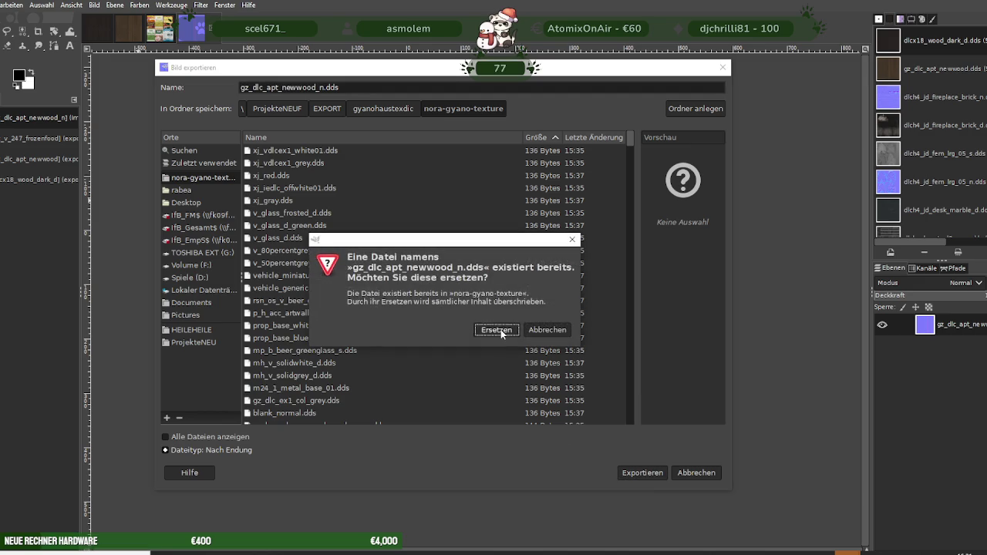
pyautogui.click(501, 329)
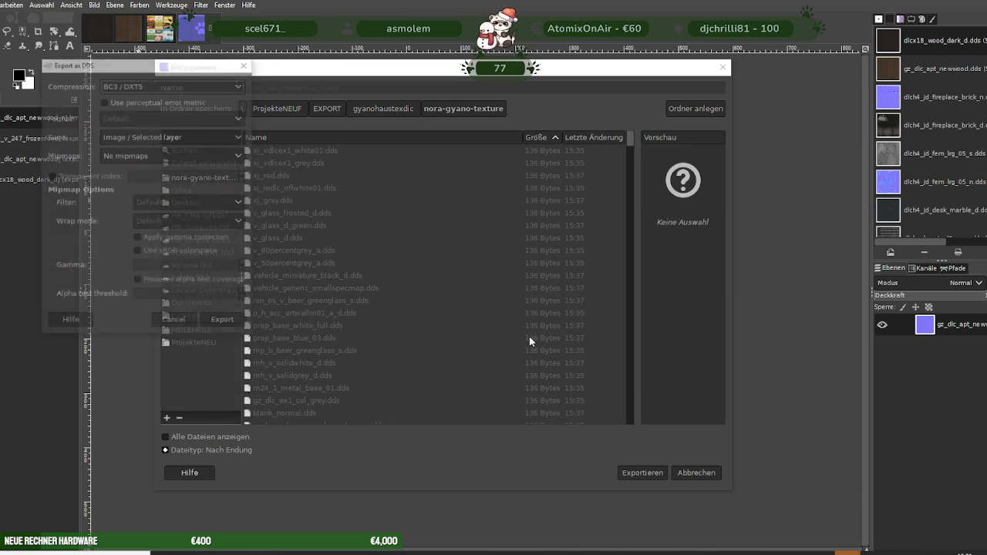
pyautogui.click(225, 323)
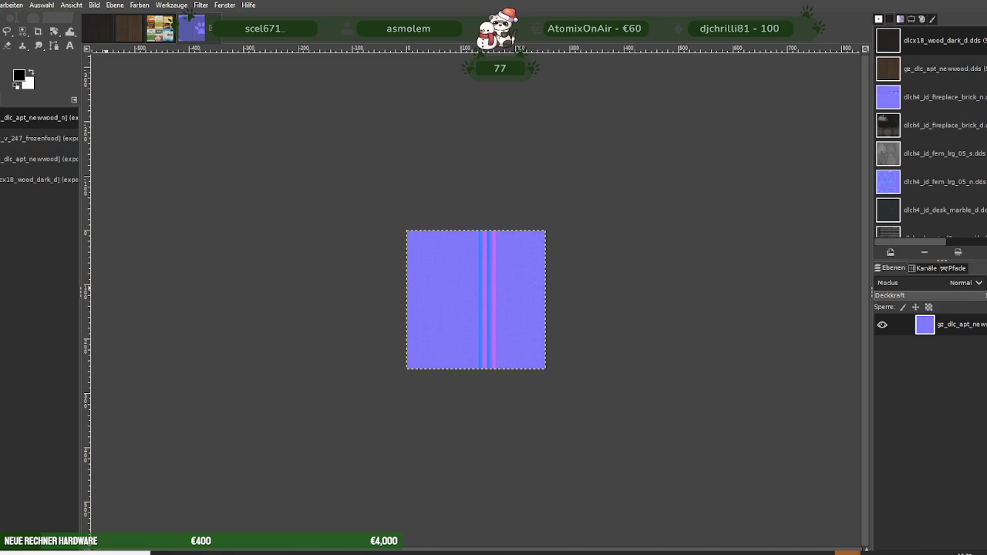
pyautogui.hotkey('ctrl', 'Tab')
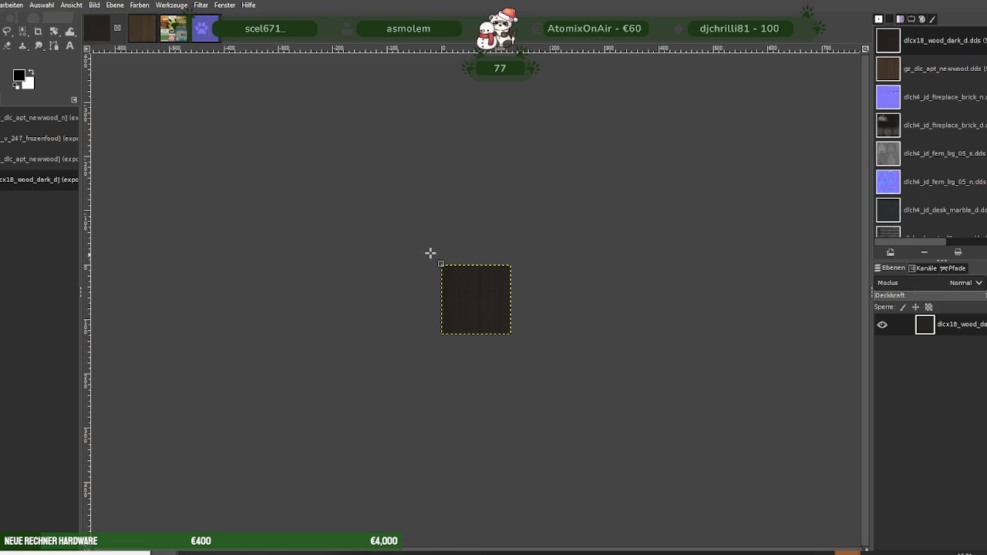
# Check Scale Image on the 128 px dark wood texture, then cancel without scaling
pyautogui.rightClick(453, 307)
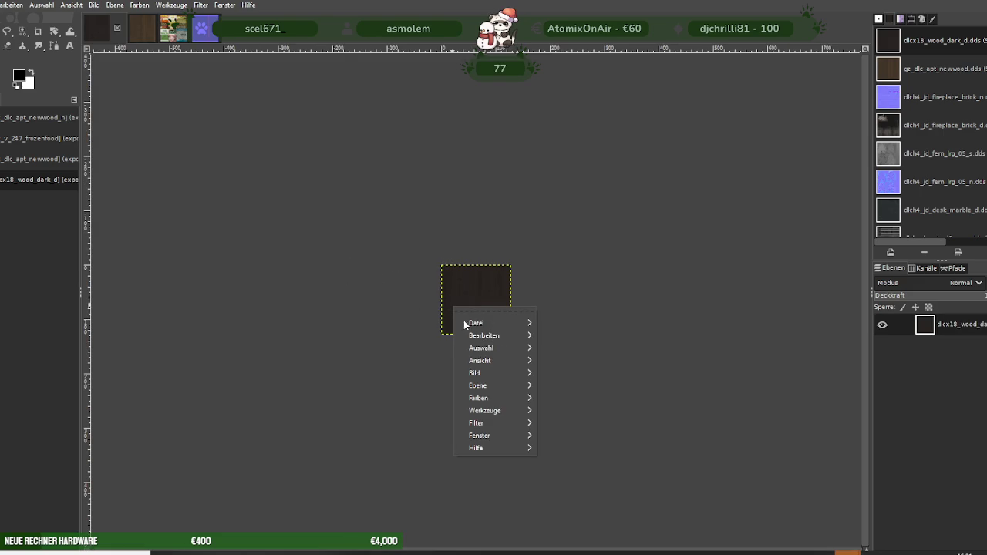
pyautogui.moveTo(475, 373)
pyautogui.click(567, 393)
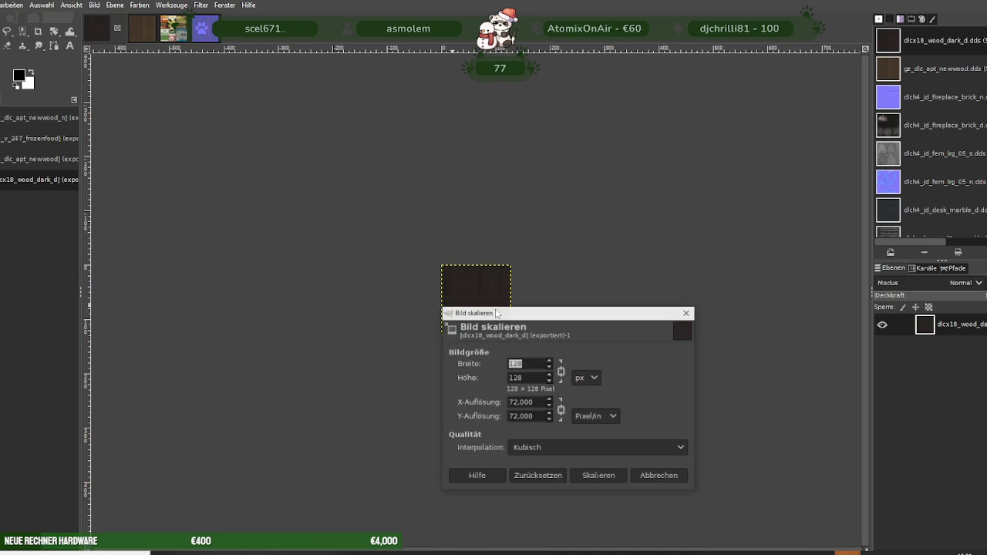
pyautogui.click(688, 314)
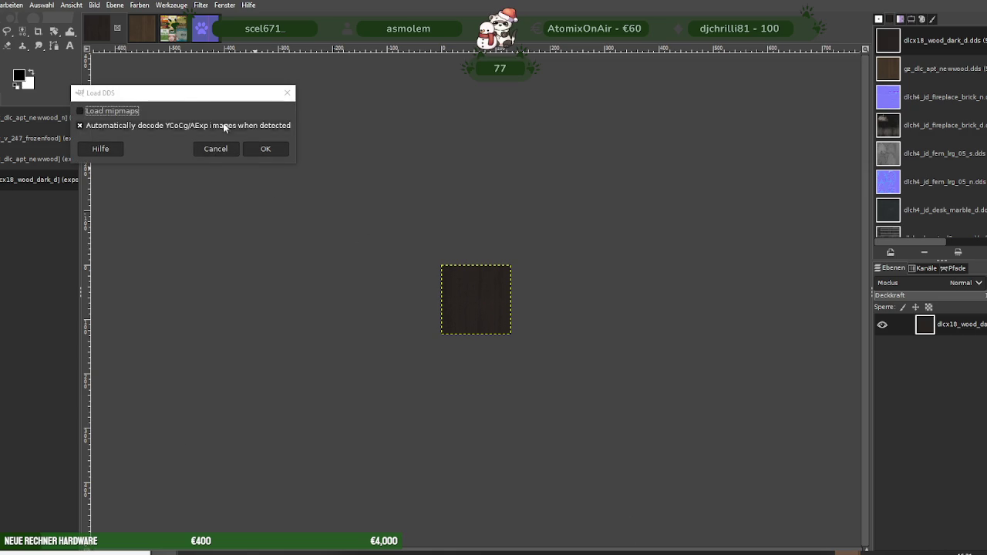
# Confirm the Load DDS prompts for frmkstuff02 and clutter01, and close the duplicate normal map
pyautogui.click(262, 148)
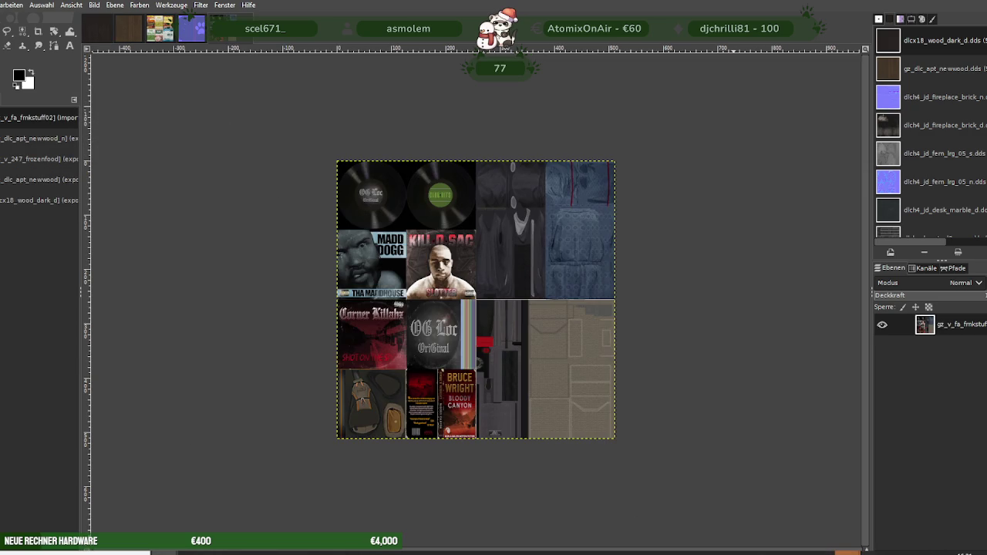
pyautogui.click(833, 509)
pyautogui.click(307, 191)
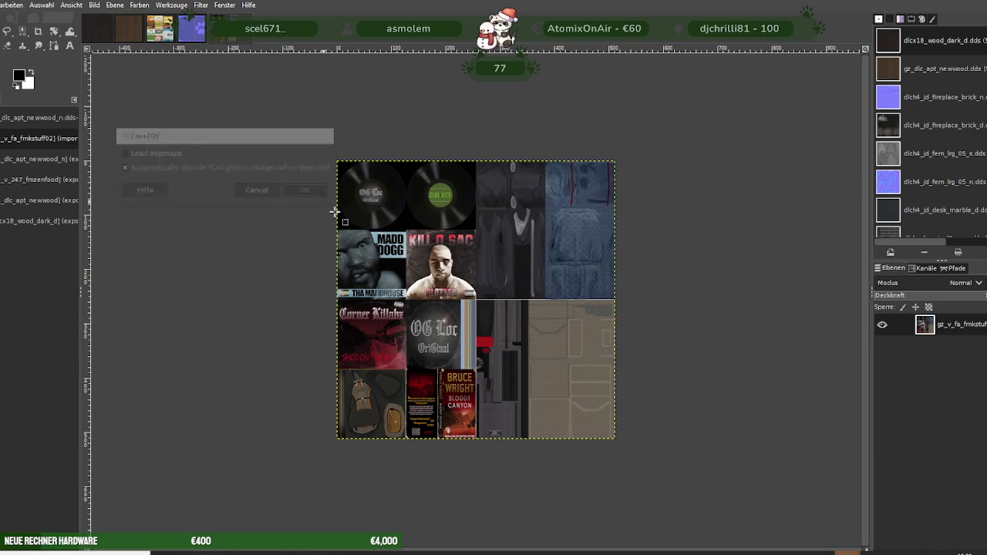
pyautogui.click(910, 505)
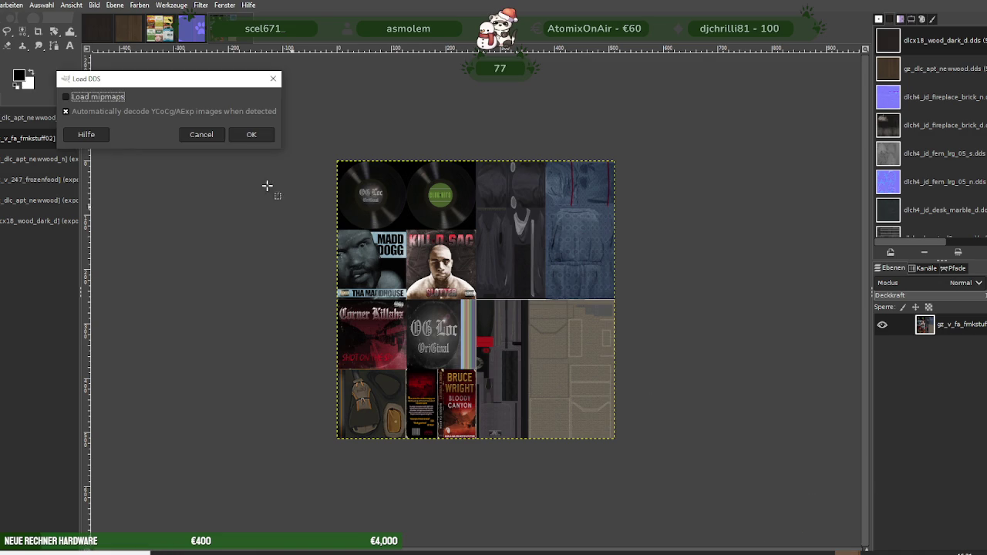
pyautogui.click(251, 134)
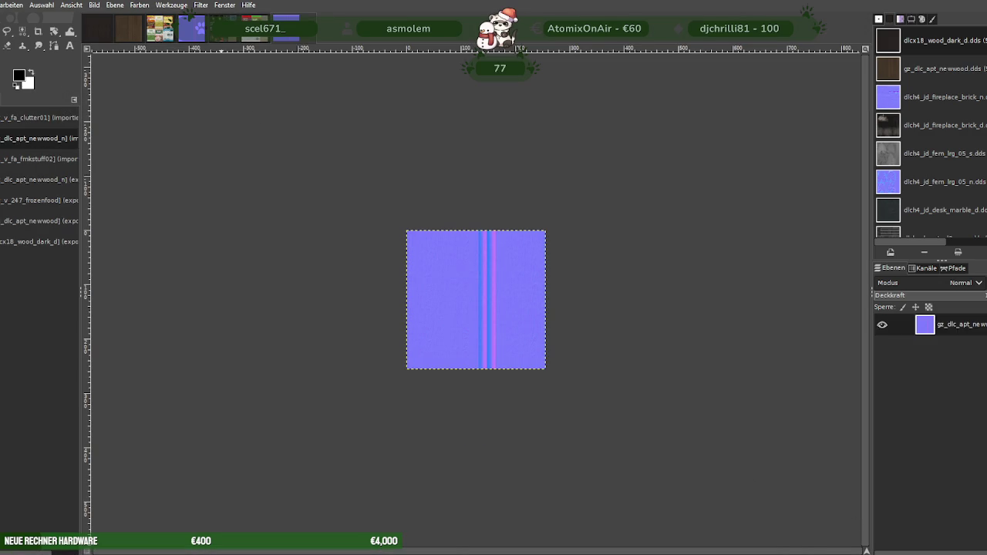
pyautogui.hotkey('ctrl', 'w')
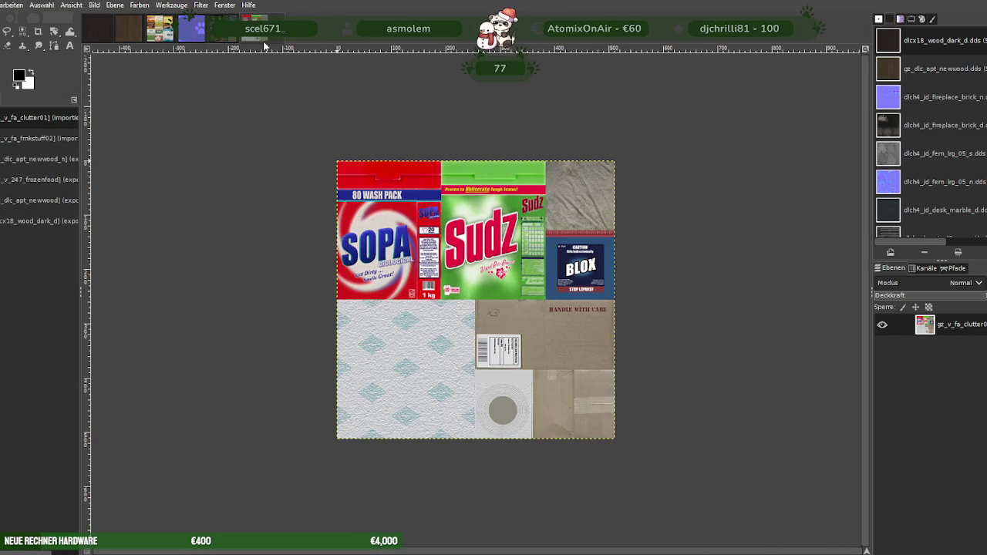
# Scale the gz_v_fa_clutter01 atlas down to 256×256
pyautogui.rightClick(444, 273)
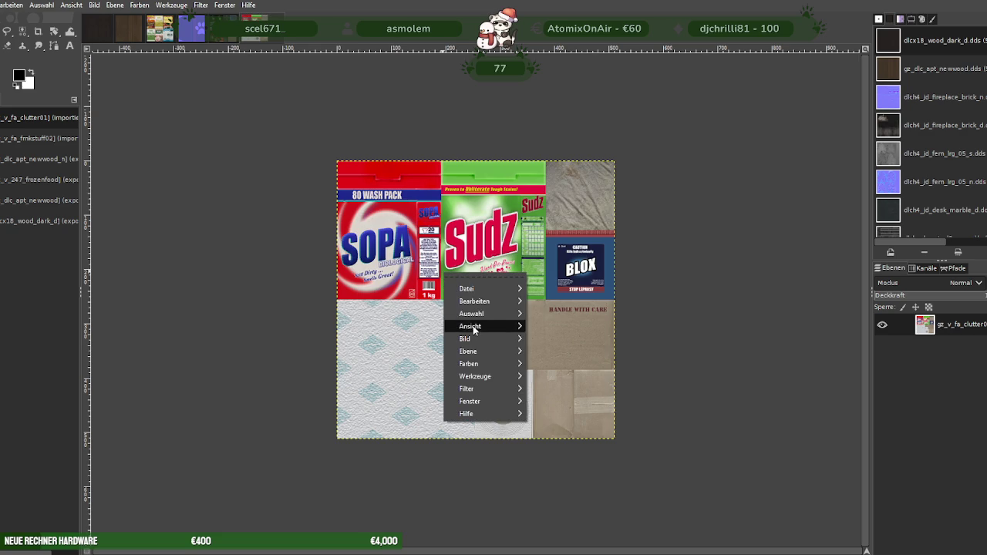
pyautogui.moveTo(482, 338)
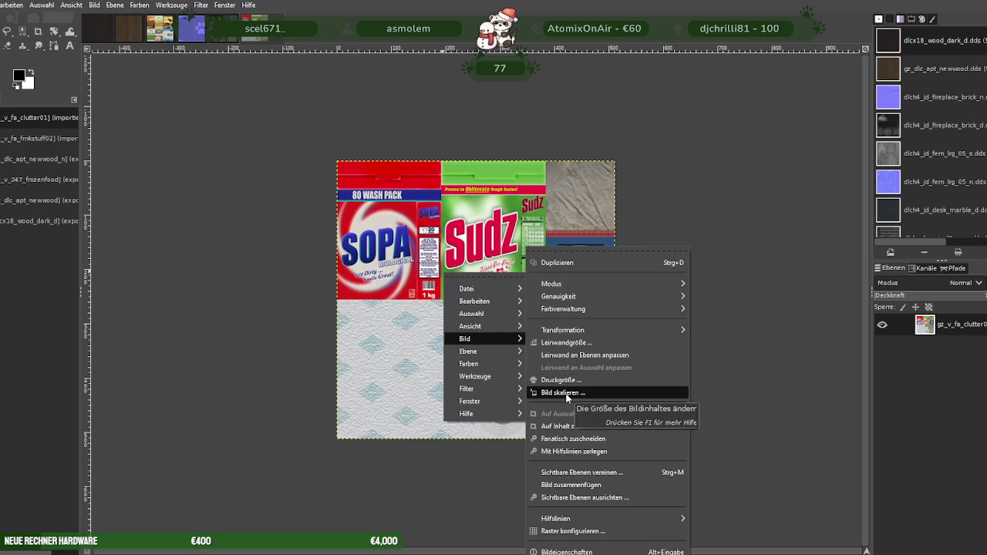
pyautogui.click(567, 394)
pyautogui.write('256')
pyautogui.press('Tab')
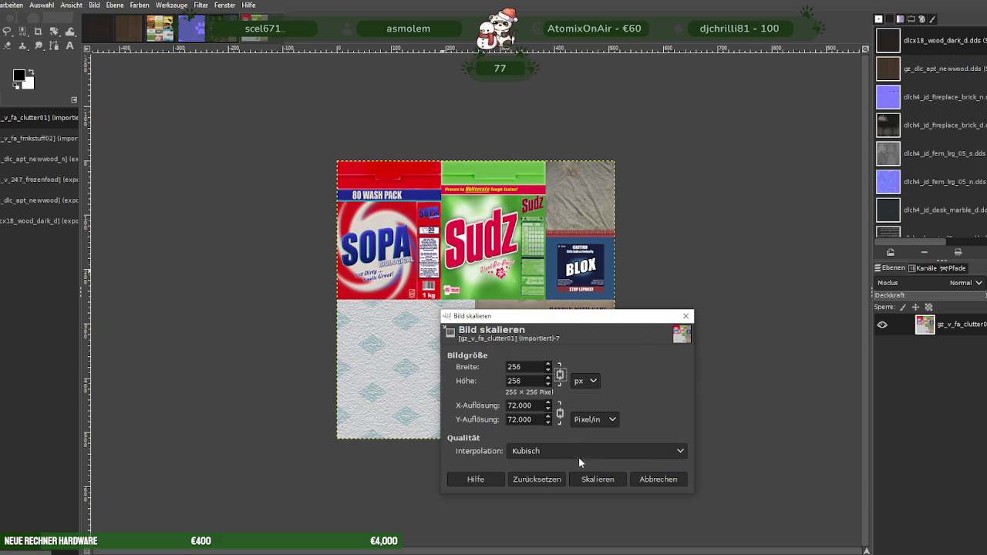
pyautogui.click(598, 479)
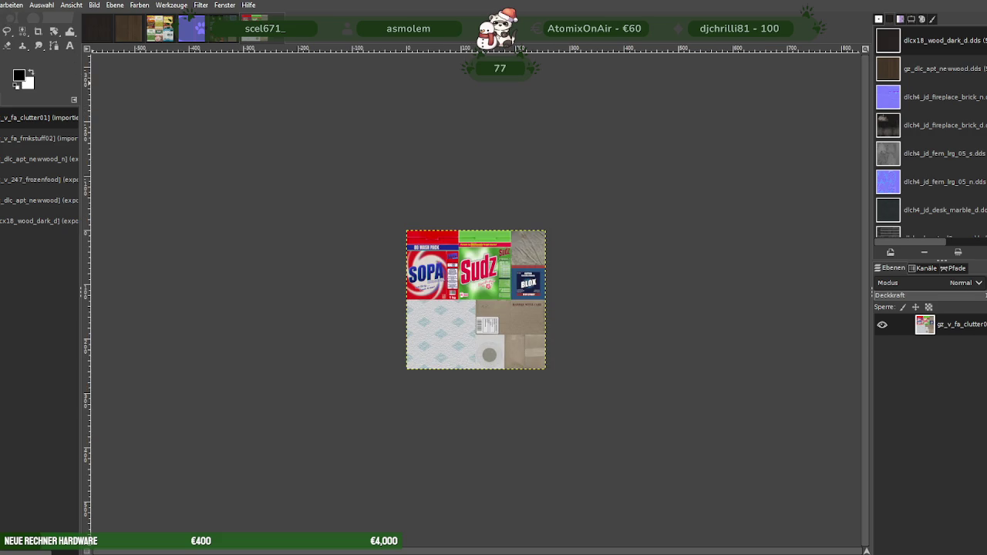
# Export it over the existing clutter01 DDS file with BC3/DXT5 compression
pyautogui.click(2, 5)
pyautogui.click(641, 472)
pyautogui.click(495, 324)
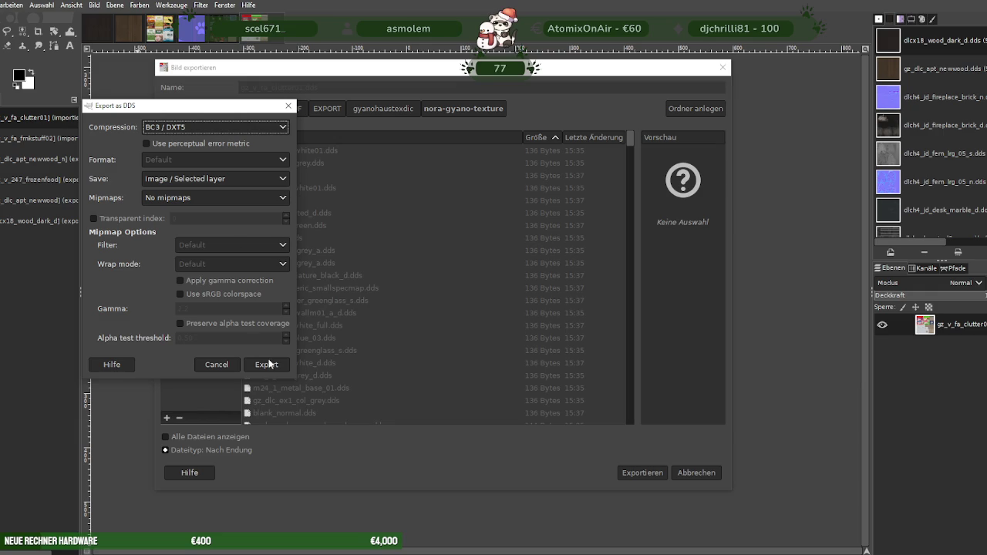
pyautogui.click(268, 362)
pyautogui.click(225, 39)
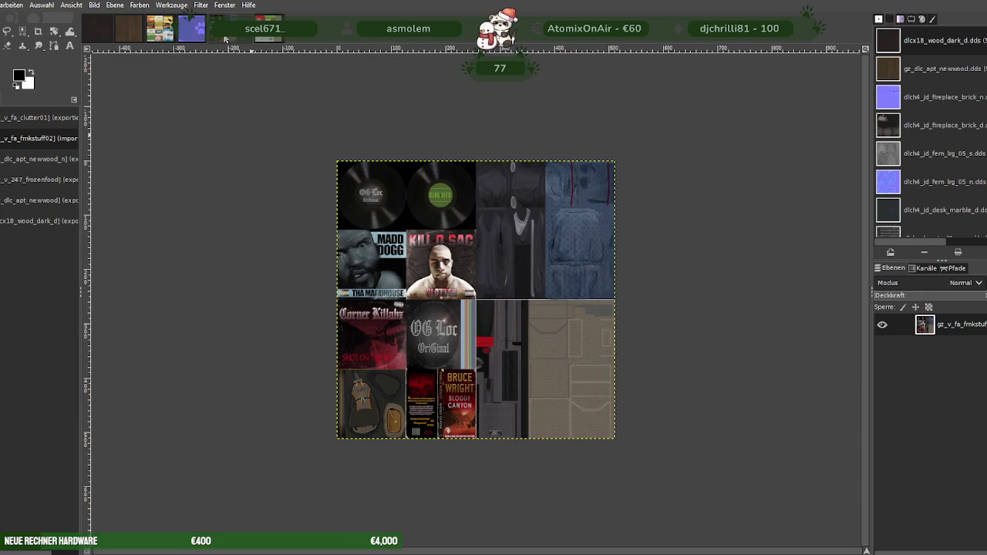
# Scale the gz_v_fa_frmkstuff02 atlas down to 256×256
pyautogui.rightClick(414, 250)
pyautogui.moveTo(454, 313)
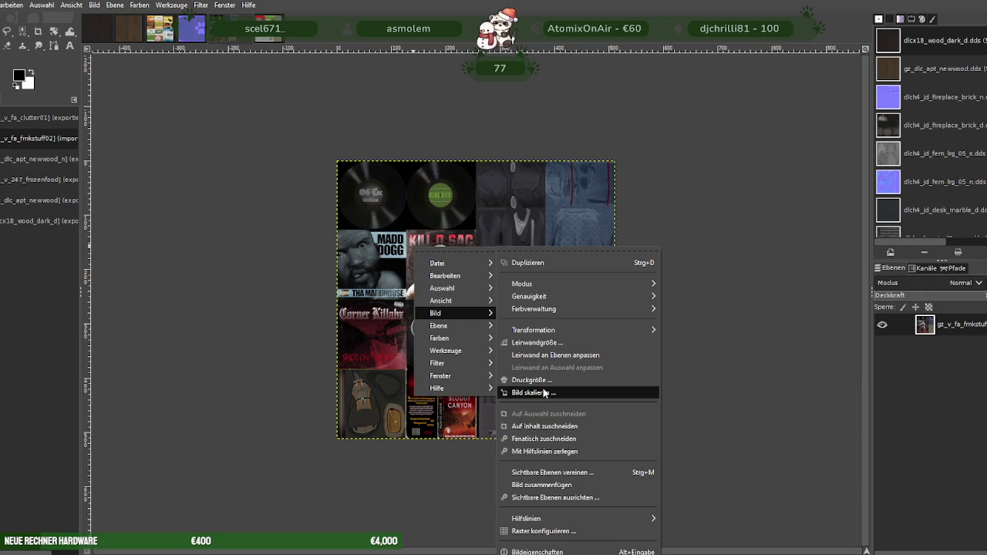
pyautogui.click(545, 393)
pyautogui.write('256')
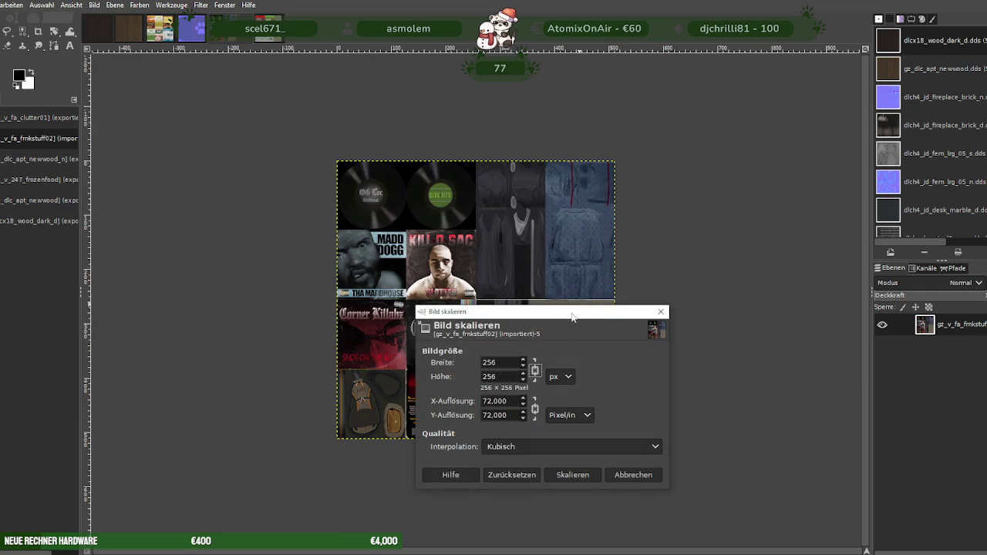
pyautogui.click(572, 476)
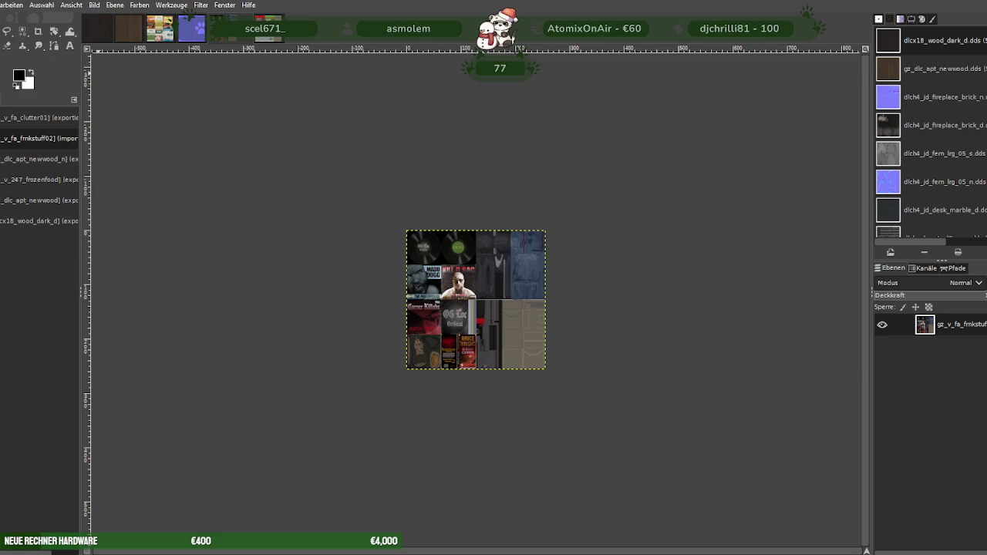
# Export it over the existing frmkstuff02 DDS file, replacing it, as BC3/DXT5
pyautogui.click(47, 177)
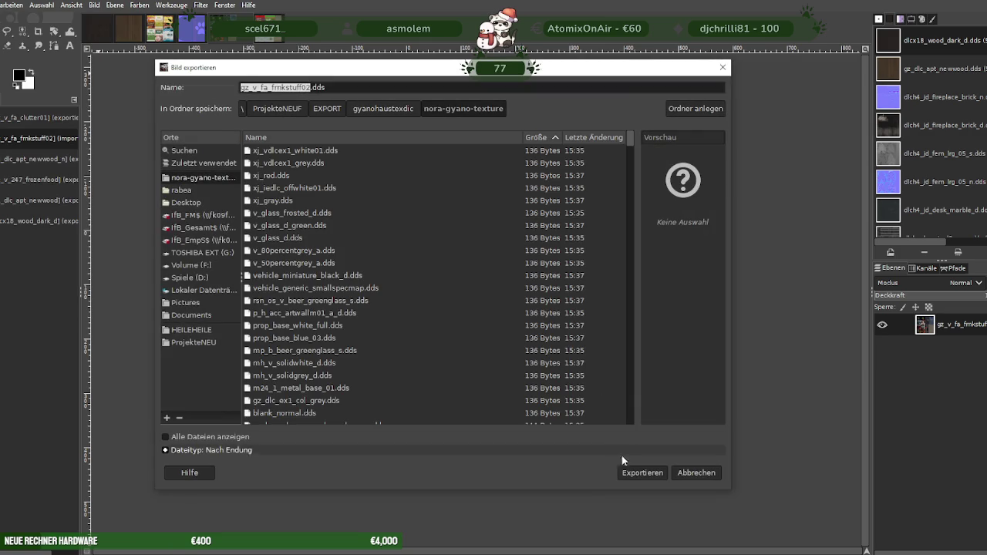
pyautogui.click(631, 473)
pyautogui.click(493, 324)
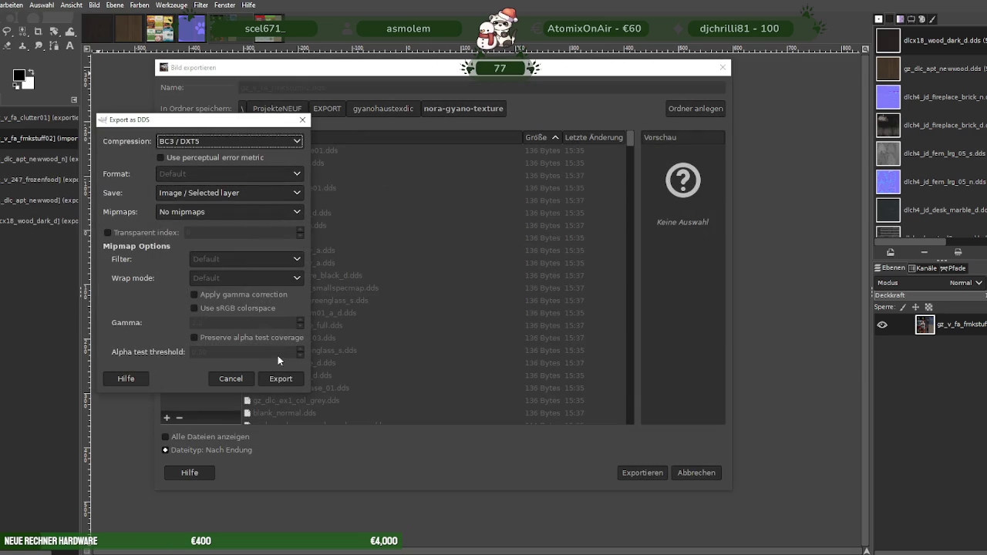
pyautogui.click(281, 379)
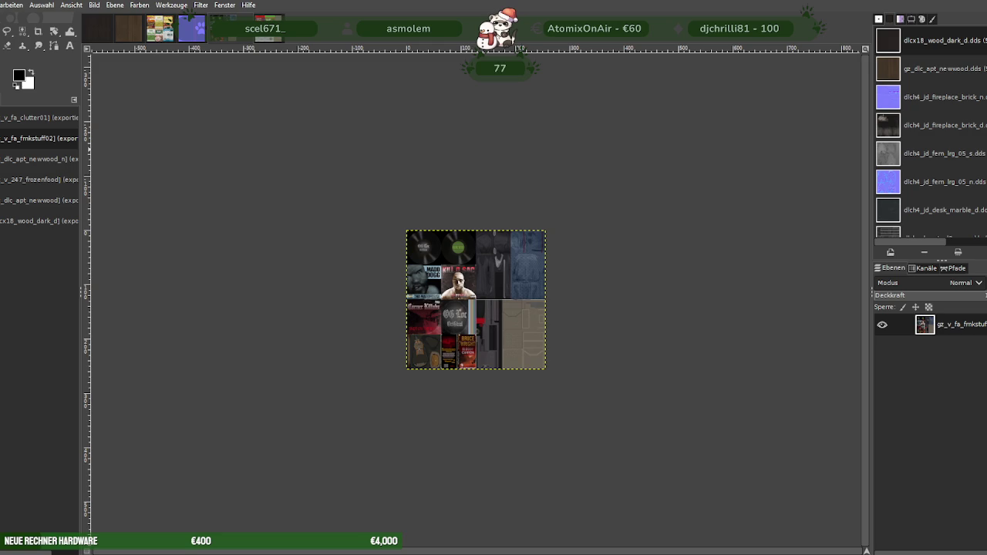
pyautogui.hotkey('alt', '1')
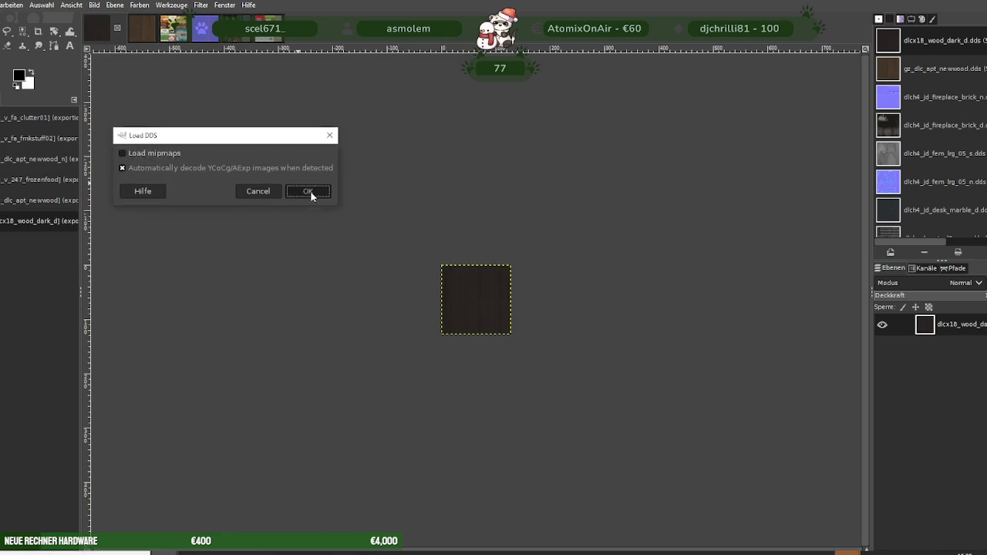
# Load the gz_v_fa_rug06 rug DDS and scale it down to 256×256
pyautogui.click(309, 191)
pyautogui.rightClick(462, 284)
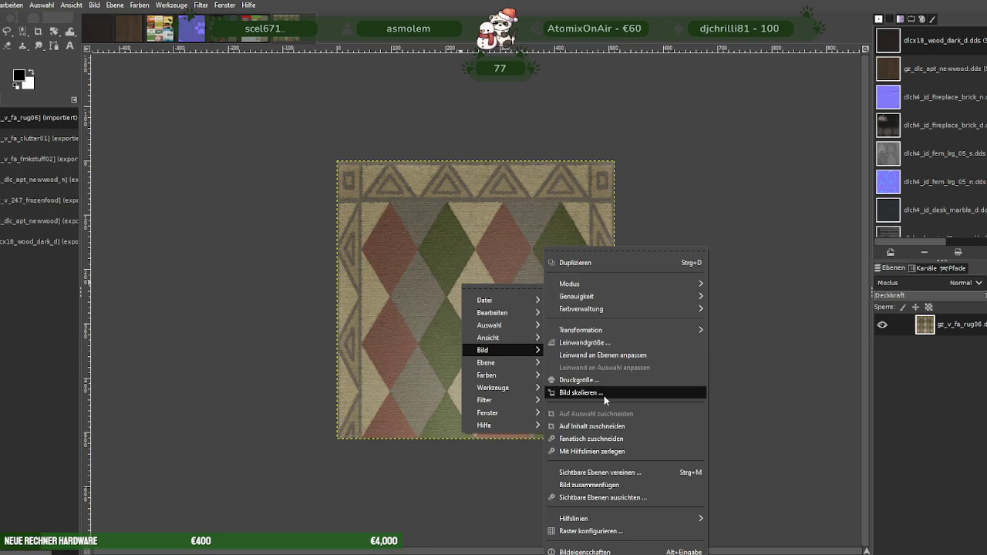
pyautogui.click(604, 396)
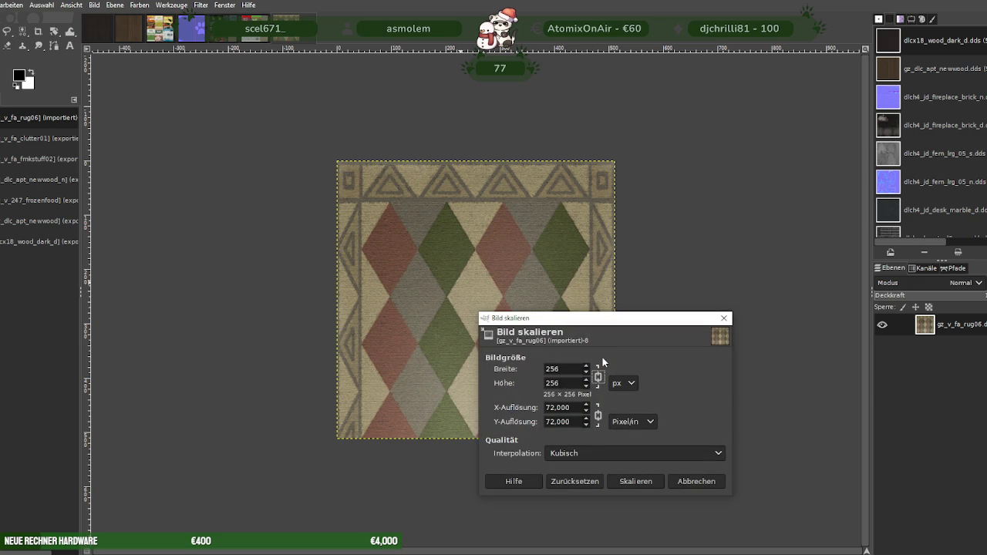
pyautogui.click(628, 474)
# Export over the existing gz_v_fa_rug06.dds, replacing it, with BC3/DXT5 compression
pyautogui.click(2, 5)
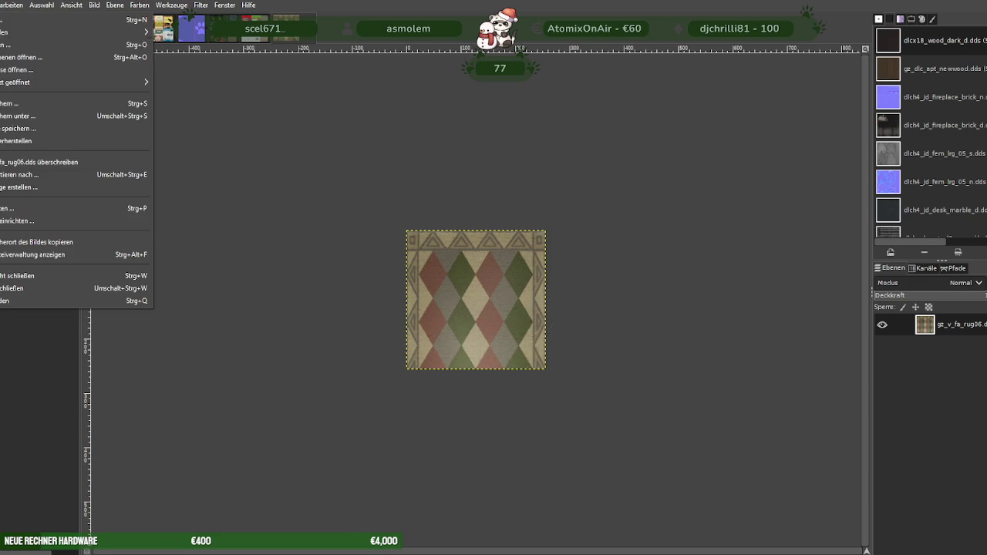
pyautogui.click(19, 174)
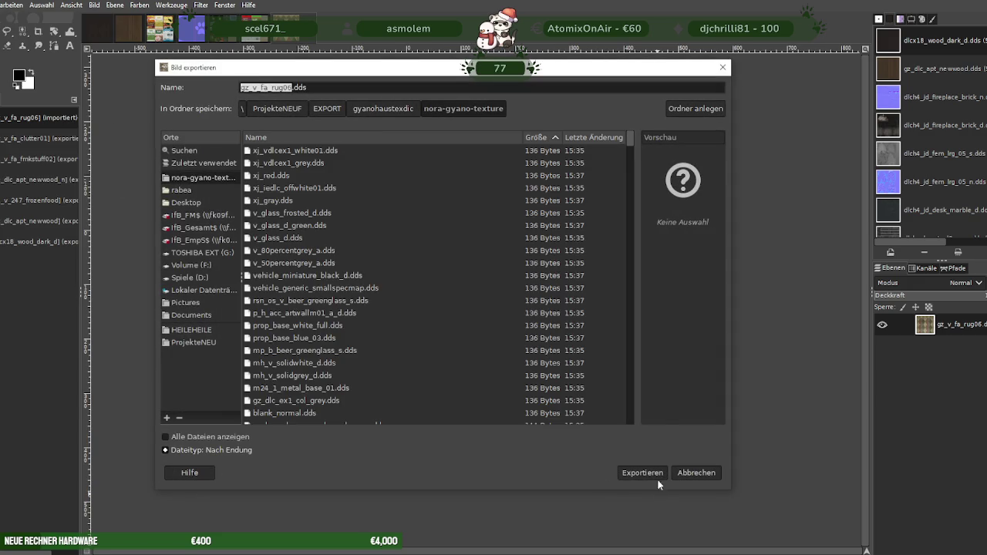
pyautogui.click(643, 473)
pyautogui.click(492, 325)
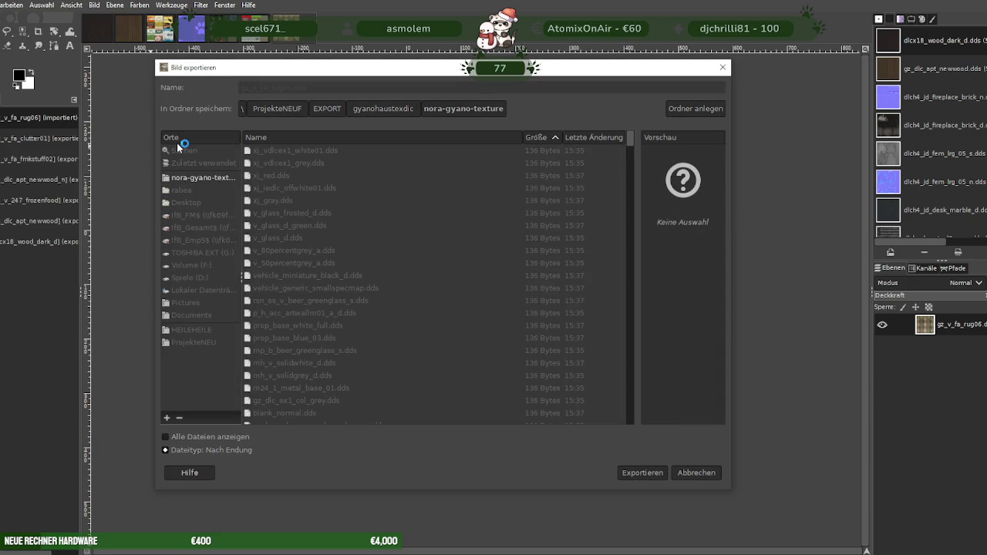
pyautogui.click(162, 260)
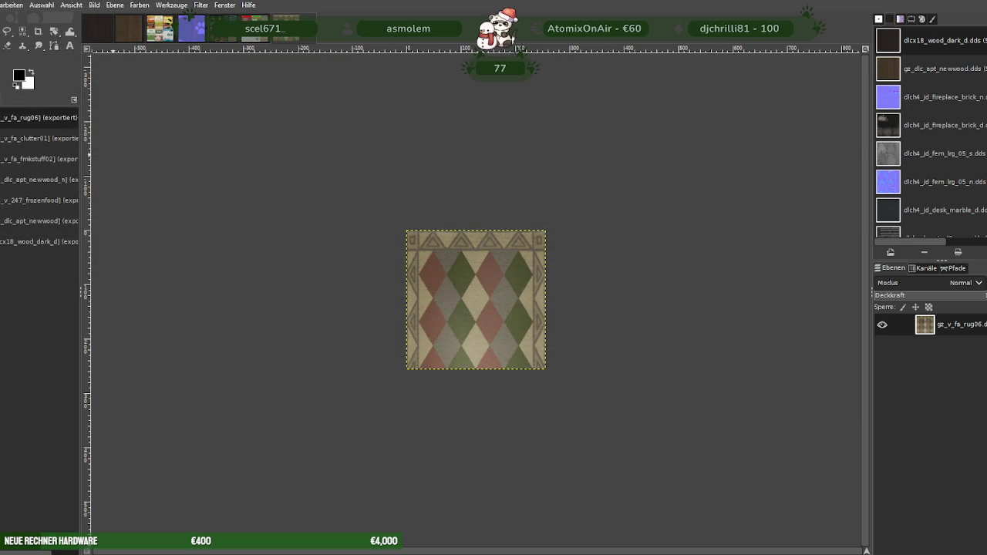
pyautogui.hotkey('ctrl', 'Tab')
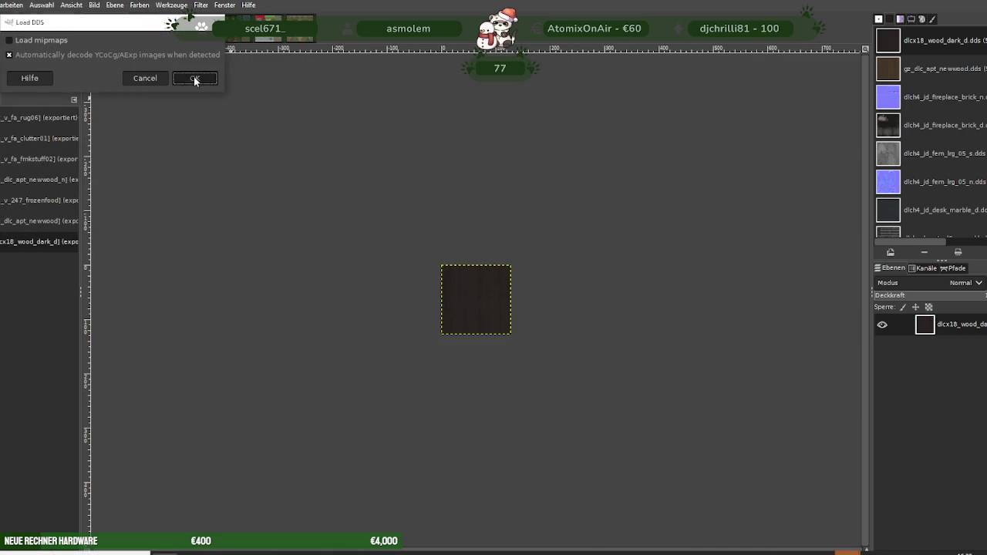
# Load gz_v_ml_wood01.dds and scale it from 512×512 down to 256×256
pyautogui.click(196, 79)
pyautogui.rightClick(446, 276)
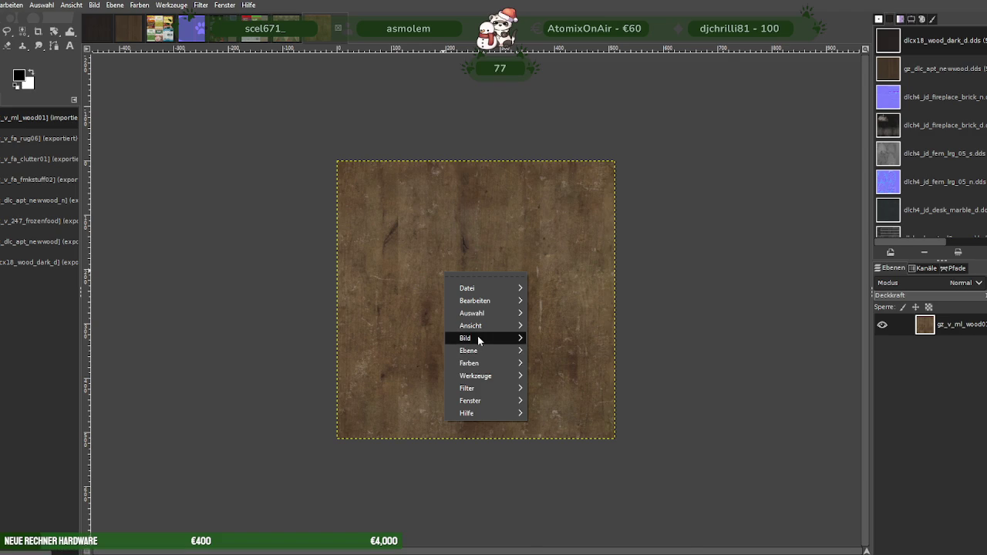
pyautogui.moveTo(479, 337)
pyautogui.click(570, 394)
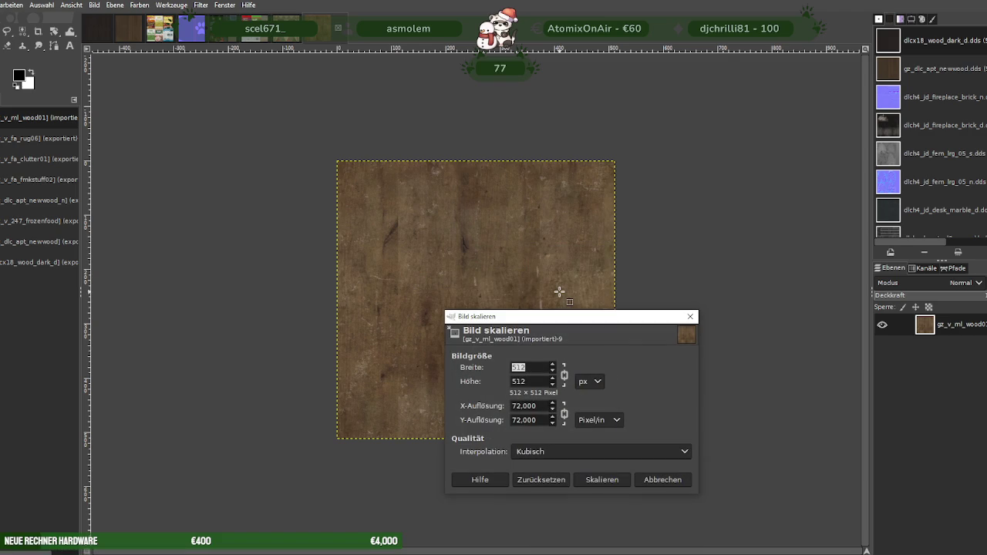
pyautogui.write('6')
pyautogui.click(600, 478)
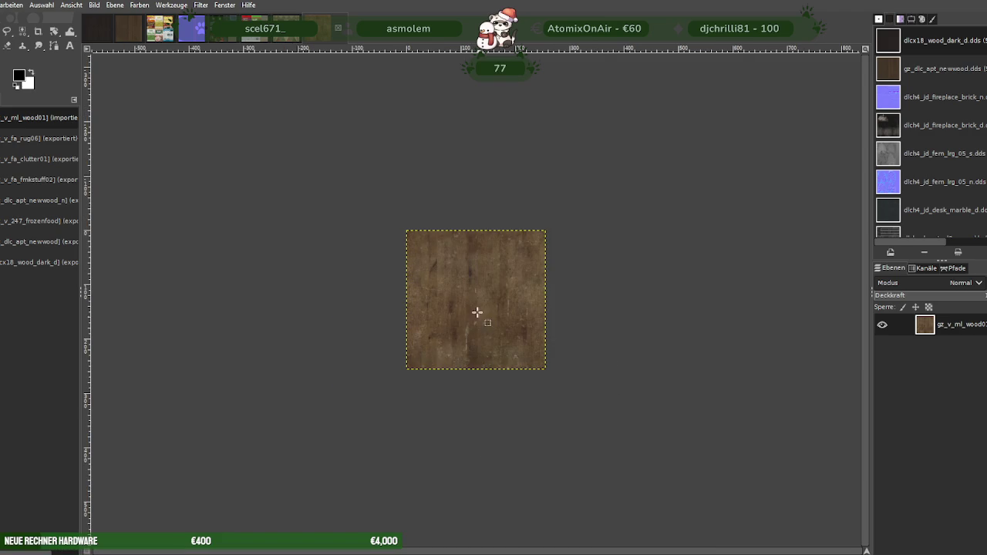
# Export the wood texture over the existing gz_v_ml_wood01.dds, replacing the old file
pyautogui.click(0, 4)
pyautogui.click(11, 175)
pyautogui.click(627, 474)
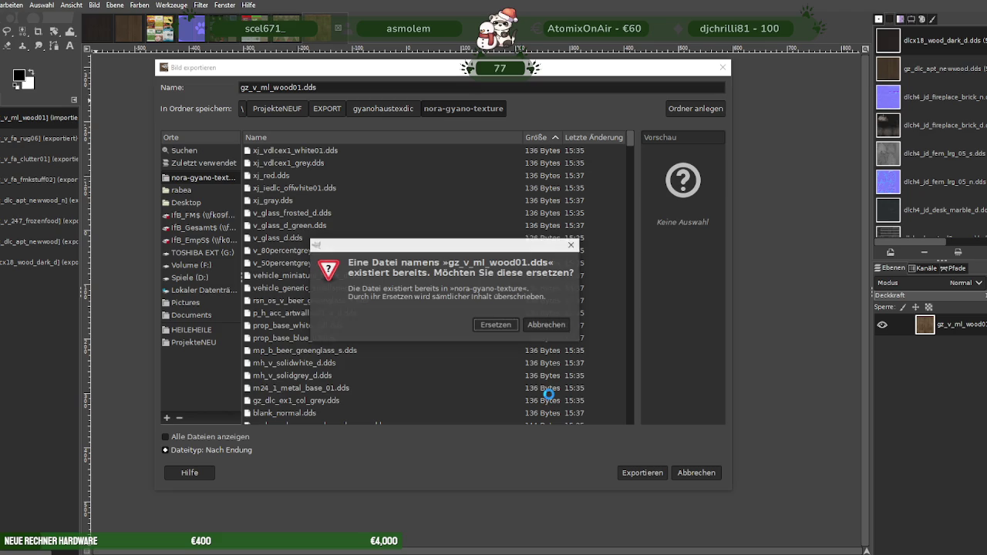
pyautogui.click(497, 325)
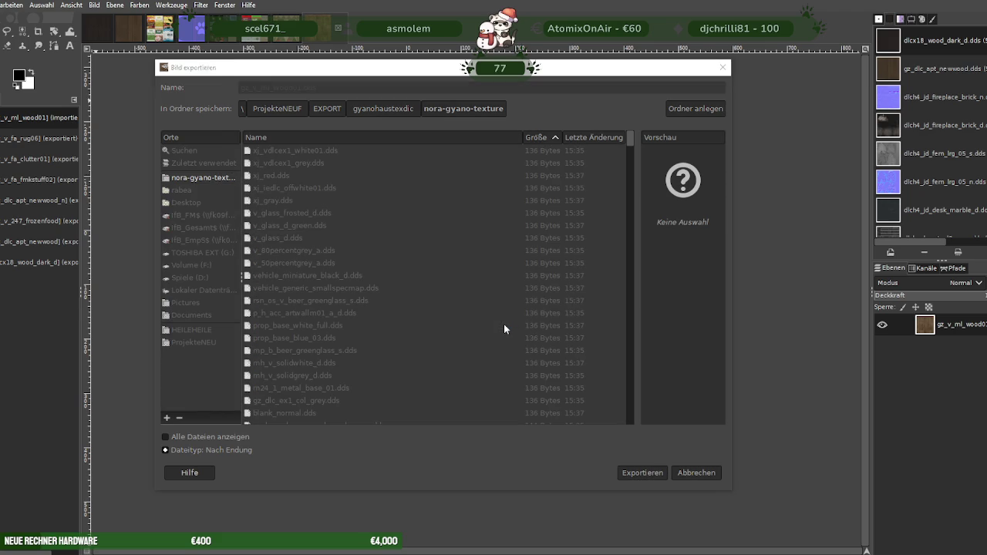
pyautogui.click(196, 294)
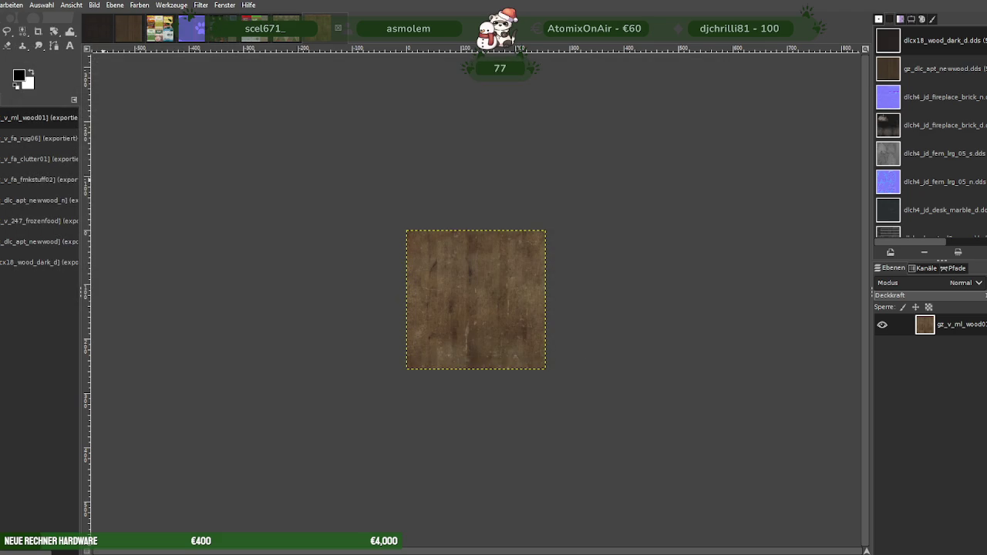
pyautogui.hotkey('alt', '1')
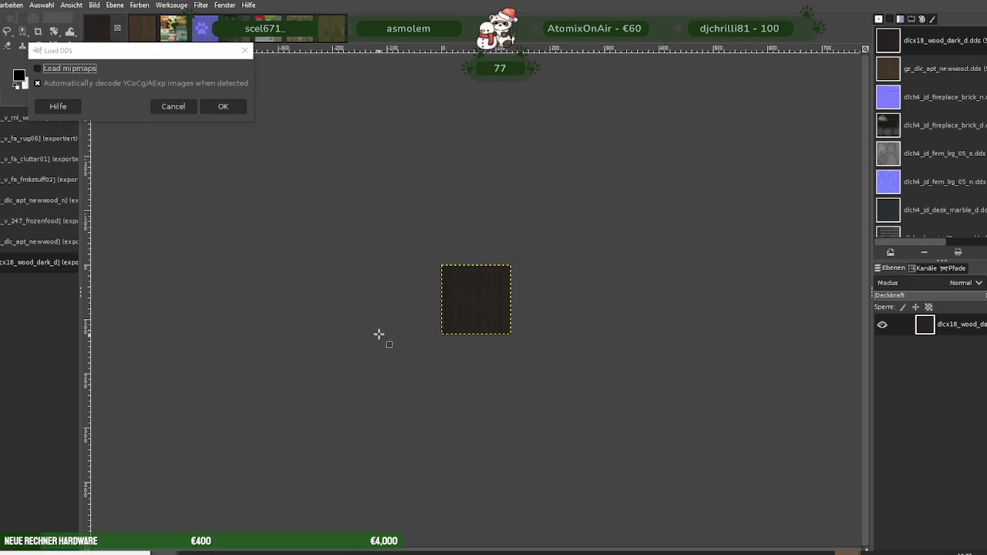
# Load the id2_21_rsn_rk_xreffeature stone DDS and scale it to 256 px width, 256×256
pyautogui.click(219, 109)
pyautogui.rightClick(453, 314)
pyautogui.moveTo(471, 372)
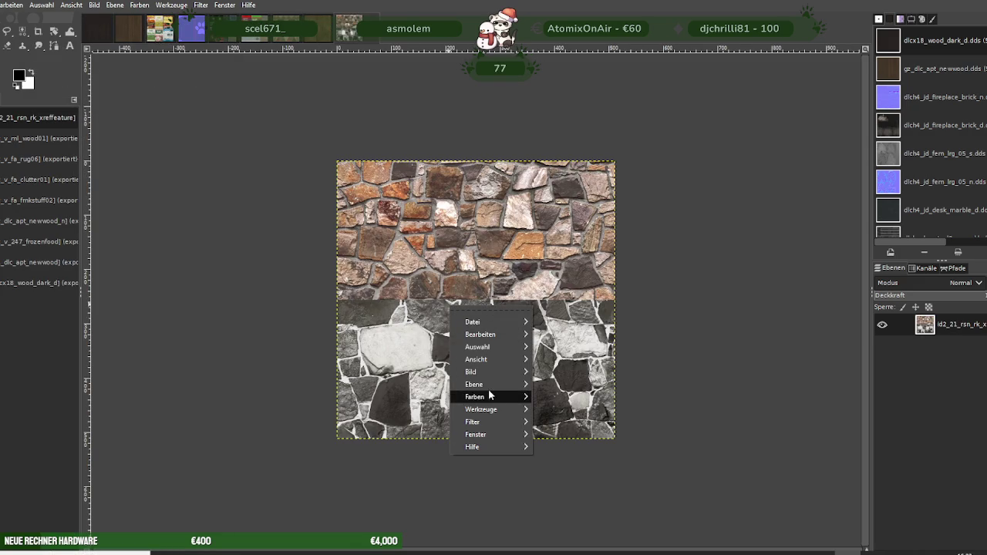
pyautogui.click(570, 392)
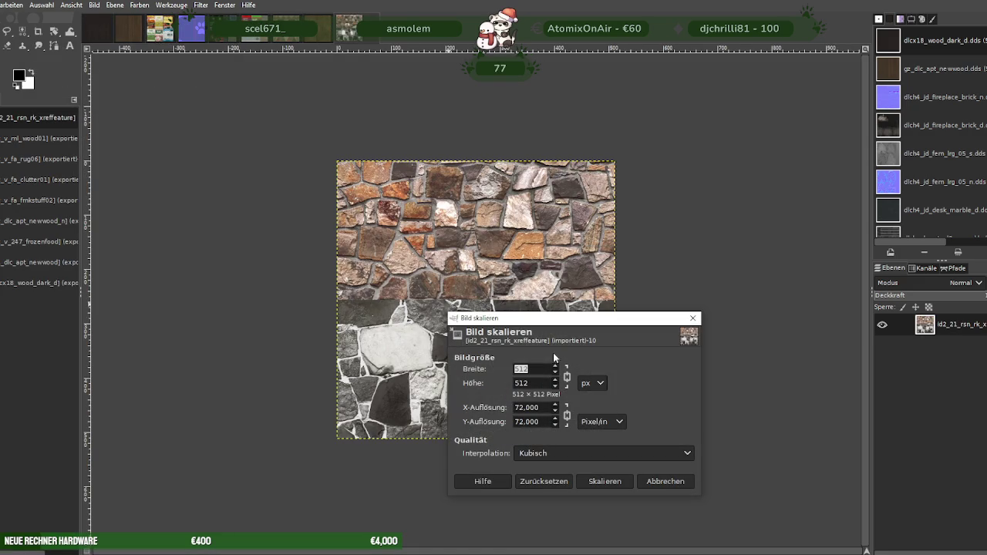
pyautogui.write('256')
pyautogui.press('Tab')
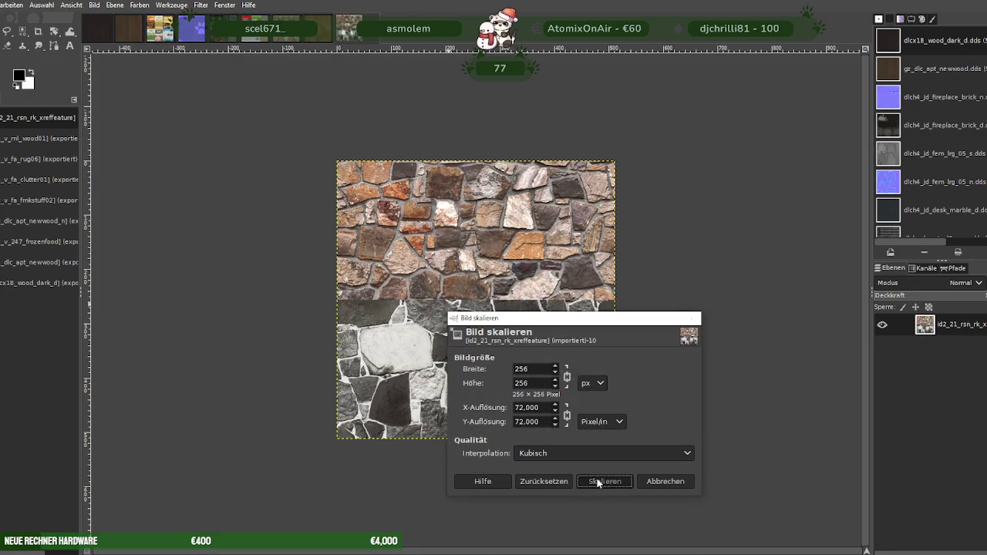
pyautogui.click(605, 481)
# Export over the existing stone DDS file, replacing it, keeping BC3/DXT5 compression
pyautogui.click(2, 5)
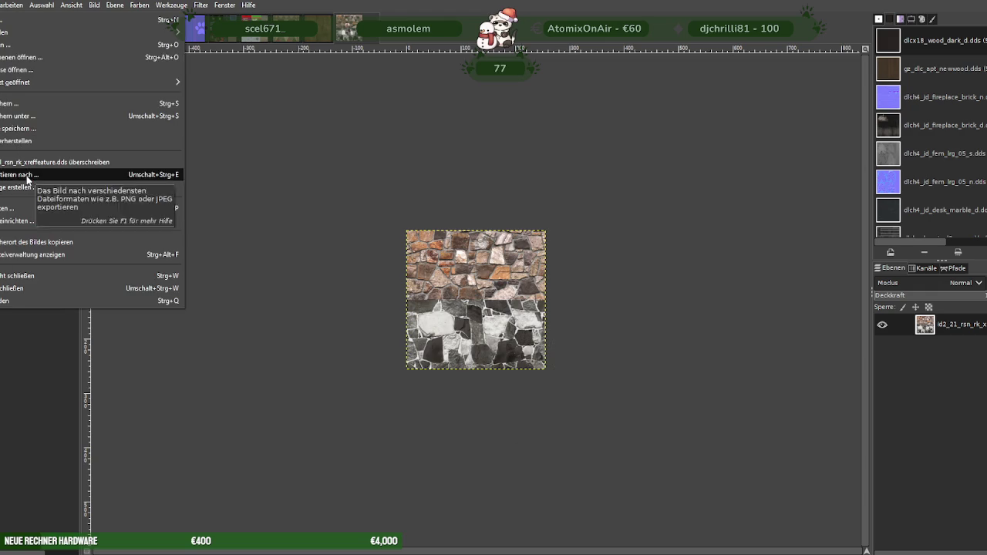
pyautogui.click(23, 174)
pyautogui.click(640, 474)
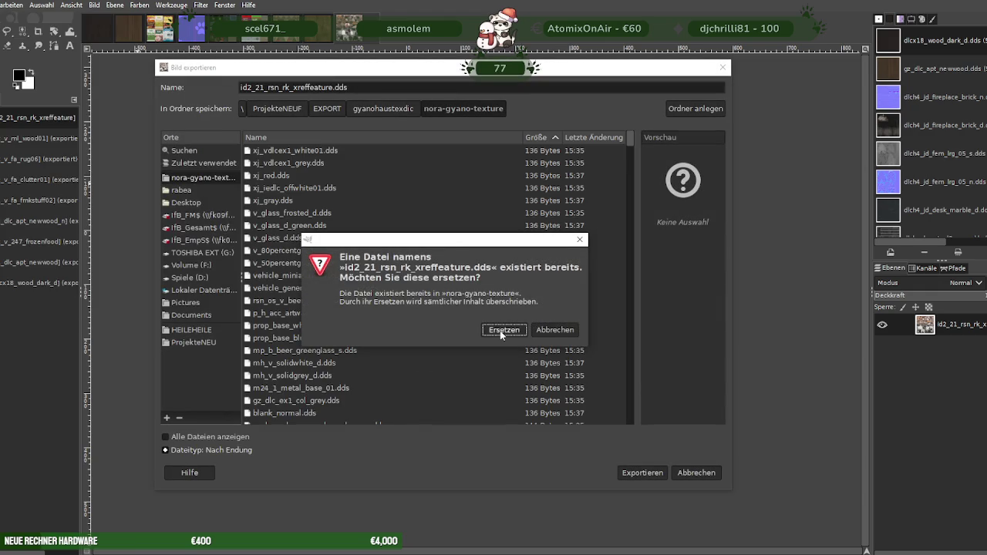
pyautogui.click(502, 330)
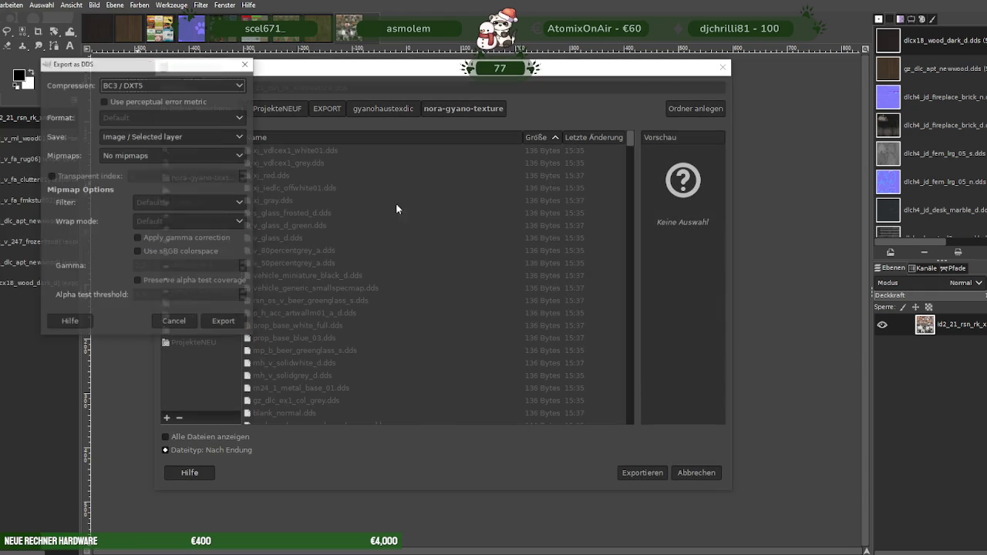
pyautogui.click(225, 323)
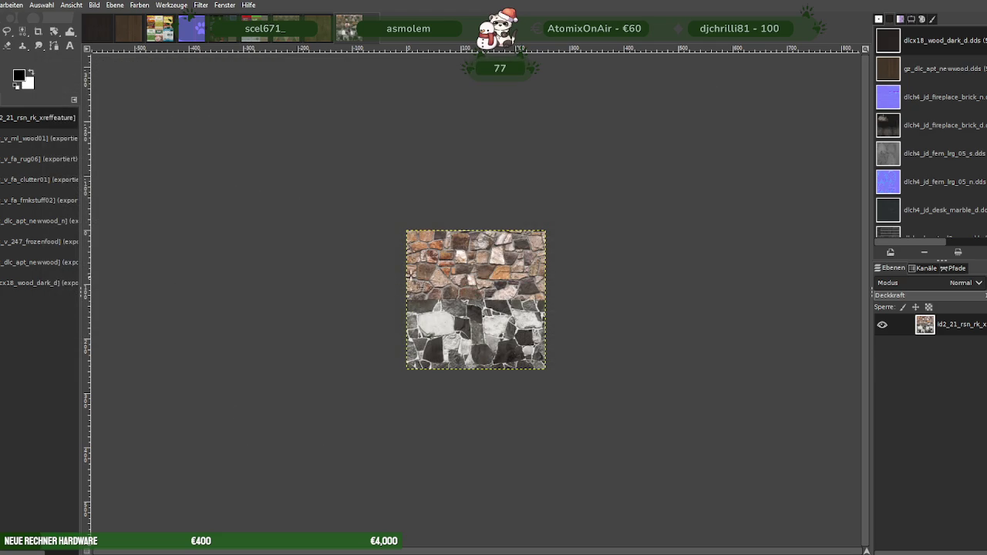
pyautogui.hotkey('alt', '1')
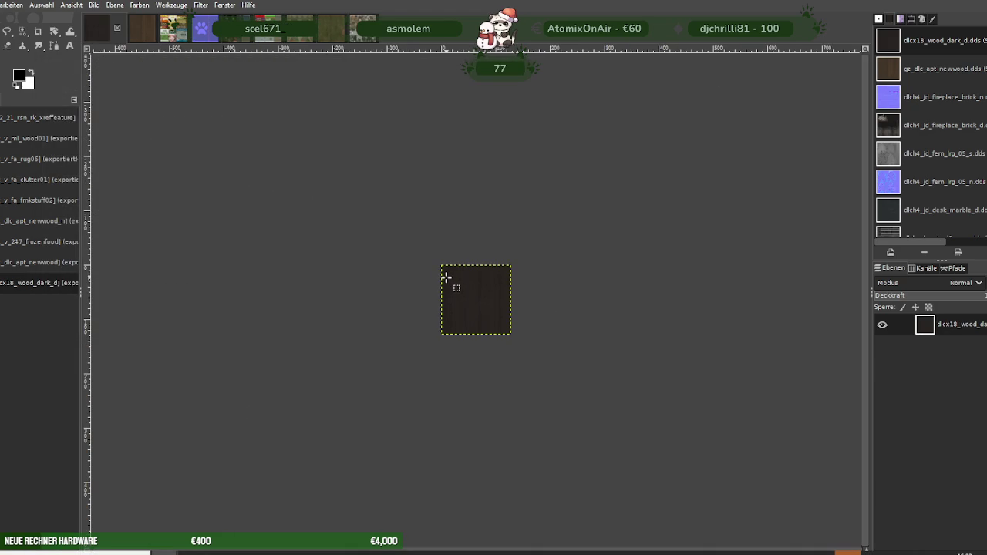
# Load the jd_dlc_sec_studio_speaker_d DDS and scale it to 256×256 pixels
pyautogui.click(247, 134)
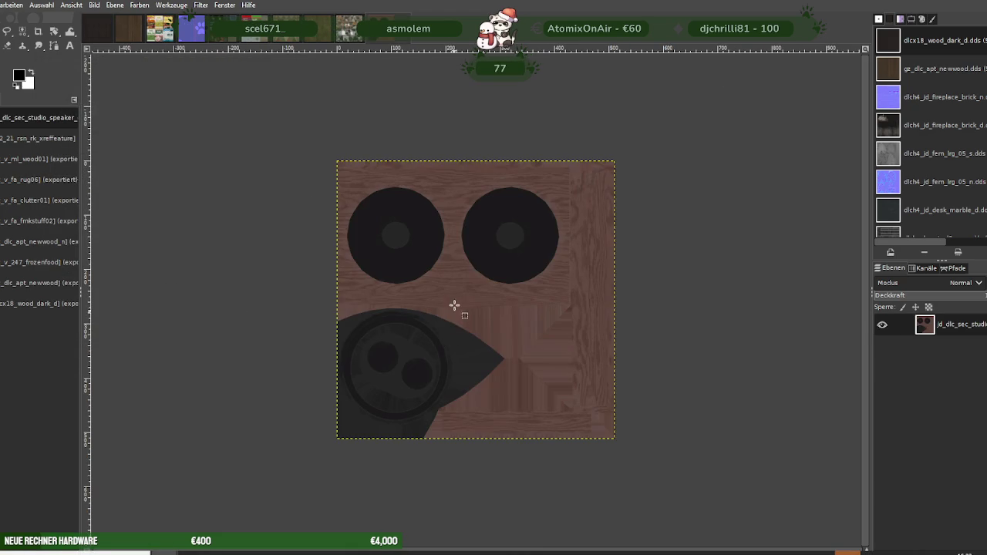
pyautogui.rightClick(455, 314)
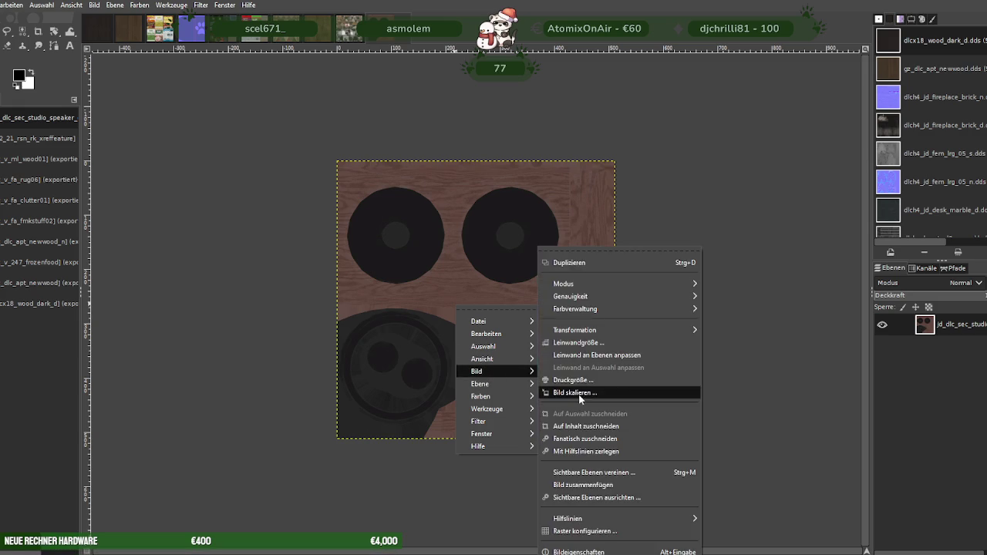
pyautogui.click(581, 394)
pyautogui.write('56')
pyautogui.press('Tab')
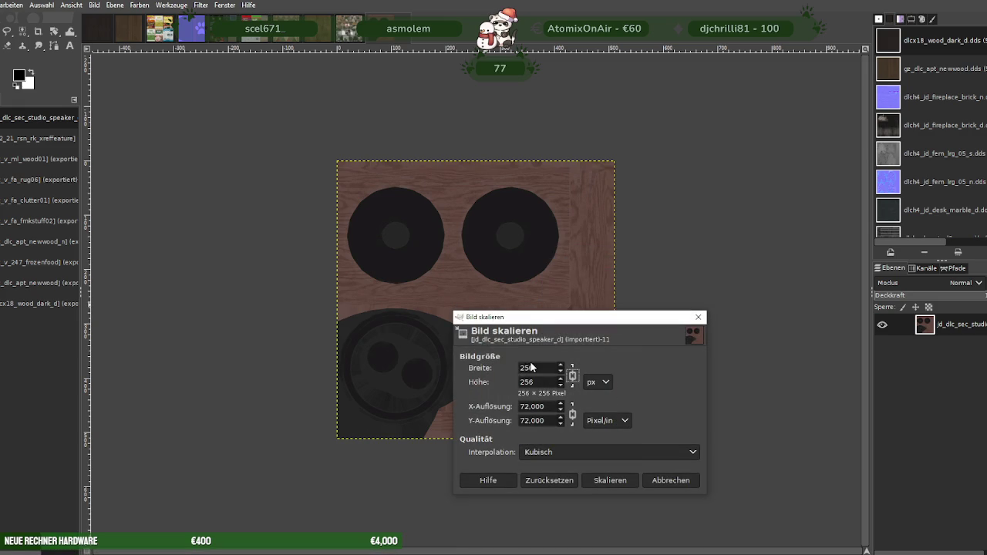
pyautogui.press('Return')
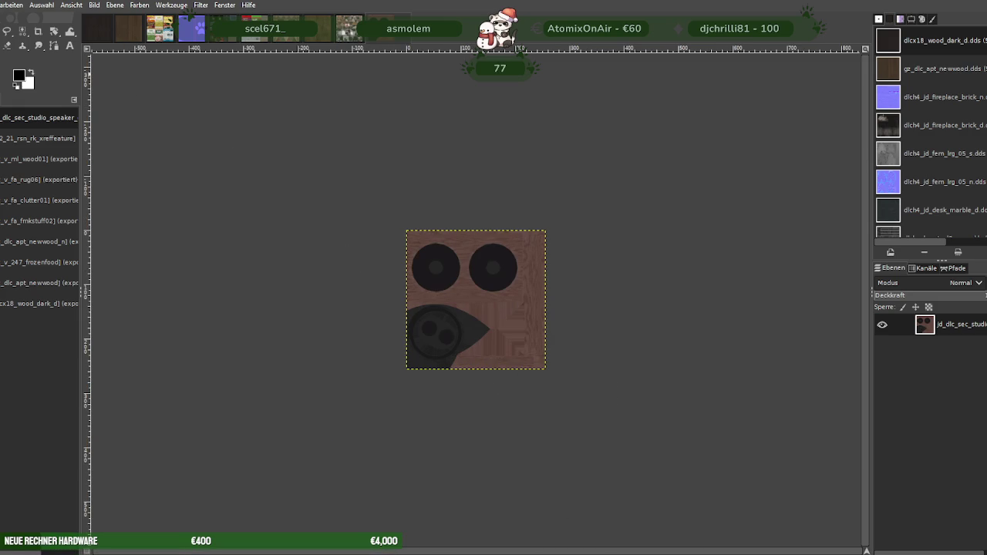
# Export over the existing speaker DDS file, replacing it, with BC3/DXT5 compression
pyautogui.click(3, 5)
pyautogui.click(7, 173)
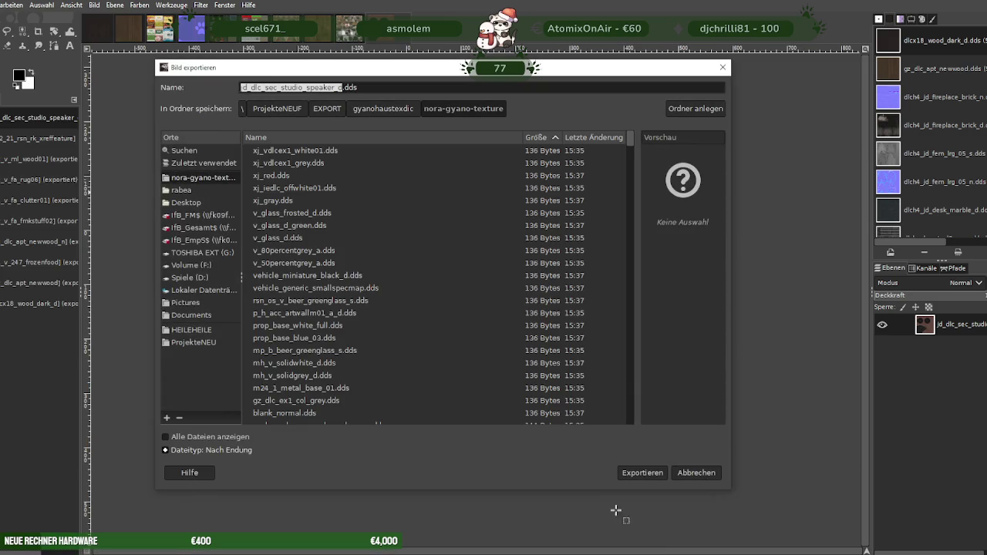
pyautogui.click(649, 476)
pyautogui.click(518, 330)
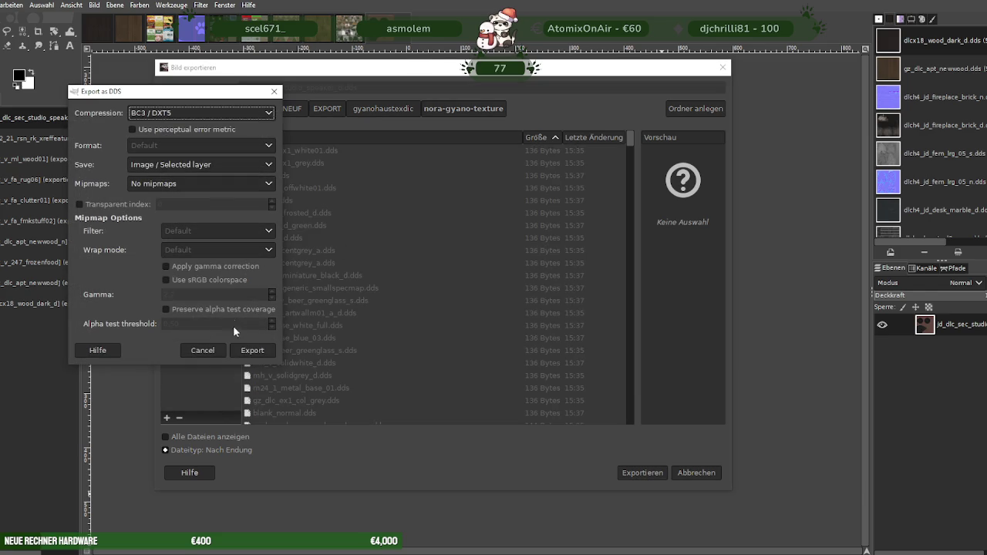
pyautogui.click(258, 351)
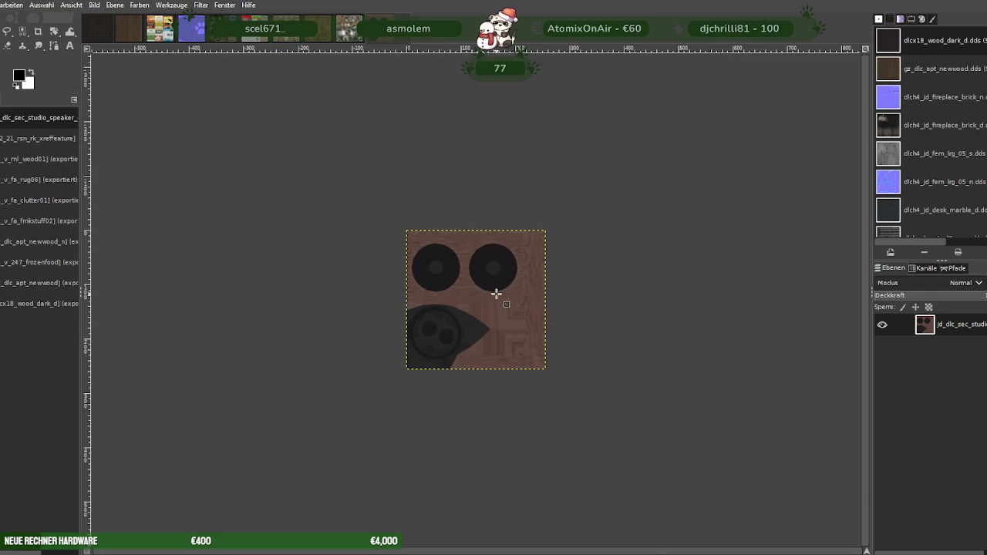
pyautogui.hotkey('ctrl', 'w')
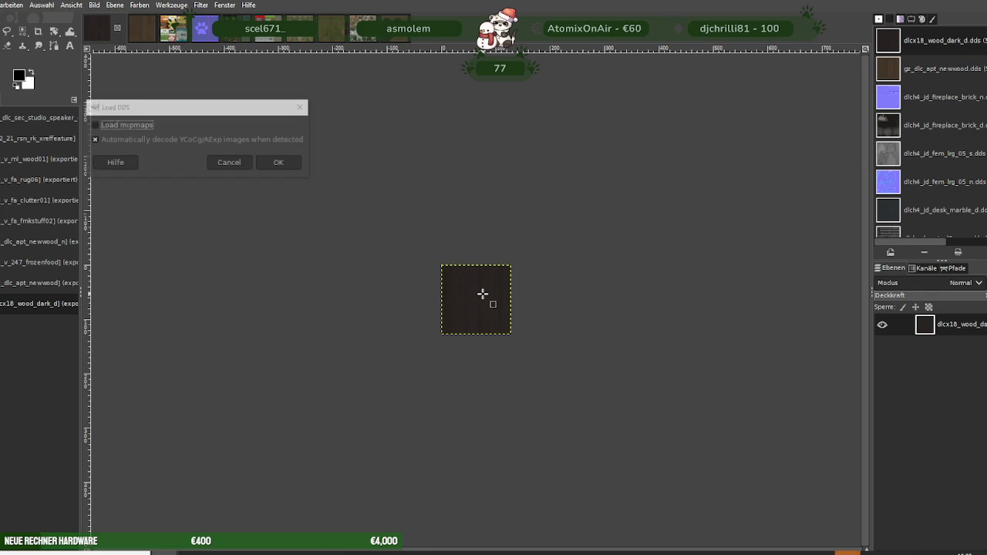
# Load km_trev_blanket.dds and scale it to 256 px, giving 256×256
pyautogui.click(297, 164)
pyautogui.rightClick(489, 297)
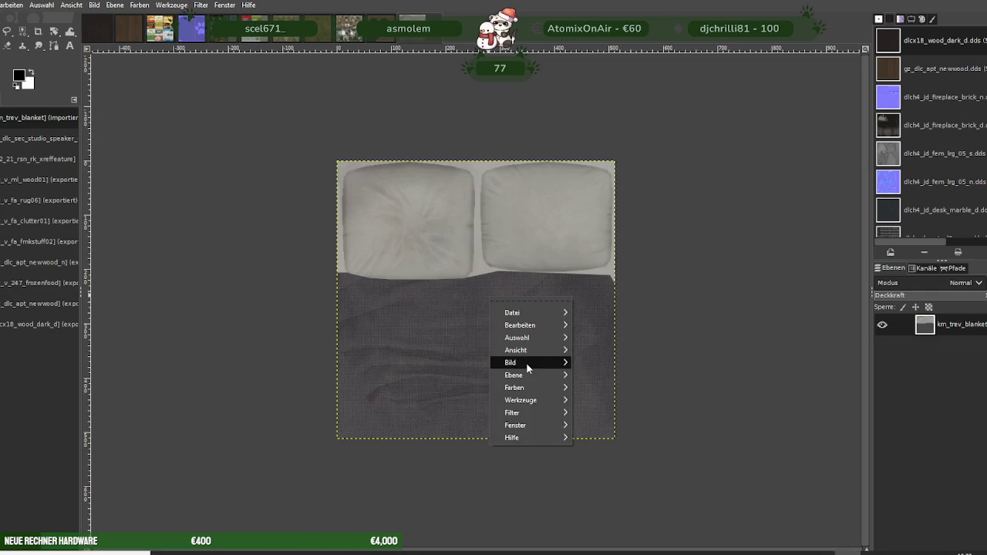
pyautogui.moveTo(510, 363)
pyautogui.click(615, 392)
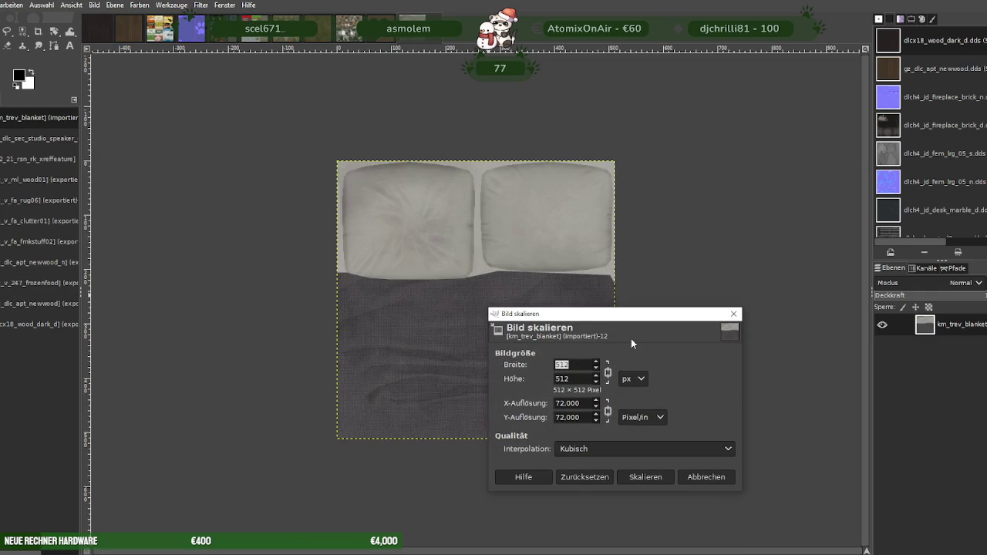
pyautogui.write('256')
pyautogui.click(641, 477)
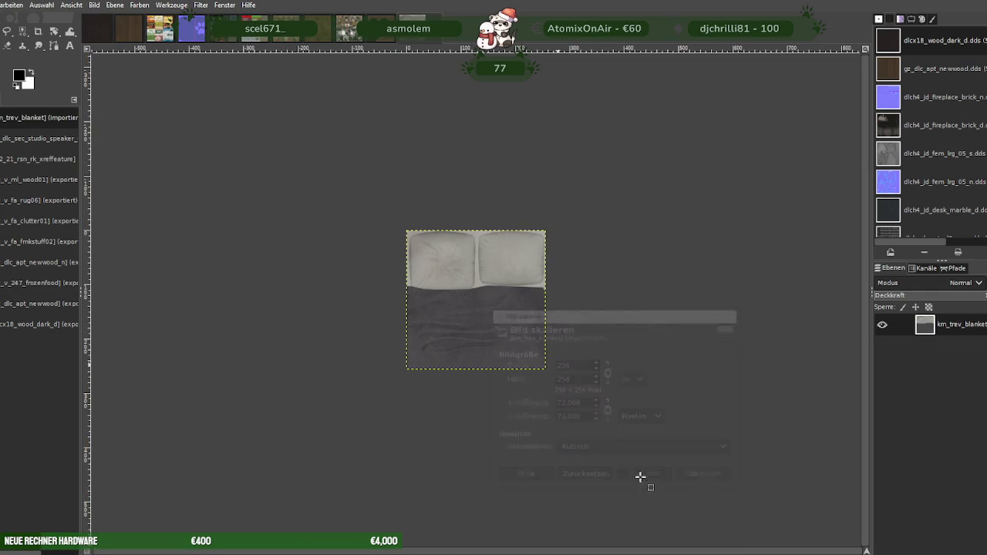
# Export over the existing km_trev_blanket.dds, replacing it, with BC3/DXT5 compression
pyautogui.click(0, 5)
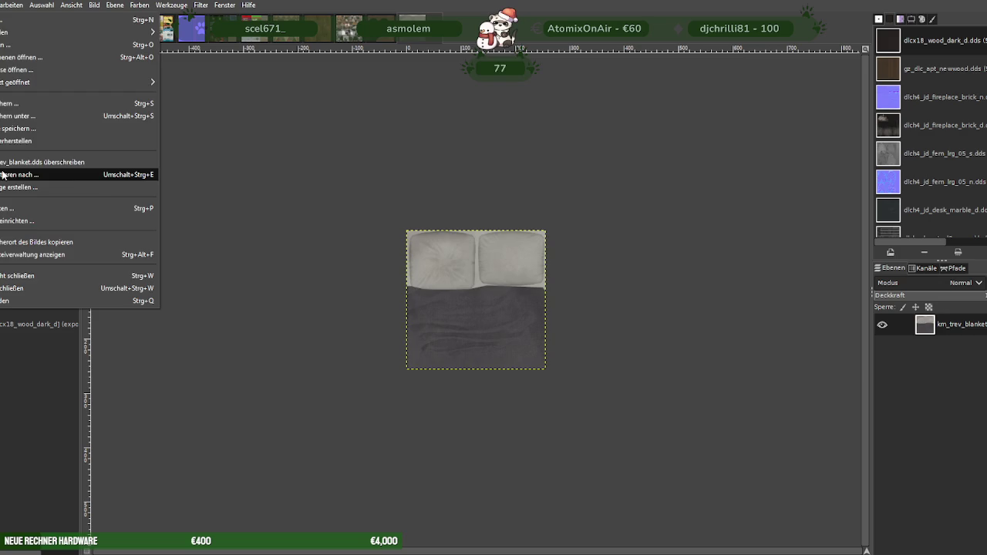
pyautogui.click(3, 175)
pyautogui.click(641, 472)
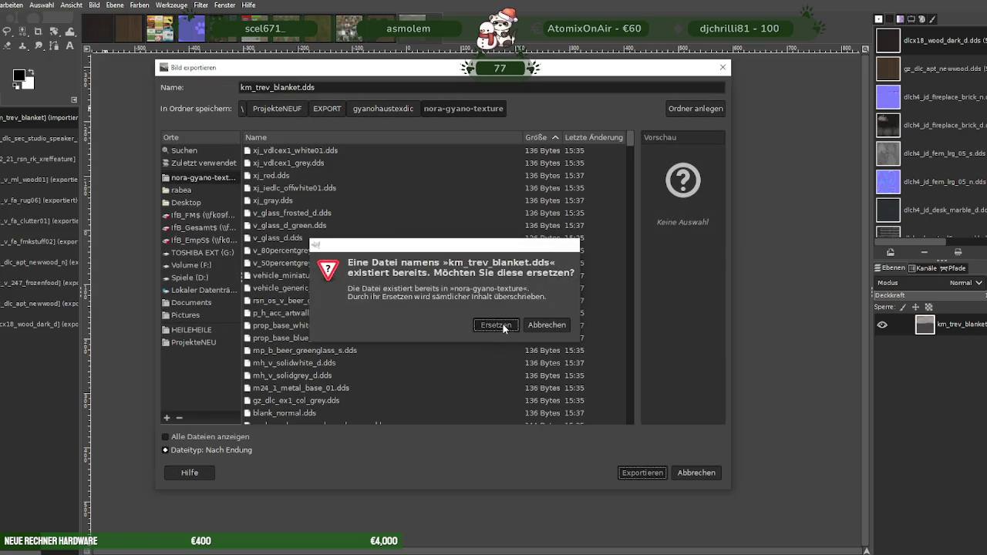
pyautogui.click(503, 324)
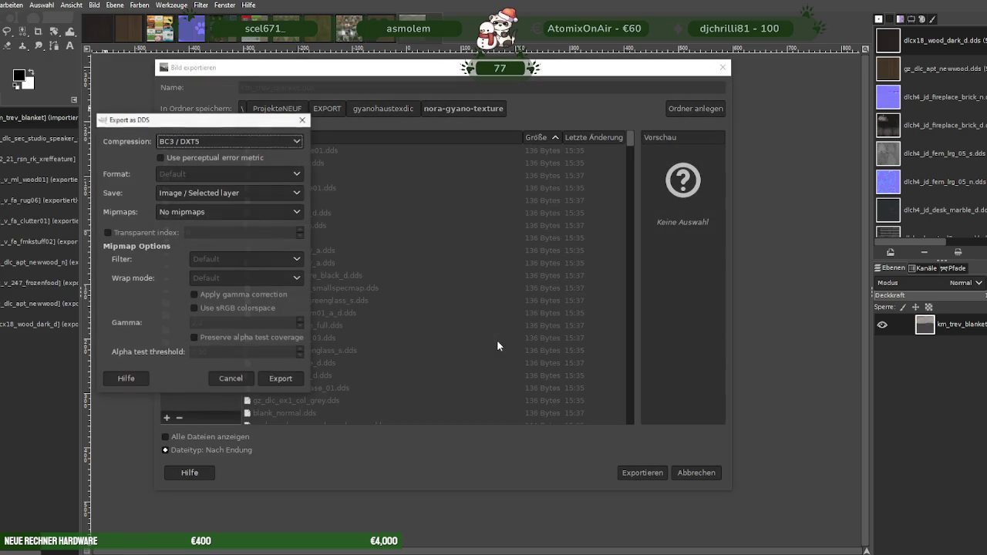
pyautogui.click(297, 379)
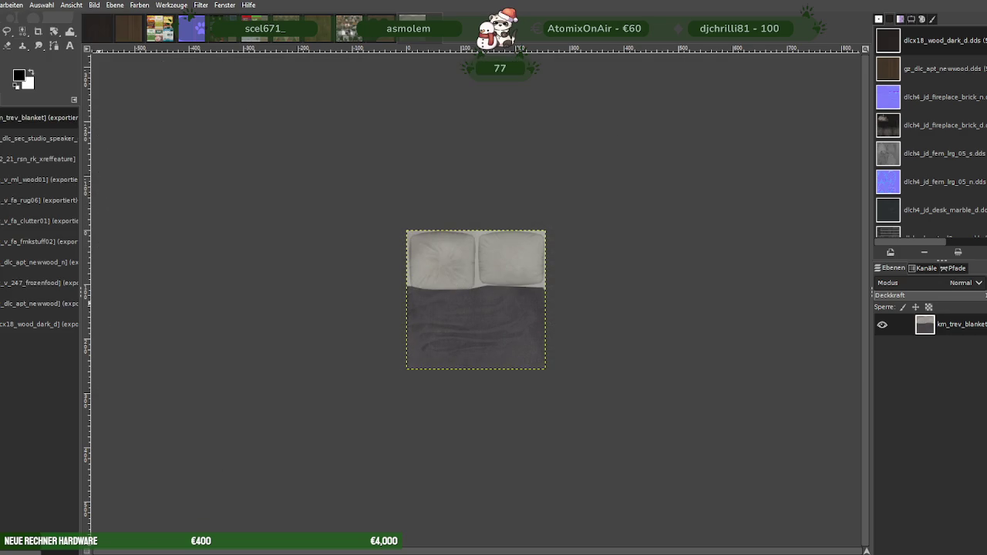
pyautogui.hotkey('ctrl', 'Tab')
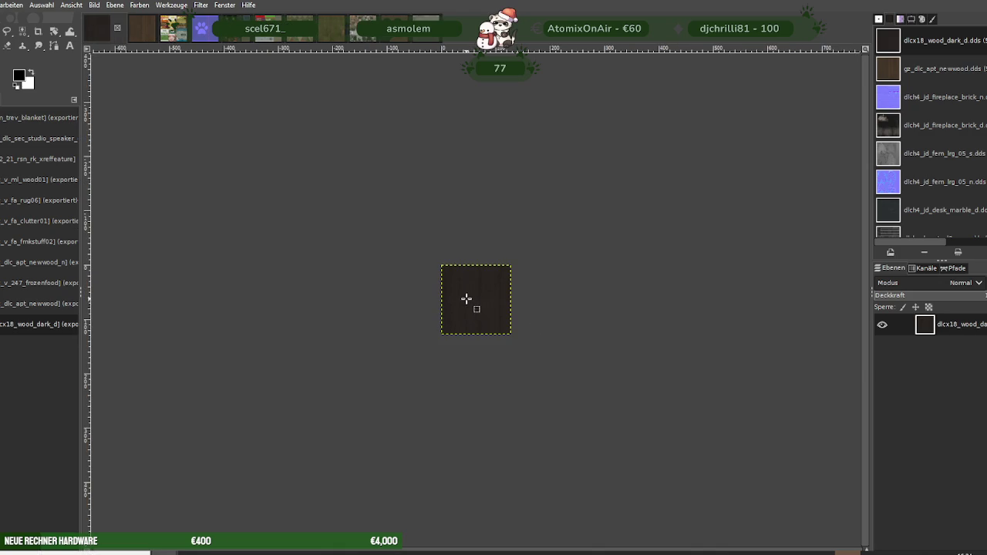
# Load km_trev_blanket_n.dds and scale the normal map from 512 to 256×256
pyautogui.click(301, 189)
pyautogui.rightClick(468, 319)
pyautogui.moveTo(509, 381)
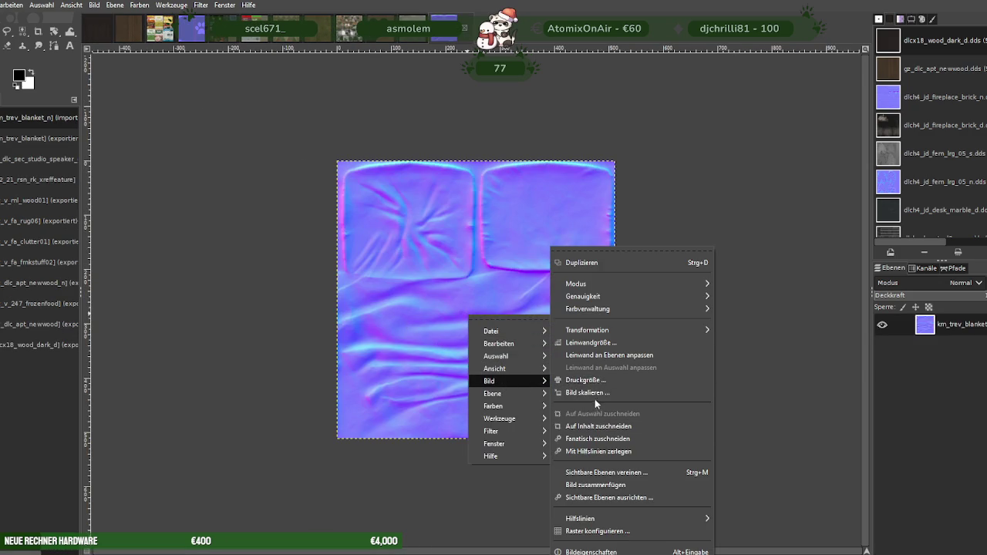
pyautogui.click(591, 392)
pyautogui.write('256')
pyautogui.press('Tab')
pyautogui.click(626, 475)
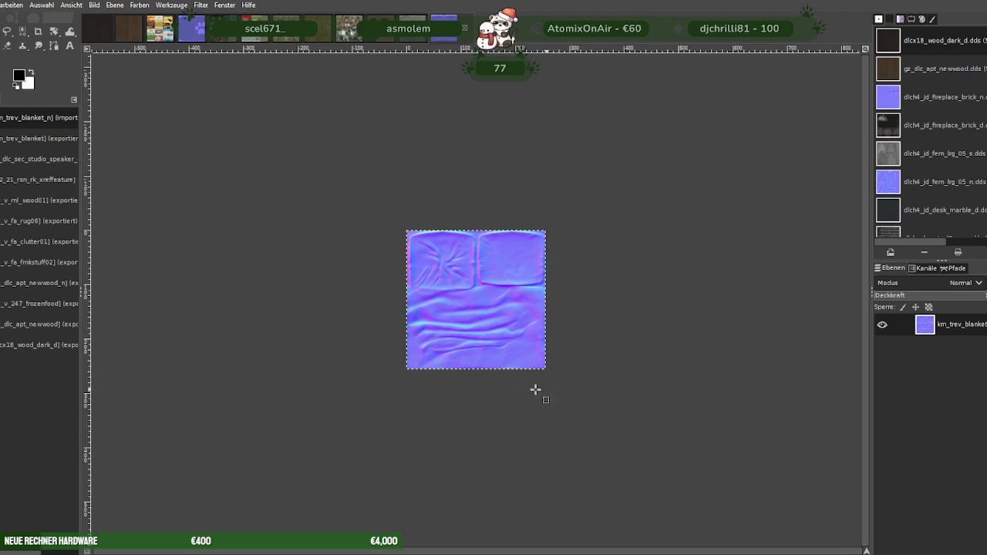
# Export over the existing km_trev_blanket_n.dds, replacing it, with BC3/DXT5 compression
pyautogui.click(2, 5)
pyautogui.click(13, 173)
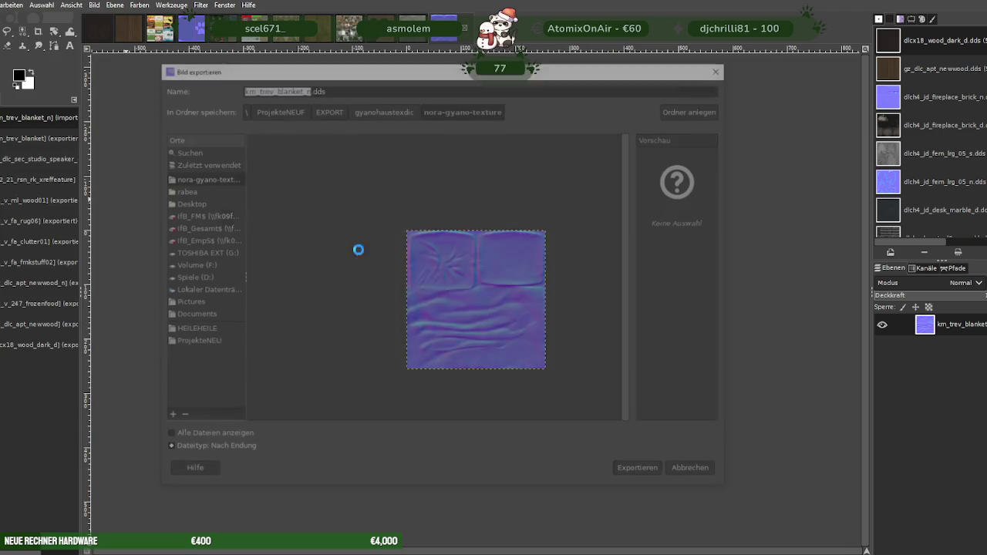
pyautogui.click(626, 470)
pyautogui.click(498, 324)
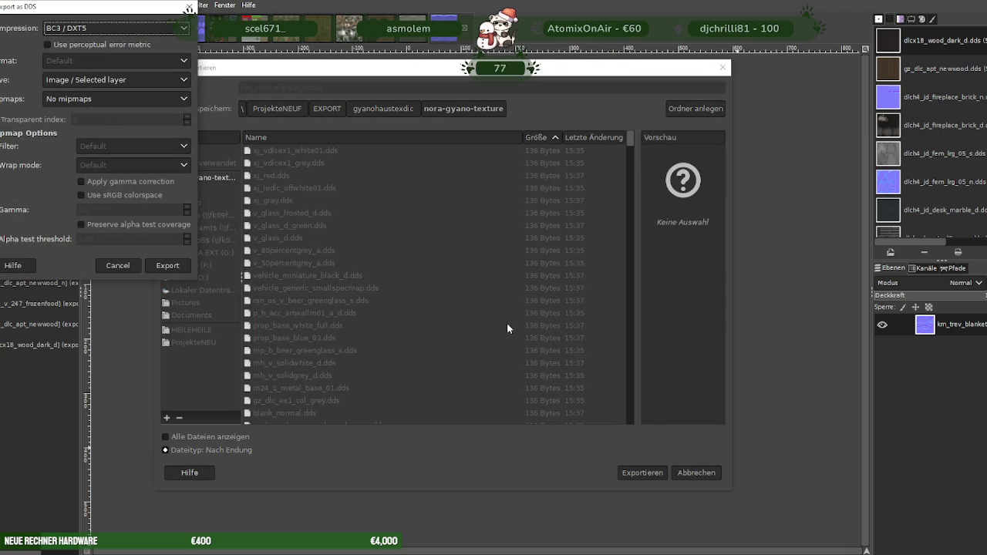
pyautogui.click(166, 265)
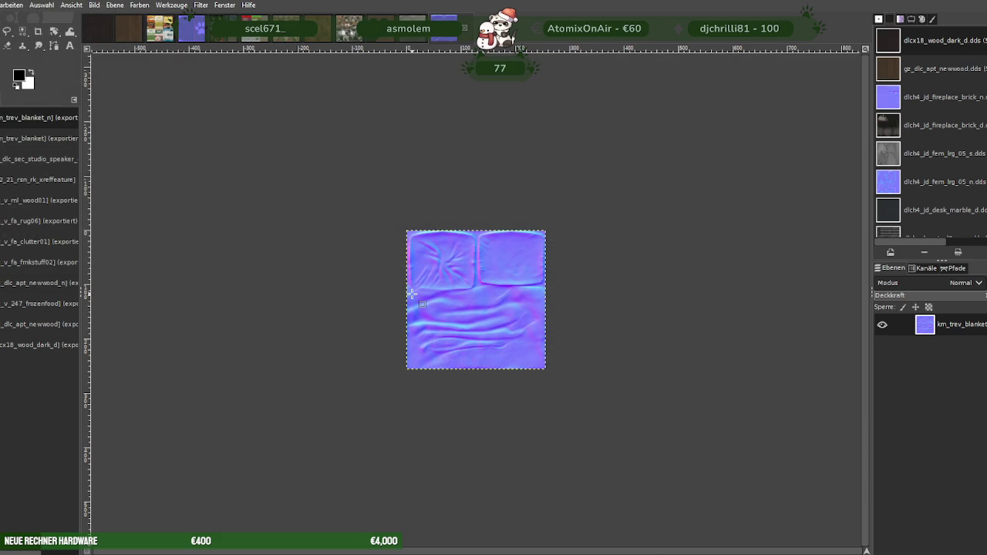
pyautogui.hotkey('alt', '1')
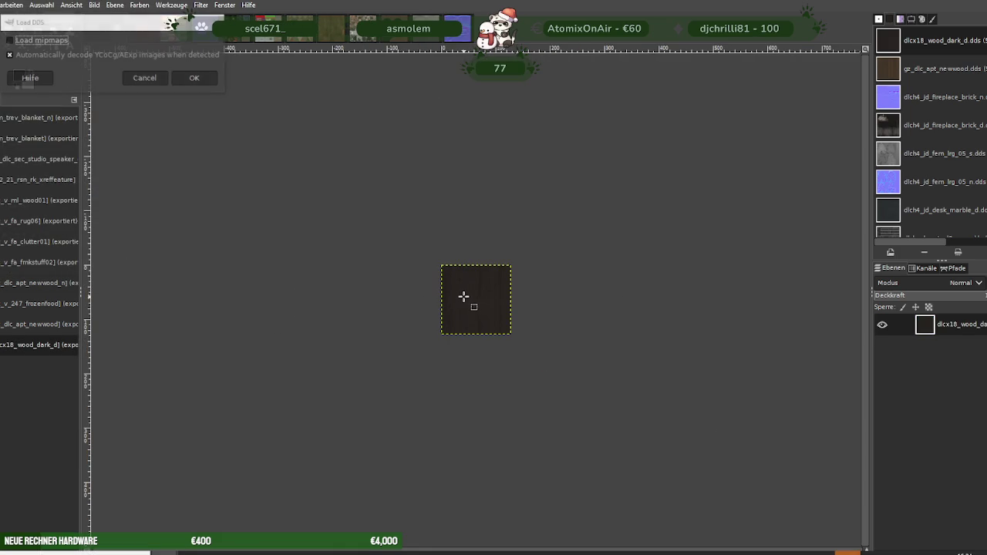
# Load km_v_c_security.dds and scale it to width 256, giving 256×256
pyautogui.click(197, 79)
pyautogui.rightClick(474, 270)
pyautogui.moveTo(496, 339)
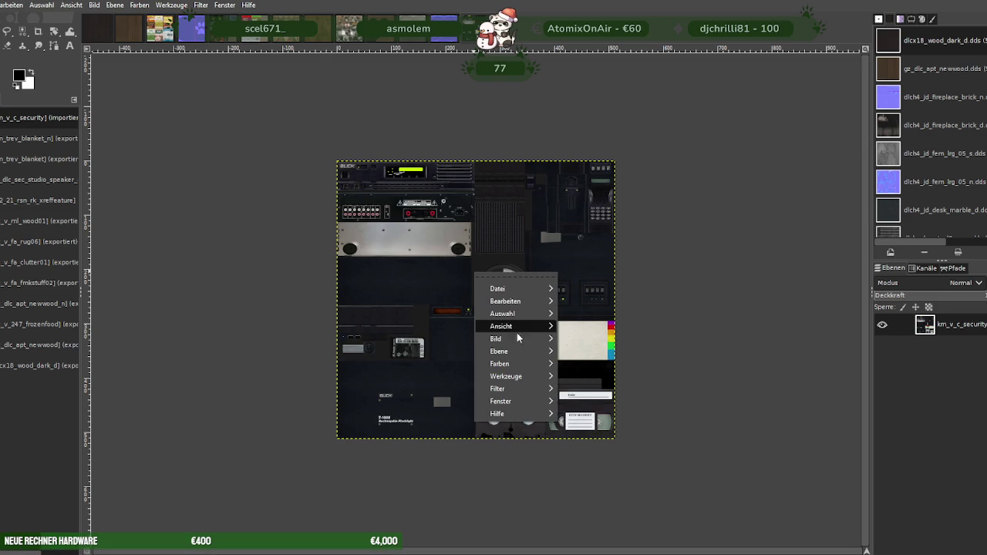
pyautogui.click(598, 392)
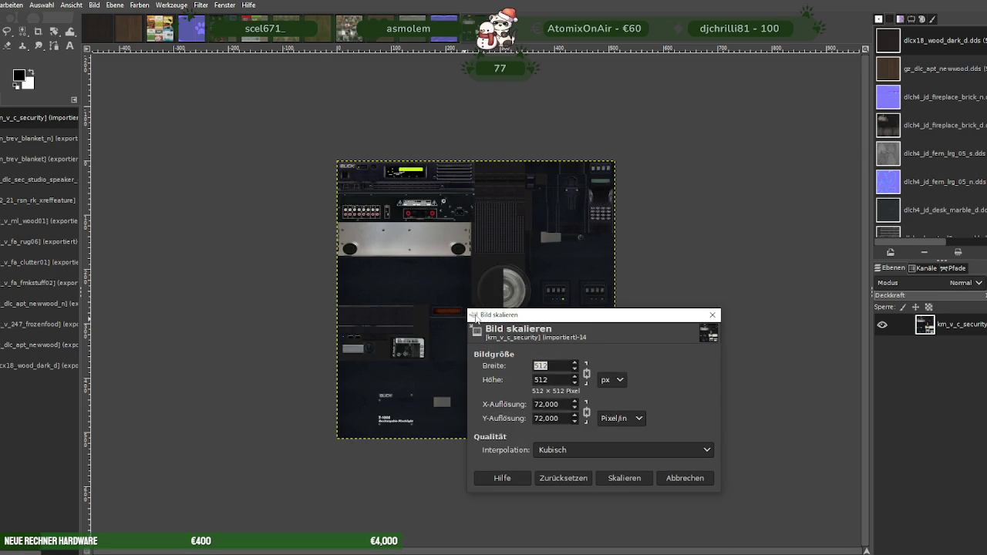
pyautogui.write('256')
pyautogui.press('Tab')
pyautogui.click(625, 477)
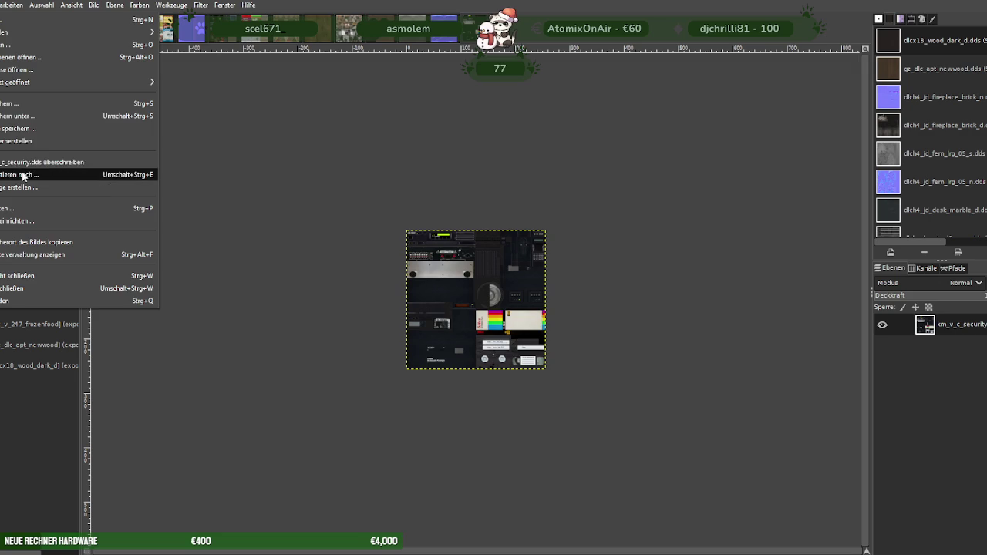
# Export over the existing km_v_c_security.dds, confirming the overwrite, with the DDS options
pyautogui.click(31, 173)
pyautogui.click(652, 473)
pyautogui.click(490, 326)
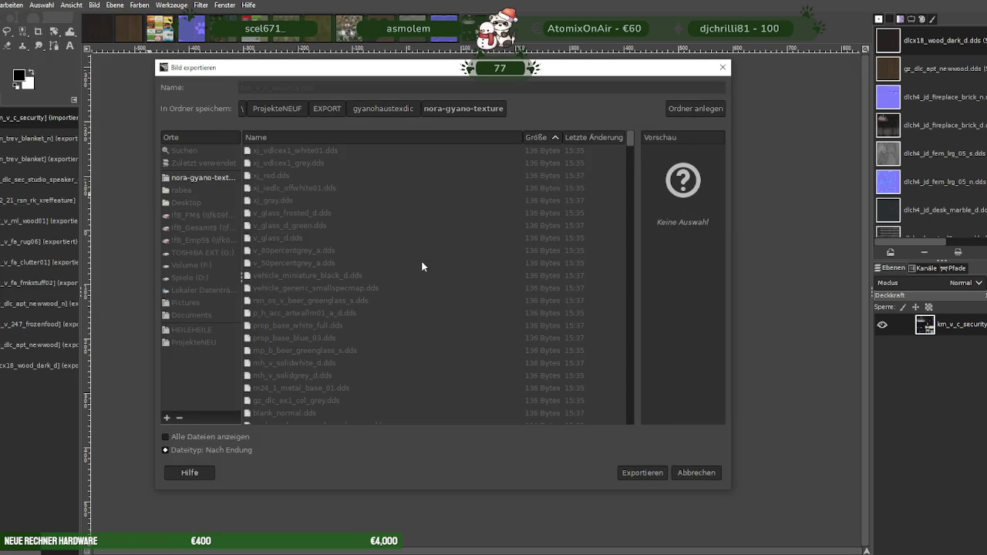
pyautogui.click(195, 295)
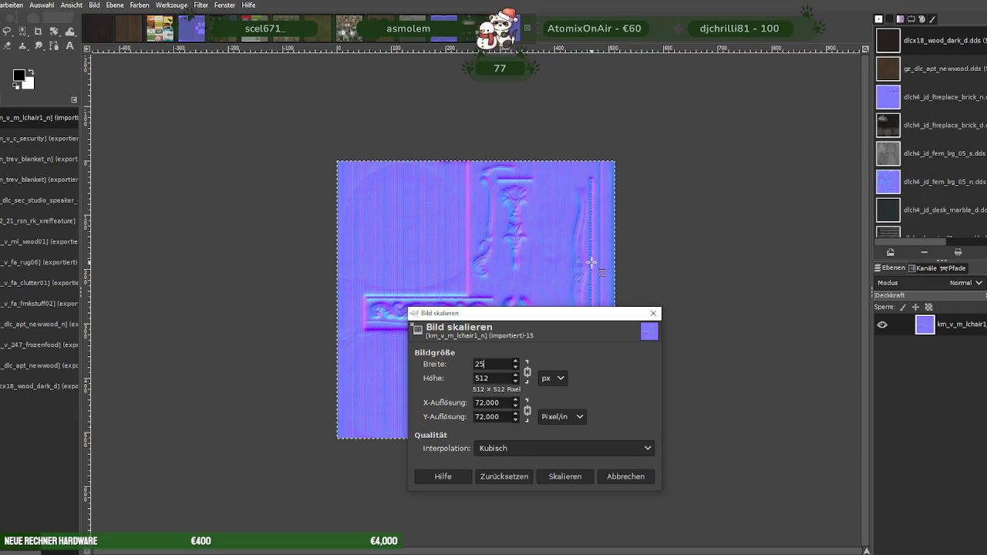
# Apply the 256×256 scale to km_v_m_lchair1_n and export it over its DDS as BC3/DXT5
pyautogui.click(564, 477)
pyautogui.click(2, 5)
pyautogui.click(53, 176)
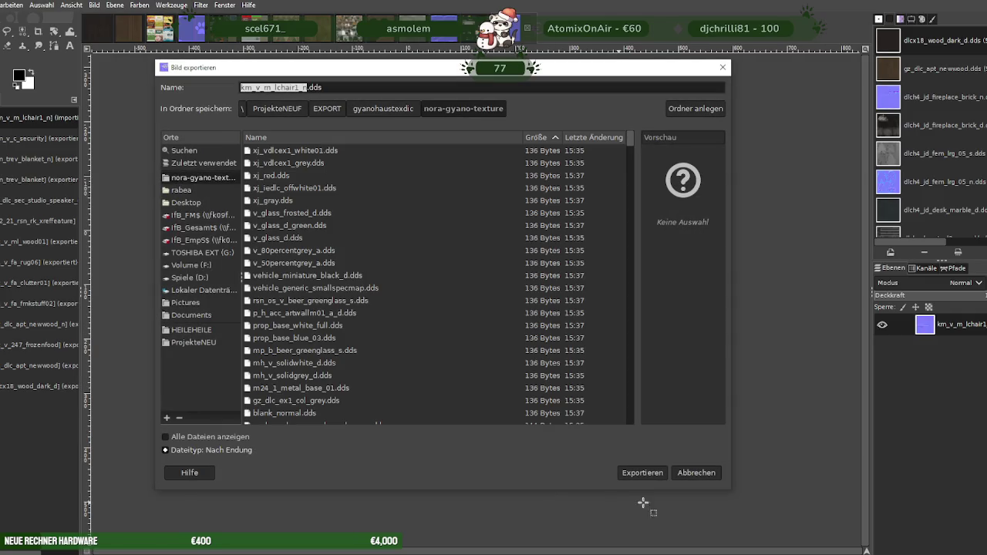
pyautogui.click(641, 472)
pyautogui.click(497, 324)
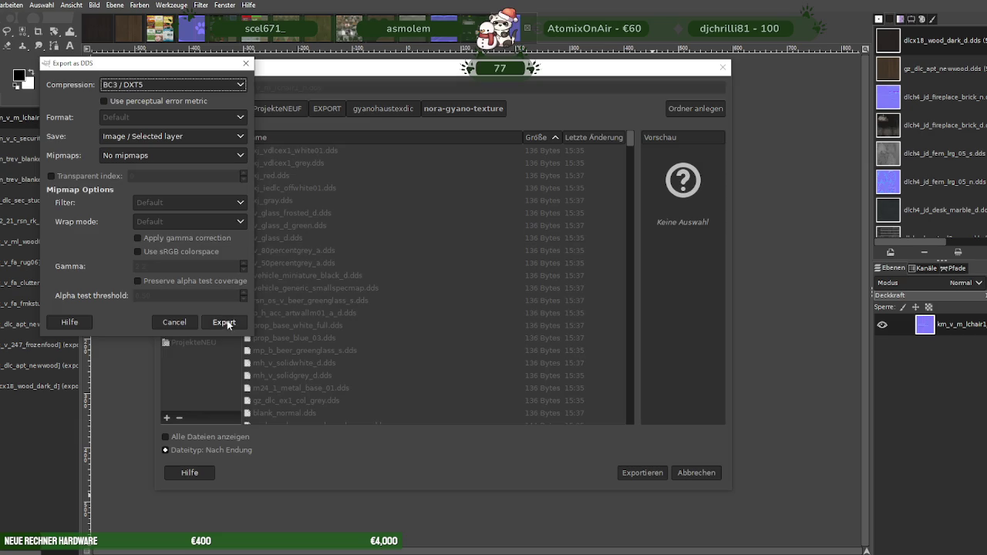
pyautogui.click(225, 321)
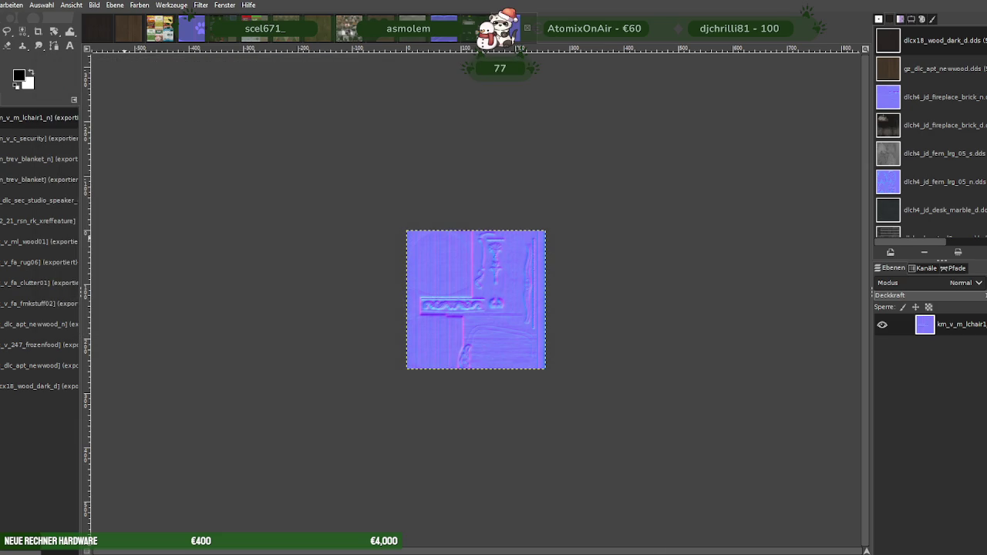
pyautogui.hotkey('ctrl', 'w')
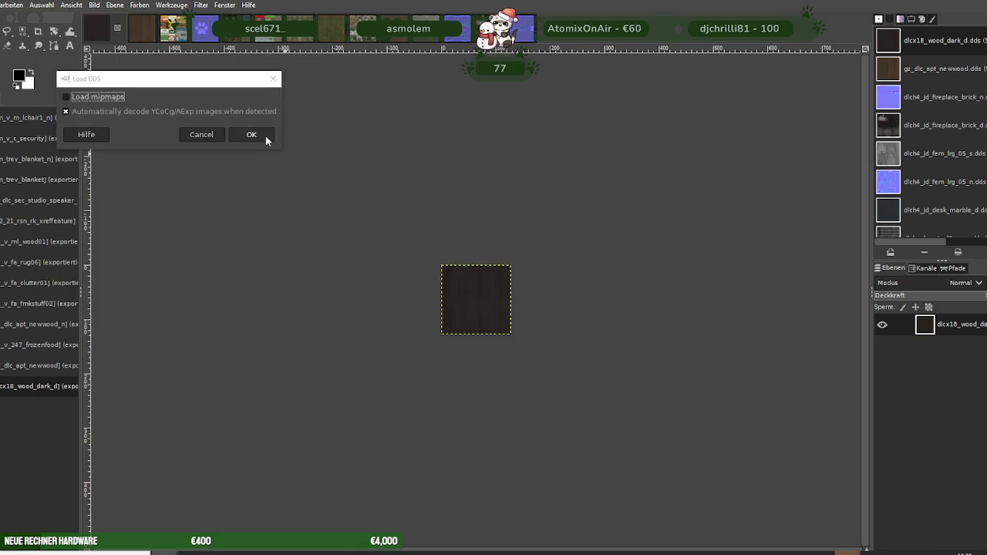
# Load the km_v_m_lchair1_s DDS and scale it to 256×256 pixels
pyautogui.click(251, 135)
pyautogui.rightClick(444, 299)
pyautogui.click(541, 390)
pyautogui.write('56')
pyautogui.press('Tab')
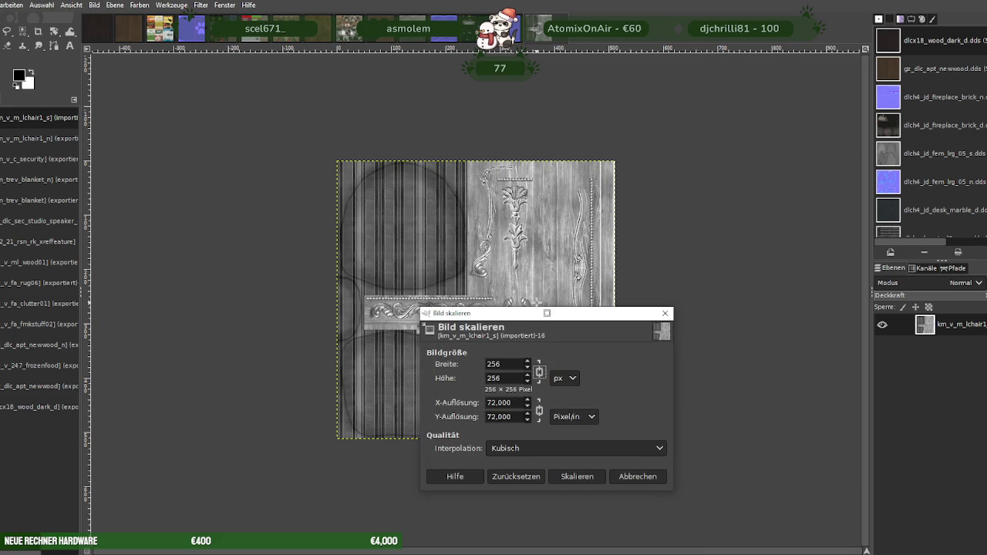
pyautogui.click(589, 482)
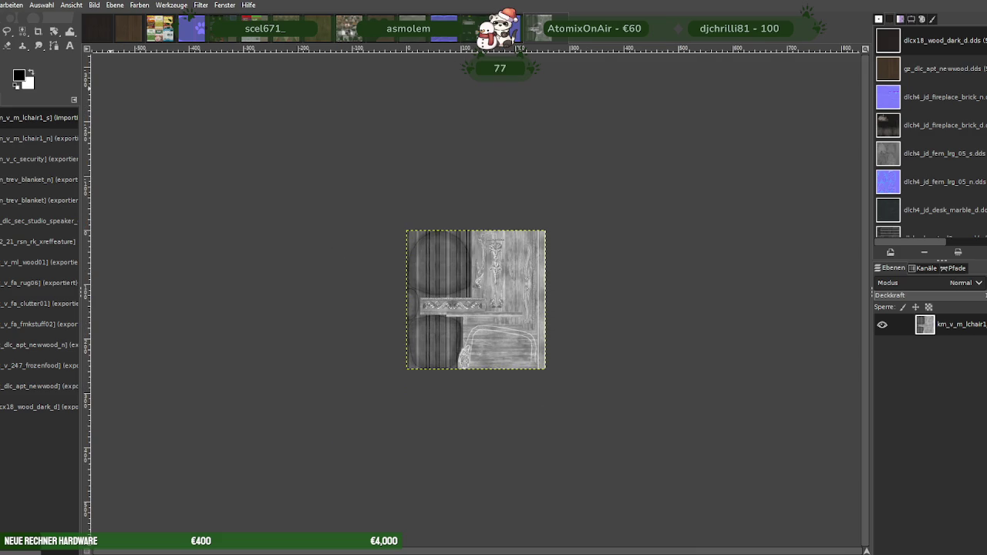
# Export over the existing km_v_m_lchair1_s DDS as BC3/DXT5, then load km_v_mbigstool
pyautogui.click(2, 5)
pyautogui.click(7, 176)
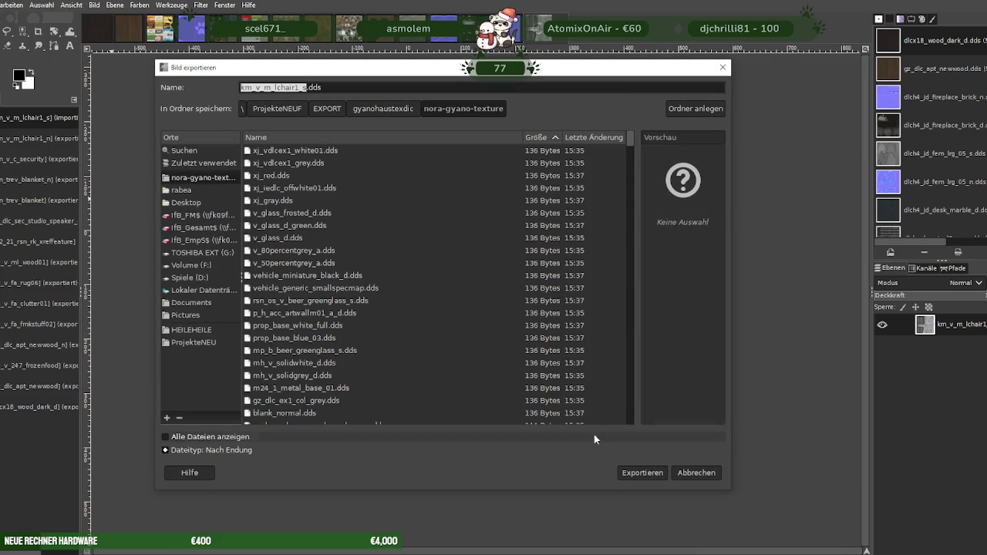
pyautogui.click(639, 472)
pyautogui.click(506, 329)
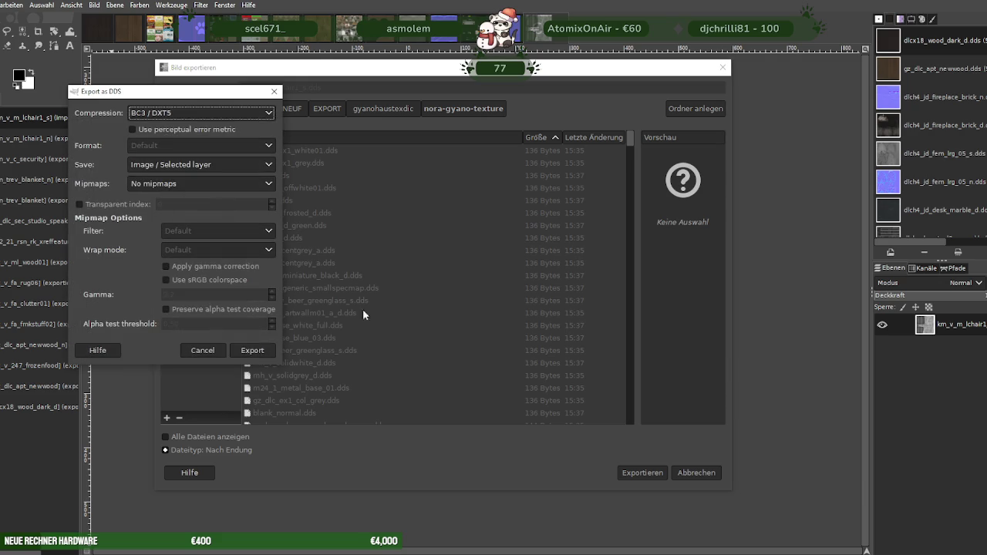
pyautogui.click(255, 351)
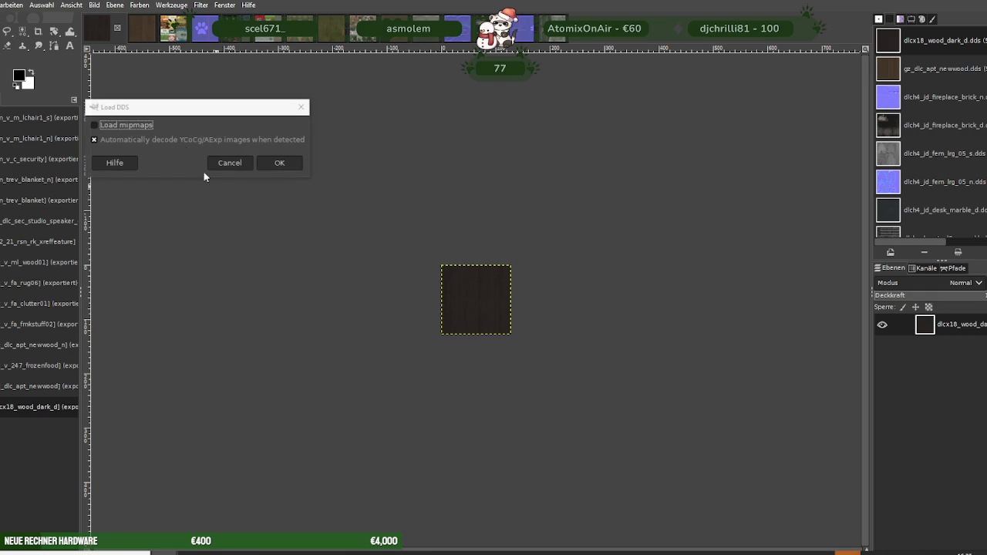
pyautogui.click(276, 163)
# Scale the km_v_mbigstool texture to 256 px width, giving 256×256
pyautogui.rightClick(451, 290)
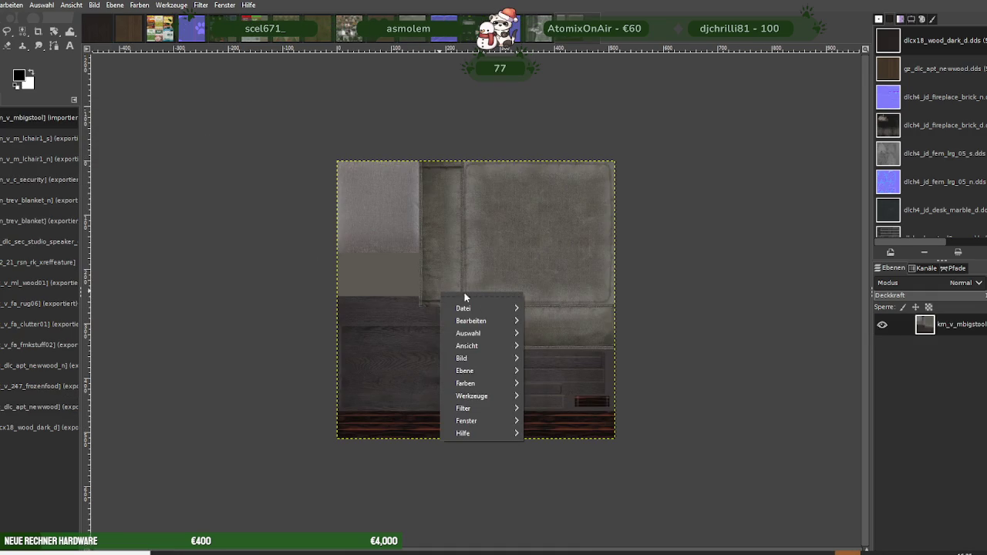
pyautogui.moveTo(479, 358)
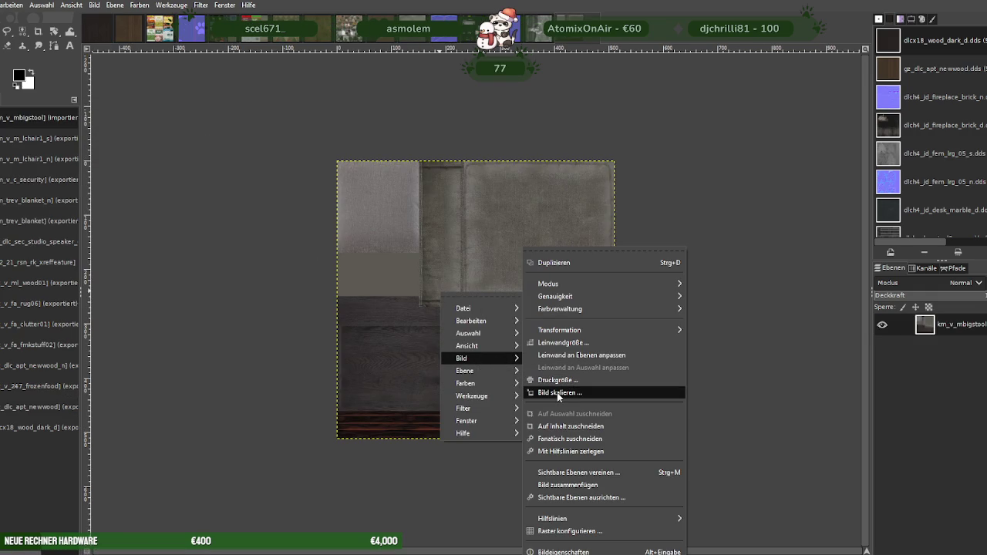
pyautogui.click(559, 394)
pyautogui.write('56')
pyautogui.press('Tab')
pyautogui.click(580, 478)
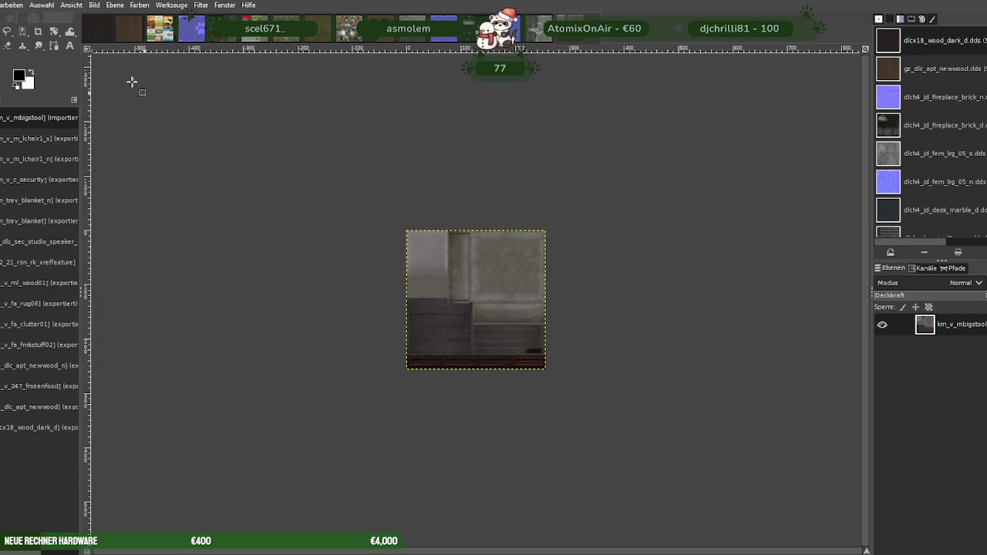
# Export over the existing km_v_mbigstool DDS file, replacing it, with the DDS options
pyautogui.click(0, 4)
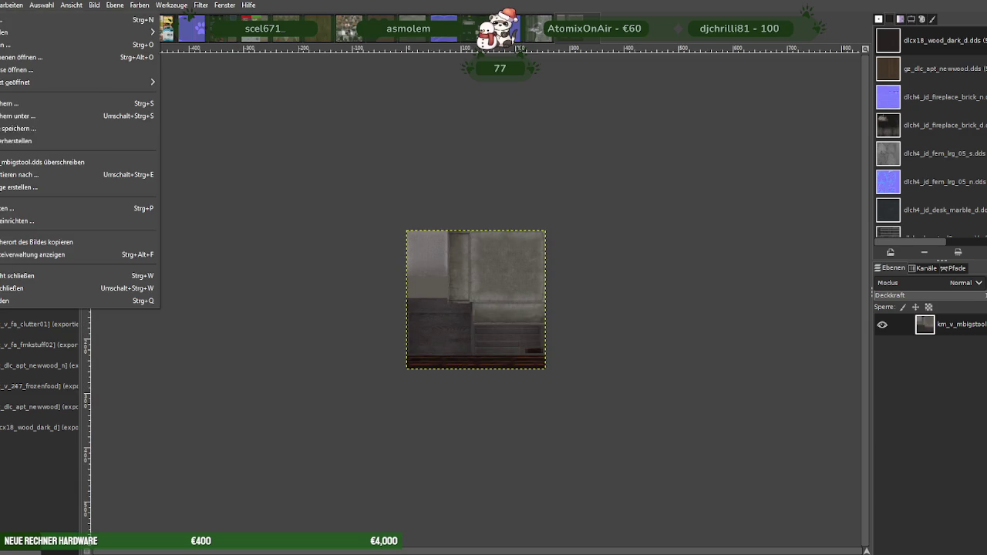
pyautogui.click(32, 184)
pyautogui.click(642, 472)
pyautogui.click(512, 326)
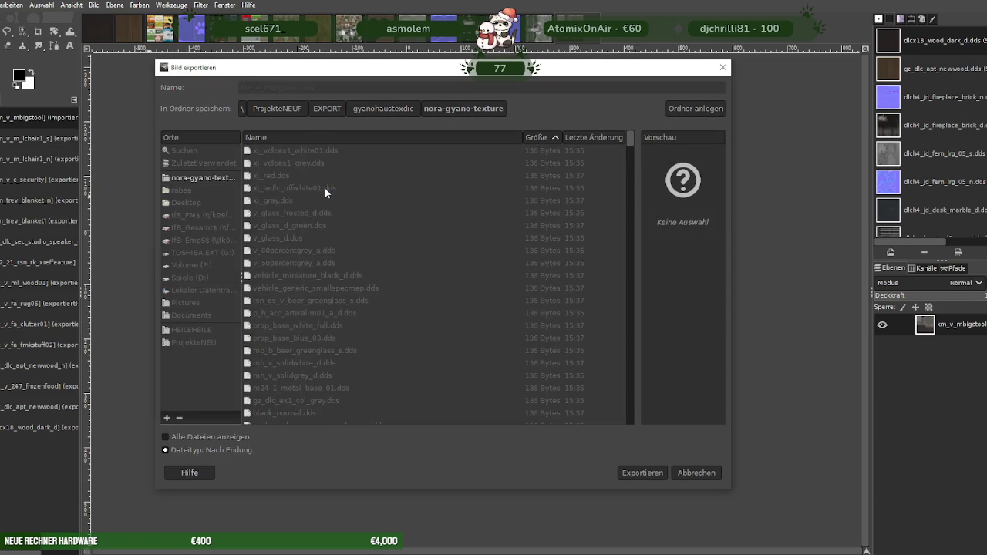
pyautogui.click(287, 380)
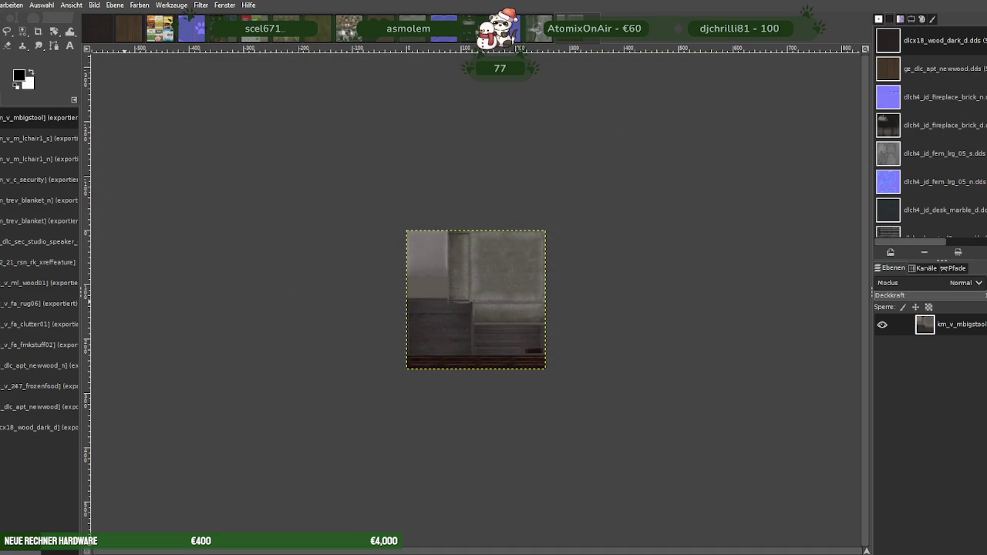
pyautogui.hotkey('ctrl', 'w')
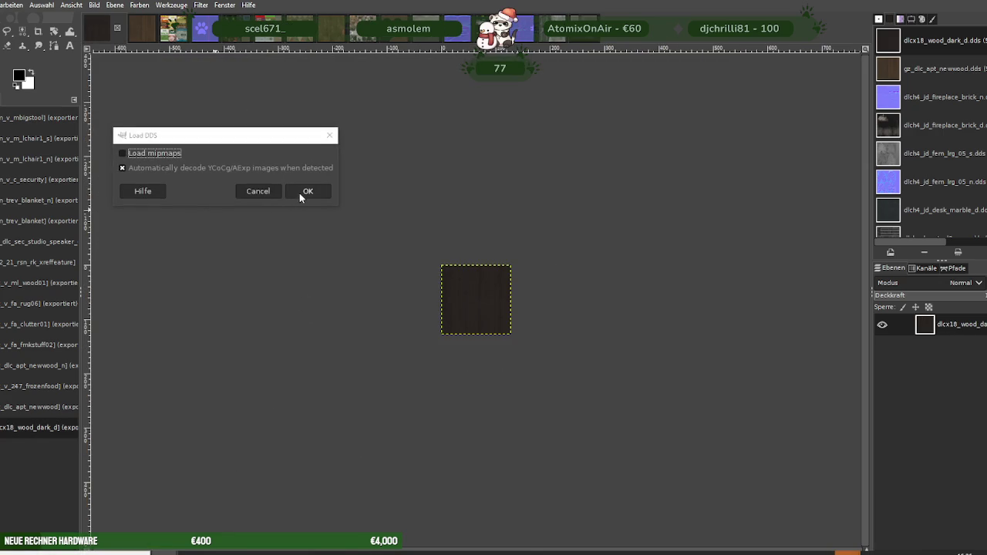
# Load the km_v_mconsole1 texture and scale it from 512 down to 256×256
pyautogui.click(299, 193)
pyautogui.rightClick(462, 291)
pyautogui.moveTo(493, 355)
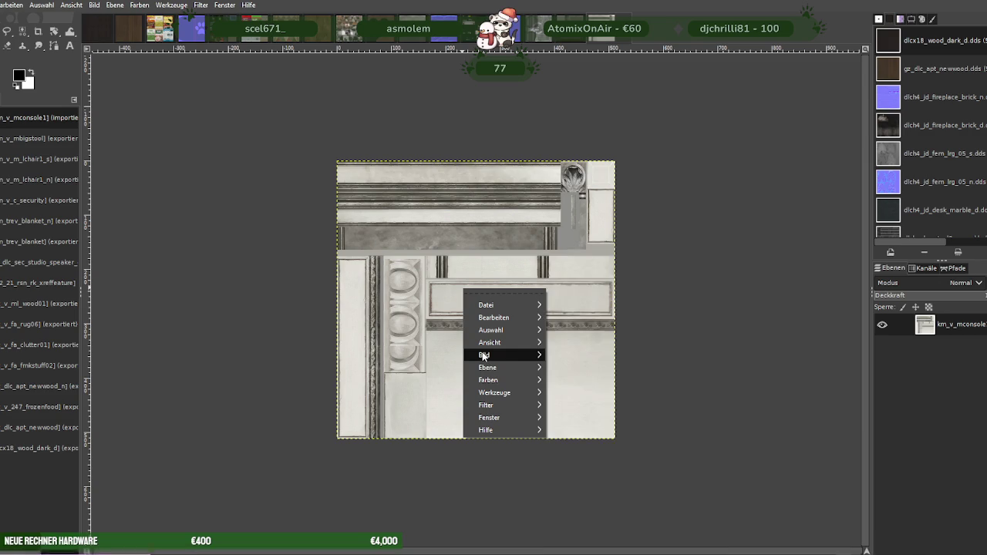
pyautogui.click(588, 393)
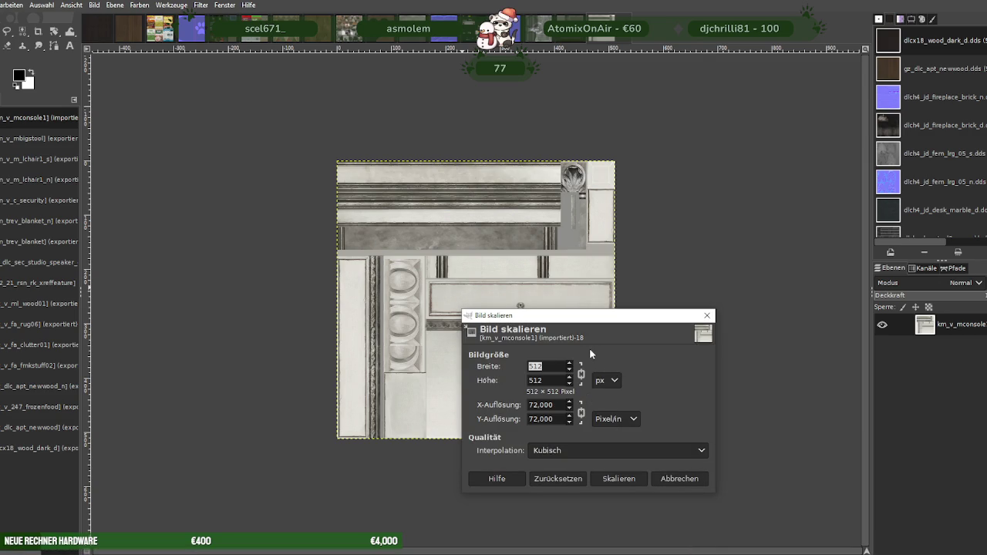
pyautogui.write('256')
pyautogui.press('Tab')
pyautogui.click(598, 478)
# Export it over km_v_mconsole1.dds with BC3/DXT5 compression, then begin loading the next texture
pyautogui.click(0, 4)
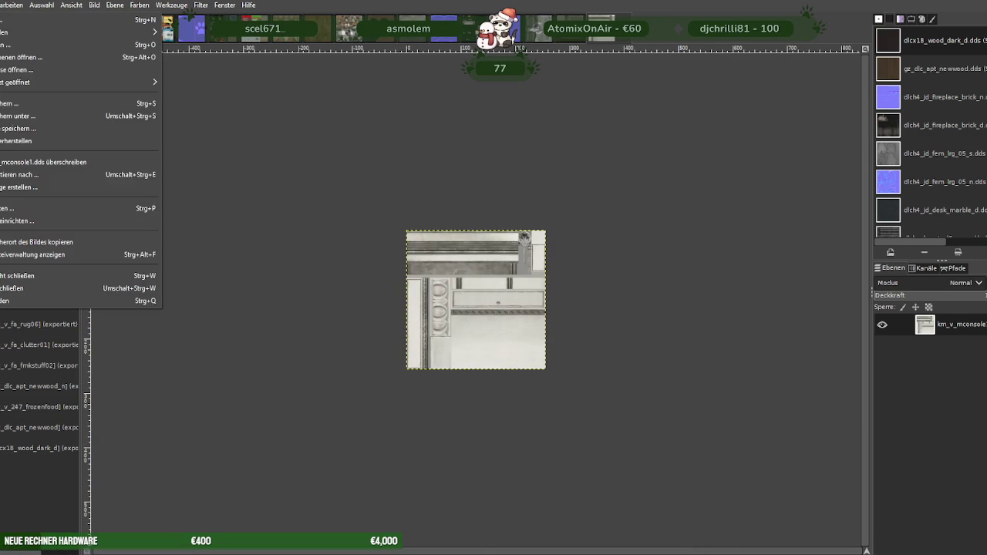
pyautogui.click(15, 173)
pyautogui.click(642, 472)
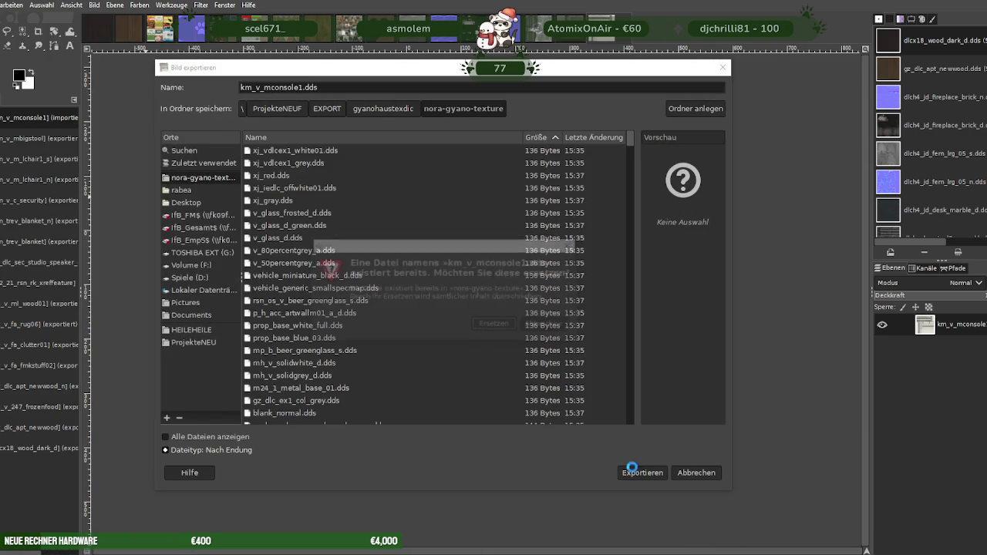
pyautogui.click(491, 325)
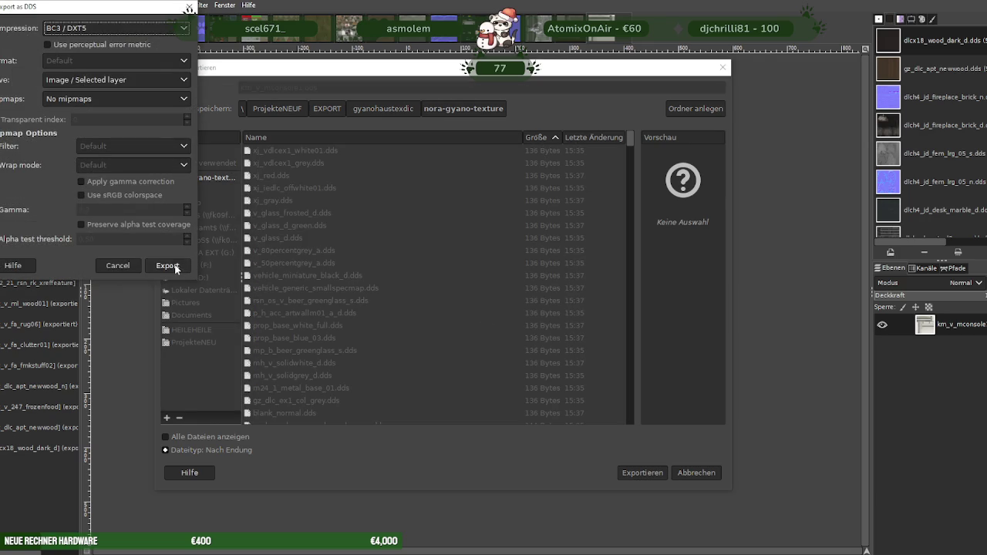
pyautogui.click(172, 266)
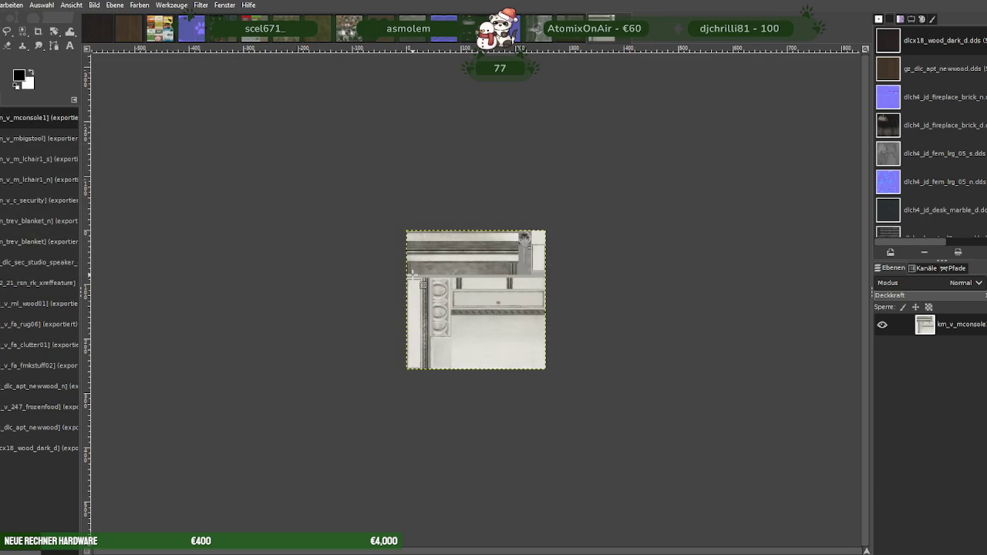
pyautogui.hotkey('ctrl', 'Tab')
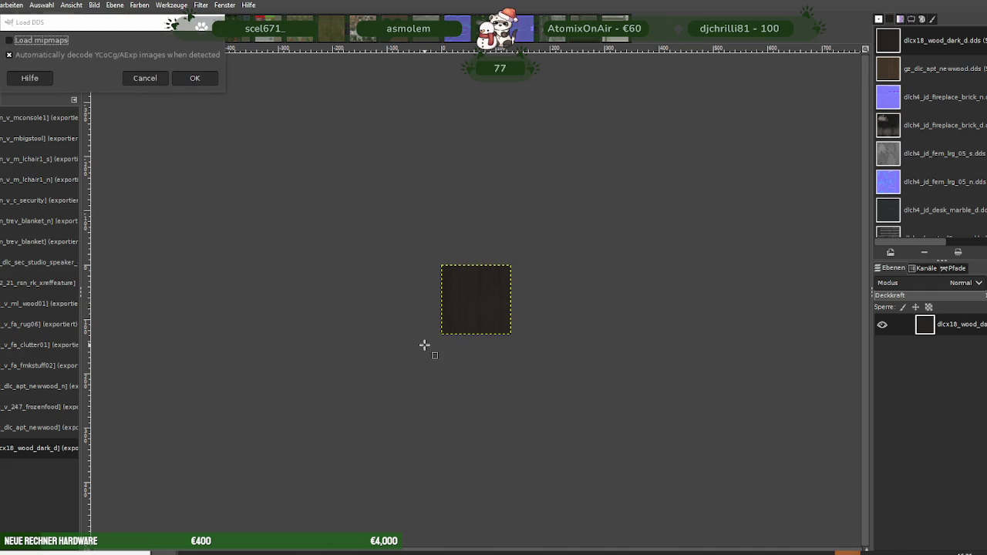
# Load the km_v_michael_books1 texture without mipmaps and scale it to 256×256
pyautogui.click(194, 80)
pyautogui.rightClick(508, 288)
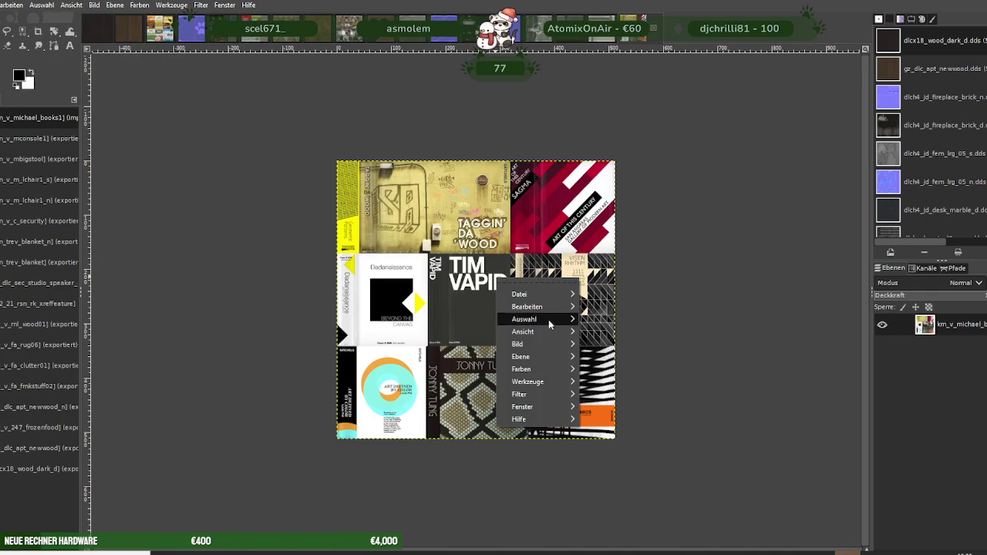
pyautogui.click(615, 393)
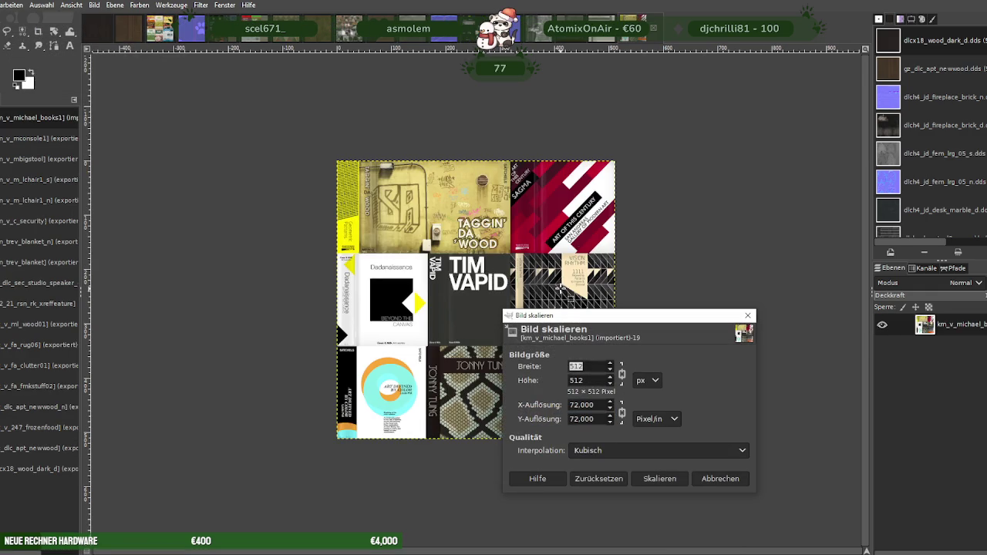
pyautogui.write('6')
pyautogui.press('Tab')
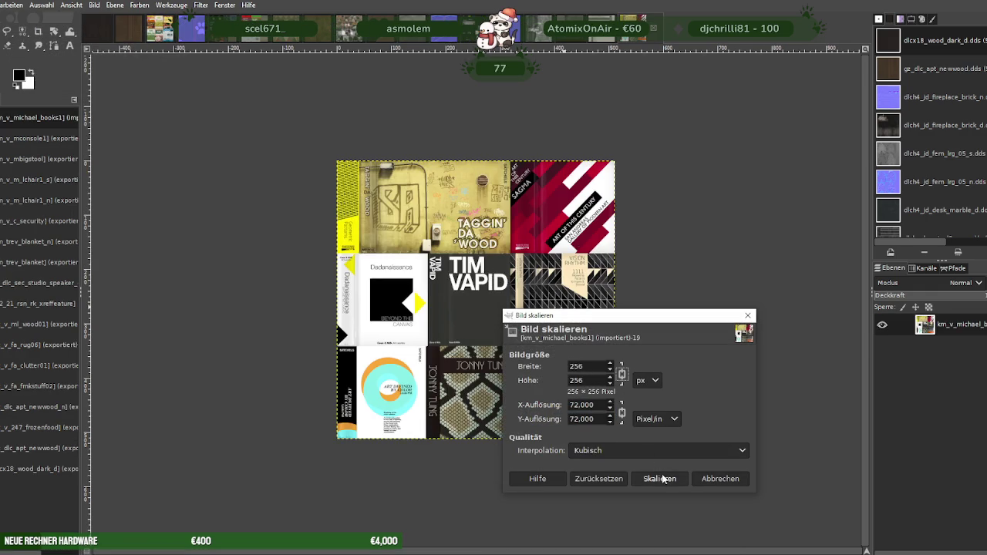
pyautogui.click(661, 478)
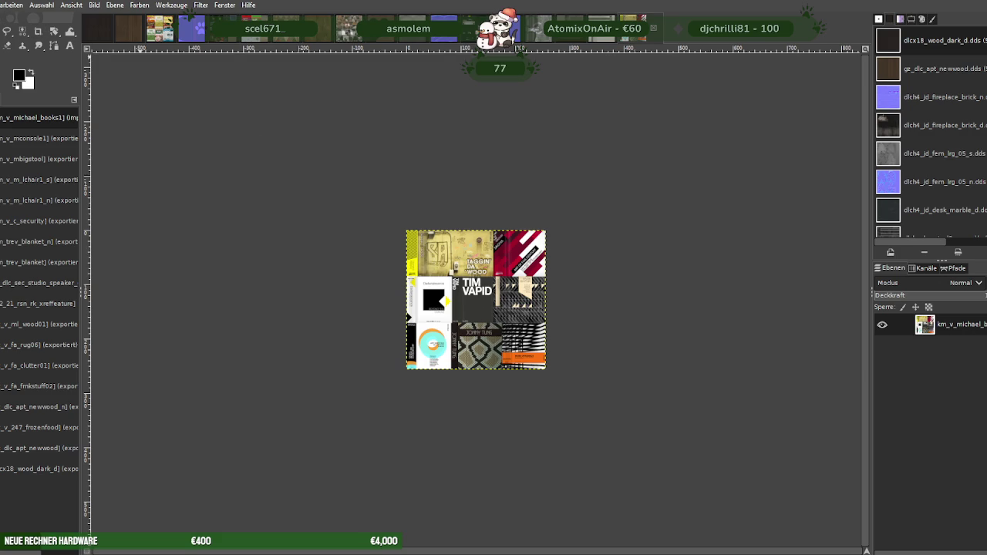
# Export the books texture over its existing DDS file using BC3/DXT5 compression
pyautogui.hotkey('alt', 'd')
pyautogui.click(31, 175)
pyautogui.click(640, 472)
pyautogui.click(499, 330)
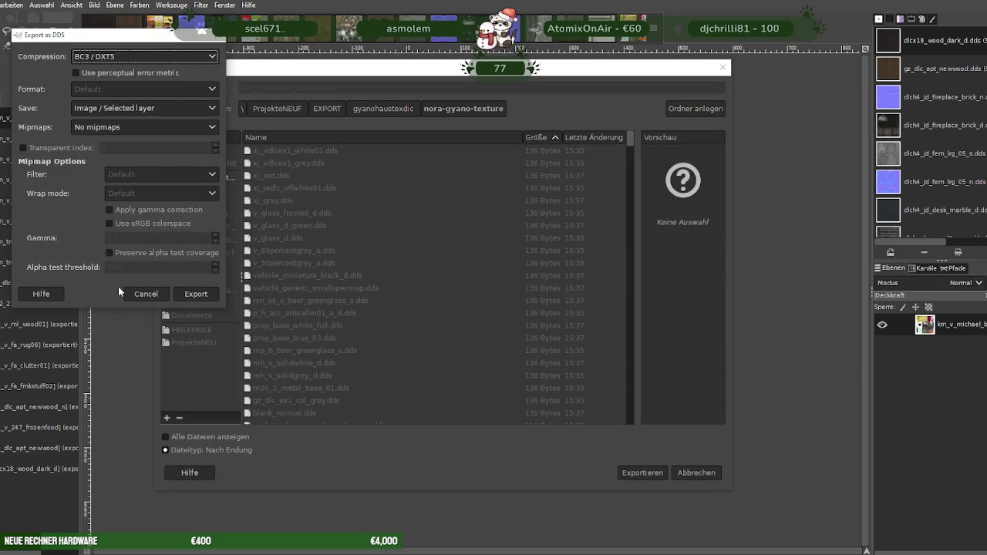
pyautogui.click(195, 294)
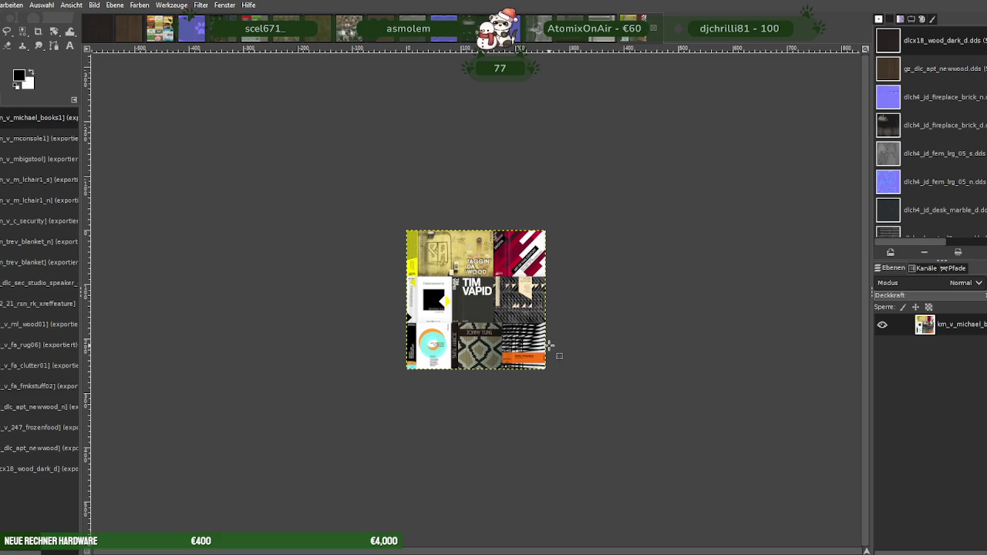
pyautogui.hotkey('ctrl', 'w')
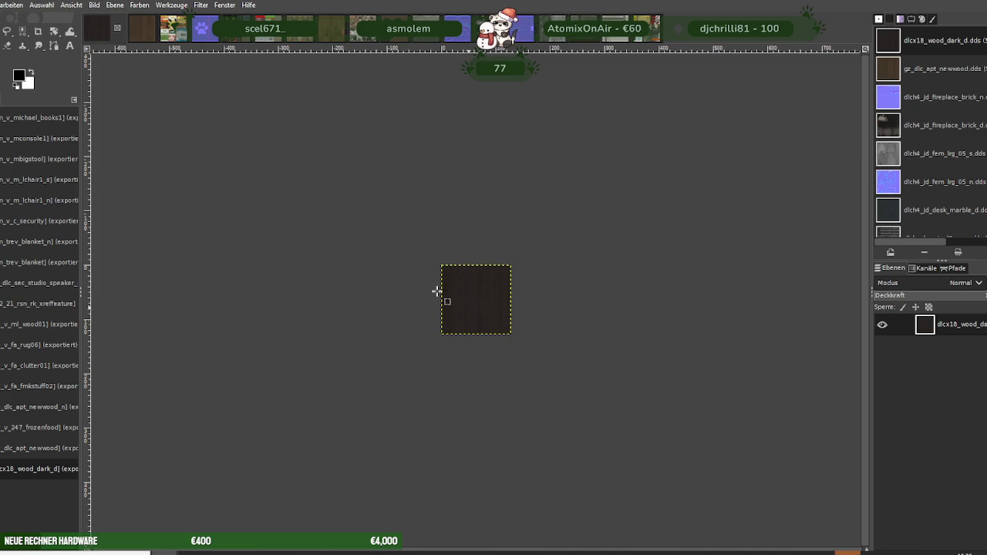
# Load the km_v_michael_textbooks texture and scale it to 256×256
pyautogui.click(223, 105)
pyautogui.rightClick(476, 310)
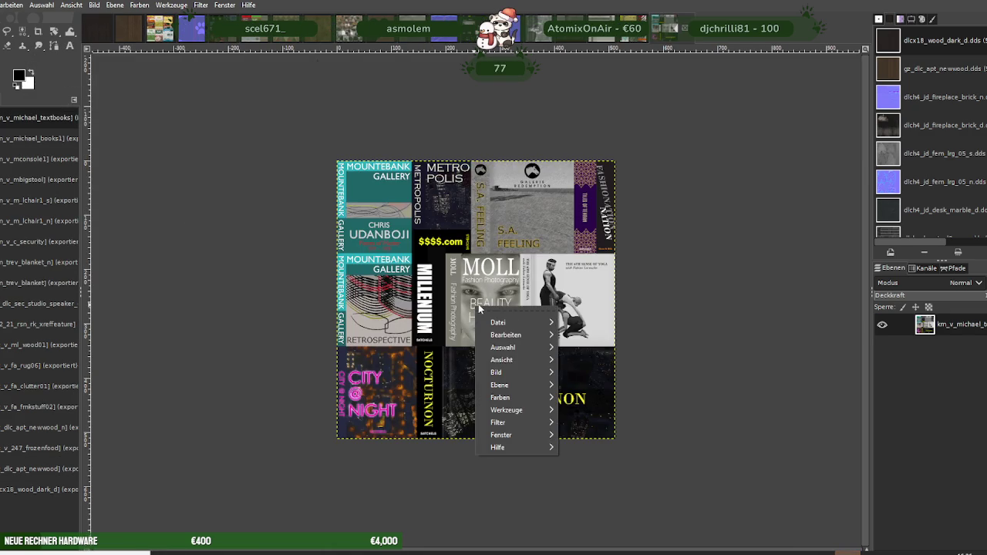
pyautogui.moveTo(497, 373)
pyautogui.click(572, 395)
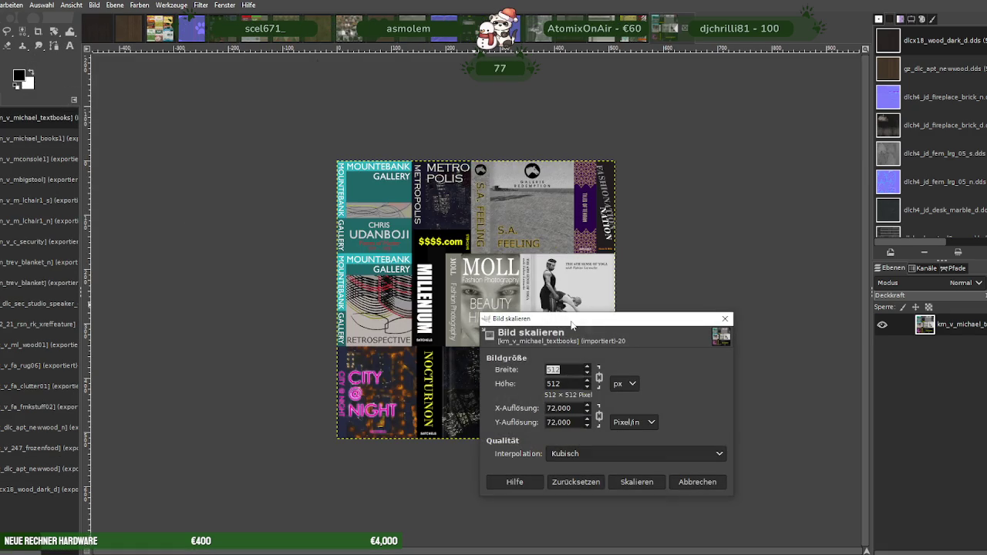
pyautogui.press('Tab')
pyautogui.click(636, 482)
# Replace the textbooks DDS file with a BC3/DXT5 export of the scaled image
pyautogui.click(1, 5)
pyautogui.click(49, 177)
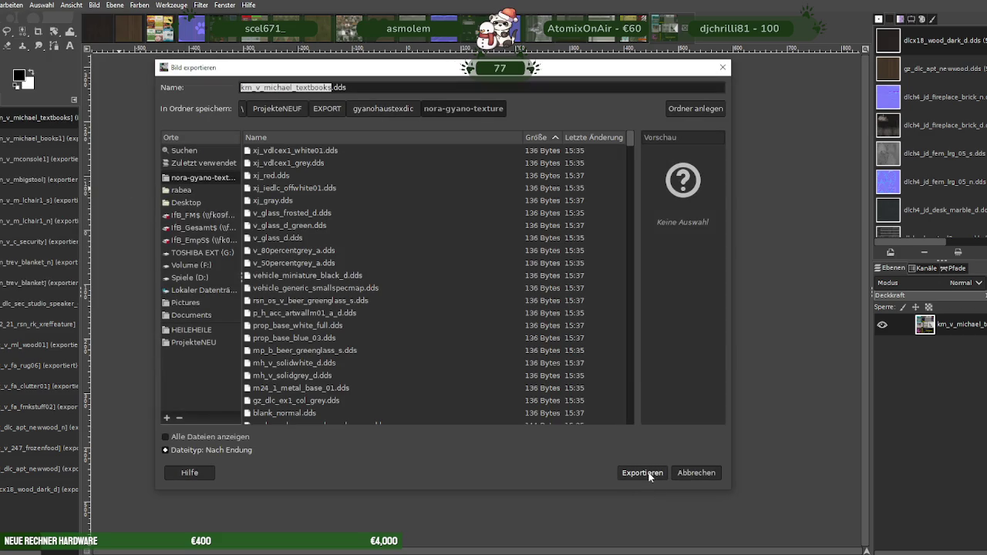
pyautogui.click(642, 473)
pyautogui.click(515, 330)
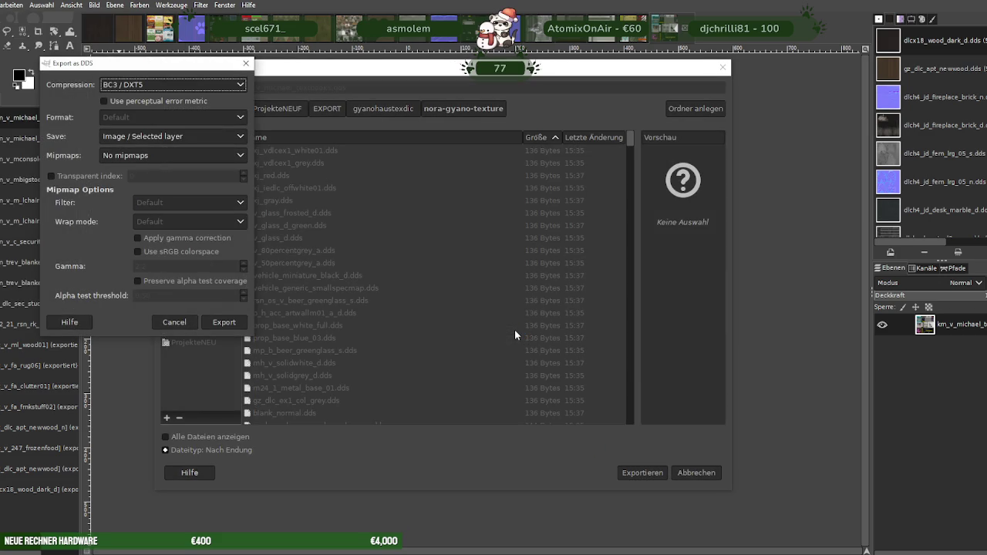
pyautogui.click(234, 323)
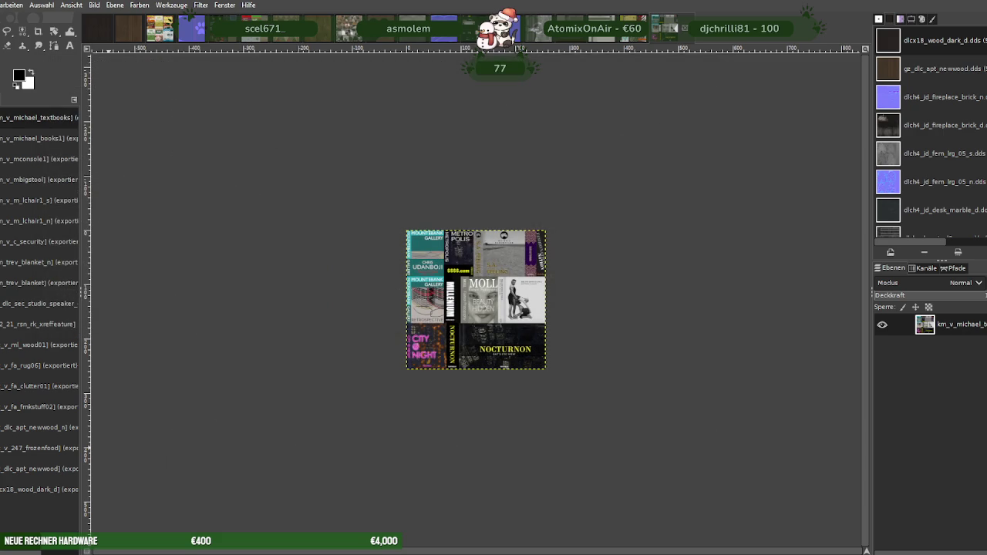
pyautogui.hotkey('alt', '1')
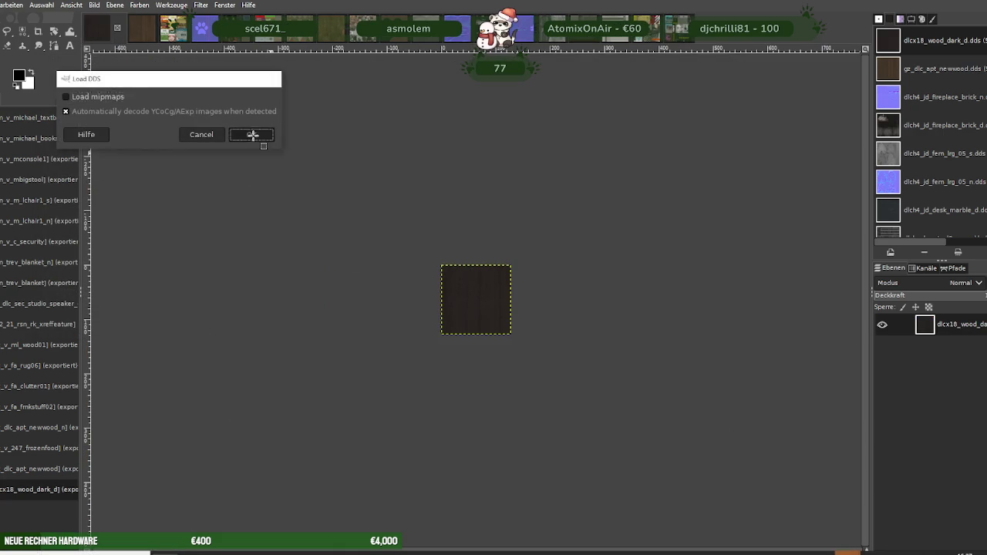
# Load the km_v_p_sideboard wood texture and scale it to 256×256
pyautogui.click(254, 137)
pyautogui.rightClick(489, 290)
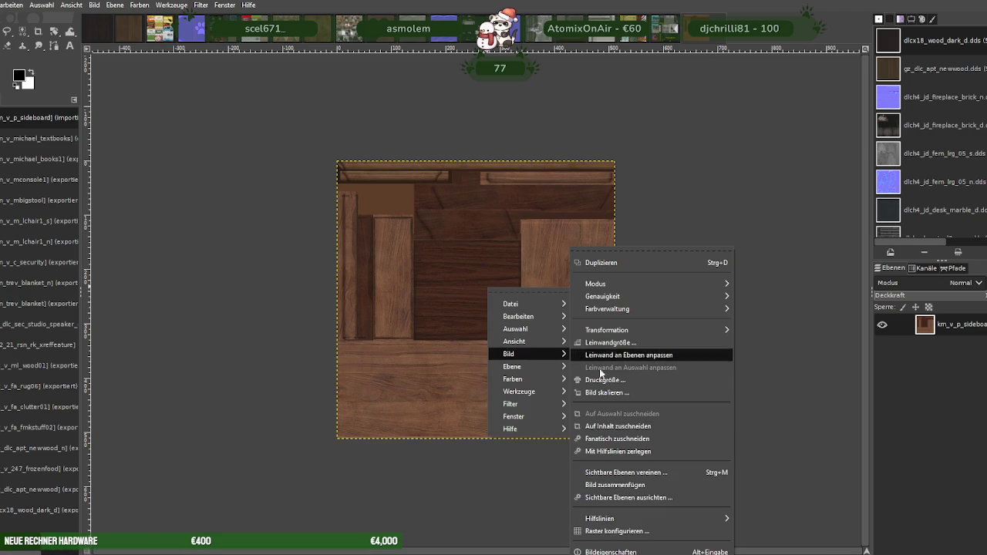
pyautogui.moveTo(532, 354)
pyautogui.click(610, 394)
pyautogui.write('256')
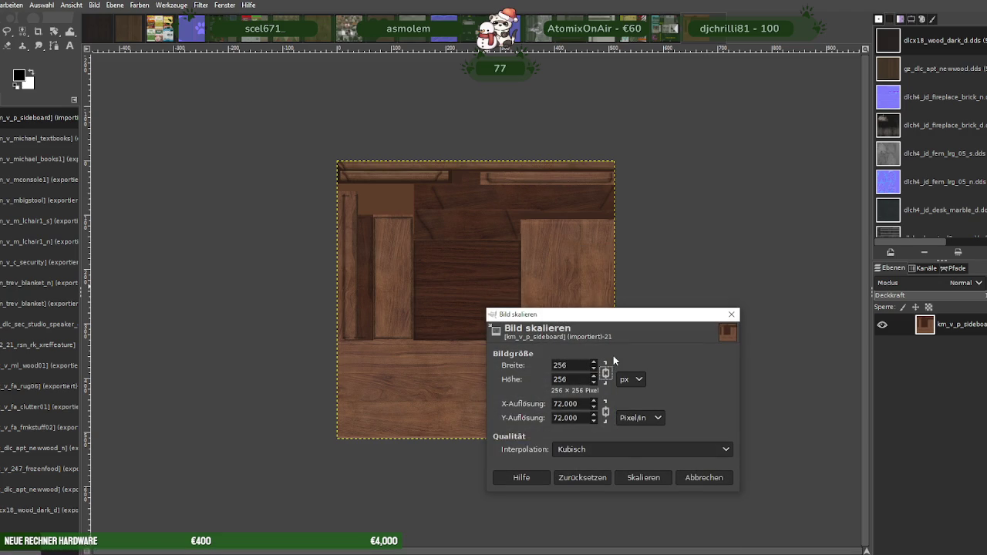
pyautogui.click(638, 477)
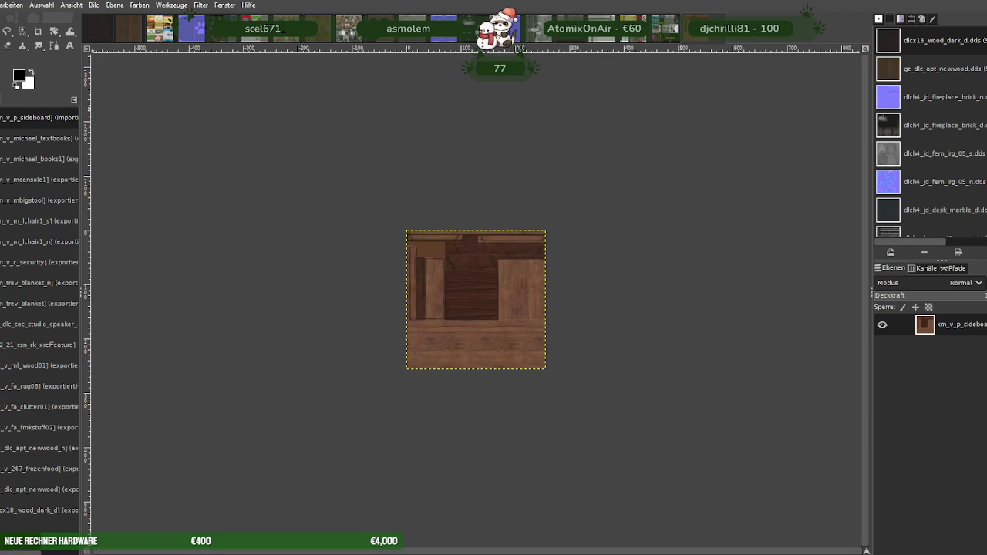
# Export it over km_v_p_sideboard.dds with BC3/DXT5 compression
pyautogui.click(3, 4)
pyautogui.click(14, 174)
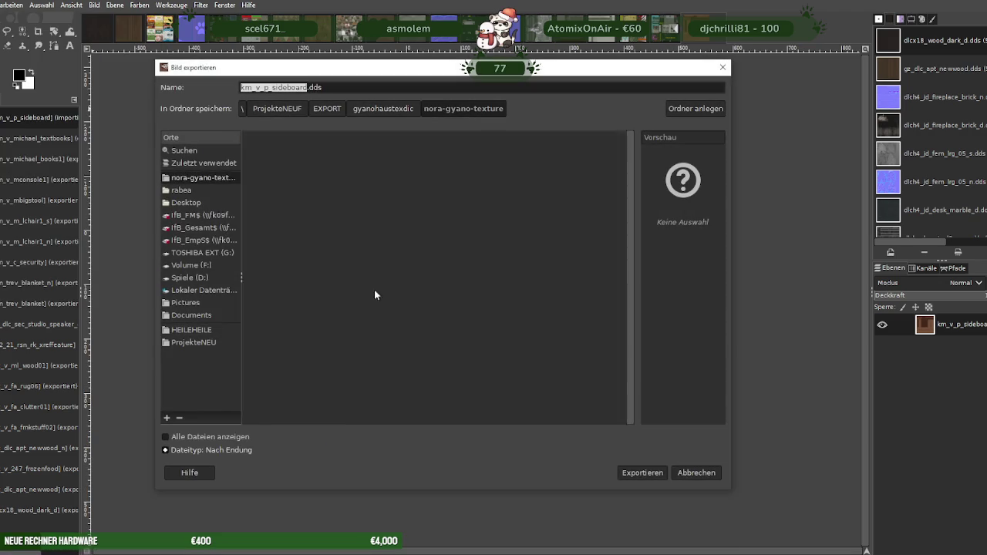
pyautogui.click(638, 473)
pyautogui.click(503, 324)
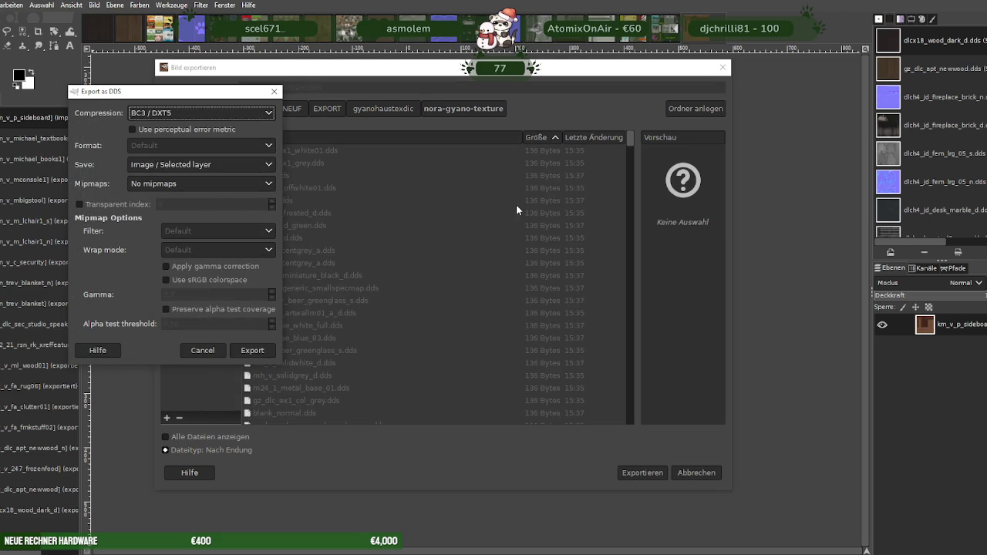
pyautogui.click(261, 348)
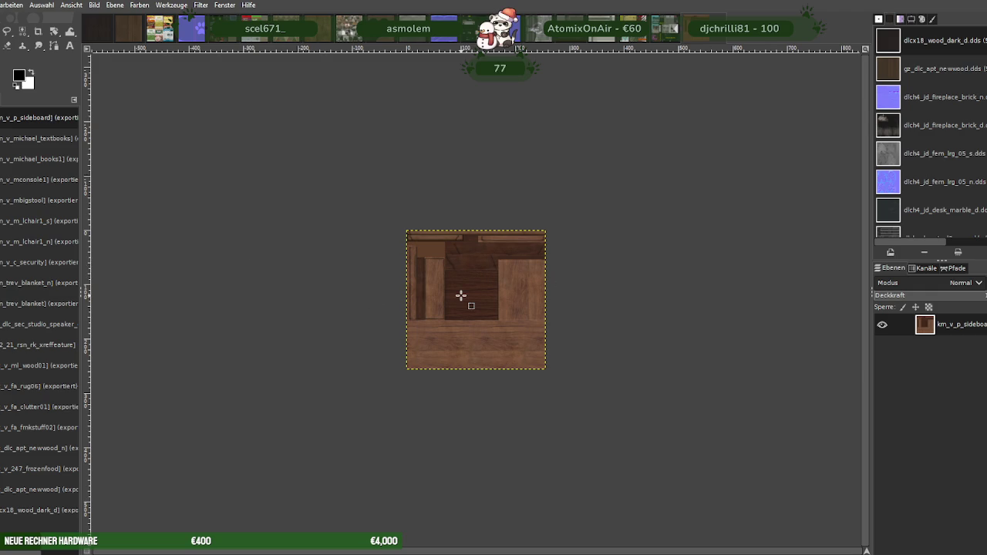
pyautogui.hotkey('ctrl', 'pageup')
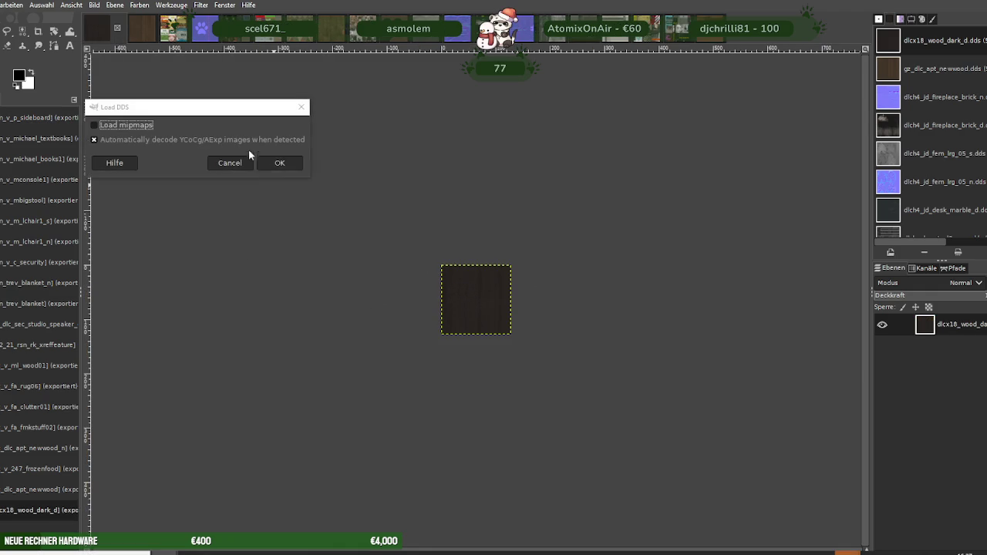
# Load the km_v_pcspeakers texture and scale it from 512 to 256×256
pyautogui.click(279, 165)
pyautogui.rightClick(466, 267)
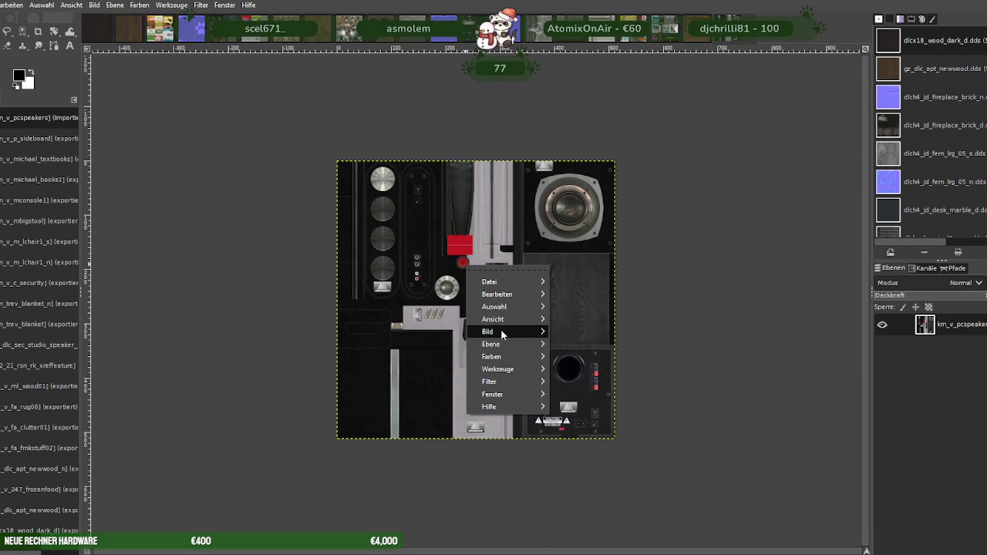
pyautogui.moveTo(494, 332)
pyautogui.click(580, 390)
pyautogui.write('256')
pyautogui.click(617, 478)
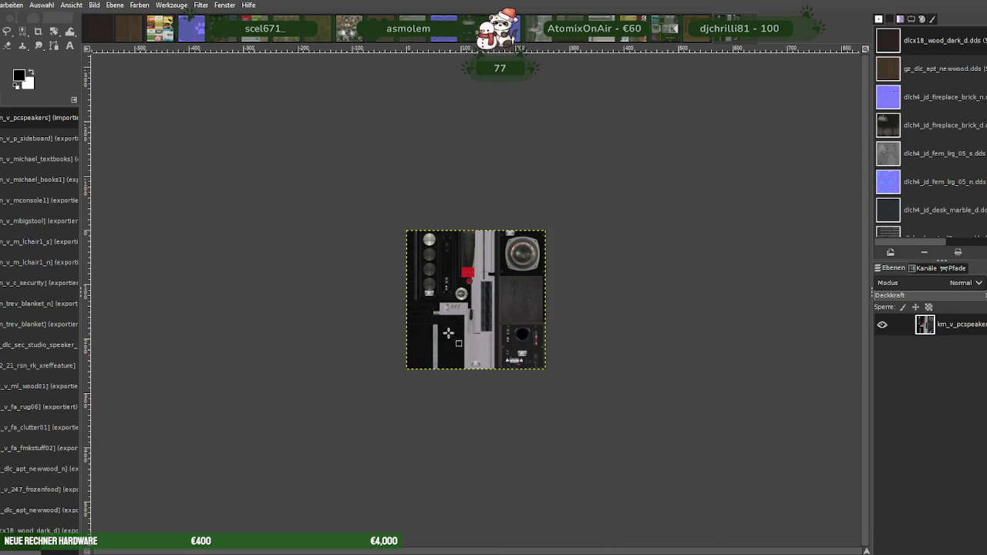
# Export the speaker texture back to its DDS file, then return to the dark wood image
pyautogui.click(2, 4)
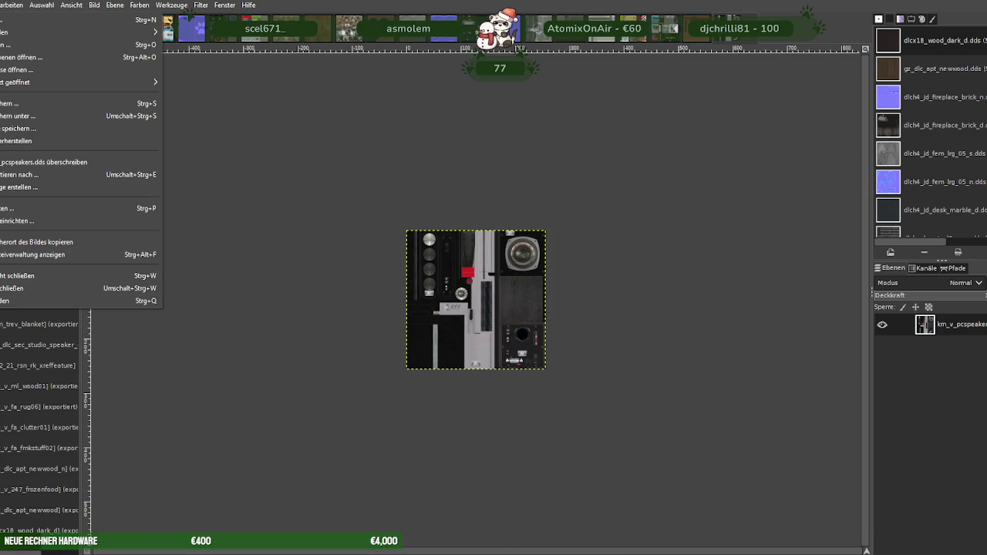
pyautogui.click(28, 175)
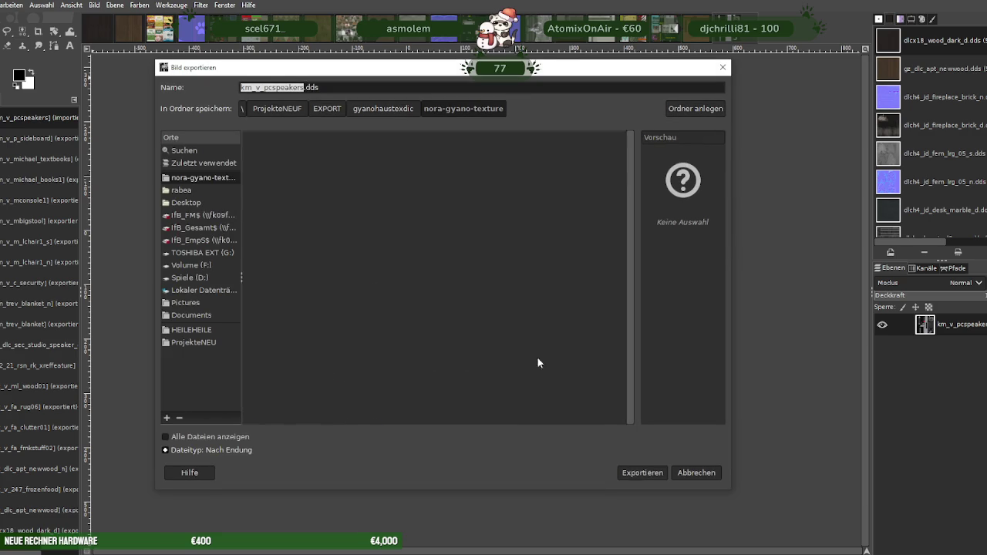
pyautogui.click(640, 473)
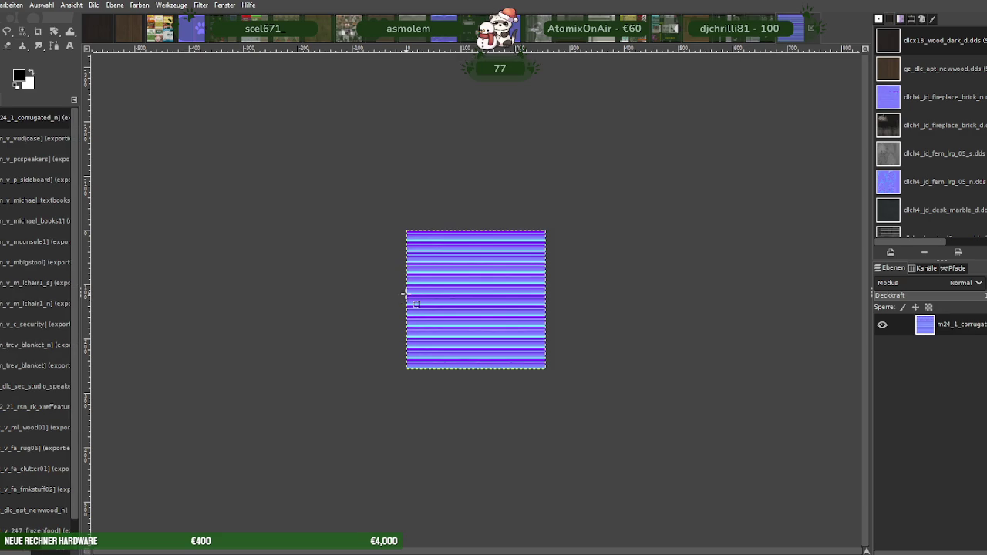
pyautogui.hotkey('ctrl', 'w')
pyautogui.rightClick(506, 294)
pyautogui.moveTo(549, 361)
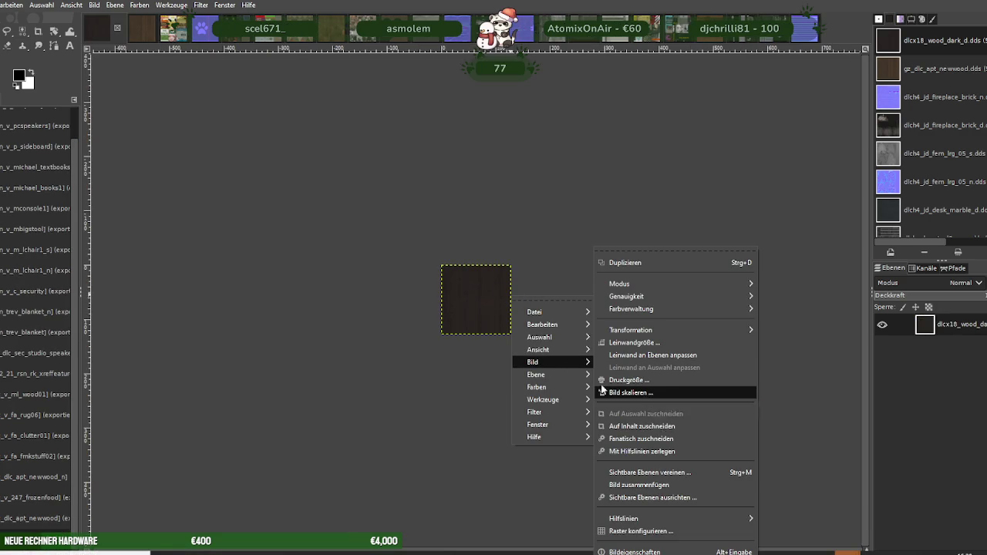
pyautogui.click(637, 394)
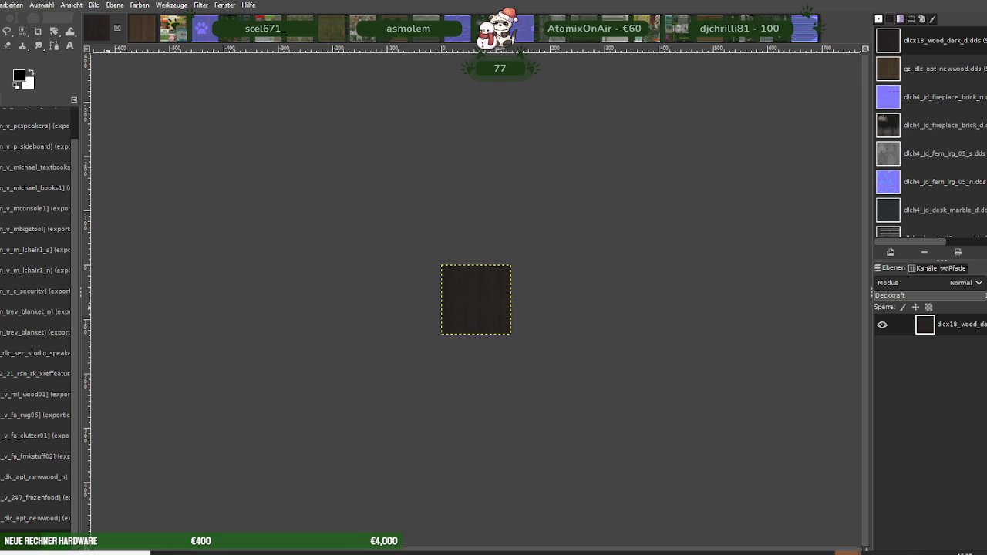
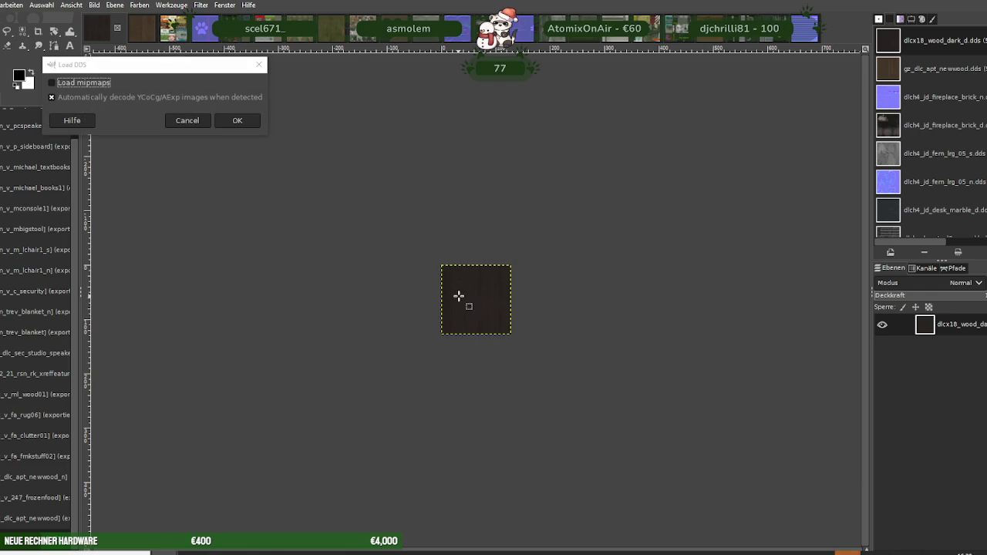
# Load the m24_1_unit_s1 texture and scale it from 512×512 down to 256×256
pyautogui.click(183, 119)
pyautogui.rightClick(507, 313)
pyautogui.moveTo(528, 378)
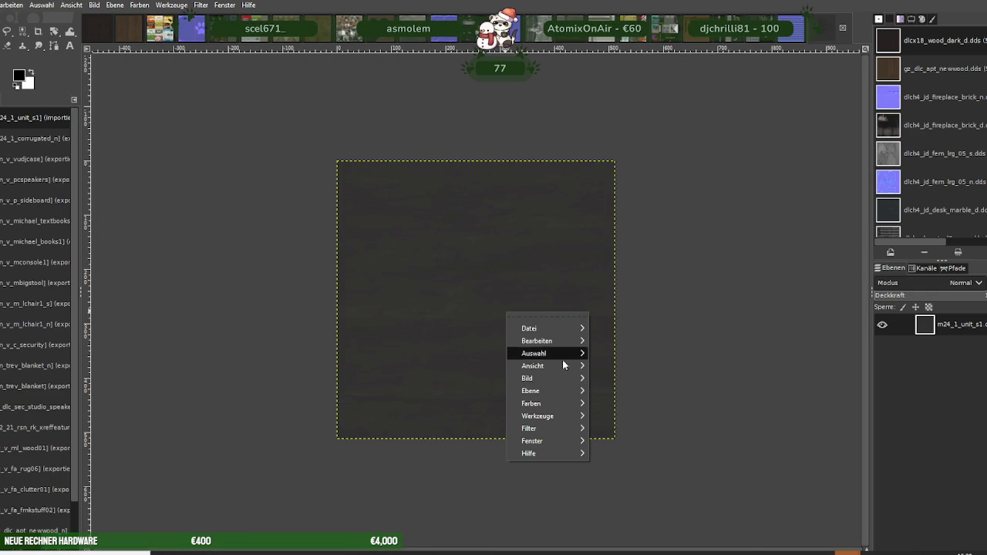
pyautogui.click(625, 393)
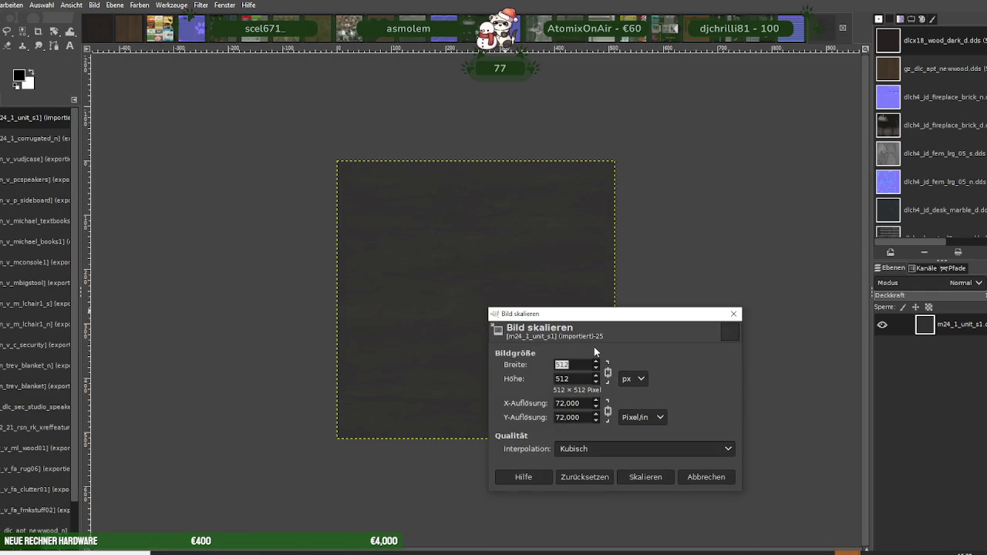
pyautogui.write('256')
pyautogui.press('Tab')
pyautogui.click(645, 477)
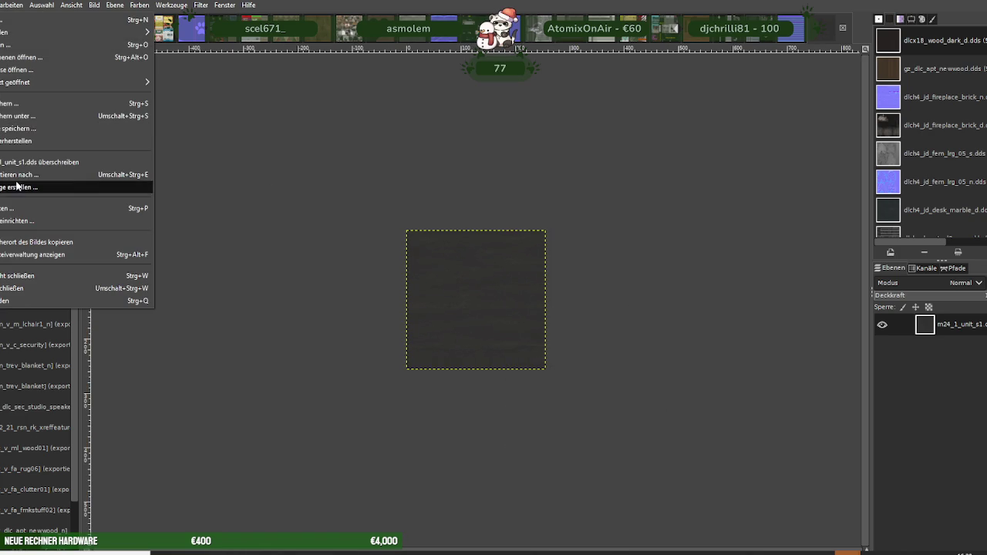
# Export over the existing m24_1_unit_s1.dds, close it, and load mh_v_aph_bathsink_d
pyautogui.click(46, 188)
pyautogui.click(639, 476)
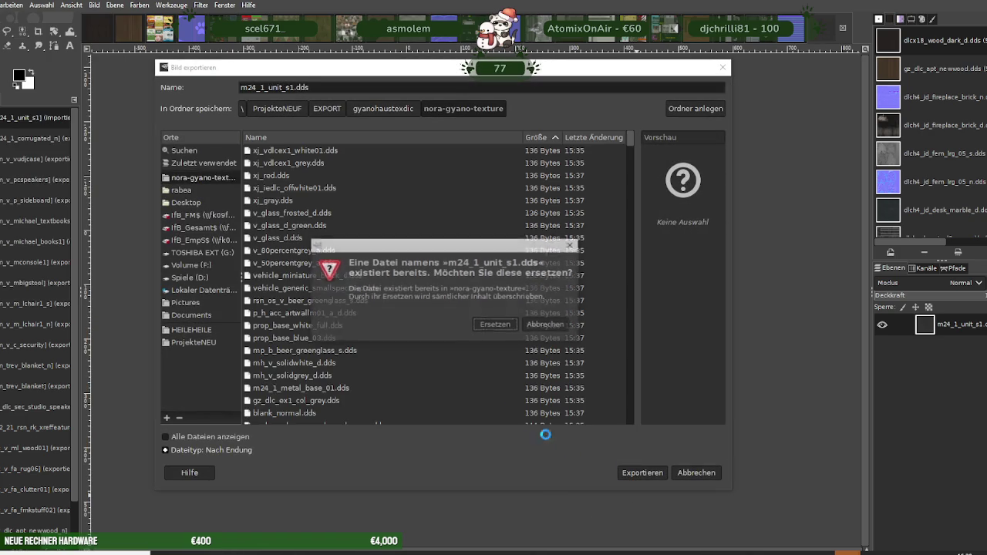
pyautogui.click(501, 325)
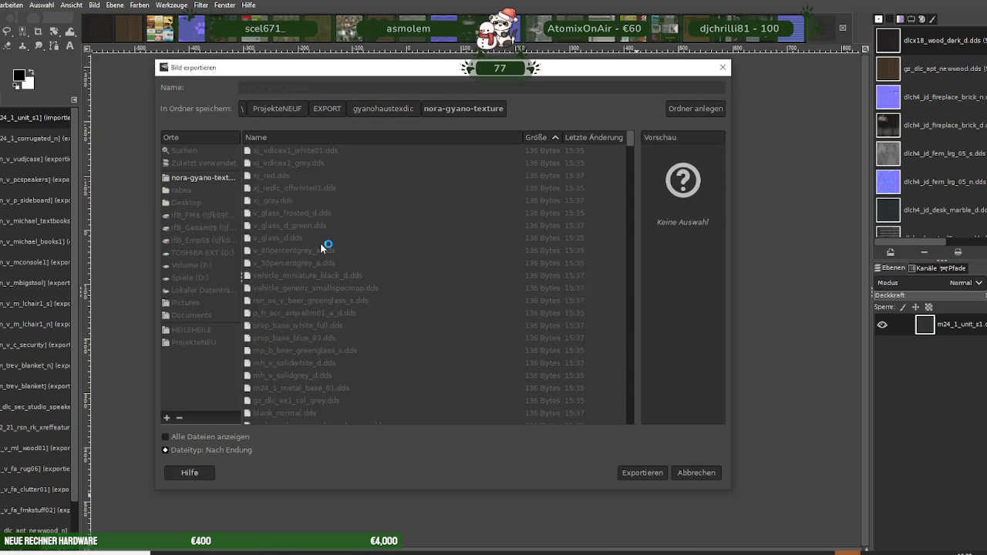
pyautogui.click(238, 334)
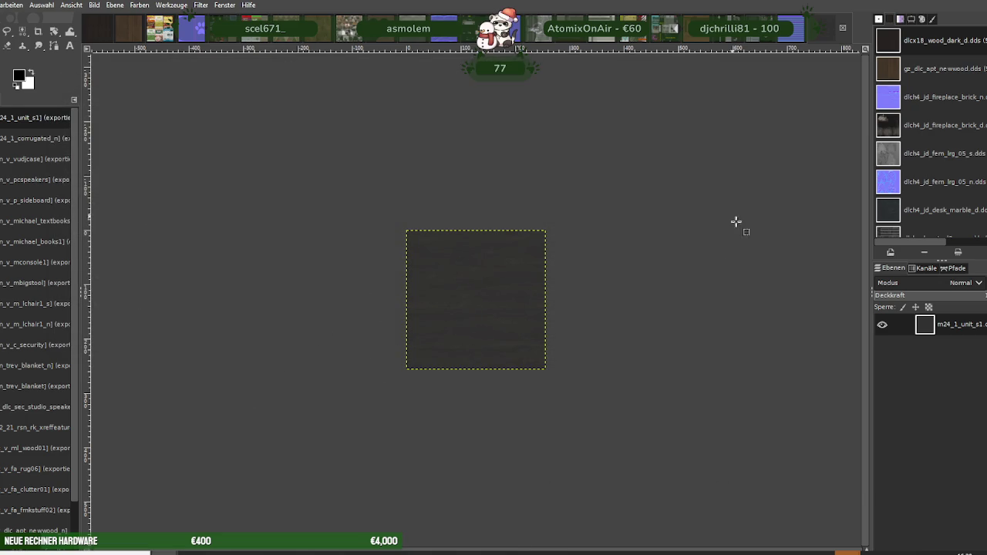
pyautogui.hotkey('ctrl', 'w')
pyautogui.hotkey('ctrl', 'w')
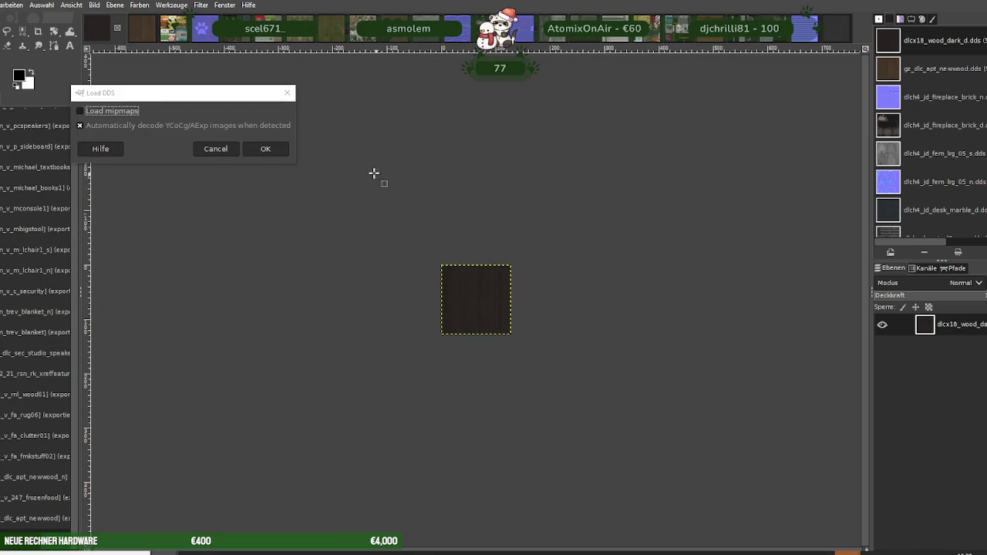
pyautogui.click(274, 150)
# Scale the mh_v_aph_bathsink_d texture down to 256×256
pyautogui.rightClick(393, 248)
pyautogui.moveTo(421, 315)
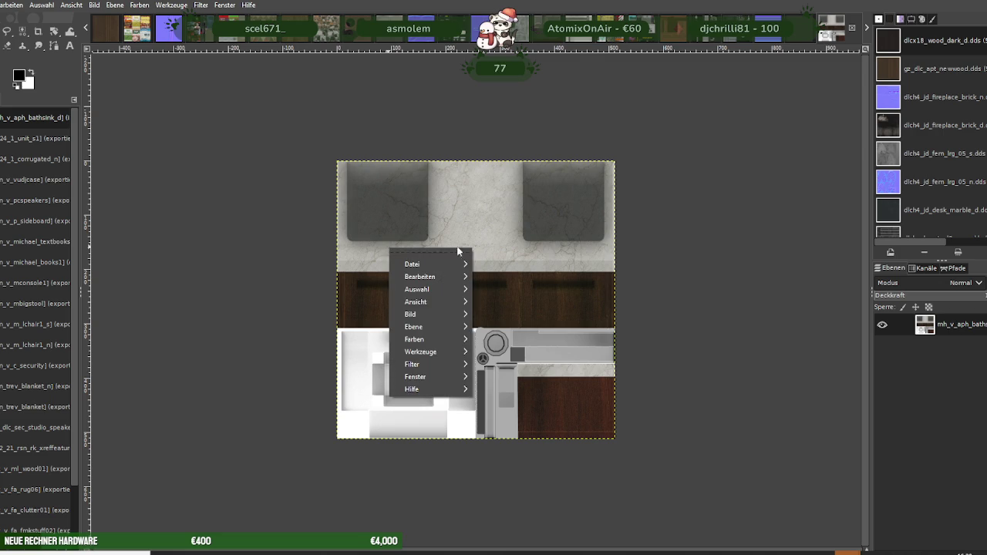
pyautogui.click(513, 393)
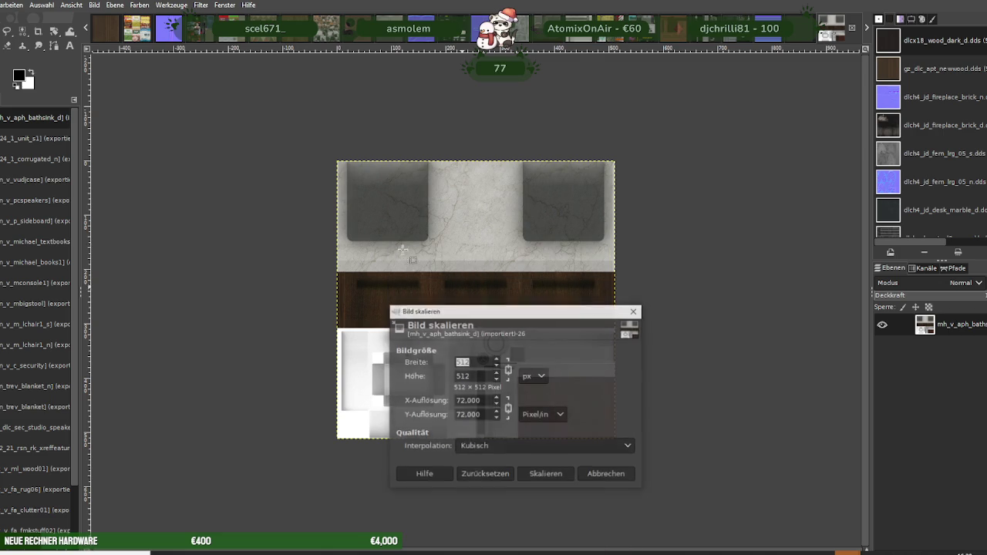
pyautogui.write('256')
pyautogui.press('Tab')
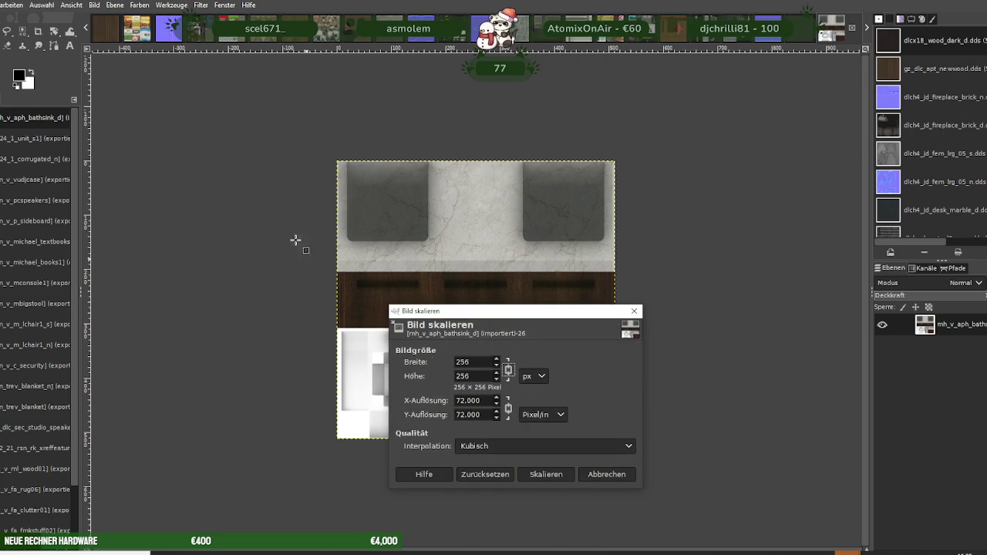
pyautogui.click(547, 475)
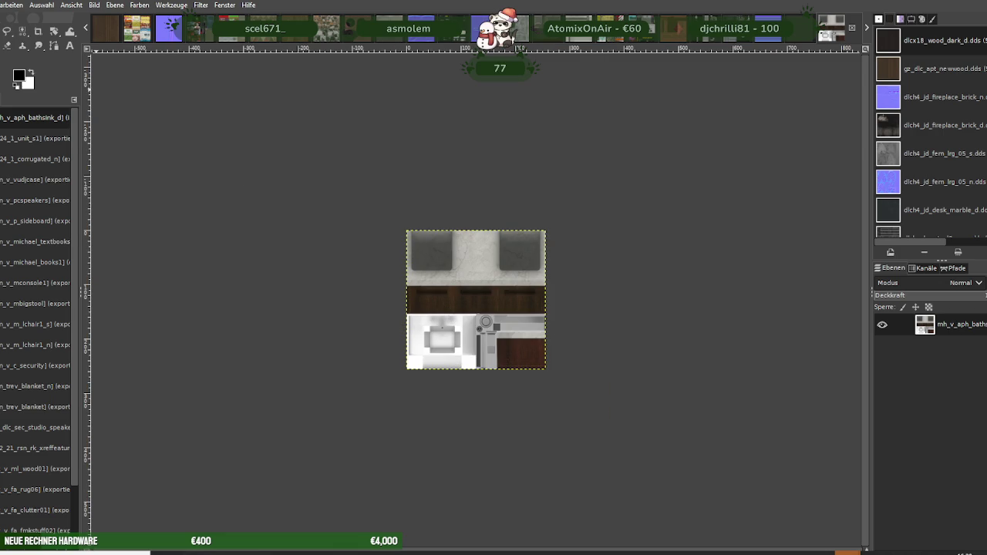
# Overwrite mh_v_aph_bathsink_d.dds as BC3/DXT5, close it, and load the keybowl texture
pyautogui.click(2, 5)
pyautogui.click(47, 174)
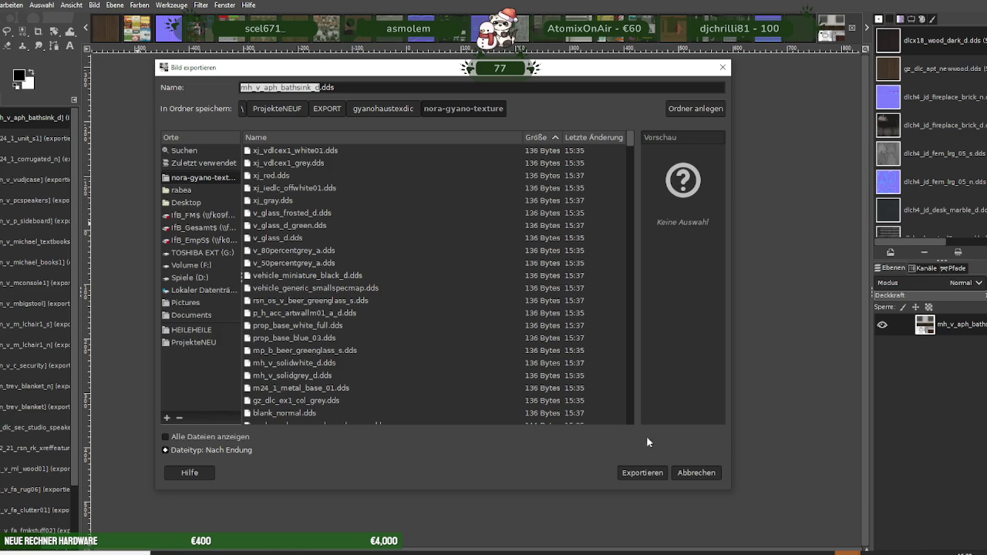
pyautogui.click(643, 473)
pyautogui.click(480, 330)
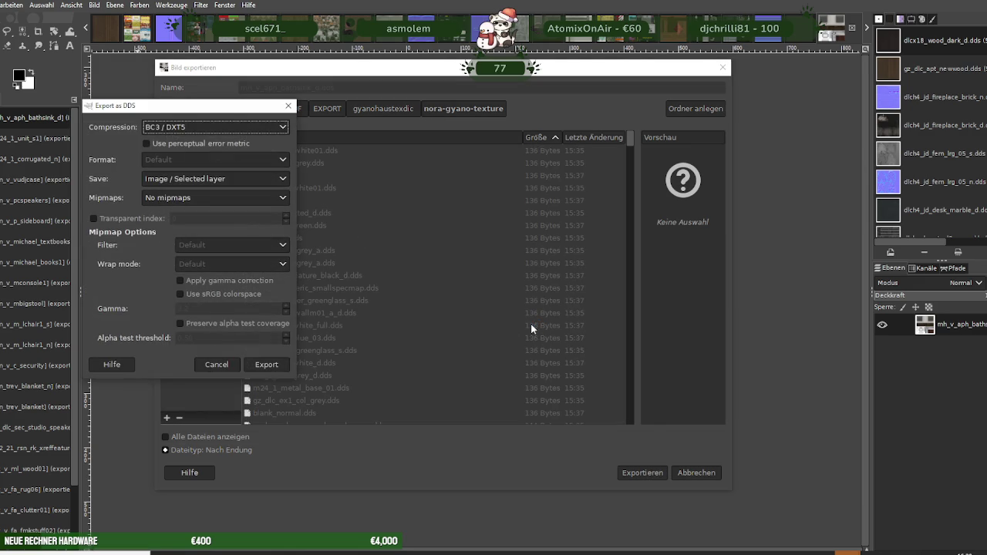
pyautogui.click(259, 365)
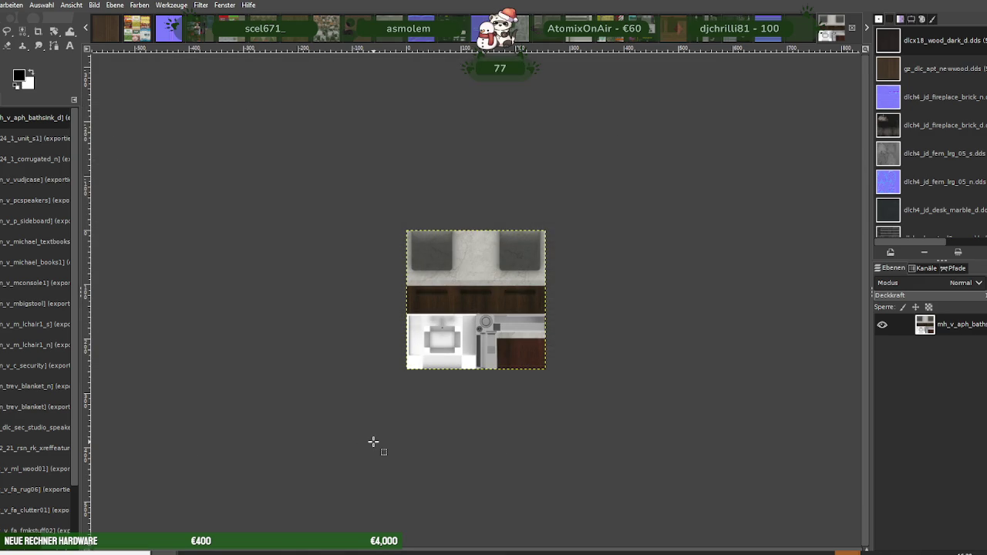
pyautogui.hotkey('ctrl', 'w')
pyautogui.hotkey('ctrl', 'w')
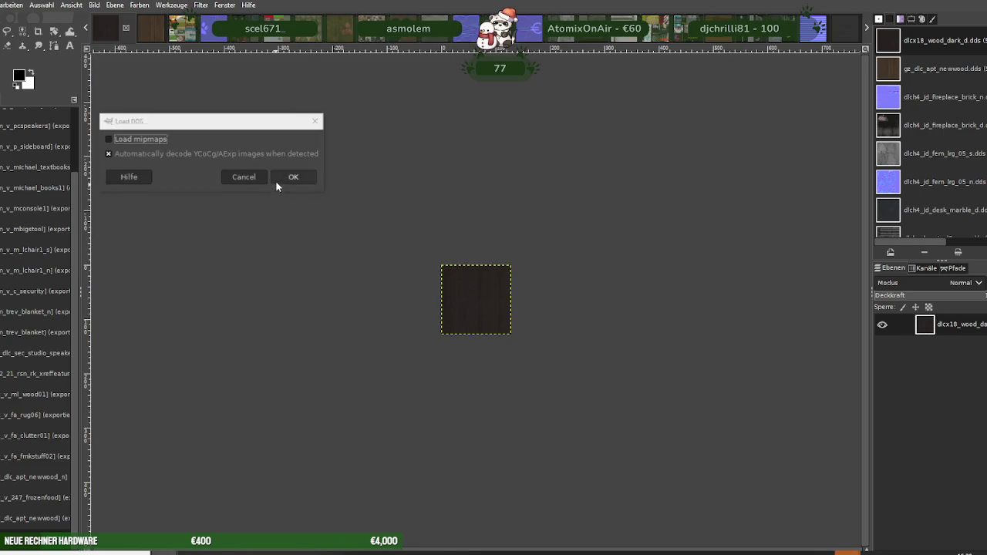
pyautogui.click(290, 178)
# Scale the mh_v_fh_keybowl_d texture down to 256×256
pyautogui.rightClick(483, 348)
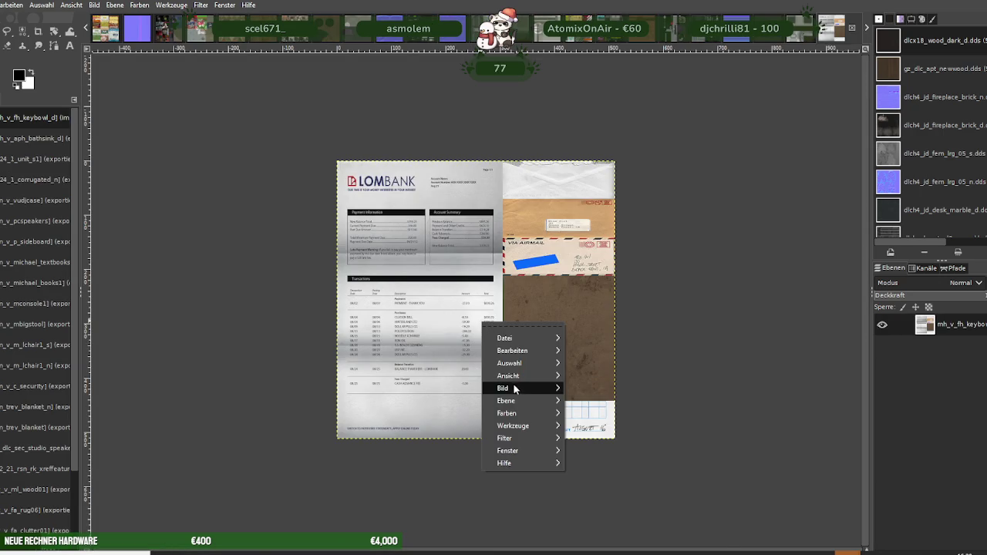
pyautogui.moveTo(503, 388)
pyautogui.click(590, 393)
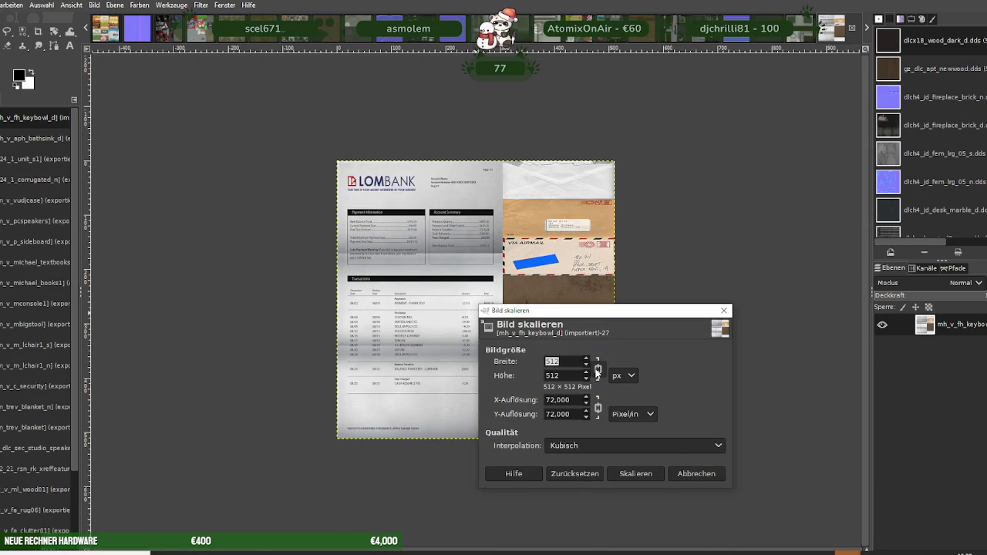
pyautogui.write('256')
pyautogui.click(634, 473)
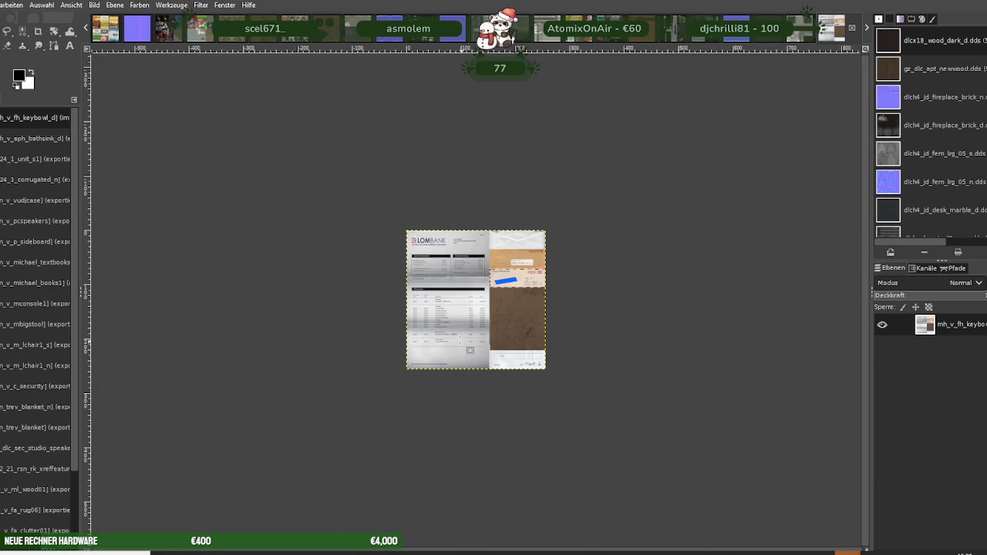
# Overwrite mh_v_fh_keybowl_d.dds with BC3/DXT5 compression and close the image
pyautogui.click(2, 5)
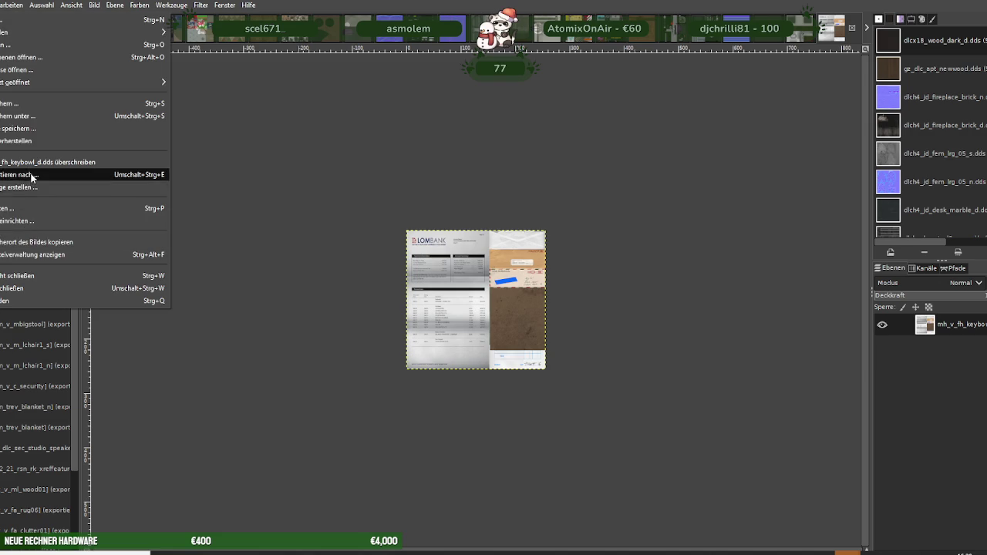
pyautogui.click(30, 179)
pyautogui.click(634, 473)
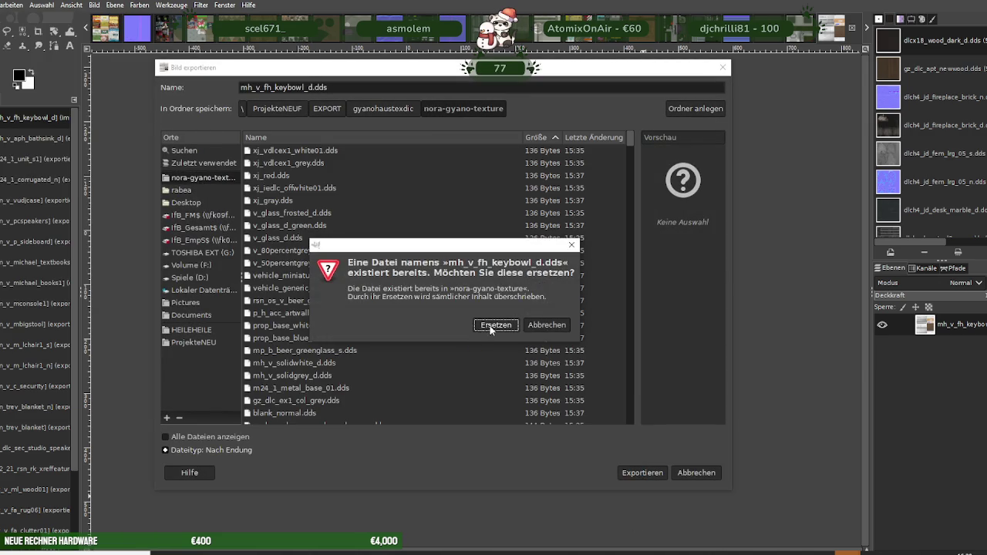
pyautogui.click(496, 325)
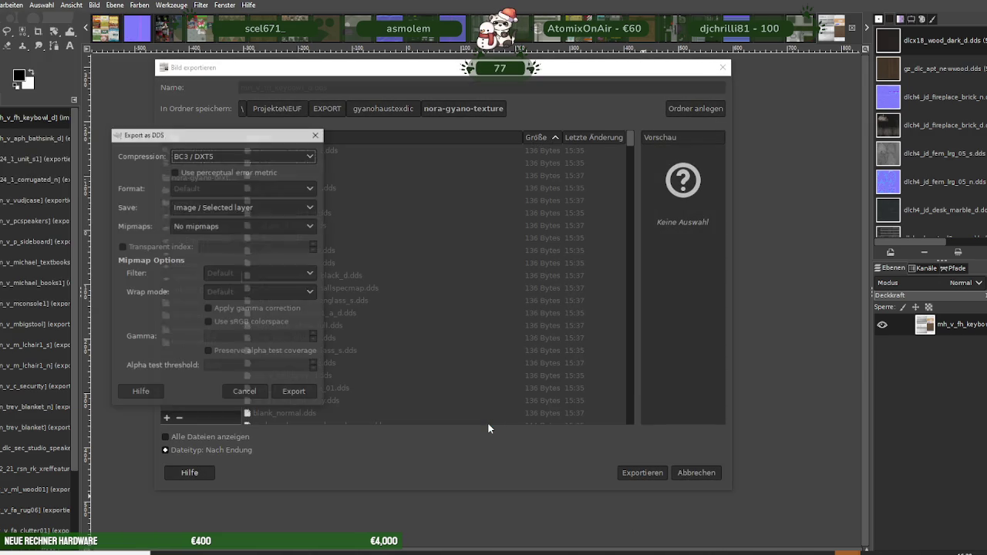
pyautogui.click(295, 394)
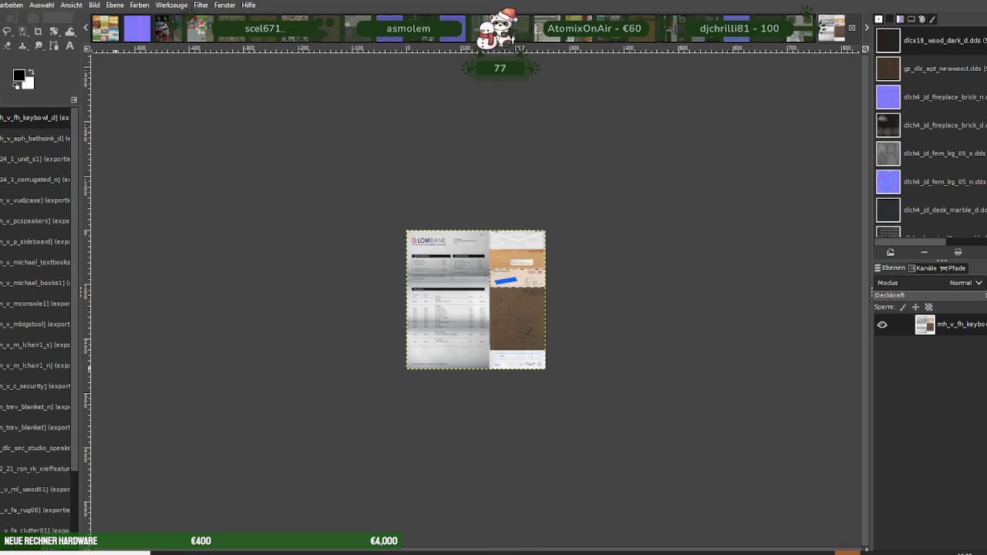
pyautogui.hotkey('ctrl', 'w')
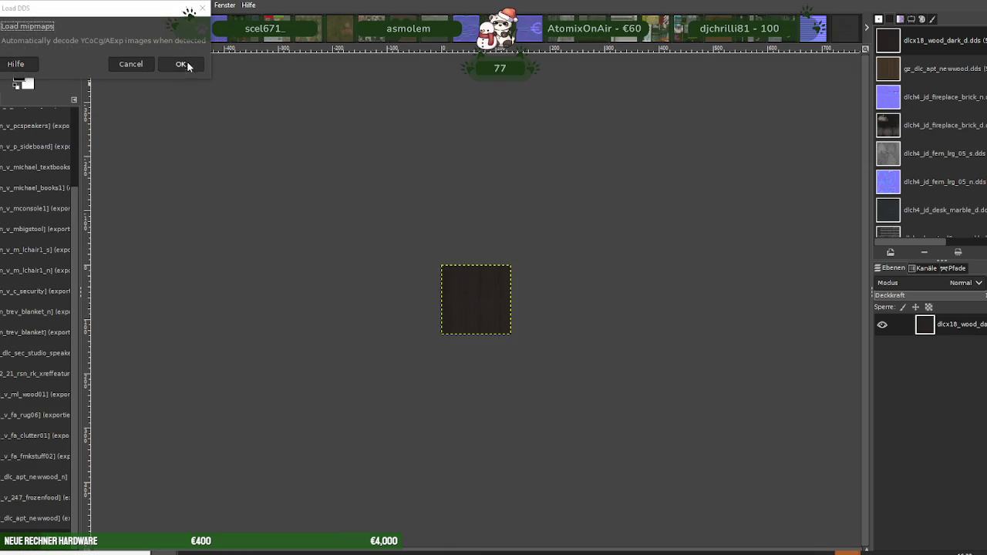
# Load the zigzag rug texture and scale it to 256×256
pyautogui.click(185, 63)
pyautogui.rightClick(496, 315)
pyautogui.moveTo(512, 375)
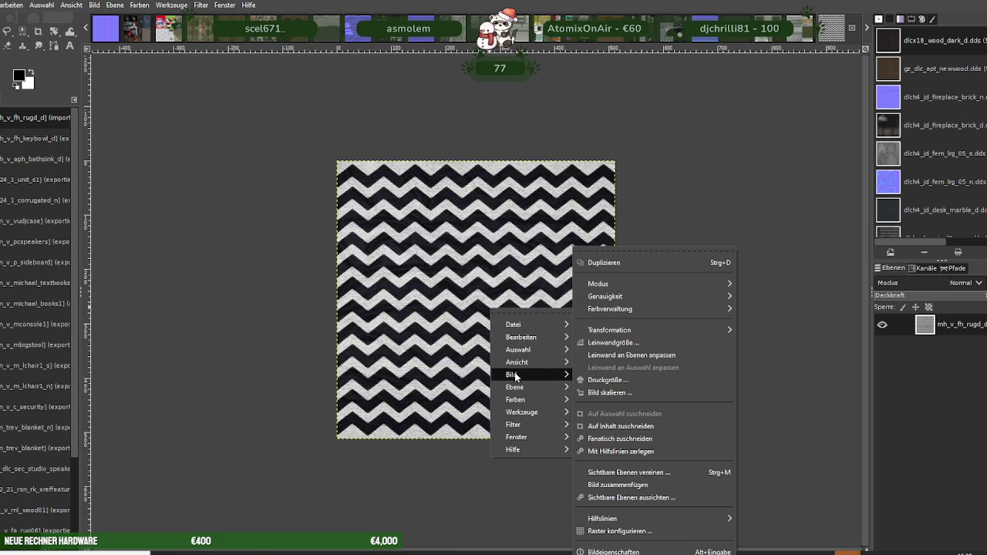
pyautogui.click(620, 393)
pyautogui.write('256')
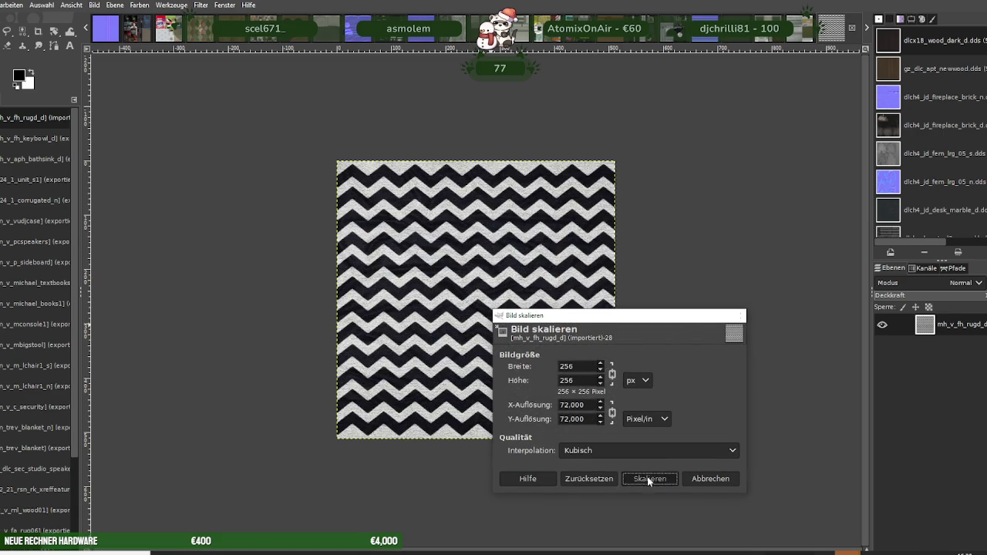
pyautogui.click(648, 477)
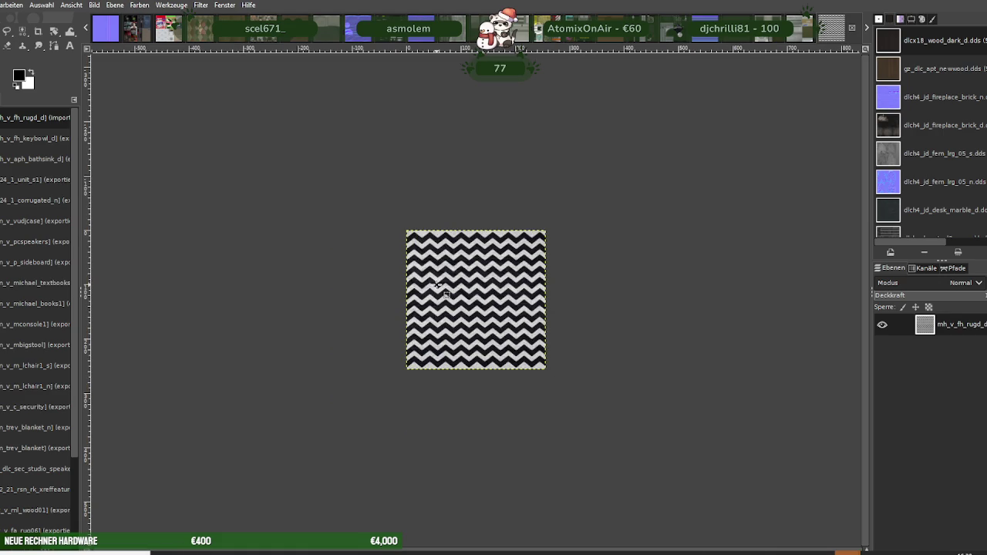
# Export it over mh_v_fh_rugd_d.dds as BC3/DXT5 and close the image
pyautogui.click(0, 5)
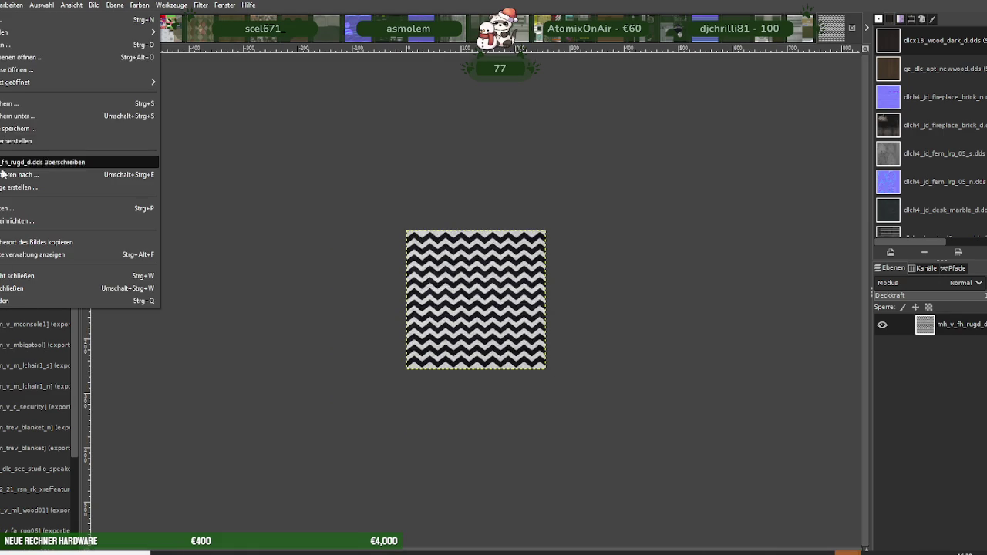
pyautogui.click(46, 162)
pyautogui.click(641, 472)
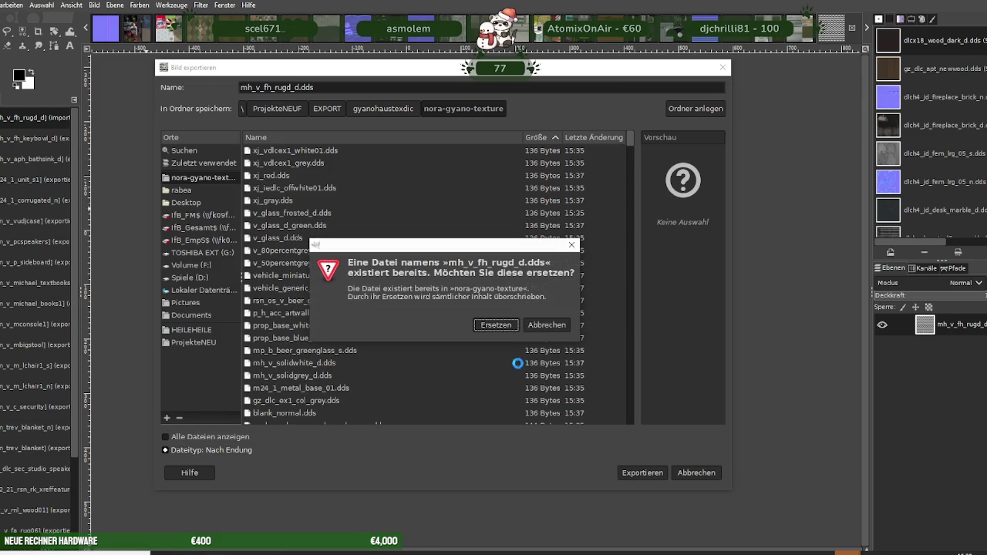
pyautogui.click(500, 325)
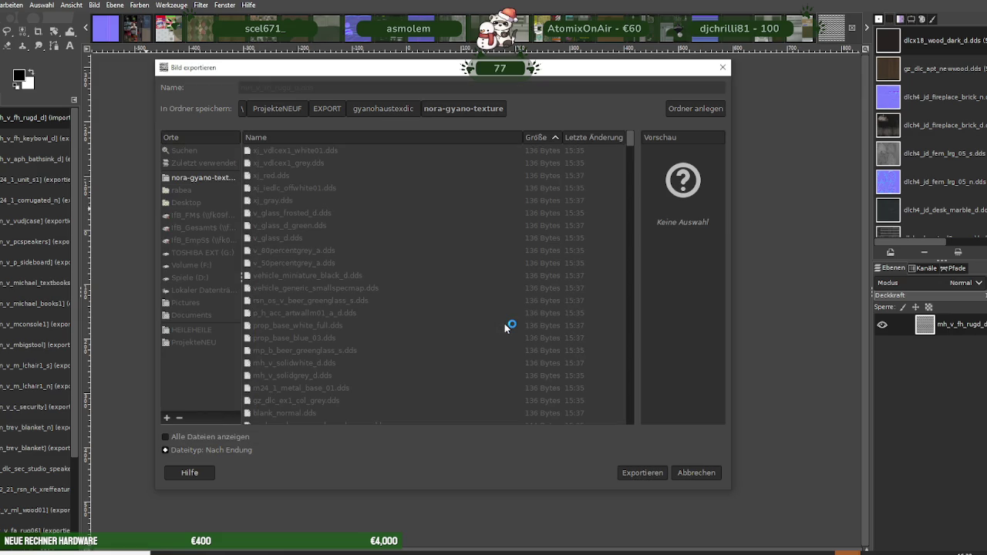
pyautogui.click(190, 286)
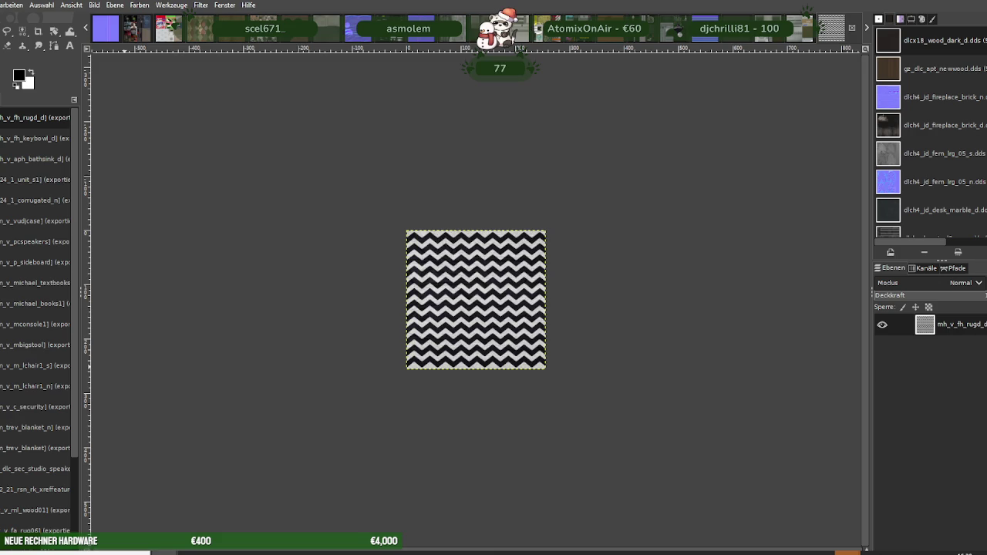
pyautogui.hotkey('ctrl', 'w')
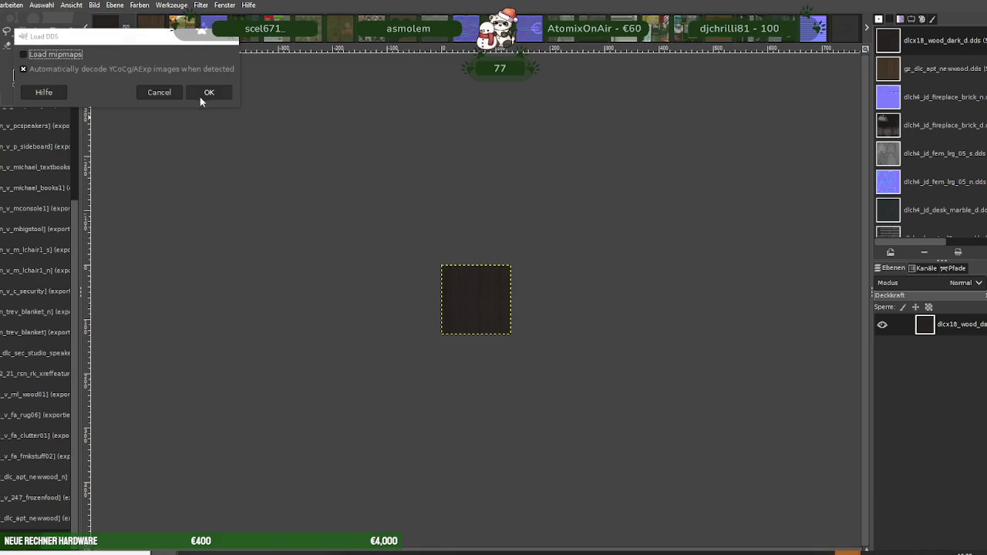
# Load the mh_v_fh_rugd_n normal map and scale it to 256×256
pyautogui.click(202, 93)
pyautogui.rightClick(476, 300)
pyautogui.moveTo(500, 367)
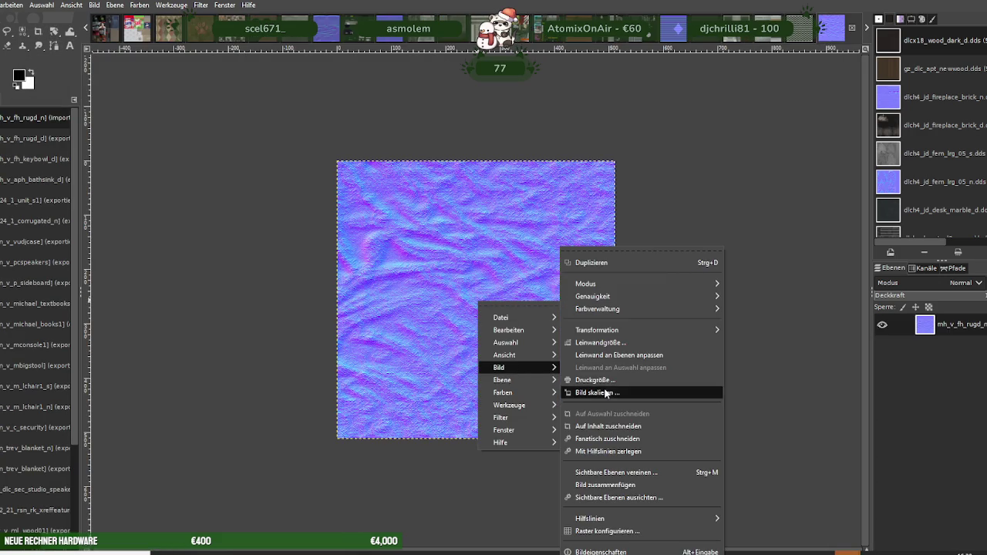
pyautogui.click(591, 380)
pyautogui.write('56')
pyautogui.press('Tab')
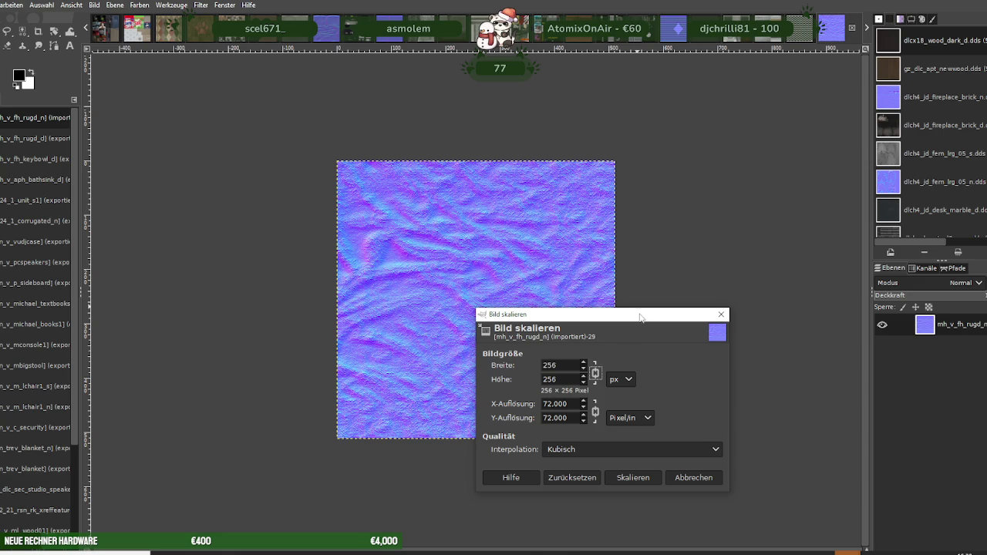
pyautogui.click(645, 479)
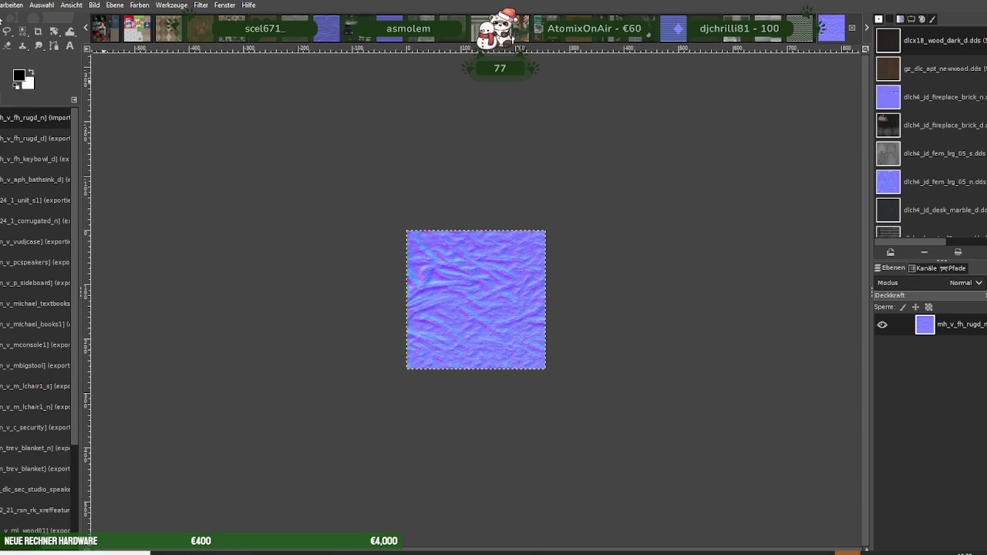
# Overwrite mh_v_fh_rugd_n.dds as BC3/DXT5 and close the image
pyautogui.click(2, 7)
pyautogui.click(46, 175)
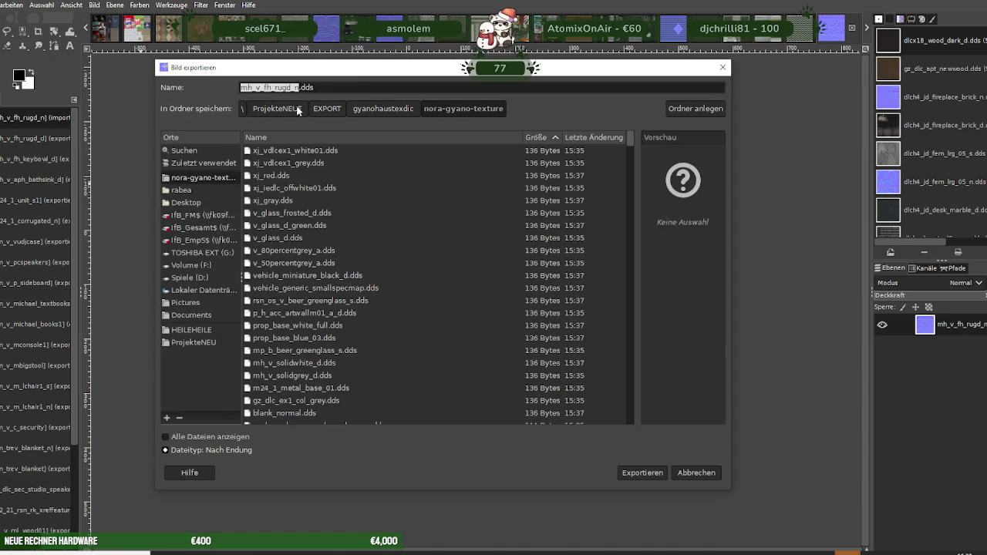
pyautogui.click(642, 472)
pyautogui.click(501, 328)
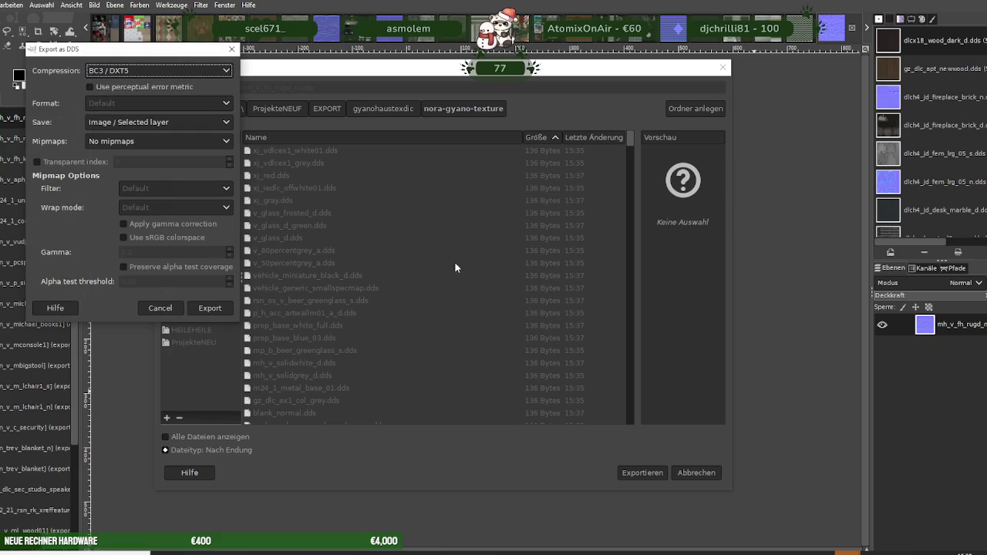
pyautogui.click(221, 308)
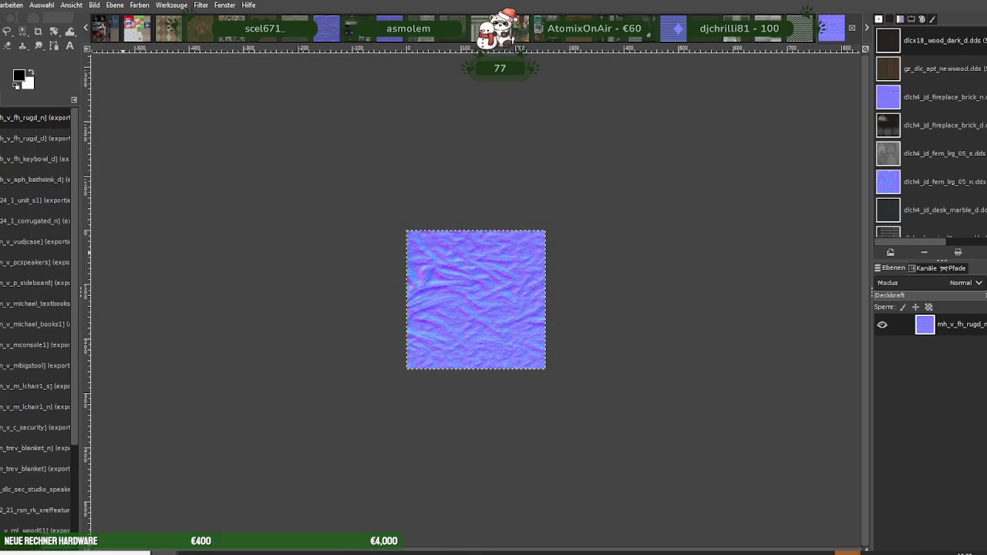
pyautogui.hotkey('ctrl', 'w')
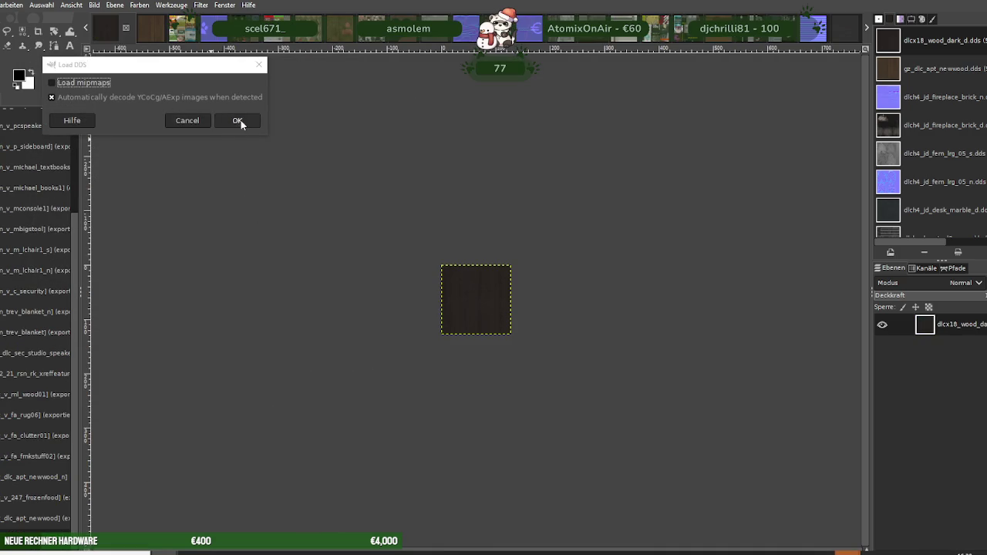
# Load mh_v_lest_pccase_d and scale it down to 256×256
pyautogui.click(239, 121)
pyautogui.rightClick(515, 306)
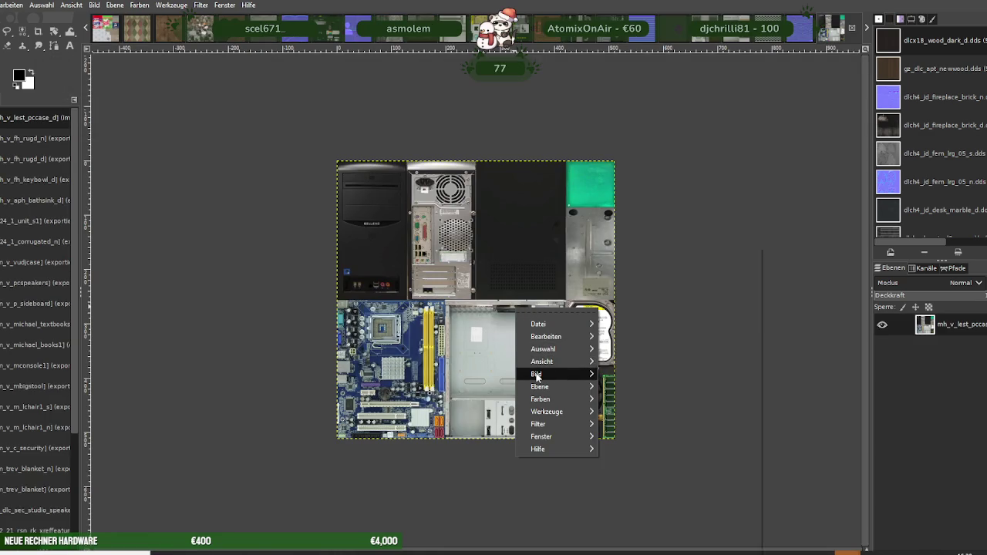
pyautogui.moveTo(538, 374)
pyautogui.click(624, 379)
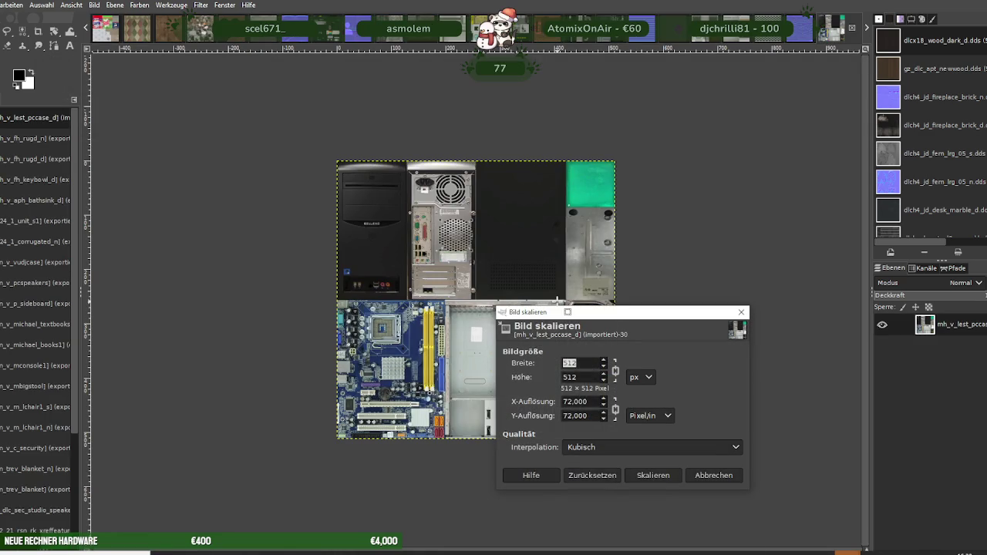
pyautogui.write('256')
pyautogui.press('Return')
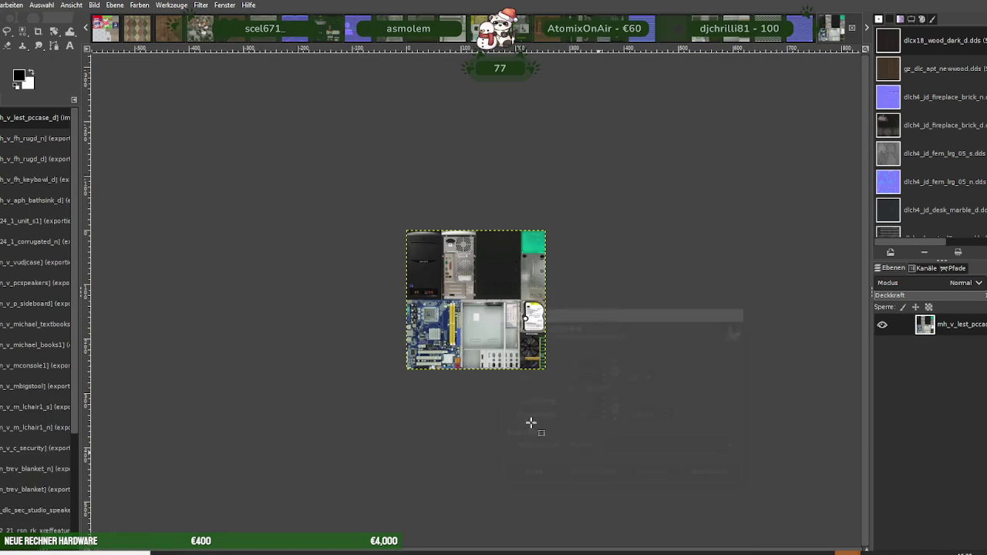
# Overwrite mh_v_lest_pccase_d.dds as BC3/DXT5, close it, and start opening the next DDS
pyautogui.hotkey('alt', 'd')
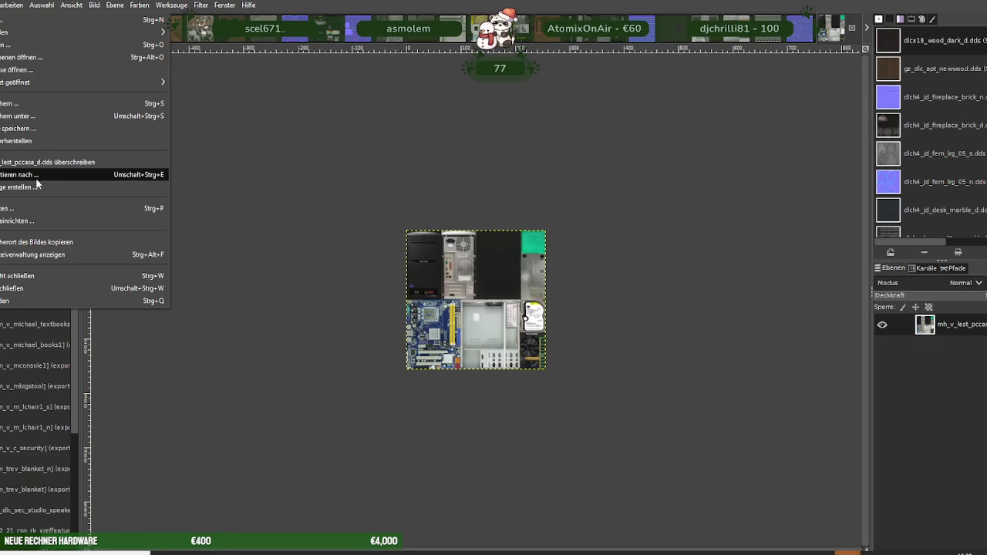
pyautogui.click(23, 175)
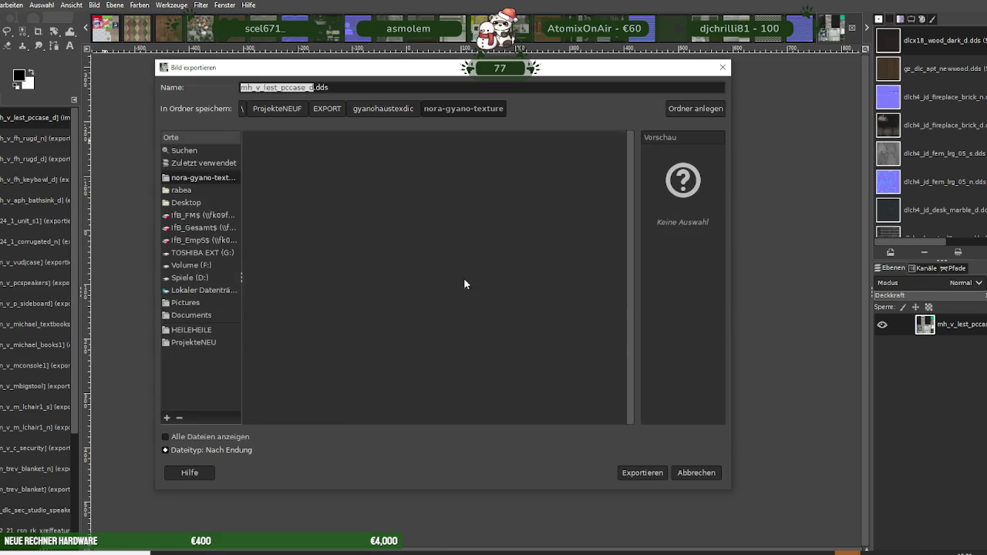
pyautogui.click(642, 472)
pyautogui.click(493, 325)
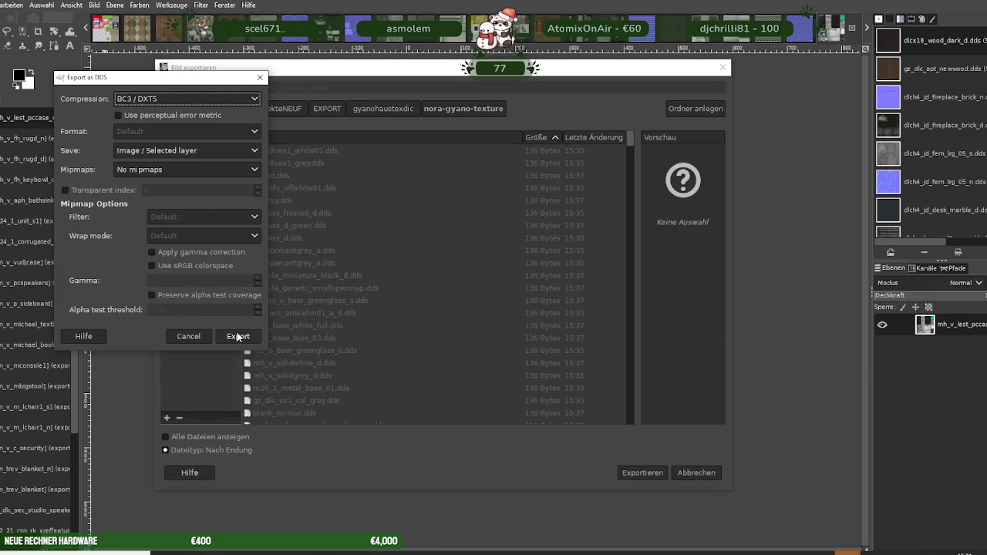
pyautogui.click(238, 337)
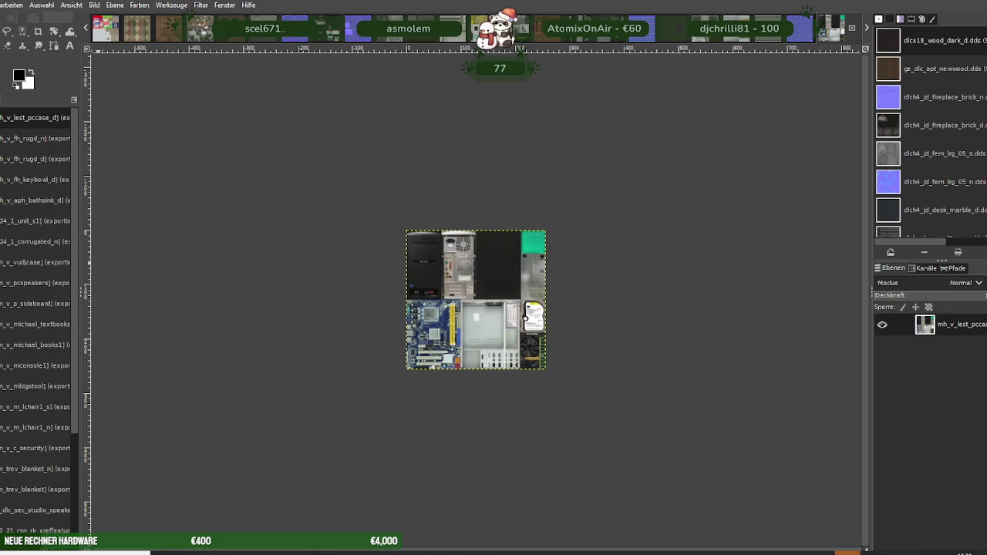
pyautogui.hotkey('ctrl', 'w')
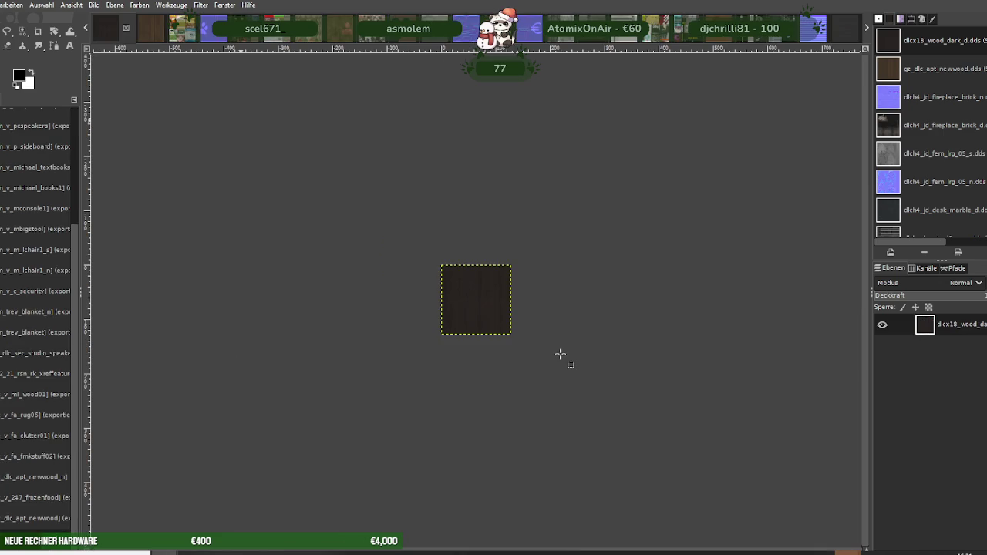
pyautogui.hotkey('ctrl', 'w')
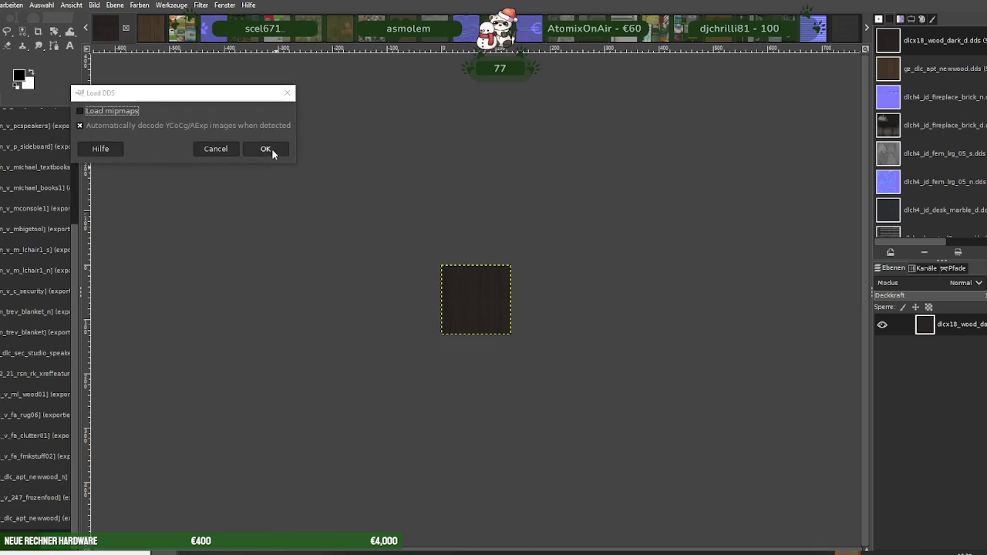
# Load the mh_v_trev_consoletable_d texture and scale it to 256×256
pyautogui.click(267, 149)
pyautogui.rightClick(492, 301)
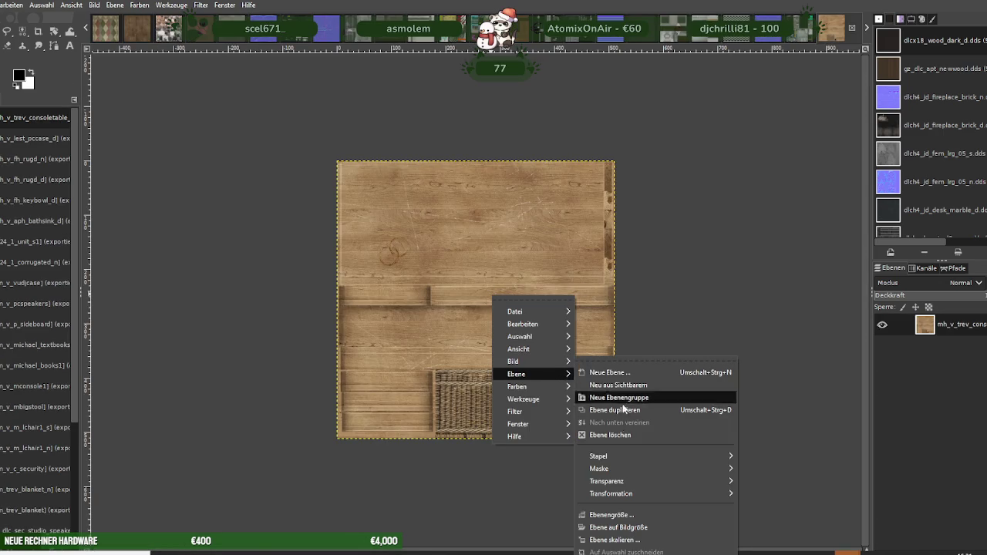
pyautogui.moveTo(532, 361)
pyautogui.click(609, 393)
pyautogui.write('256')
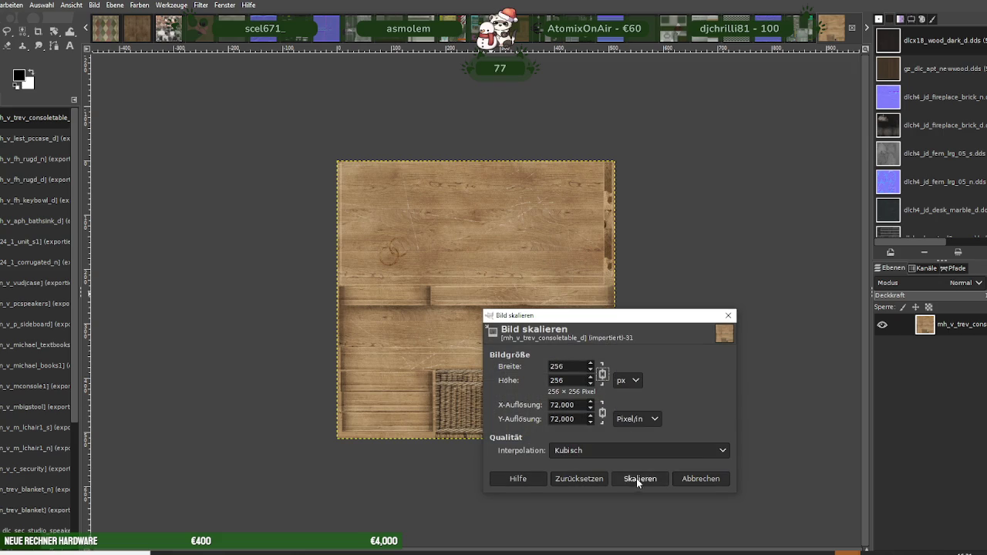
pyautogui.click(638, 478)
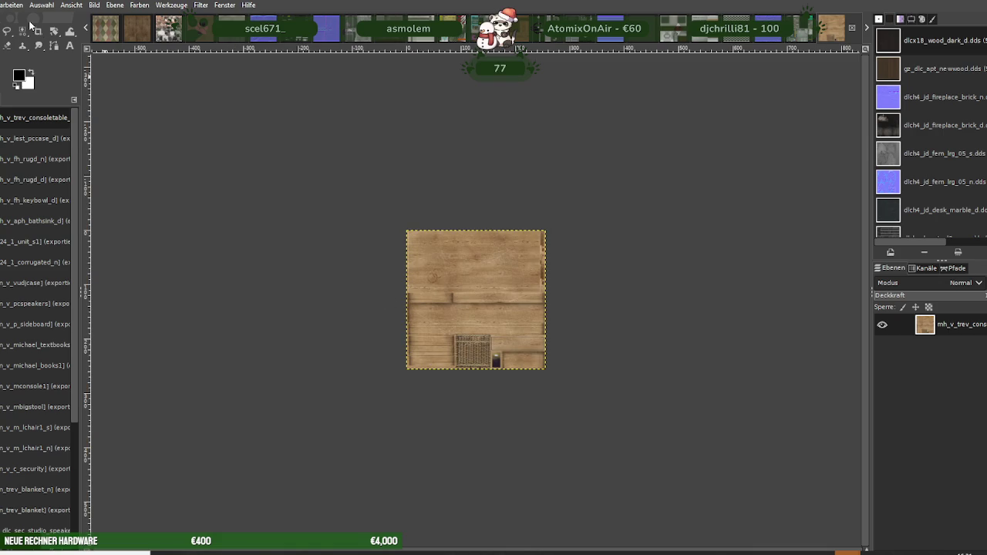
# Overwrite mh_v_trev_consoletable_d.dds as BC3/DXT5, close it, and load mh_v_trev_drawers_d
pyautogui.click(15, 179)
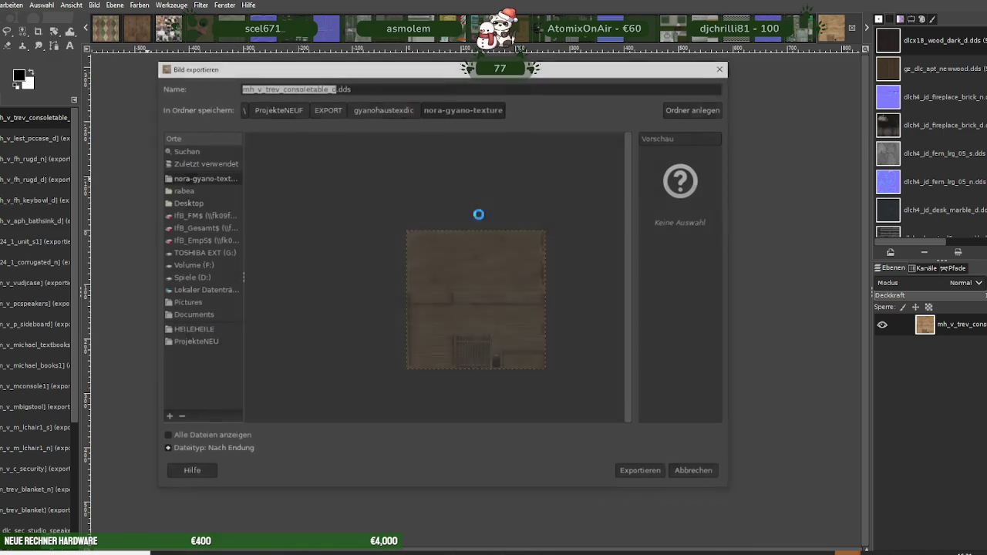
pyautogui.click(643, 473)
pyautogui.click(502, 331)
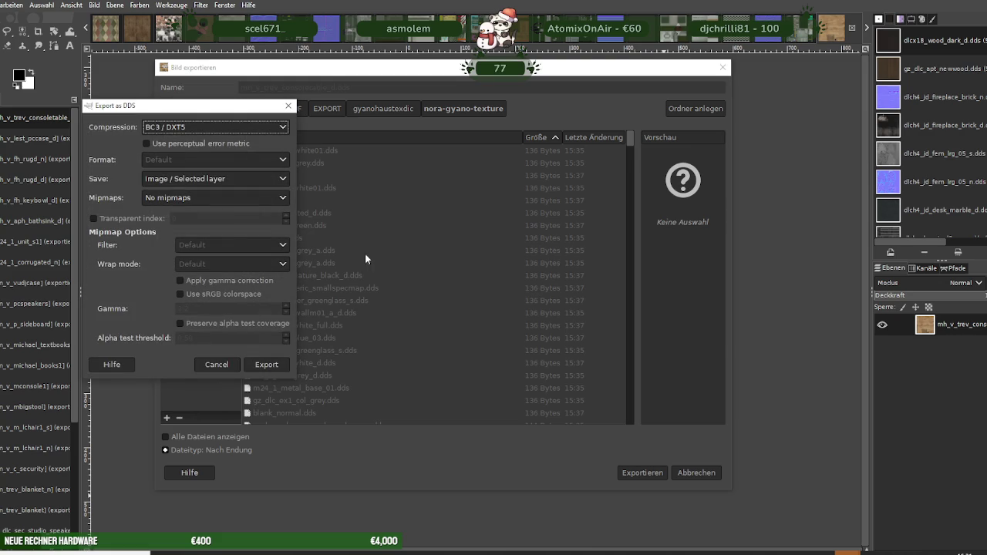
pyautogui.click(267, 364)
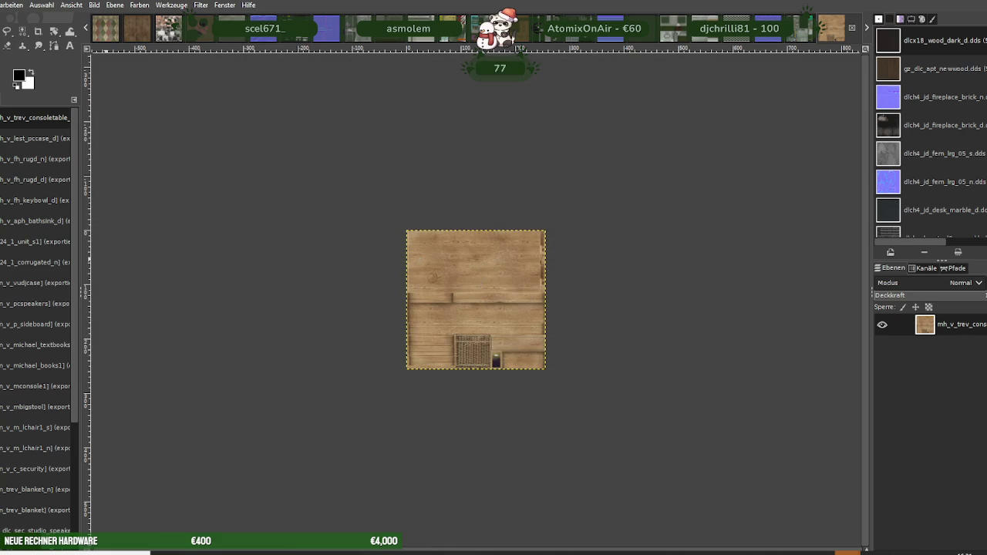
pyautogui.hotkey('ctrl', 'w')
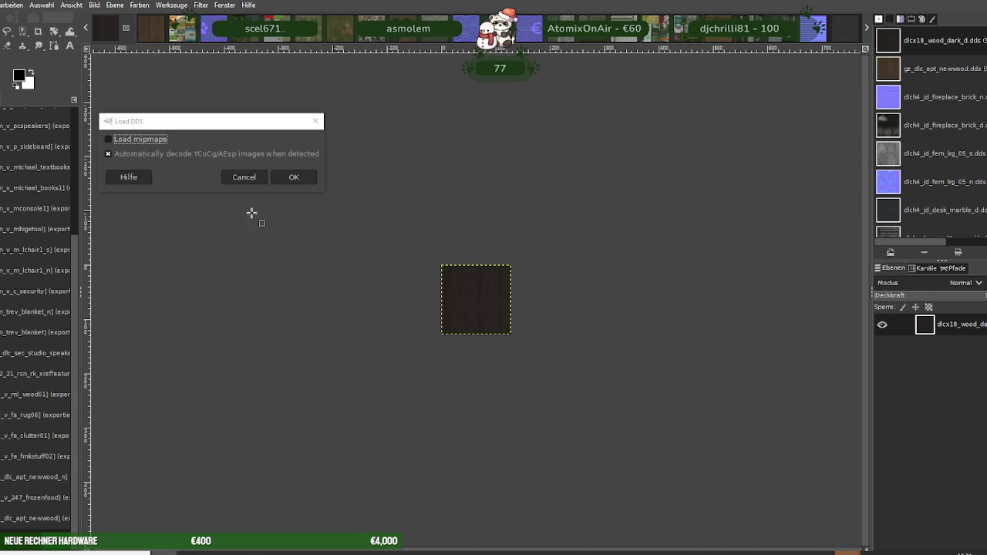
pyautogui.click(285, 177)
# Scale the drawers wood texture down to 256×256
pyautogui.rightClick(441, 318)
pyautogui.moveTo(482, 385)
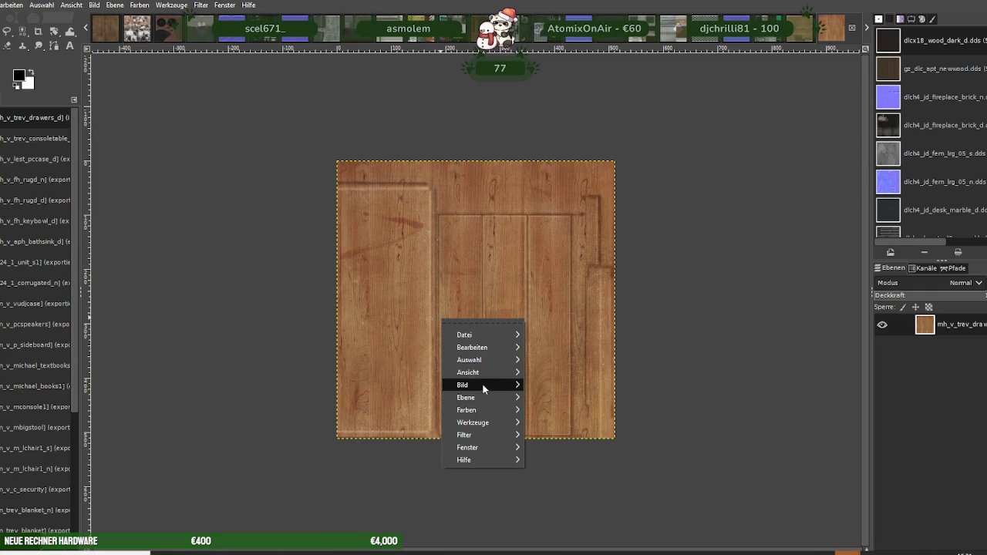
pyautogui.click(559, 391)
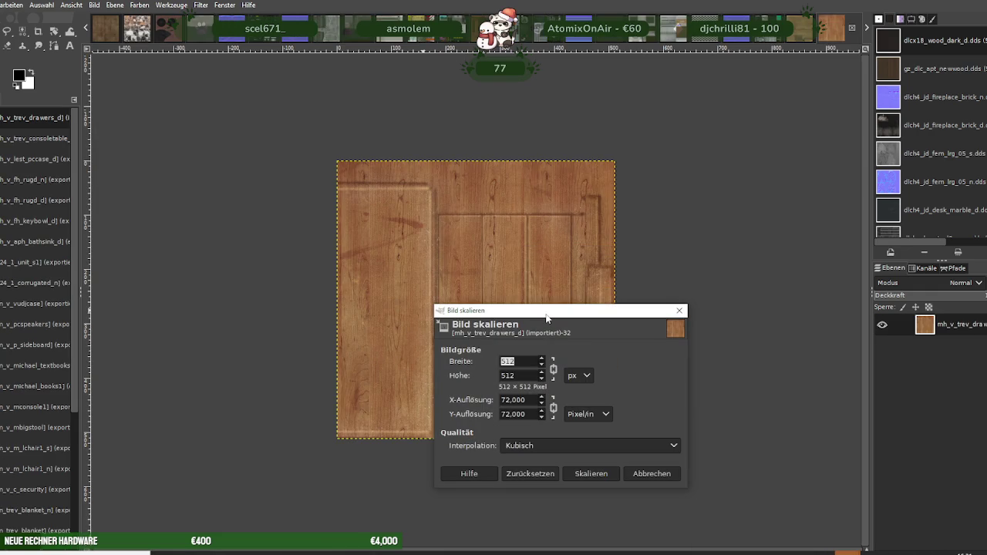
pyautogui.write('256')
pyautogui.press('Tab')
pyautogui.click(586, 475)
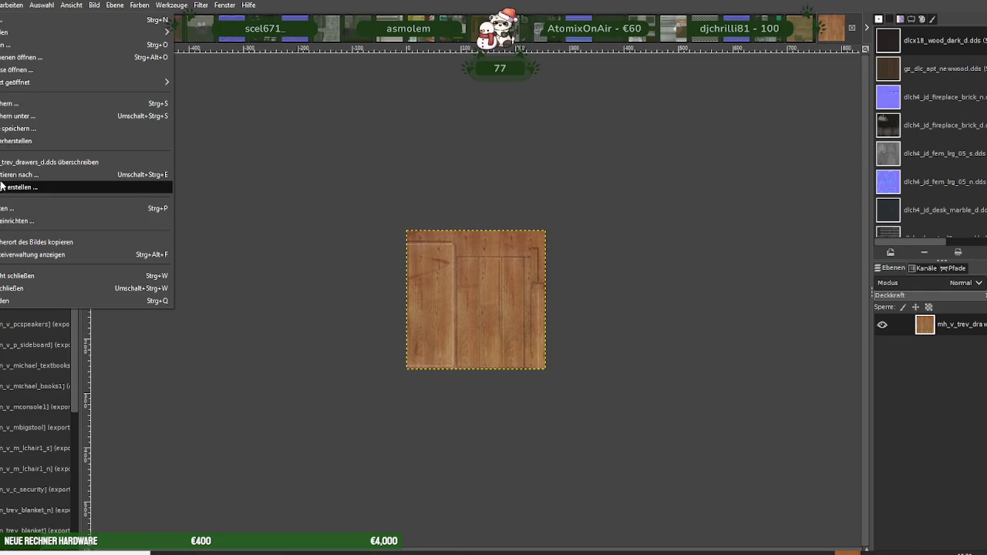
# Overwrite mh_v_trev_drawers_d.dds as BC3/DXT5, close it, and load the mh_v_trev_duvetb_n normal map
pyautogui.click(31, 174)
pyautogui.click(643, 472)
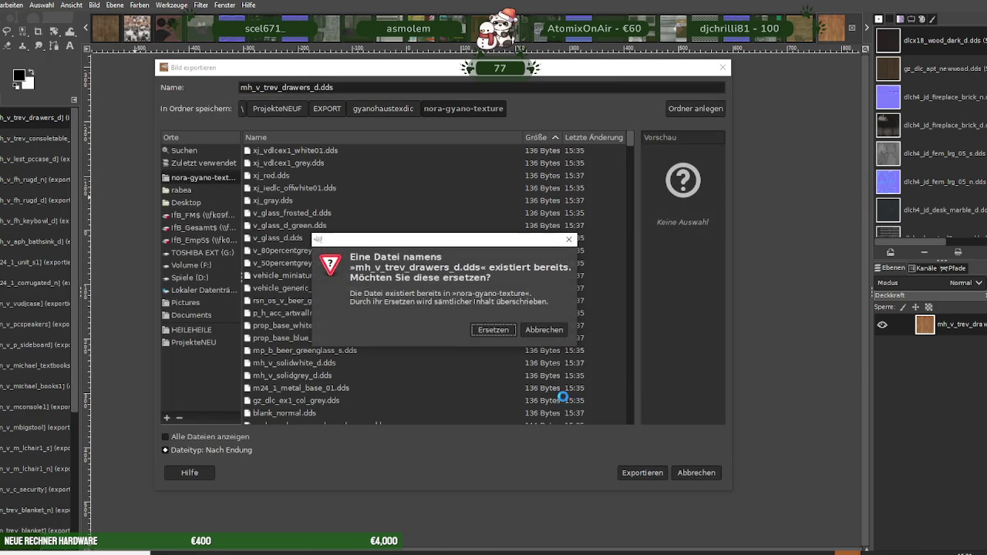
pyautogui.click(494, 330)
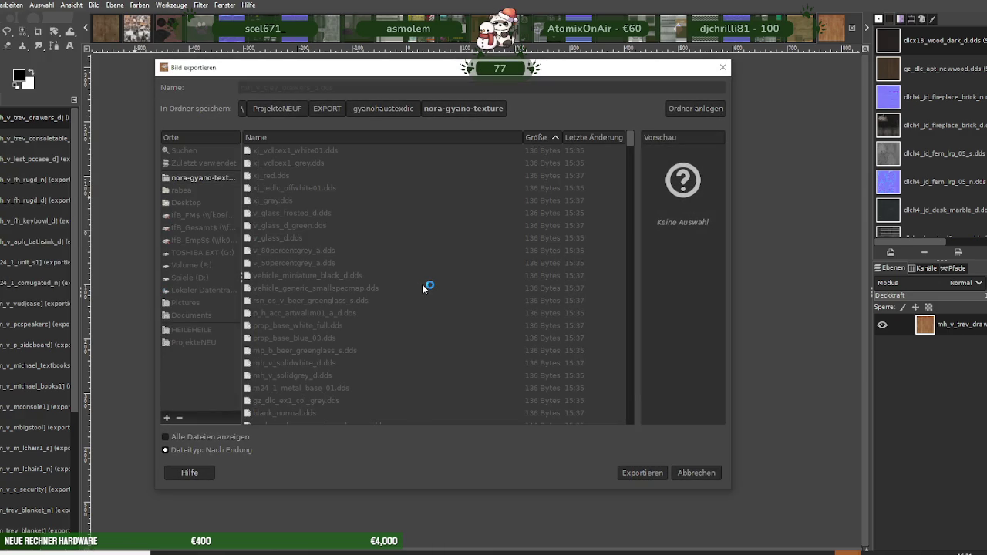
pyautogui.click(296, 394)
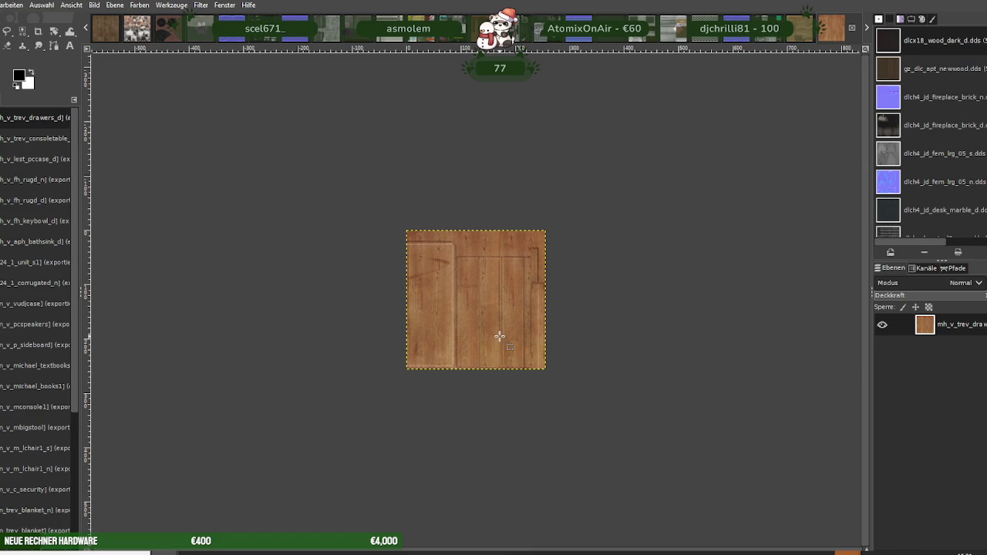
pyautogui.hotkey('ctrl', 'w')
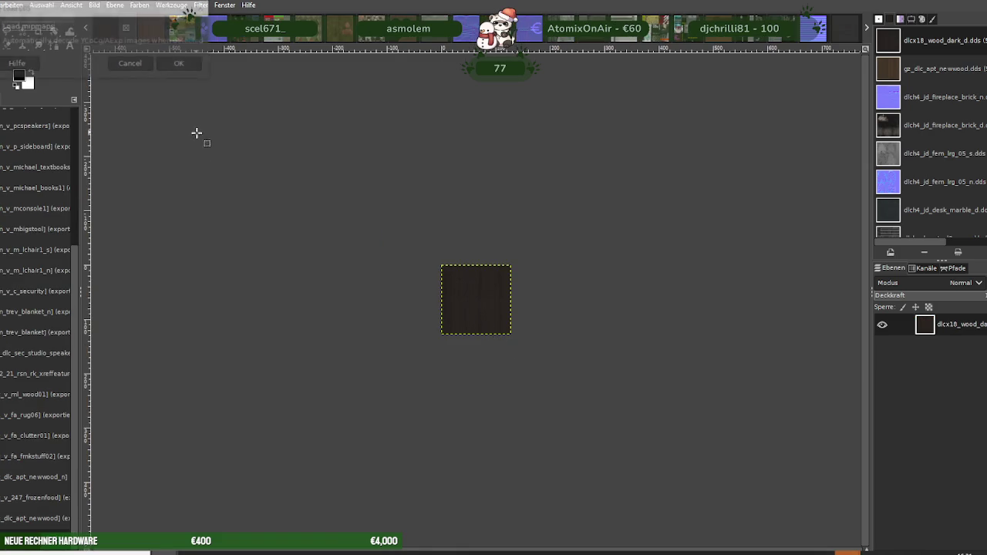
pyautogui.click(187, 64)
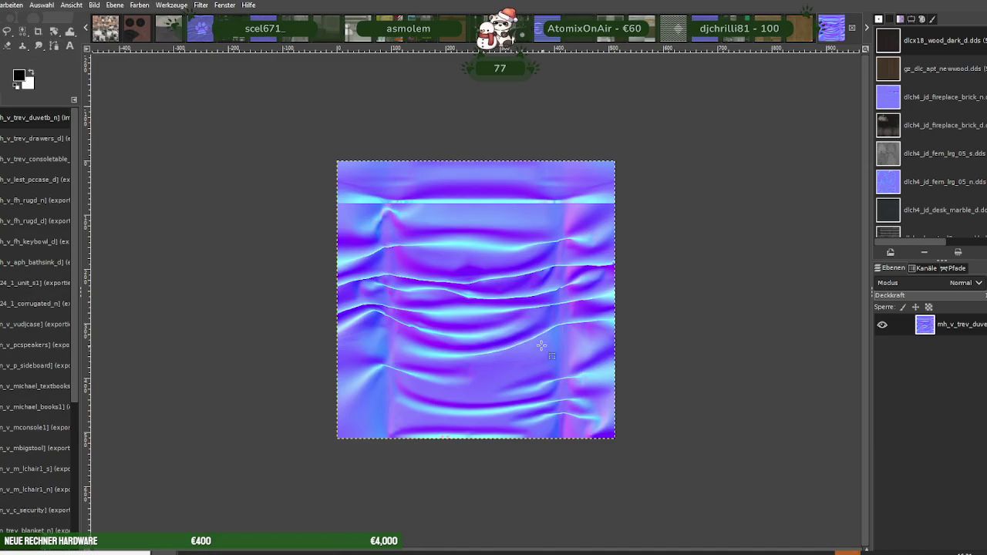
# Scale the mh_v_trev_duvetb_n normal map down to 256×256
pyautogui.rightClick(489, 309)
pyautogui.click(594, 391)
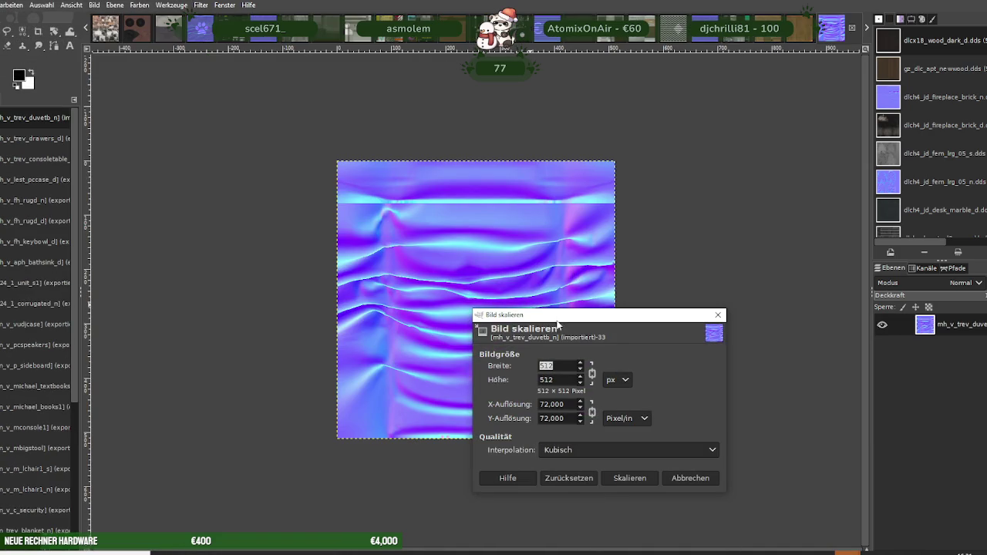
pyautogui.click(630, 478)
# Overwrite the duvet normal map's DDS file, then load the next texture
pyautogui.click(2, 4)
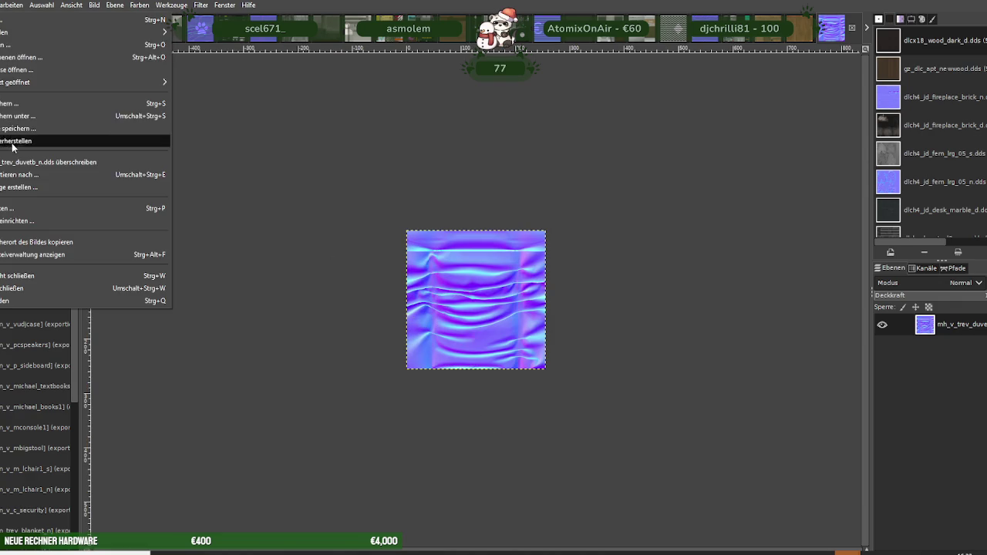
pyautogui.click(14, 174)
pyautogui.click(643, 473)
pyautogui.click(490, 331)
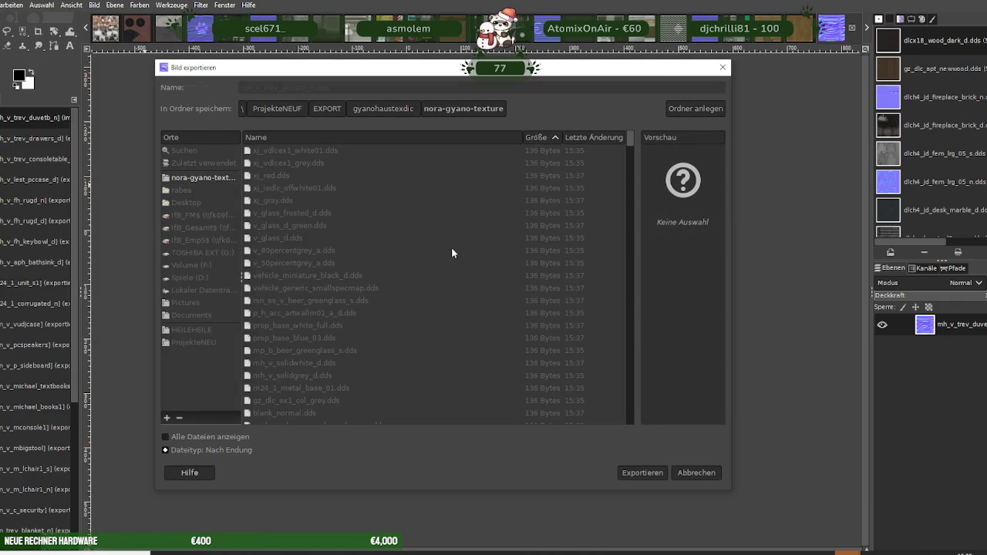
pyautogui.click(182, 280)
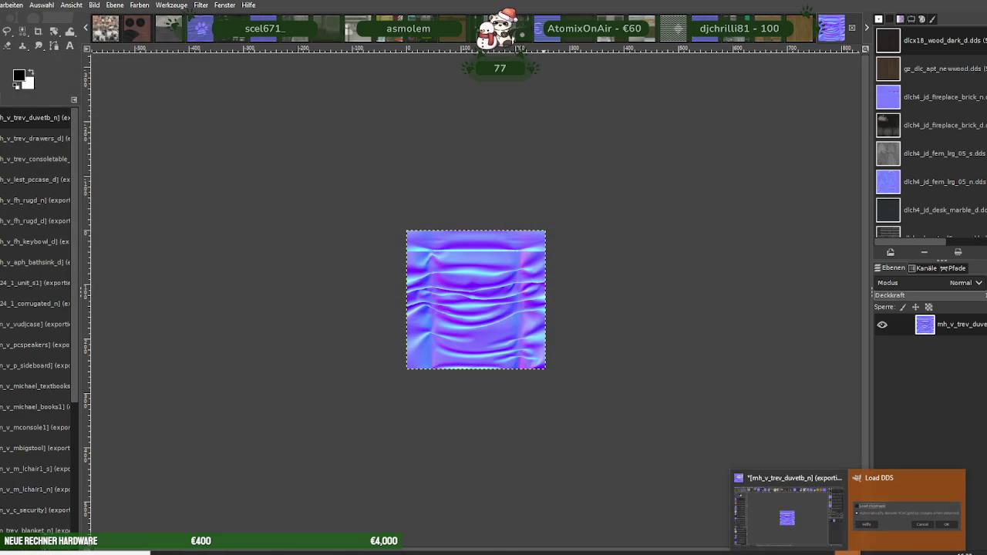
pyautogui.click(872, 498)
pyautogui.click(220, 106)
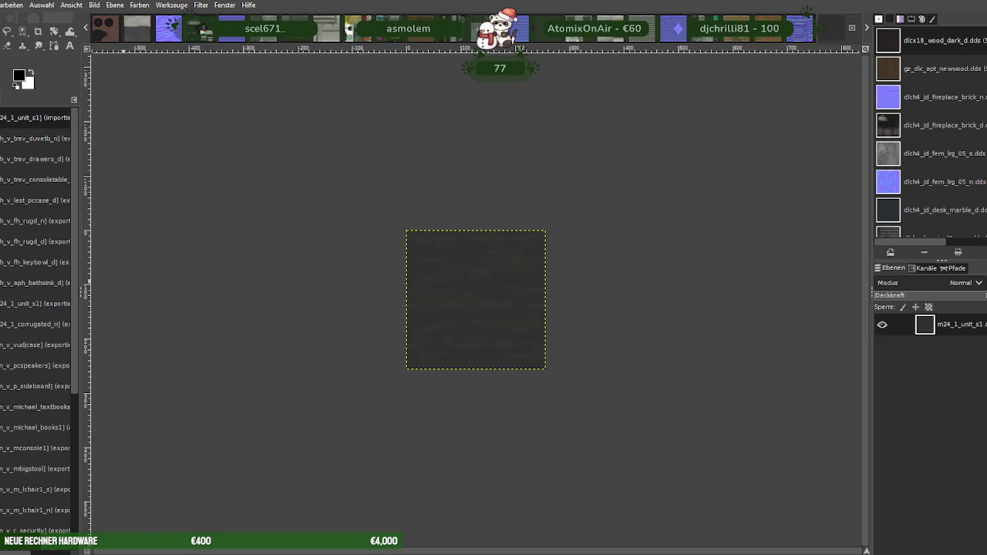
pyautogui.hotkey('ctrl', 'Tab')
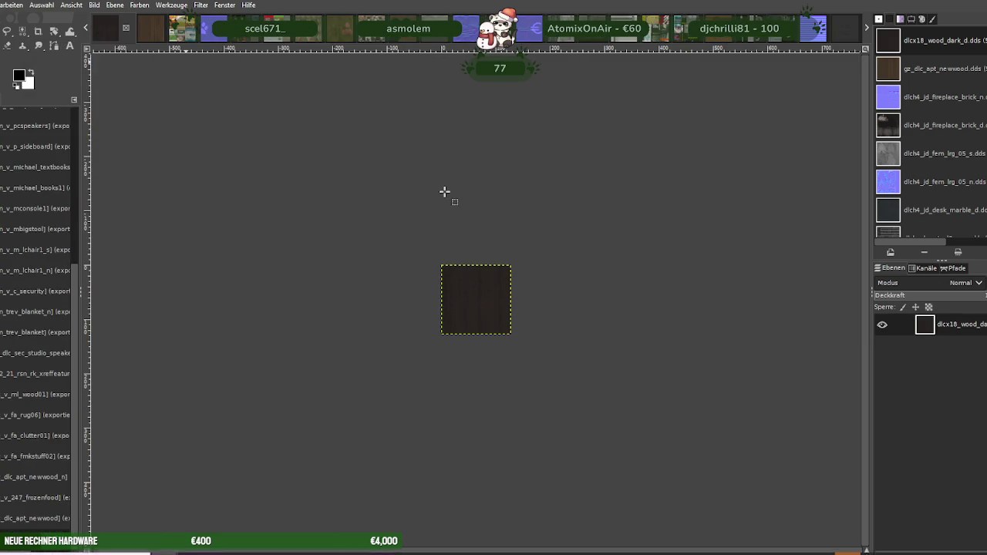
# Load the mh_v_trev_sheetsb_n normal map and scale it to 256×256
pyautogui.hotkey('ctrl', 'w')
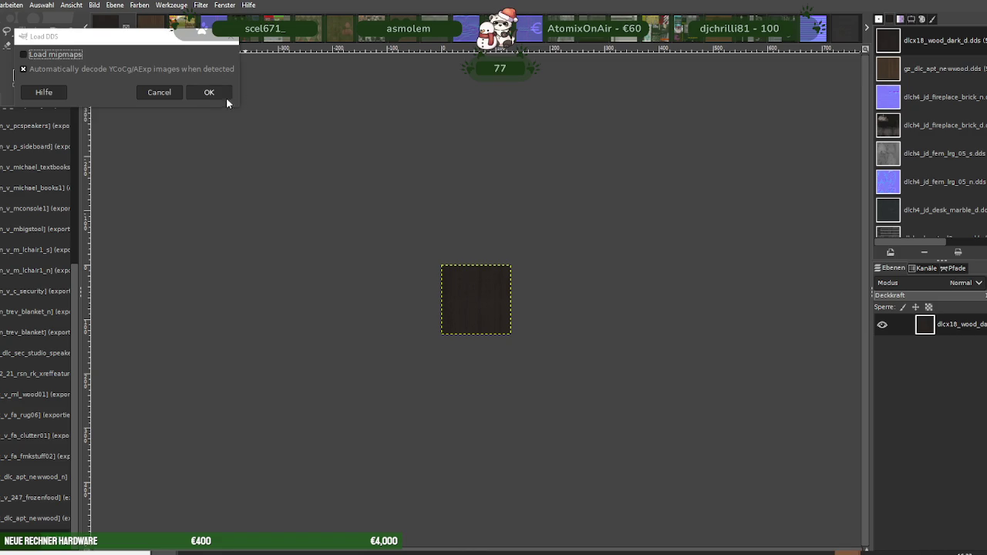
pyautogui.hotkey('ctrl', 'd')
pyautogui.rightClick(486, 281)
pyautogui.moveTo(508, 349)
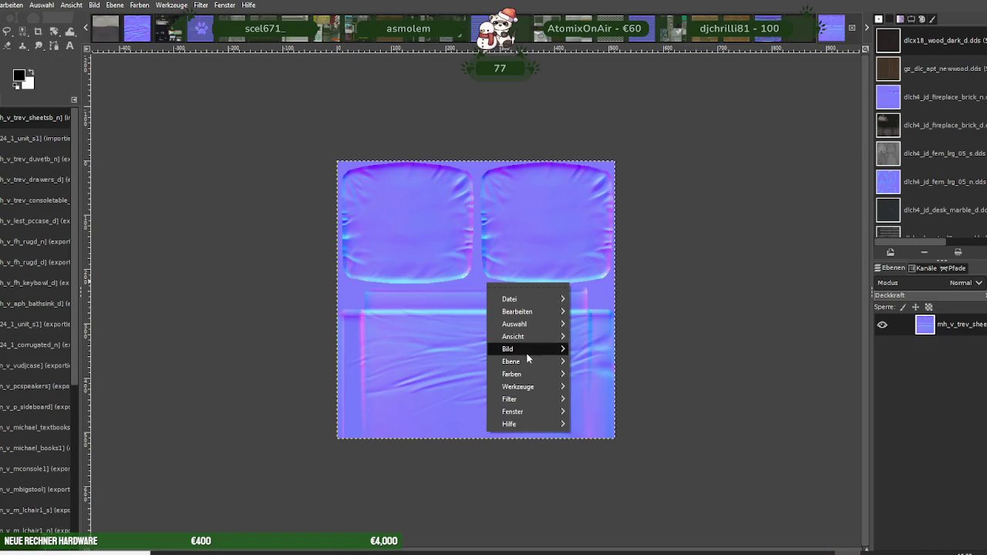
pyautogui.click(617, 394)
pyautogui.write('256')
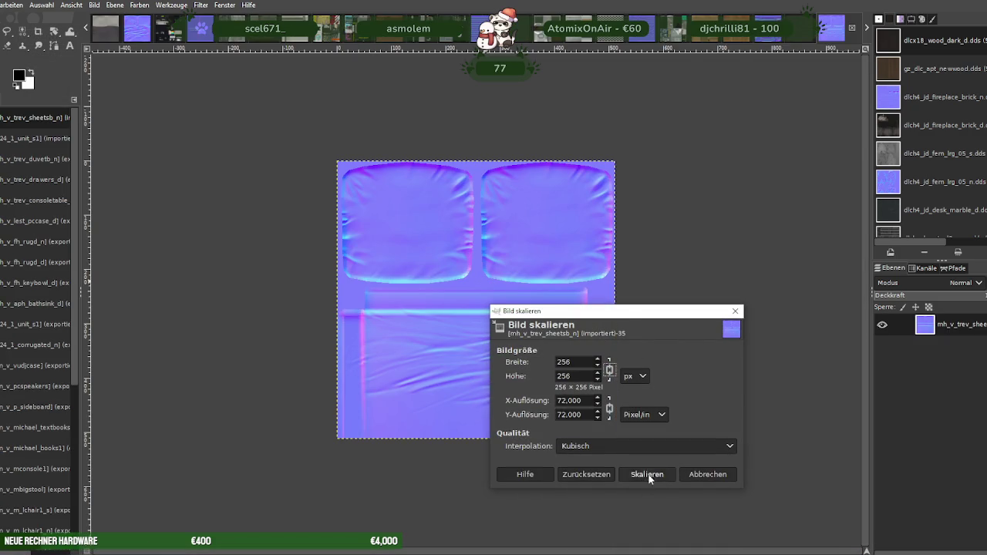
pyautogui.click(648, 476)
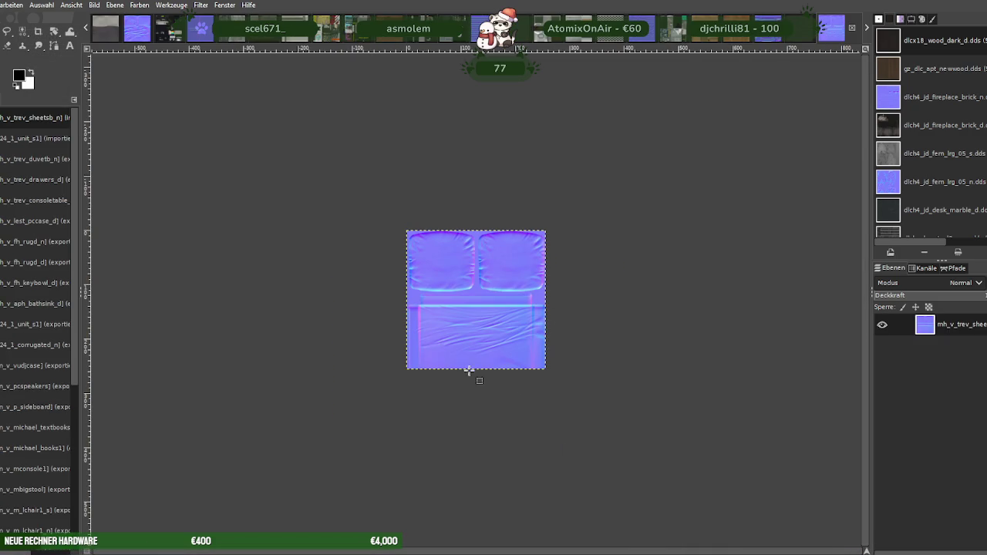
# Overwrite its DDS file with BC3 / DXT5 compression and close the image
pyautogui.click(1, 4)
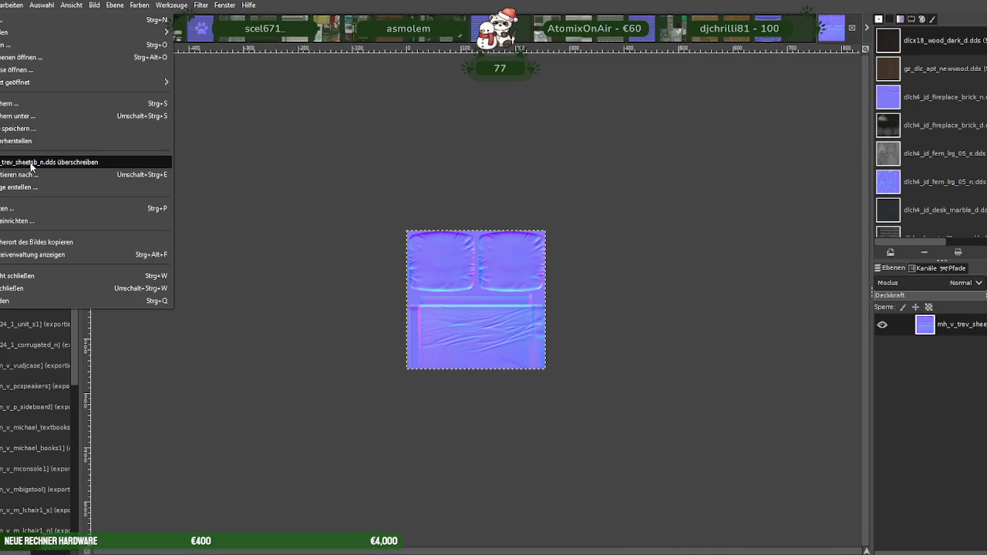
pyautogui.click(47, 176)
pyautogui.click(637, 474)
pyautogui.click(494, 330)
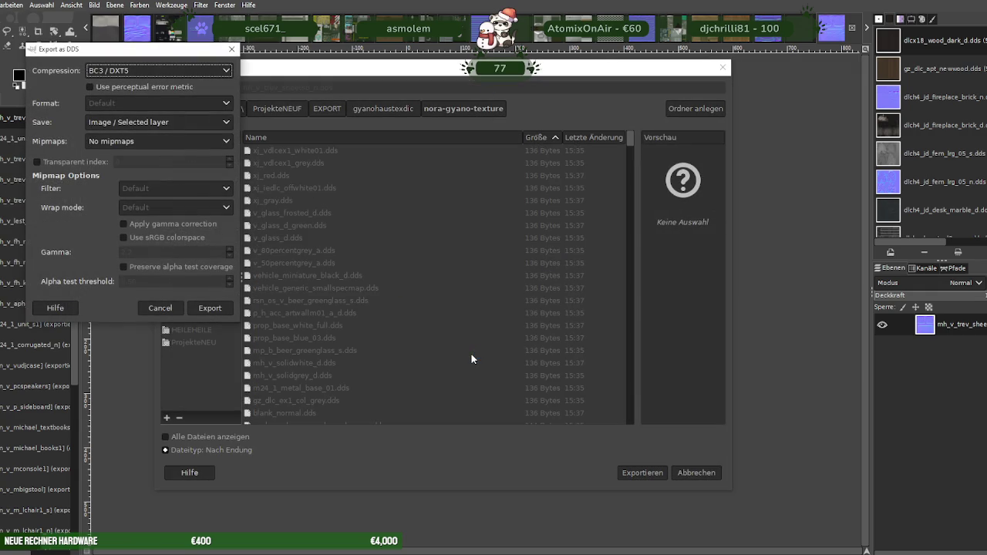
pyautogui.click(227, 310)
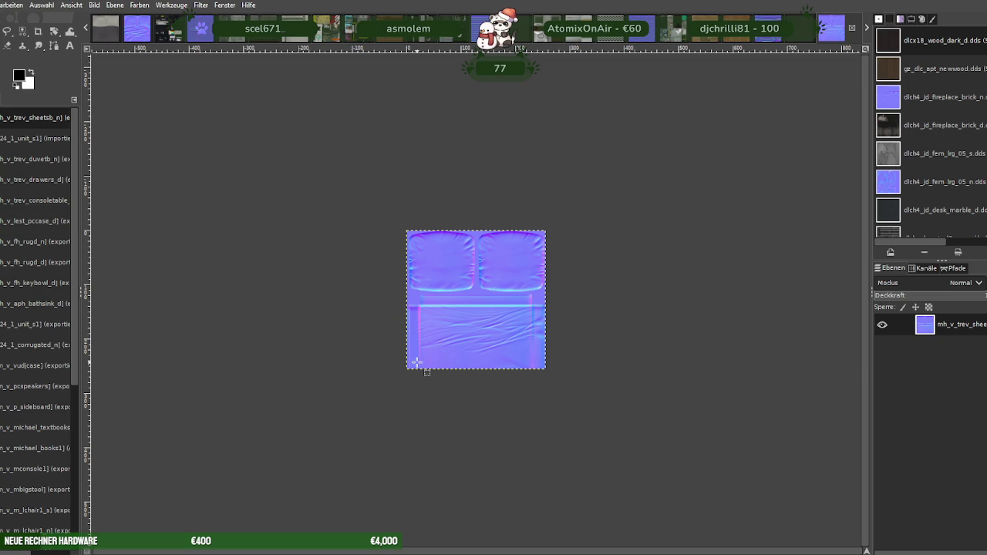
pyautogui.hotkey('ctrl', 'w')
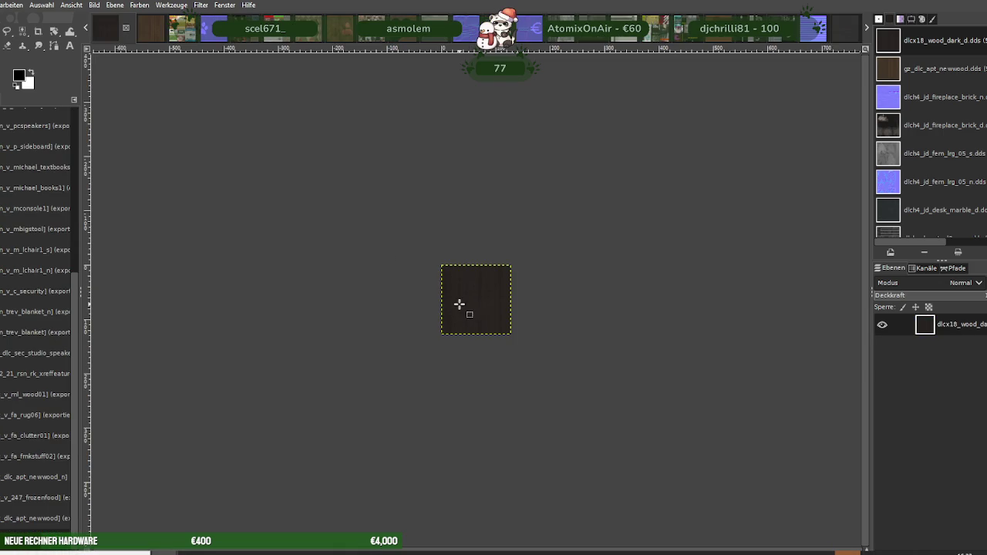
# Load the mp_h_yacht_bed_duvet_01 texture and scale it to 256×256
pyautogui.click(238, 120)
pyautogui.rightClick(473, 311)
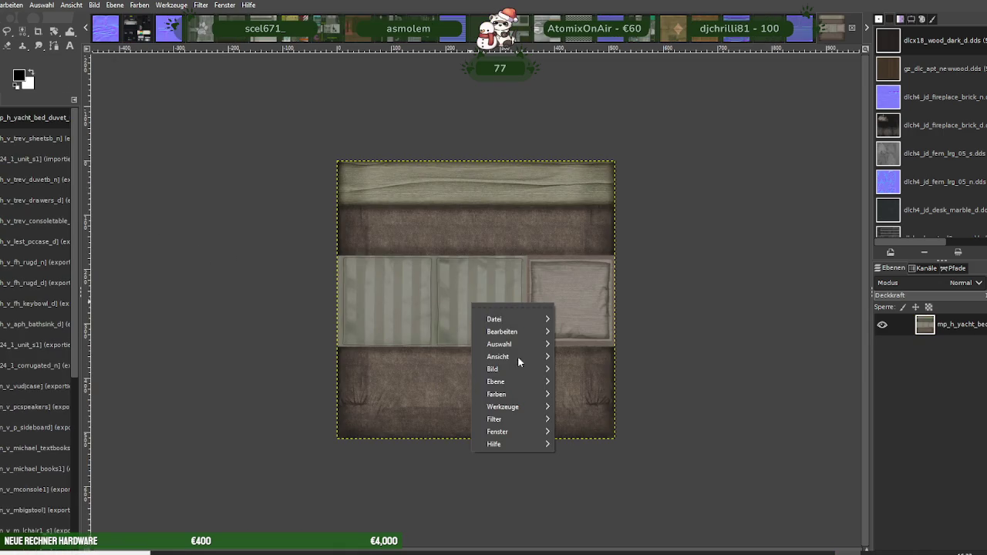
pyautogui.moveTo(494, 369)
pyautogui.click(591, 390)
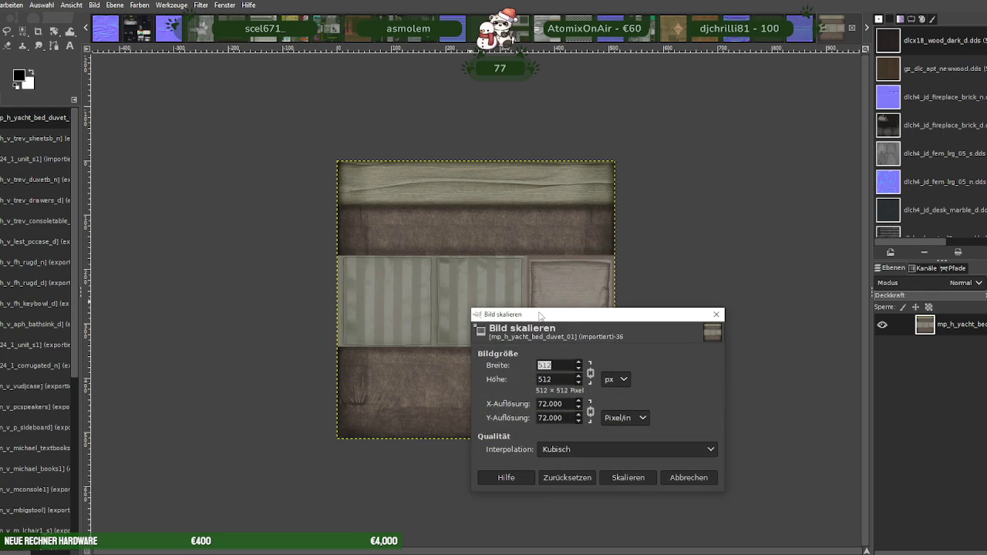
pyautogui.write('256')
pyautogui.press('Tab')
pyautogui.click(626, 478)
# Export it over its existing DDS file, replacing it, then close the image
pyautogui.hotkey('alt', 'f')
pyautogui.click(47, 166)
pyautogui.click(627, 472)
pyautogui.click(504, 334)
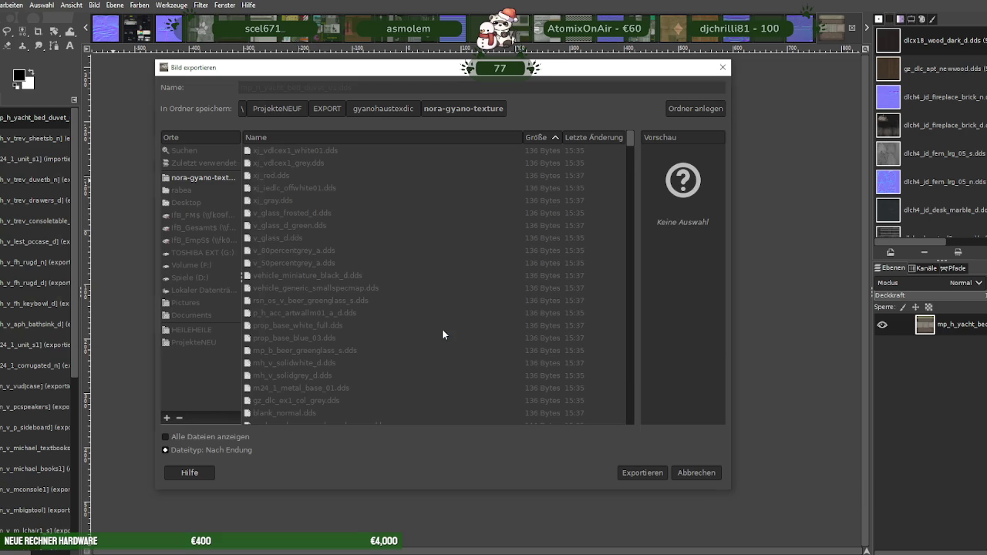
pyautogui.click(245, 337)
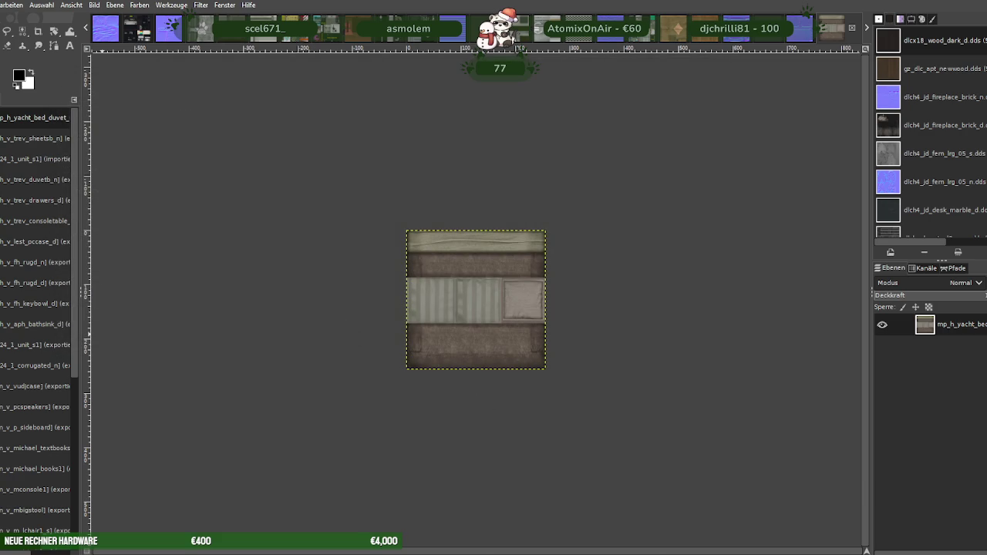
pyautogui.hotkey('ctrl', 'w')
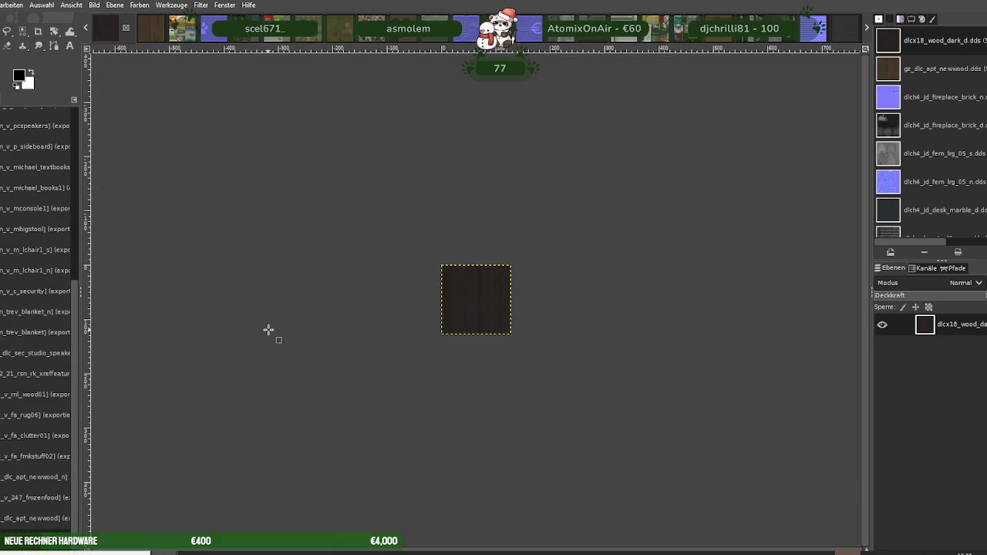
# Load the yacht duvet normal map and scale it to 256×256
pyautogui.click(265, 148)
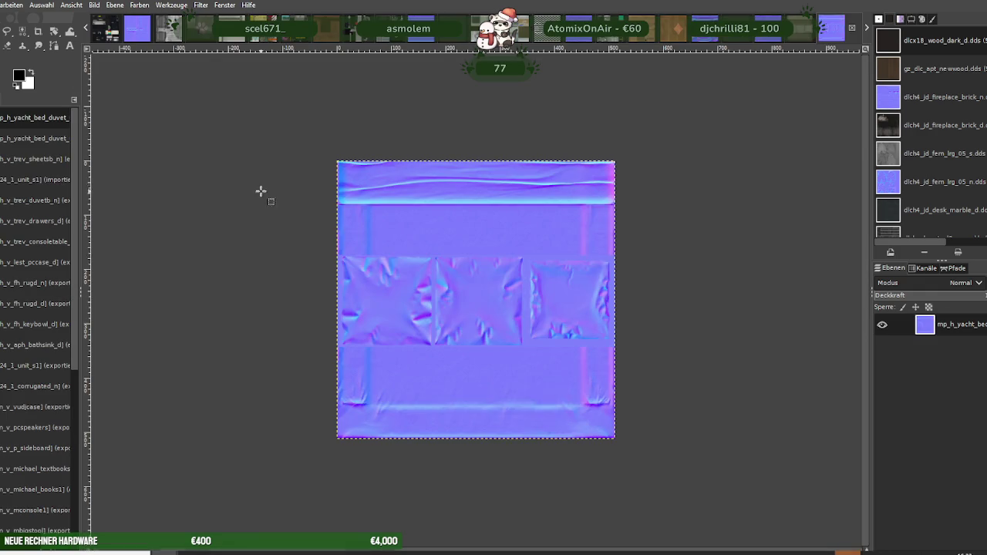
pyautogui.rightClick(473, 308)
pyautogui.click(622, 397)
pyautogui.write('256')
pyautogui.press('Tab')
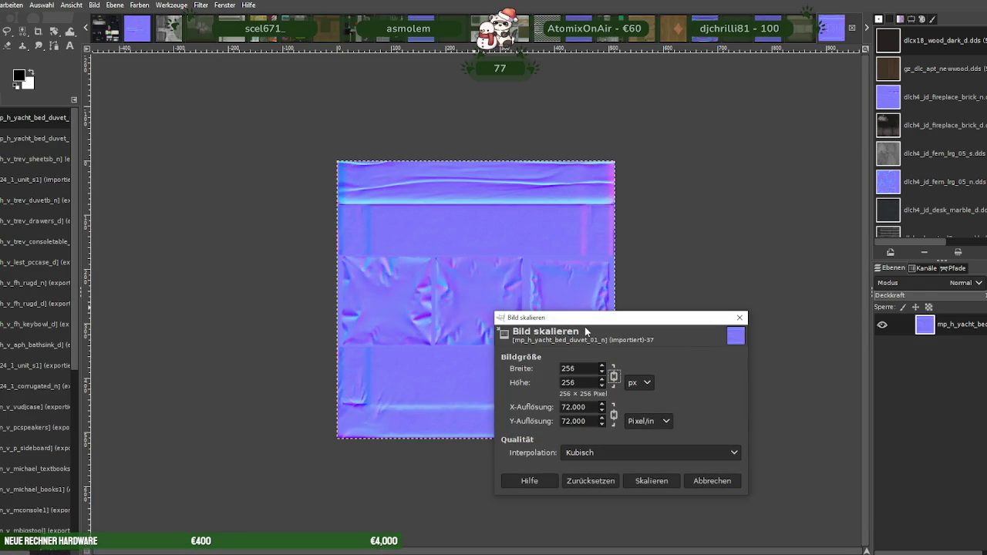
pyautogui.click(659, 483)
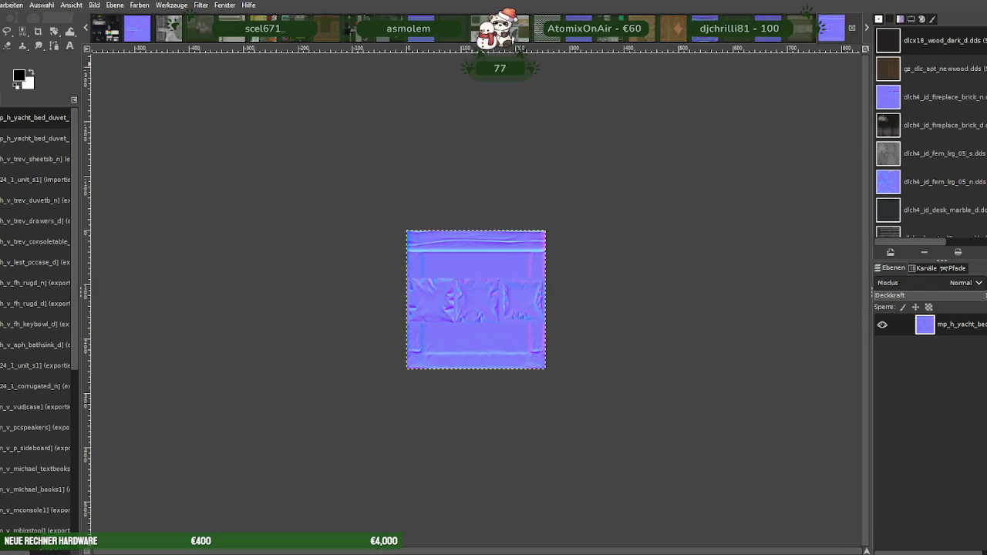
# Export the normal map as BC3/DXT5 over its DDS file and close it
pyautogui.click(4, 5)
pyautogui.click(31, 175)
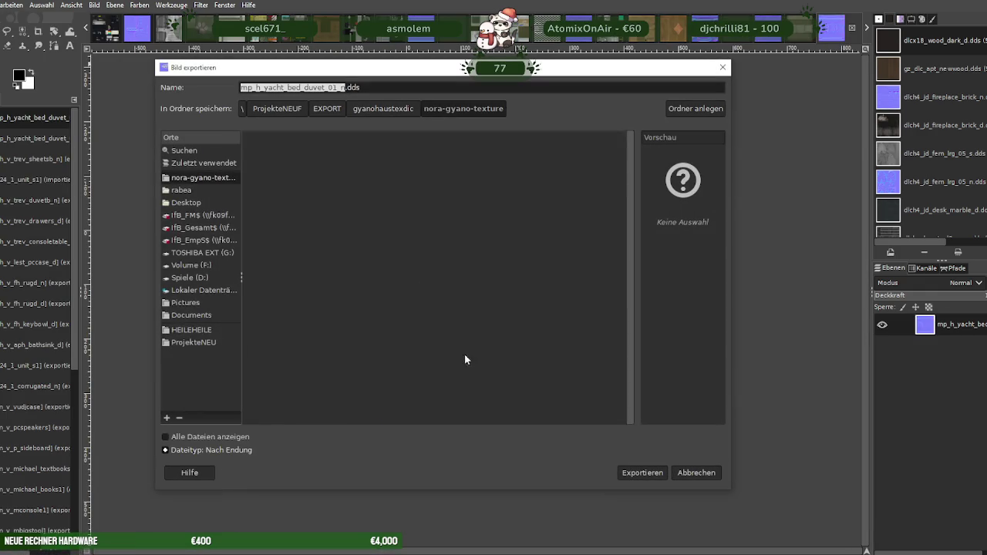
pyautogui.click(638, 471)
pyautogui.click(521, 334)
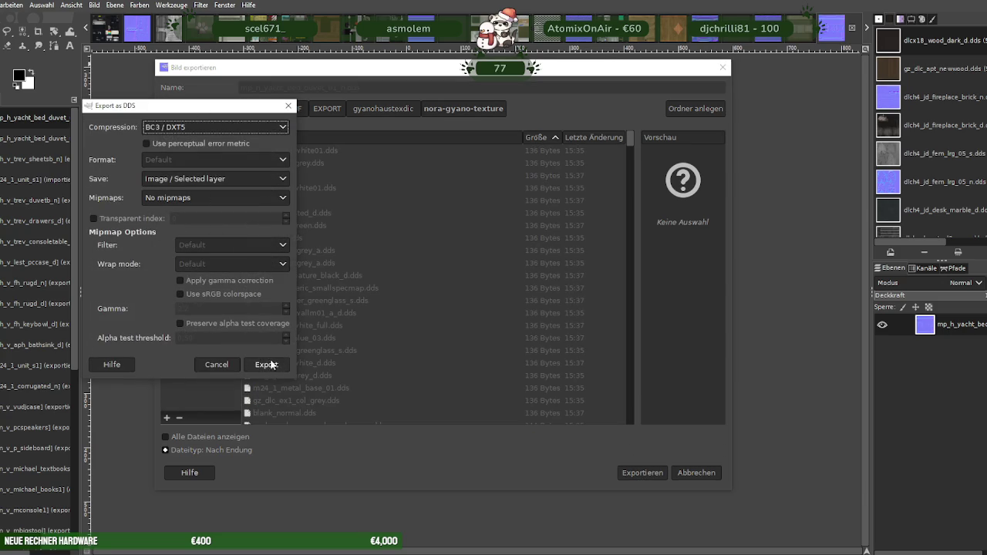
pyautogui.click(267, 365)
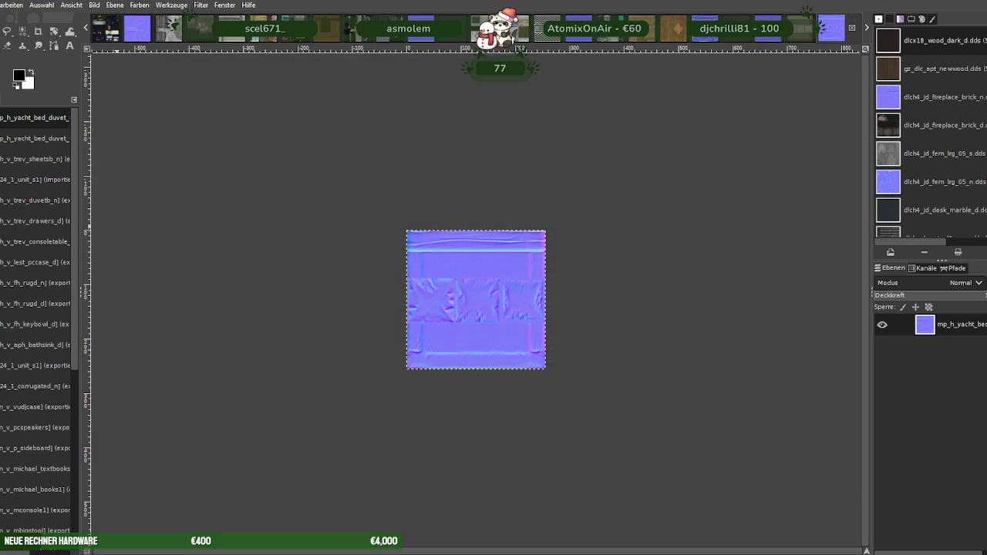
pyautogui.hotkey('ctrl', 'w')
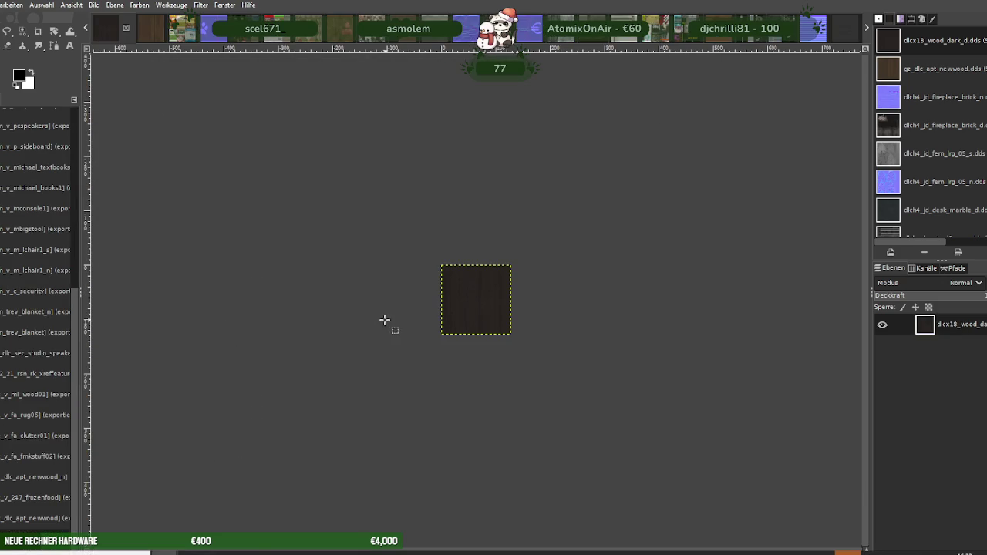
# Load the computer-screen collage texture without mipmaps and scale it to 256×256
pyautogui.hotkey('ctrl', 'w')
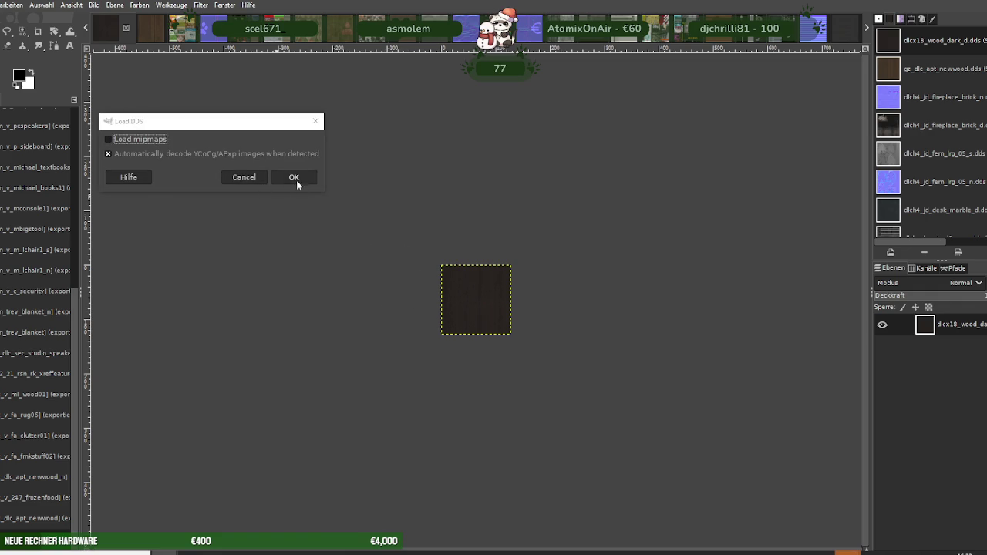
pyautogui.click(294, 177)
pyautogui.rightClick(446, 309)
pyautogui.moveTo(468, 365)
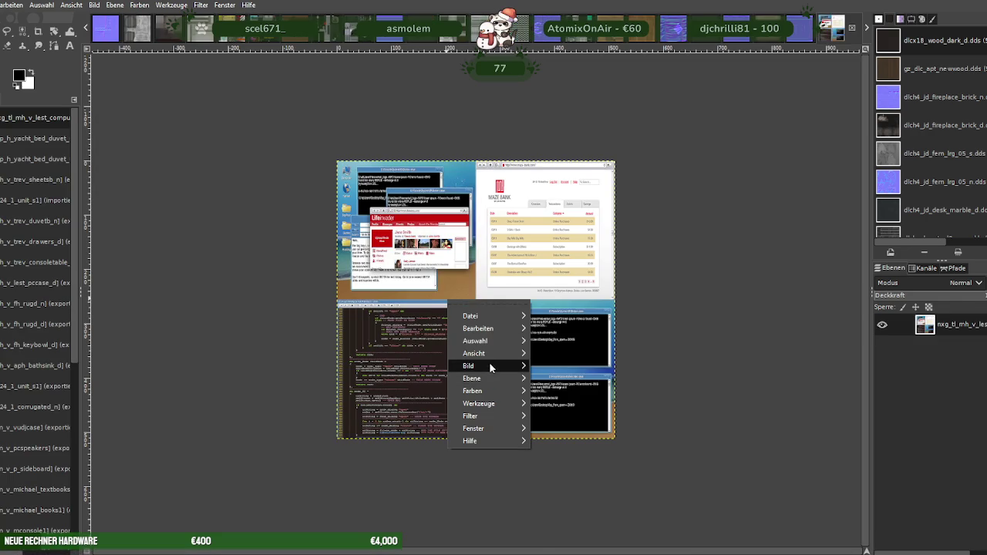
pyautogui.click(568, 393)
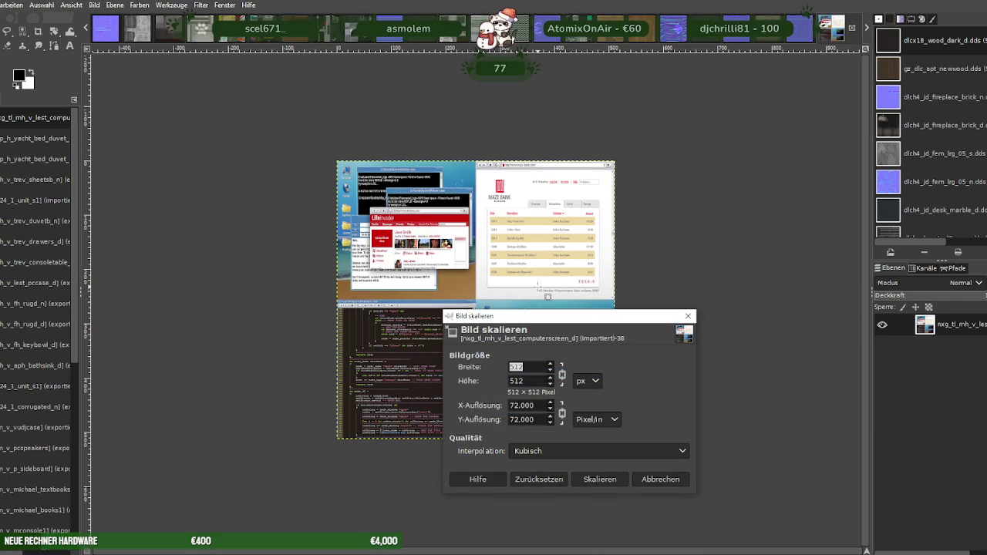
pyautogui.click(596, 479)
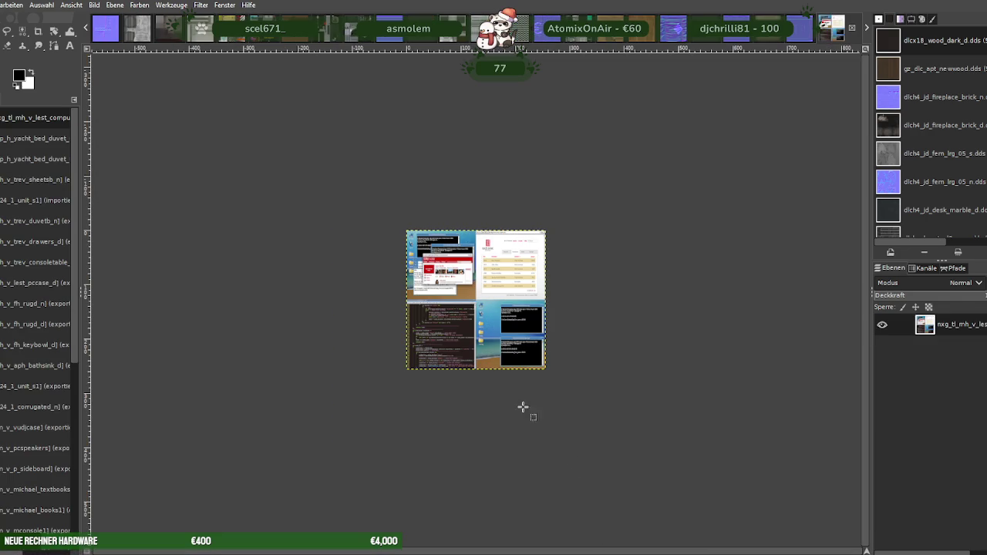
# Export it as BC3/DXT5 over its existing DDS file and close it
pyautogui.click(1, 5)
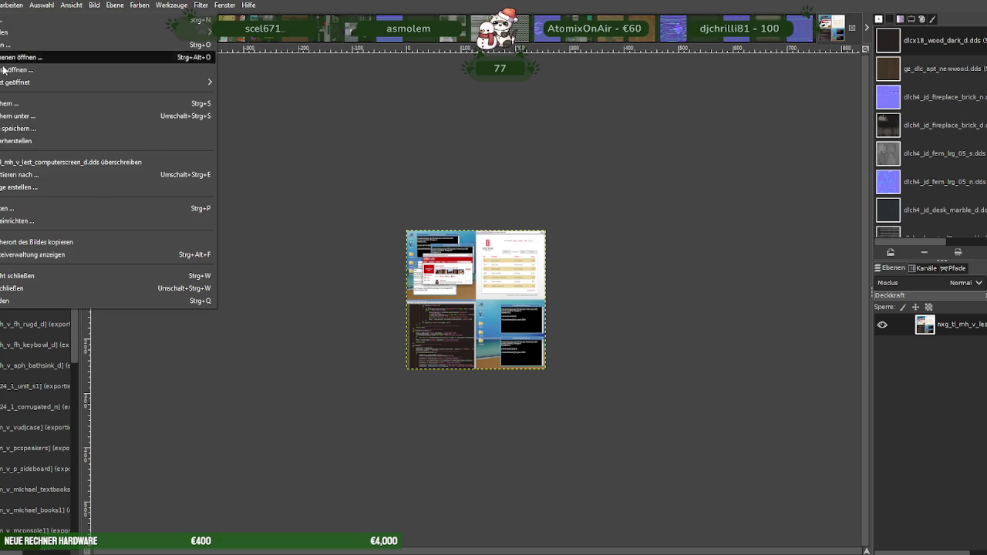
pyautogui.click(35, 168)
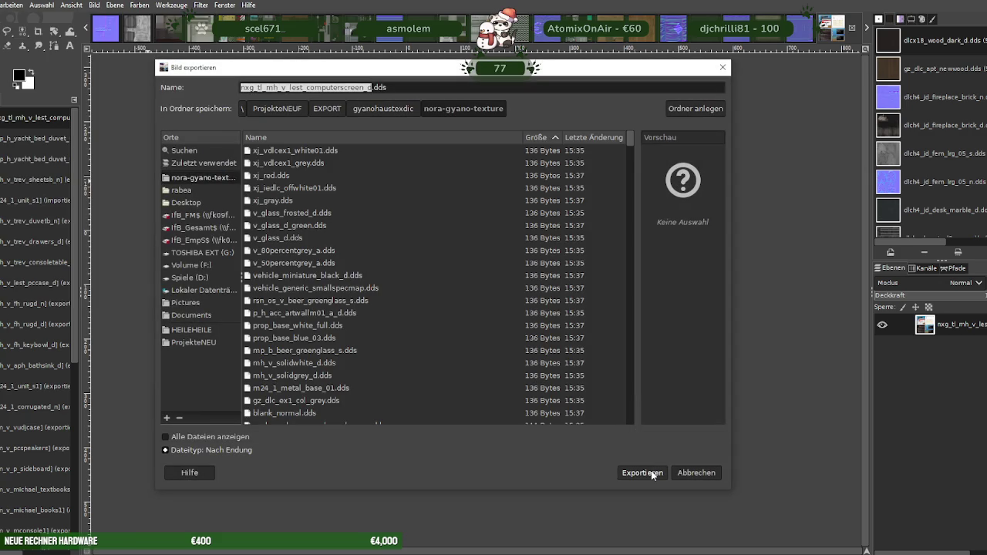
pyautogui.click(642, 473)
pyautogui.click(525, 331)
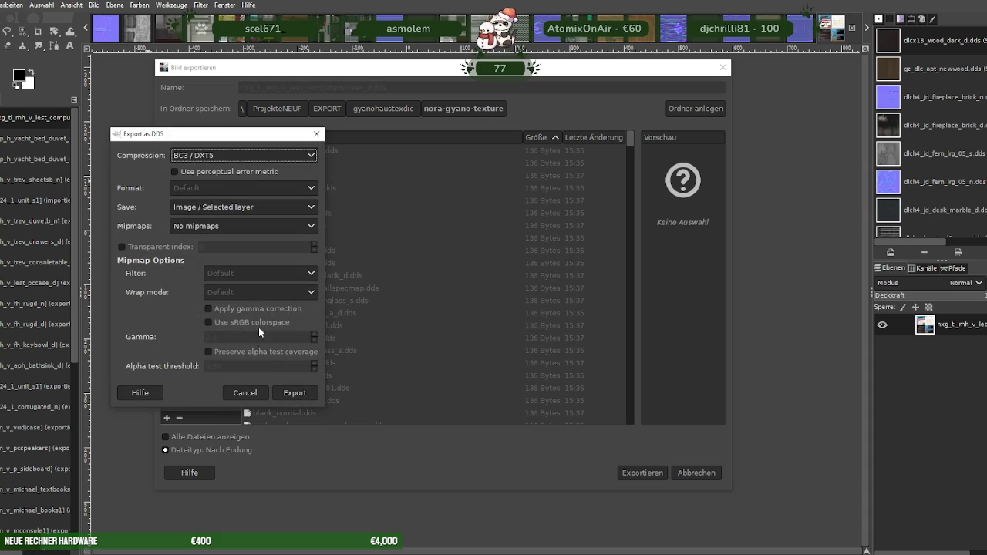
pyautogui.click(301, 395)
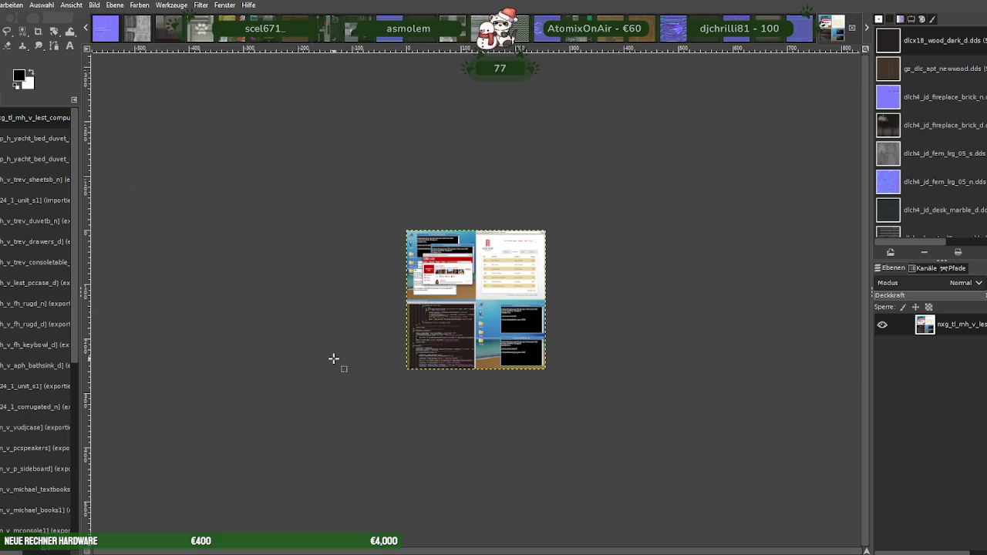
pyautogui.hotkey('ctrl', 'w')
pyautogui.hotkey('ctrl', 'w')
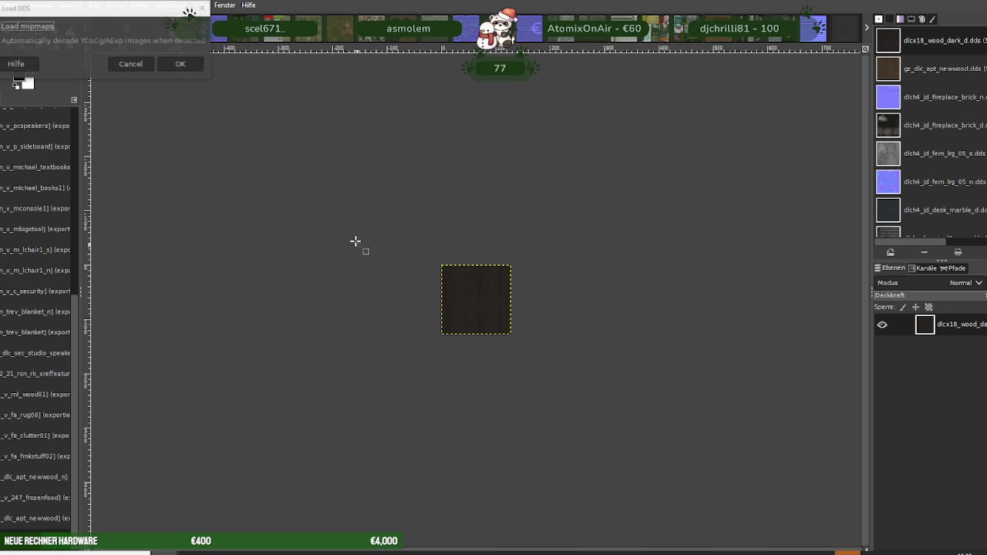
# Load nxg_tl_v_michael_wall1_s without mipmaps and scale it from 512 to 256×256
pyautogui.click(177, 68)
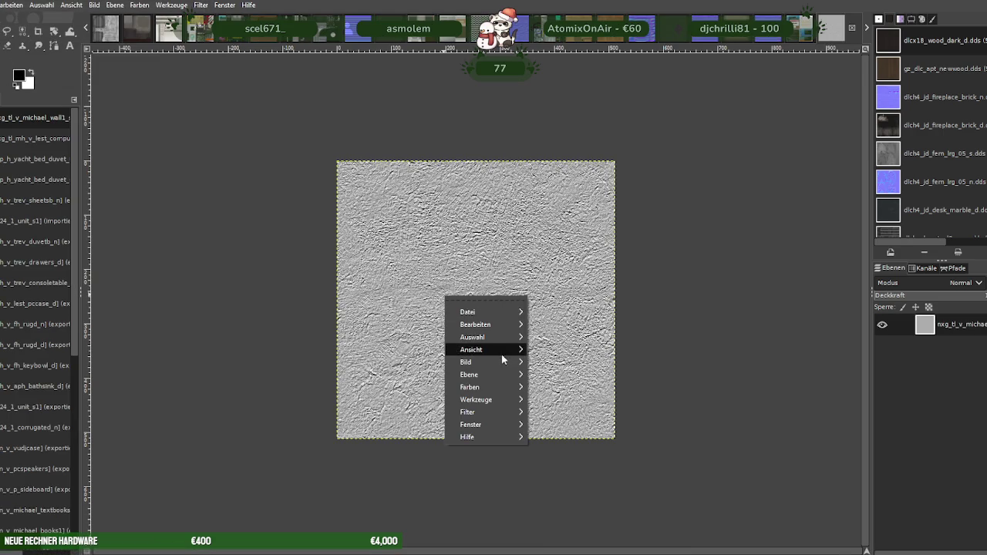
pyautogui.click(566, 393)
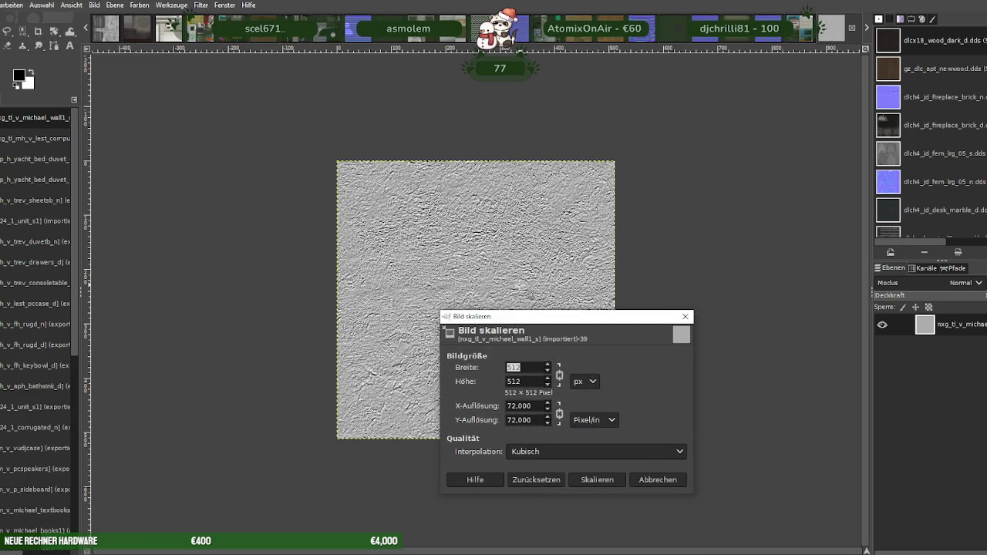
pyautogui.press('Tab')
pyautogui.click(598, 479)
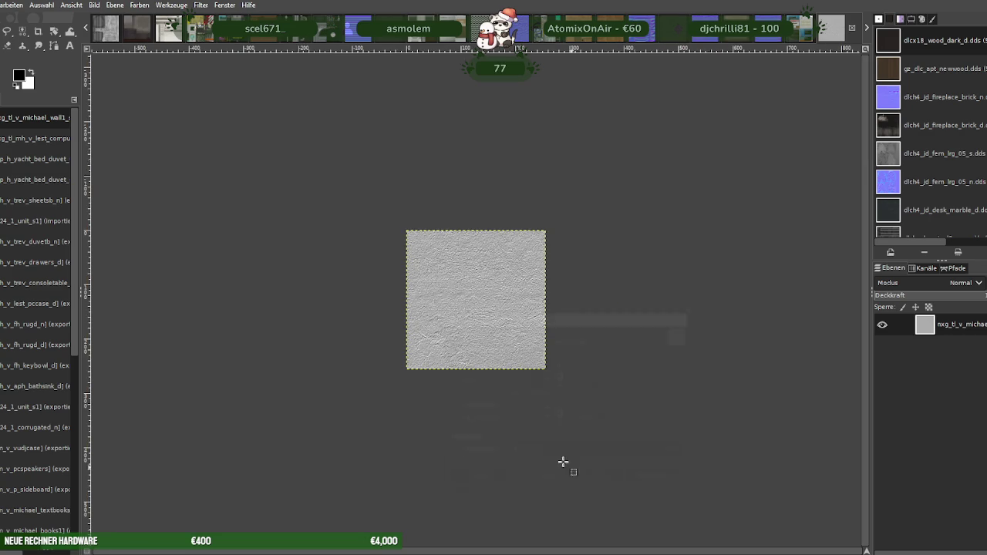
# Export the wall texture over its DDS file, replacing it, and close the image
pyautogui.click(2, 5)
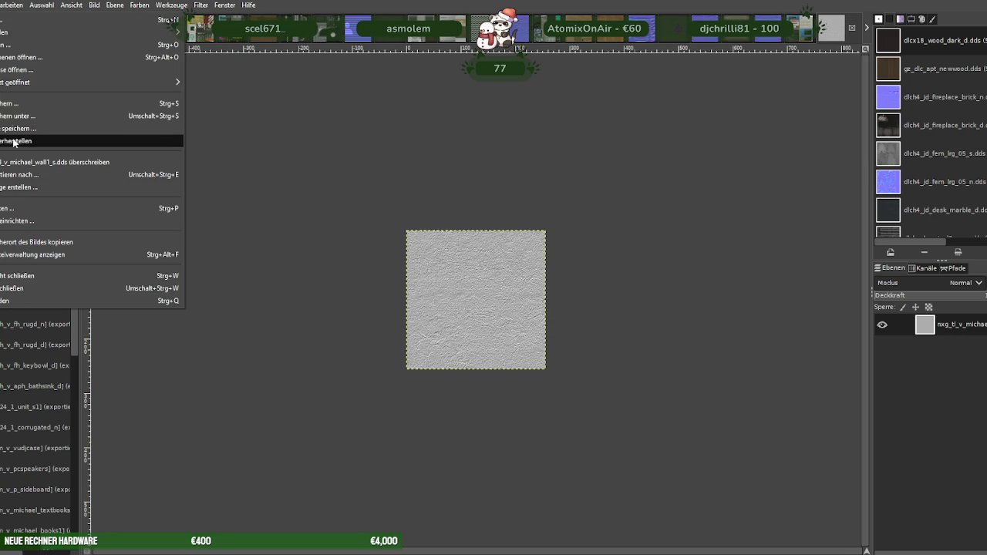
pyautogui.click(20, 179)
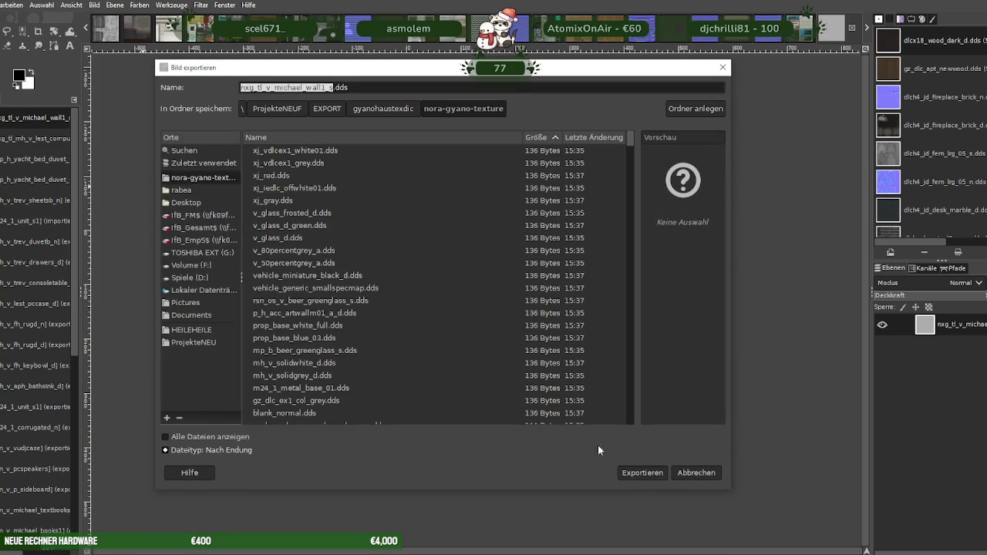
pyautogui.click(641, 471)
pyautogui.click(503, 331)
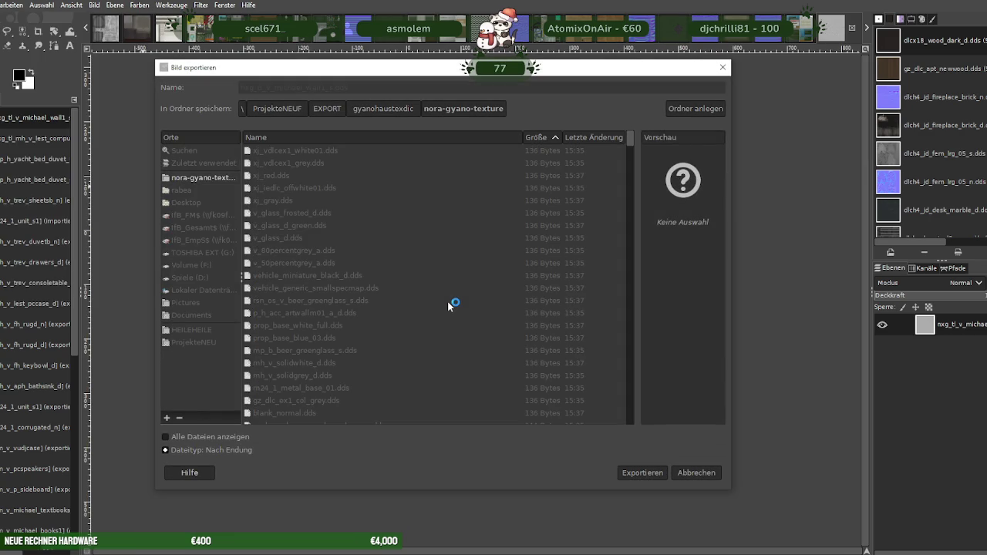
pyautogui.click(182, 280)
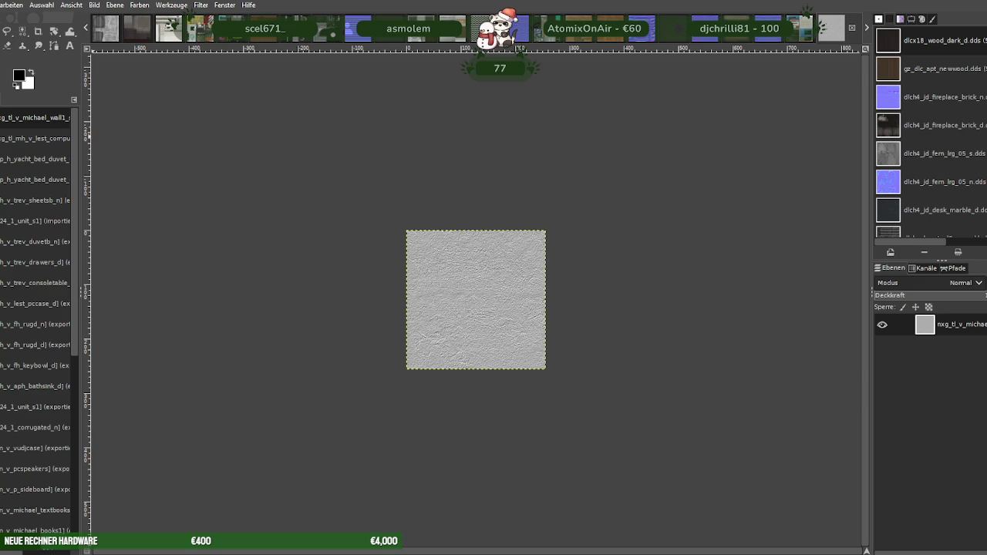
pyautogui.hotkey('ctrl', 'w')
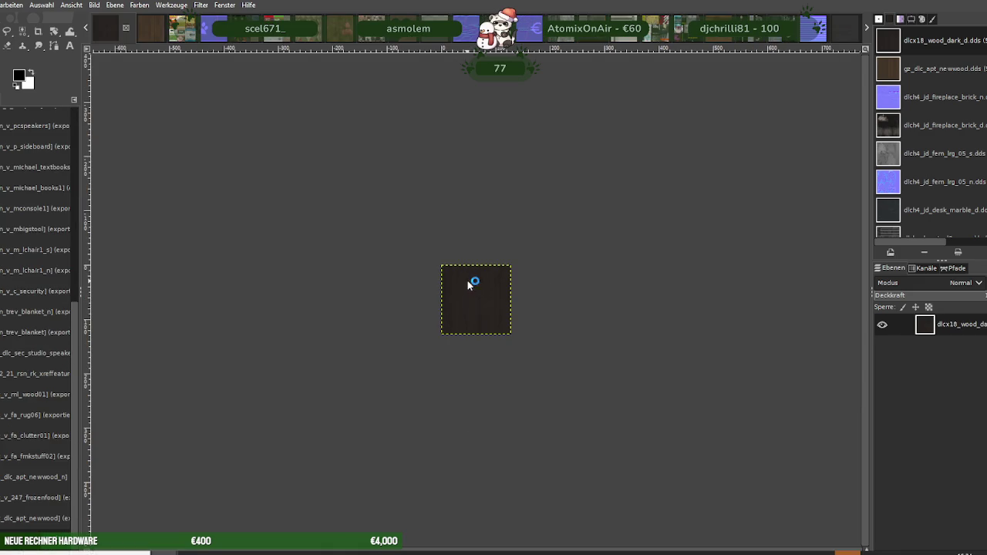
# Load the nxg_tl_v_michael_wall2_n normal map and scale it to 256×256
pyautogui.rightClick(463, 282)
pyautogui.press('Escape')
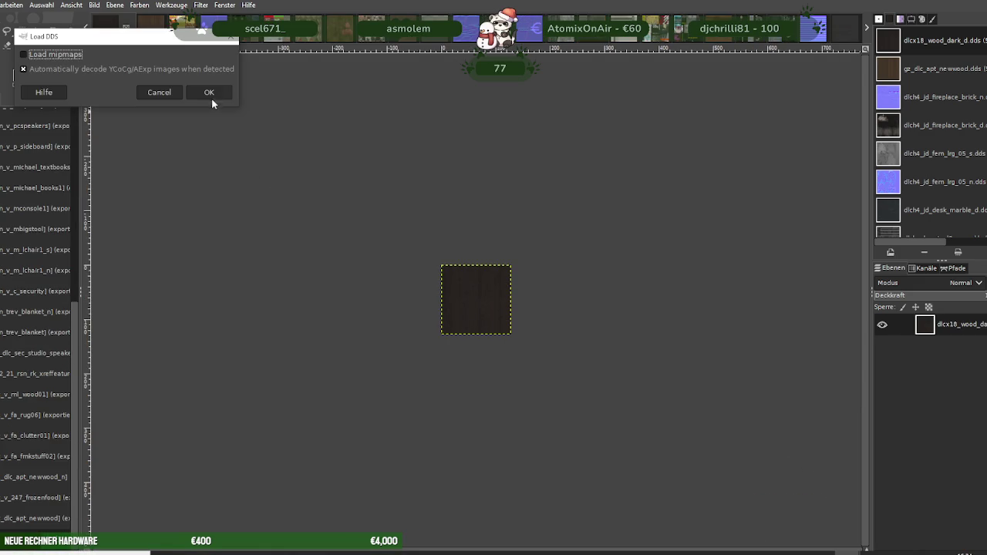
pyautogui.click(209, 93)
pyautogui.rightClick(453, 294)
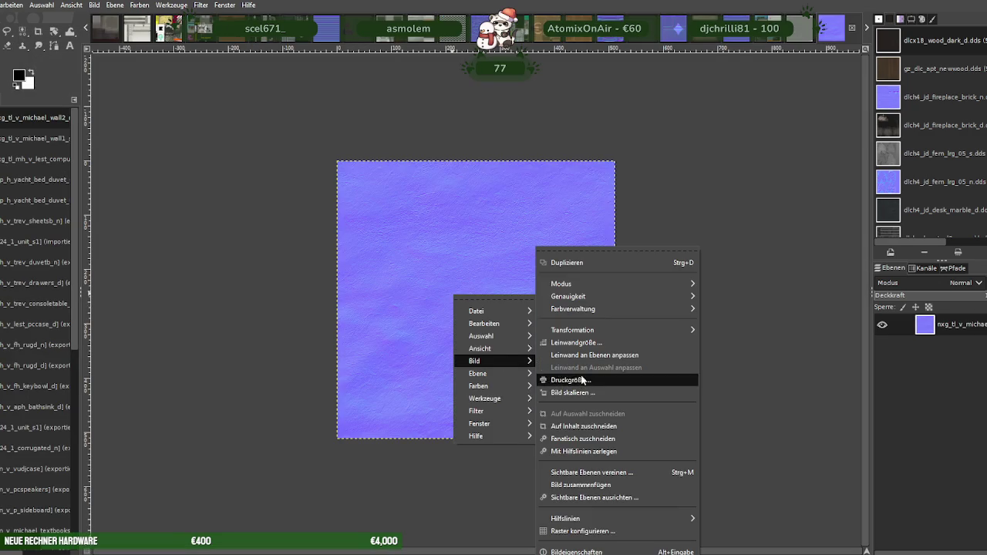
pyautogui.click(584, 393)
pyautogui.write('256')
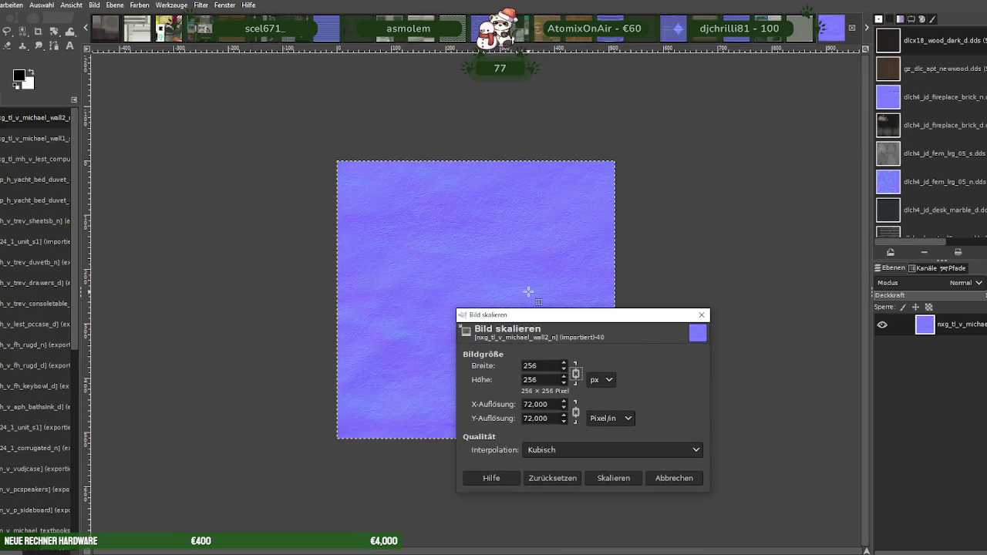
pyautogui.click(613, 478)
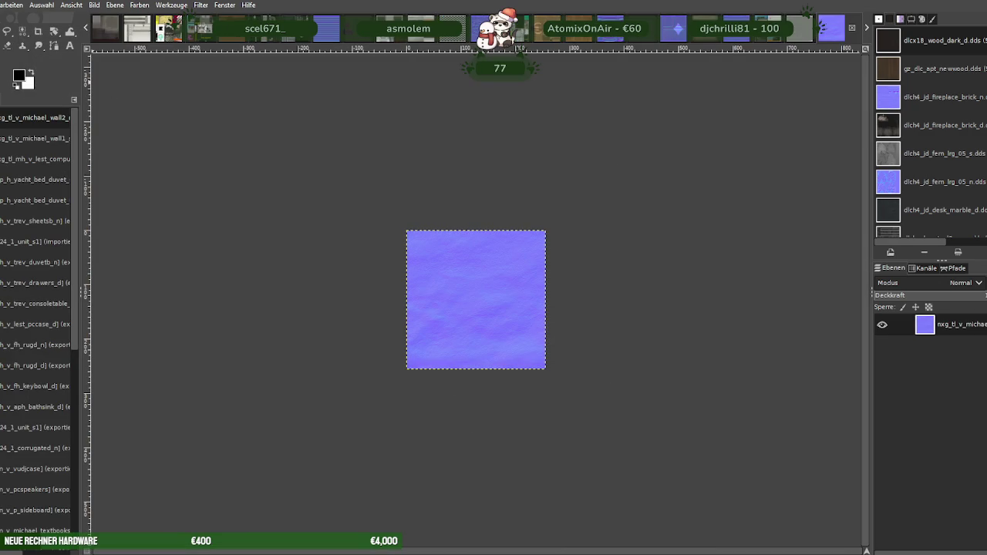
# Overwrite its DDS file with BC3/DXT5 compression and close it
pyautogui.click(0, 4)
pyautogui.click(47, 164)
pyautogui.click(643, 473)
pyautogui.click(498, 328)
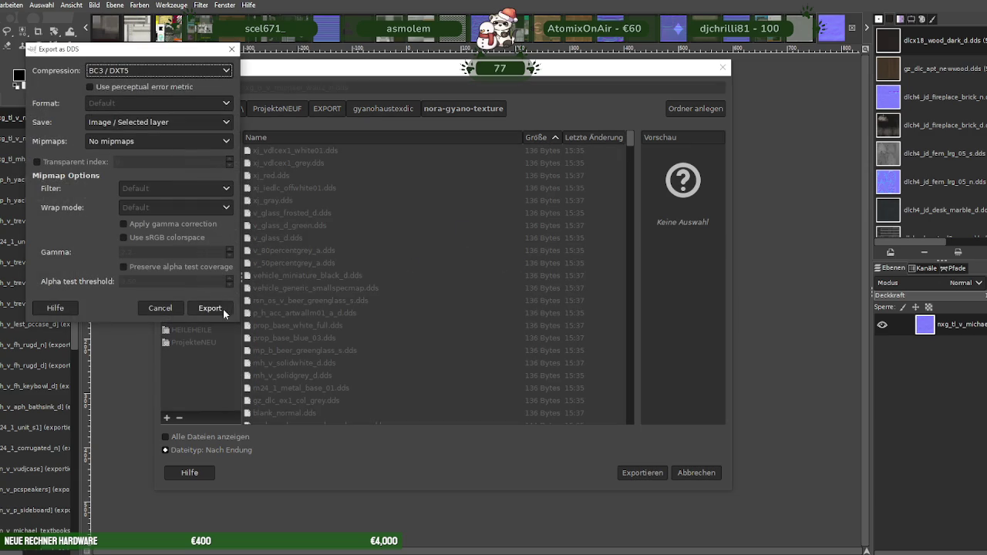
pyautogui.click(223, 309)
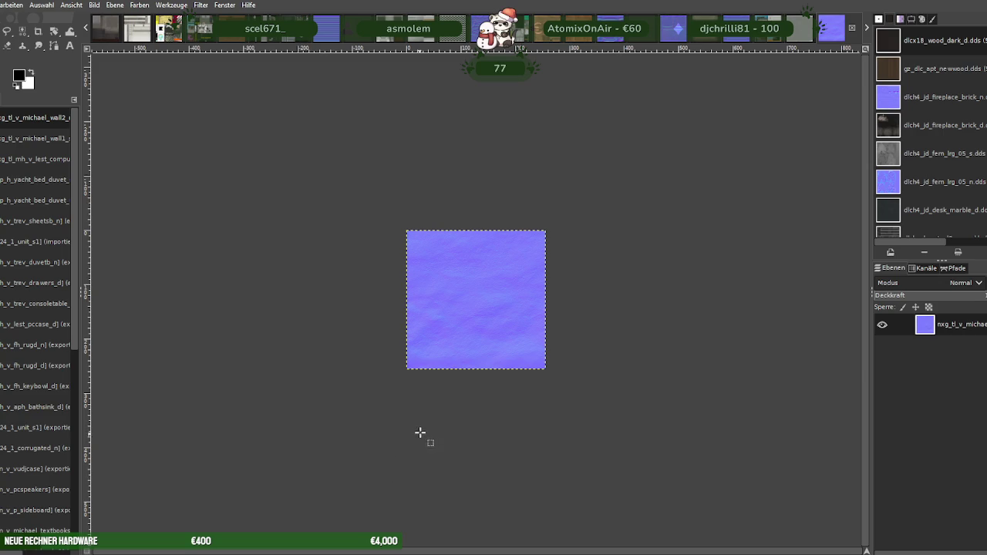
pyautogui.hotkey('ctrl', 'w')
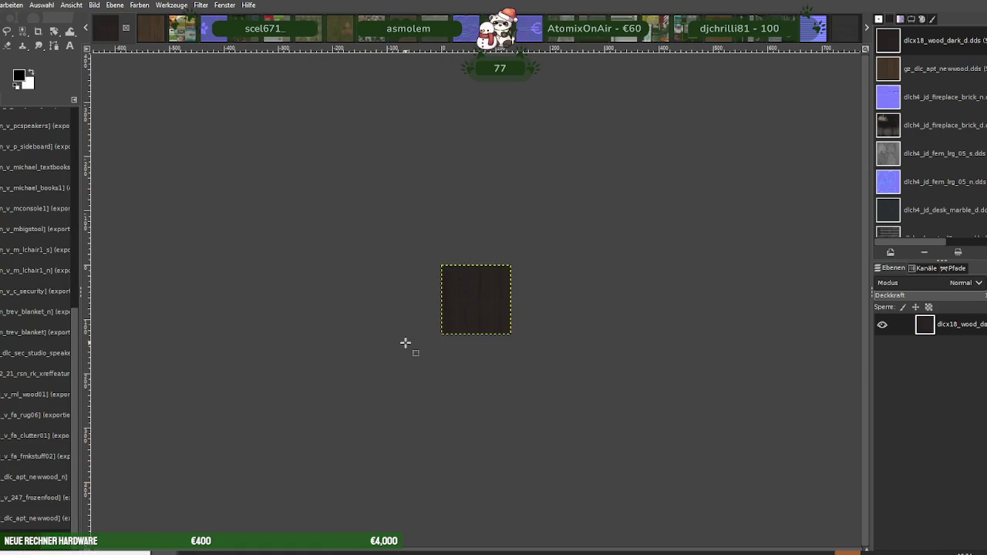
# Load the blue wall normal map and scale it to 256×256, undoing an accidental layer deletion
pyautogui.click(236, 120)
pyautogui.rightClick(498, 300)
pyautogui.click(608, 437)
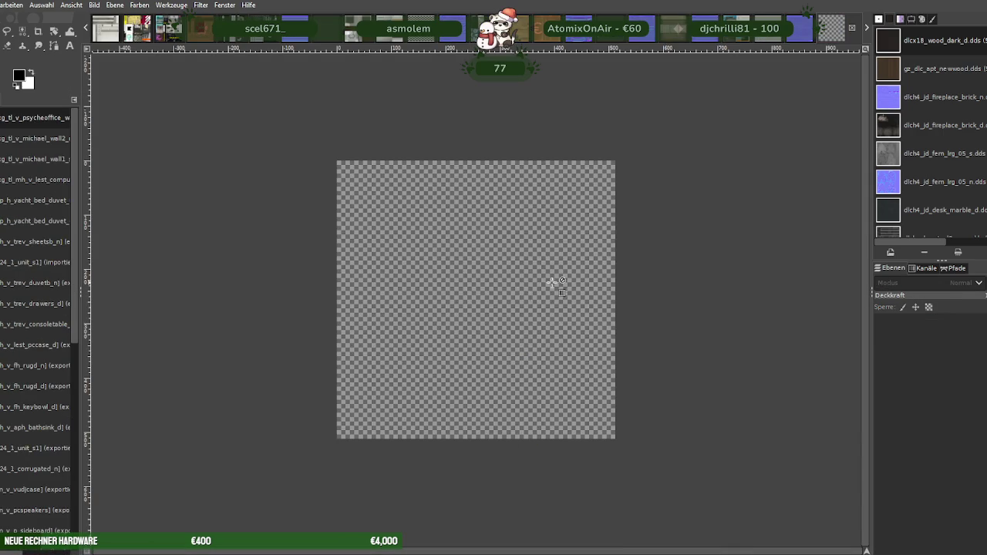
pyautogui.hotkey('ctrl', 'z')
pyautogui.rightClick(525, 295)
pyautogui.moveTo(545, 361)
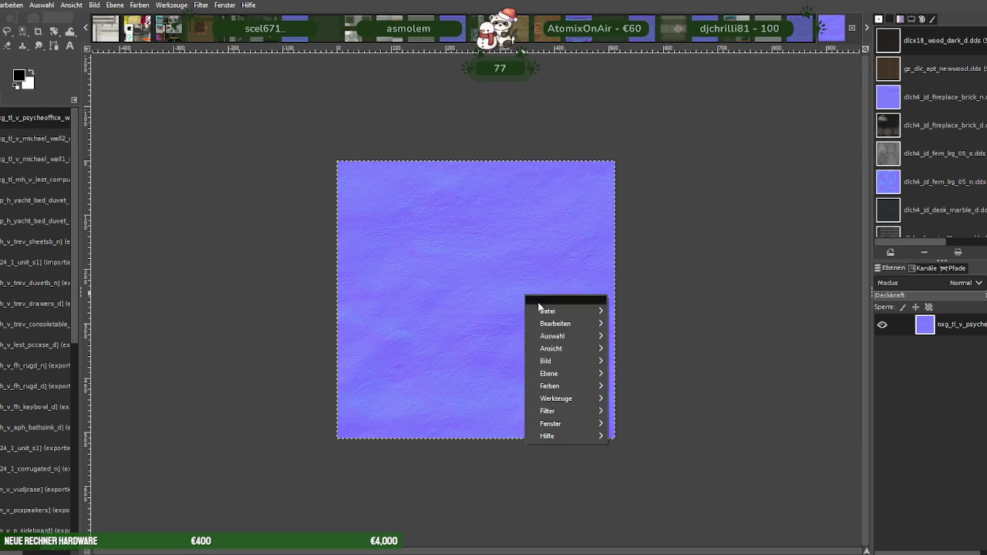
pyautogui.click(644, 393)
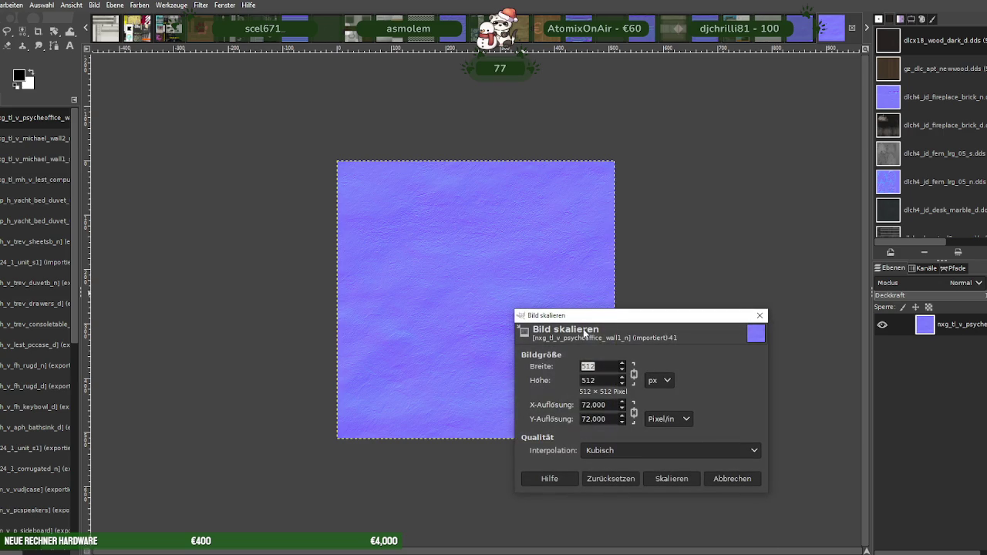
pyautogui.press('Tab')
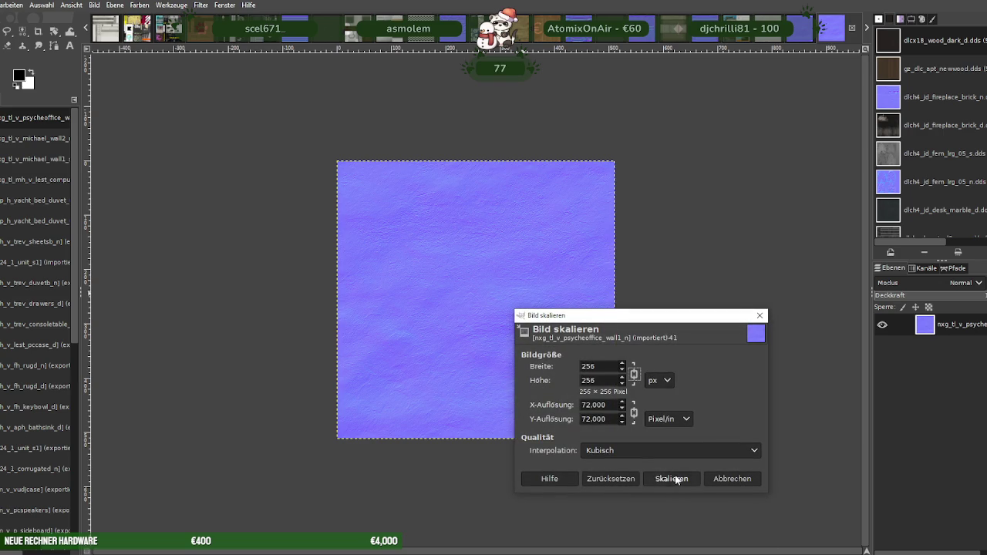
pyautogui.click(676, 478)
# Export it over nxg_tl_v_psycheoffice_wall1_n.dds as BC3/DXT5 and close it
pyautogui.click(4, 5)
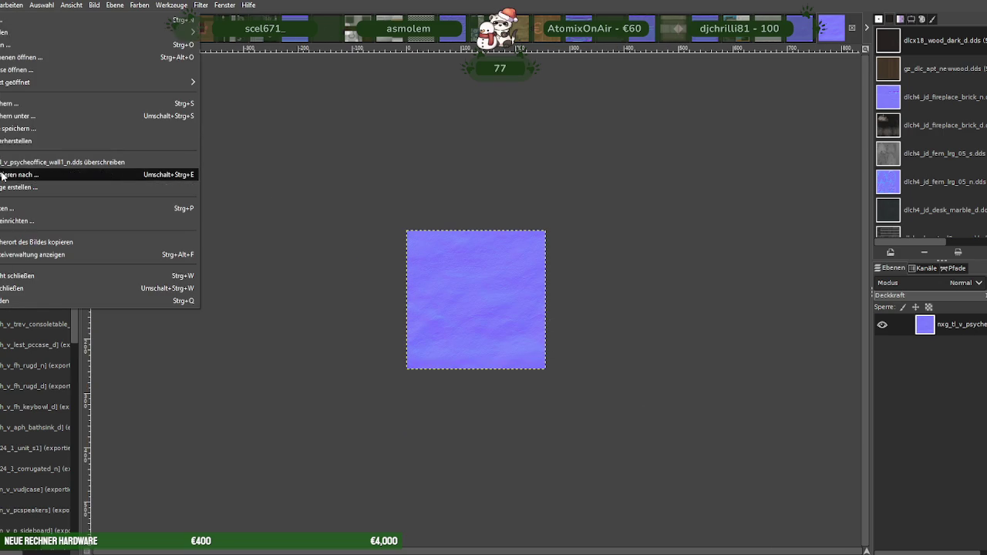
pyautogui.click(4, 176)
pyautogui.click(629, 472)
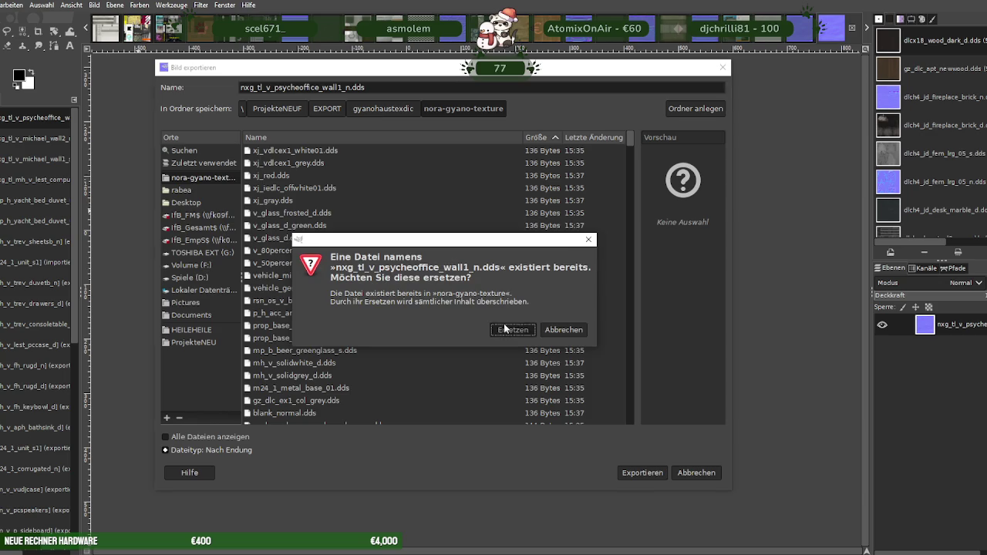
pyautogui.click(514, 331)
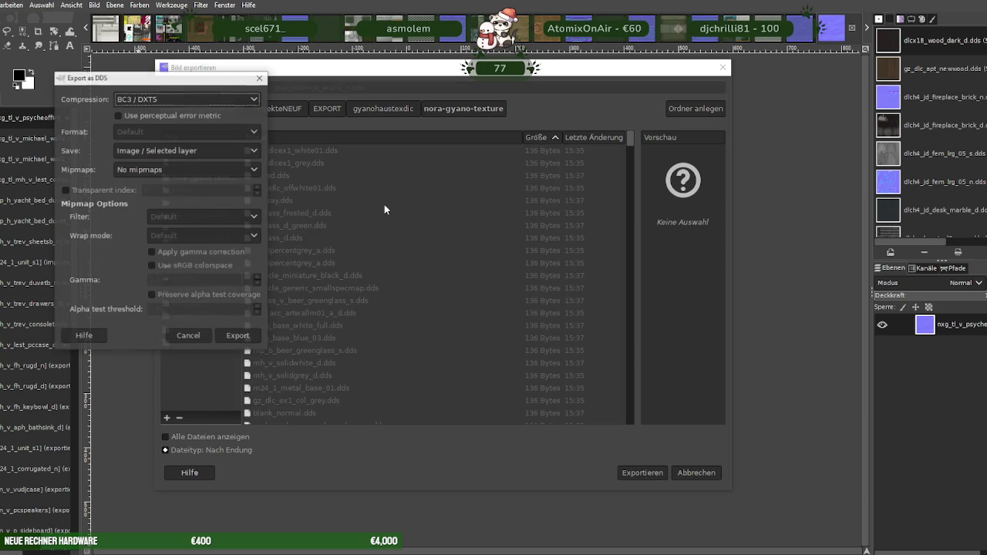
pyautogui.click(244, 335)
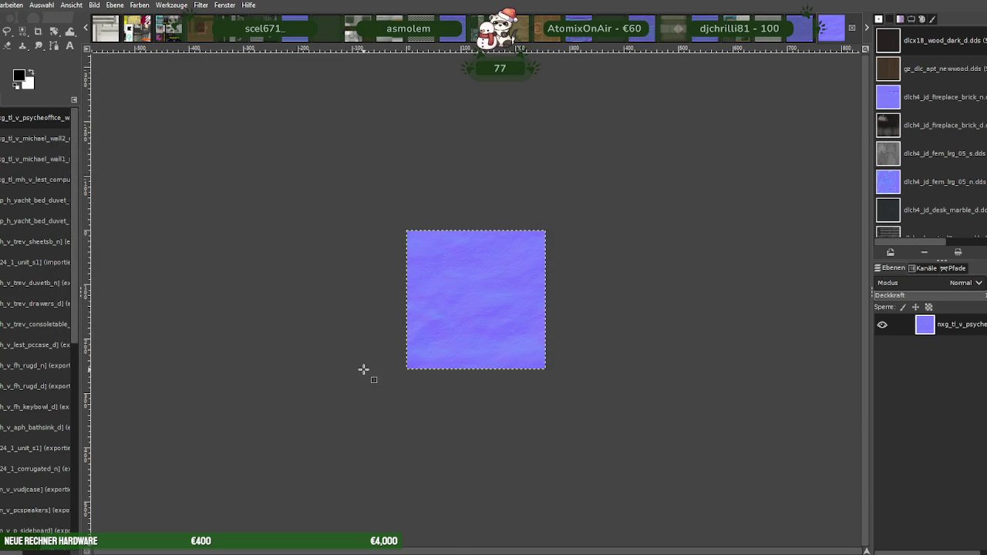
pyautogui.hotkey('ctrl', 'w')
pyautogui.hotkey('ctrl', 'w')
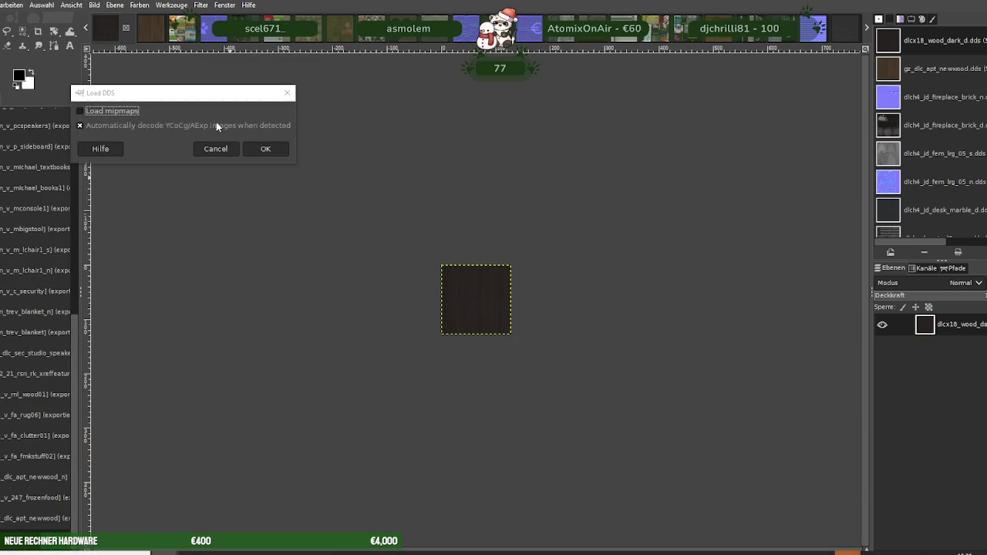
# Discard the previous image and scale the first coffee machine texture to 256×256
pyautogui.click(213, 147)
pyautogui.rightClick(423, 295)
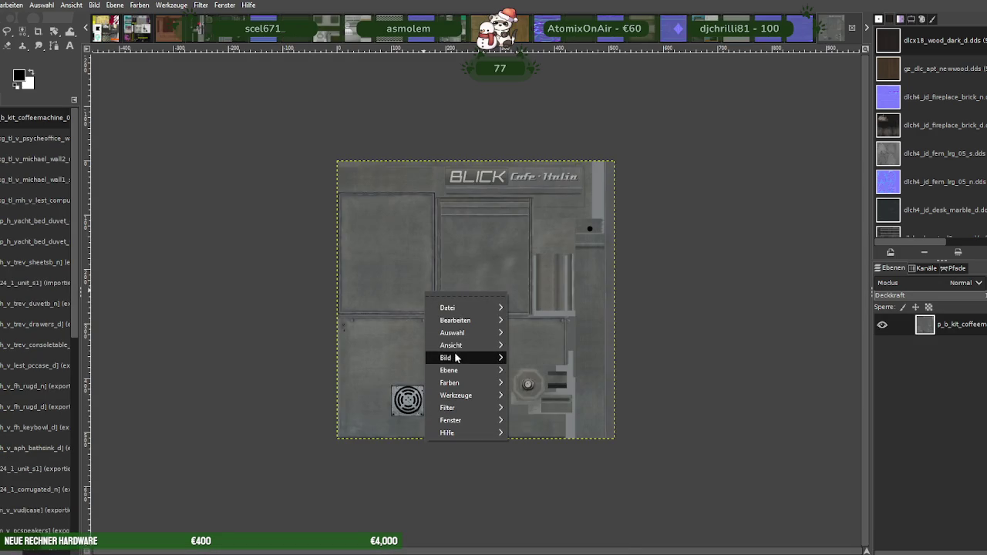
pyautogui.click(540, 397)
pyautogui.write('256')
pyautogui.click(591, 480)
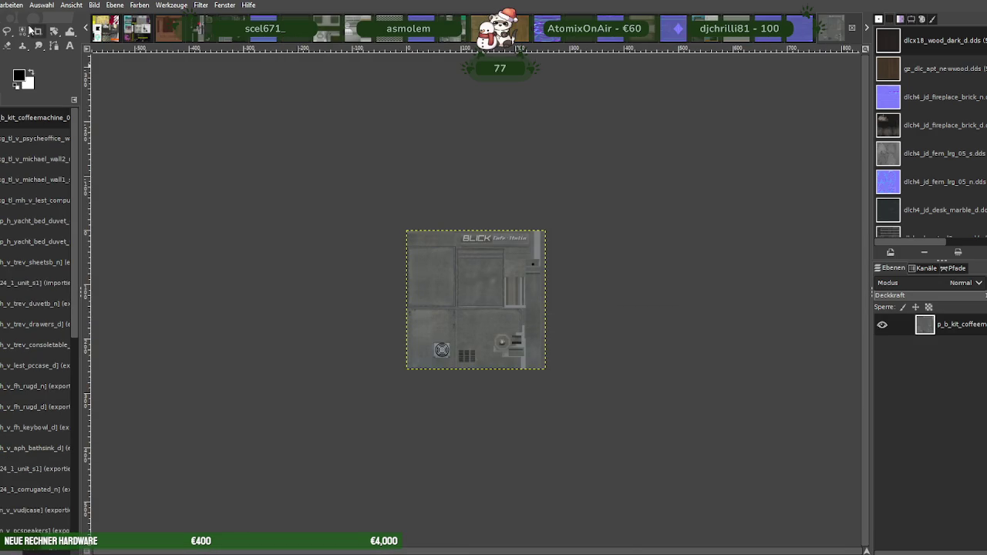
# Export the first coffee machine texture over its DDS file as BC3/DXT5 and close it
pyautogui.click(1, 4)
pyautogui.click(15, 172)
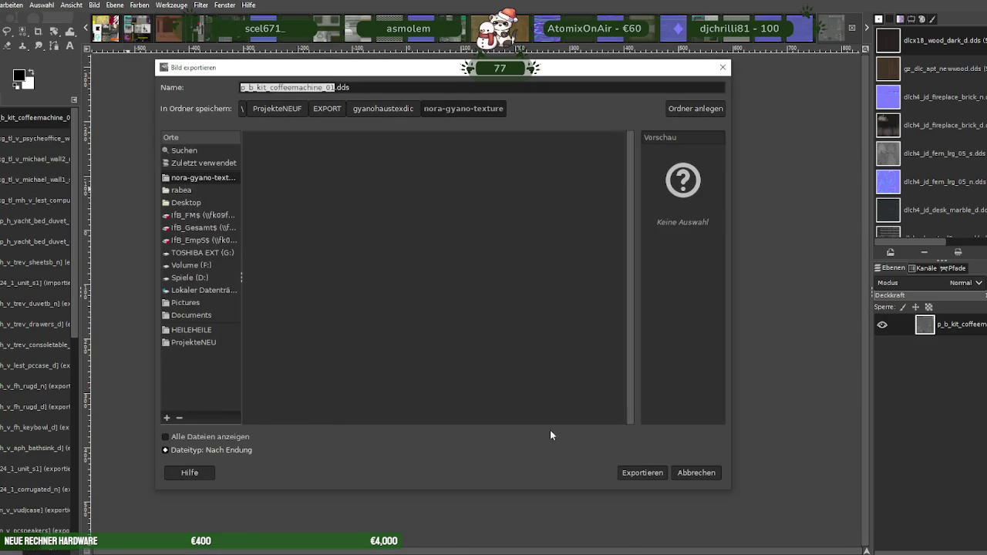
pyautogui.click(650, 473)
pyautogui.click(487, 329)
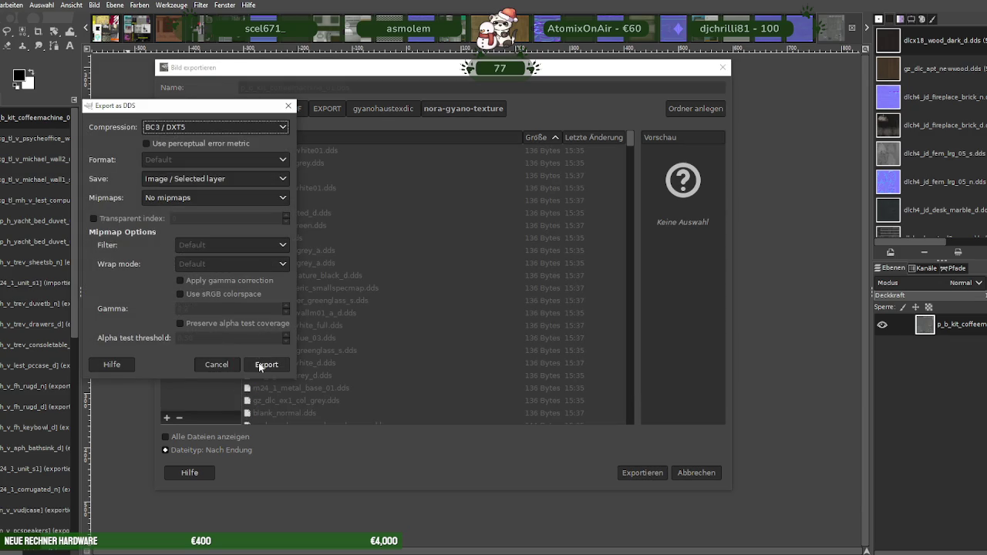
pyautogui.click(262, 365)
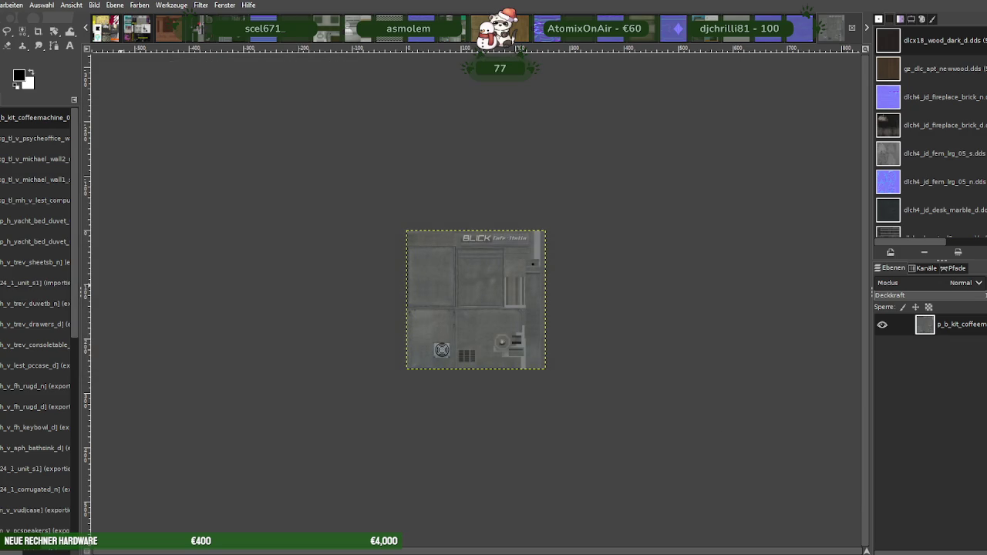
pyautogui.hotkey('ctrl', 'w')
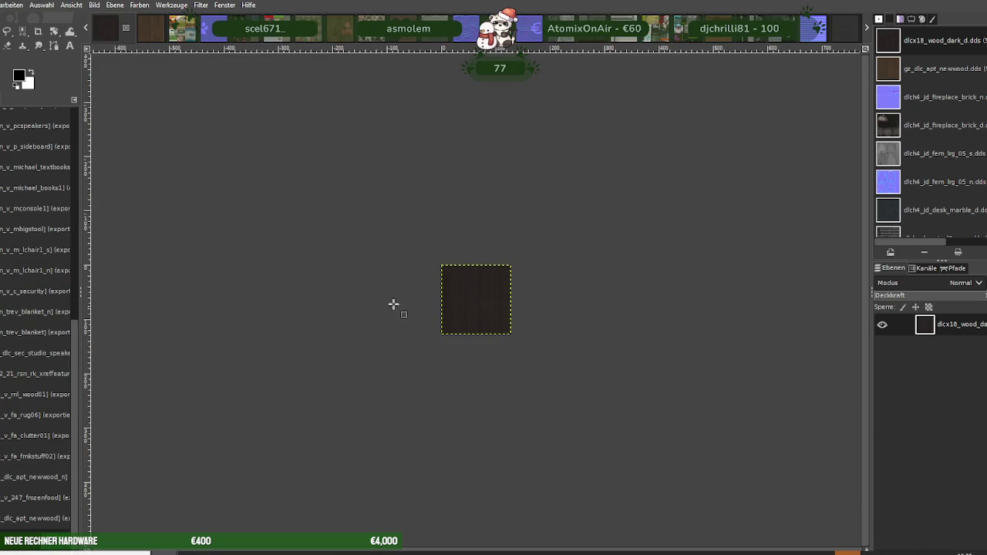
# Close the dark wood image unsaved and scale the next coffee machine texture to 256×256
pyautogui.hotkey('ctrl', 'w')
pyautogui.click(300, 181)
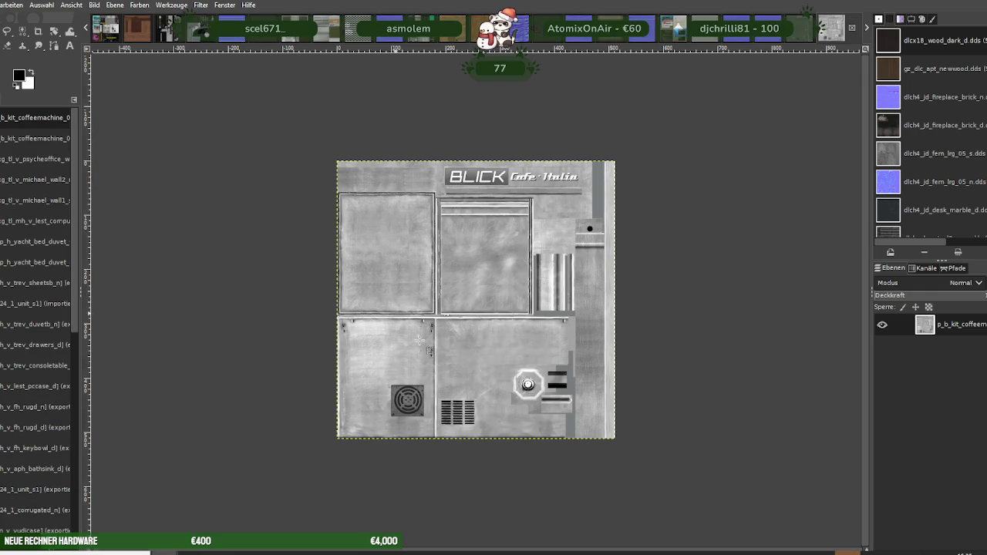
pyautogui.rightClick(467, 297)
pyautogui.moveTo(487, 361)
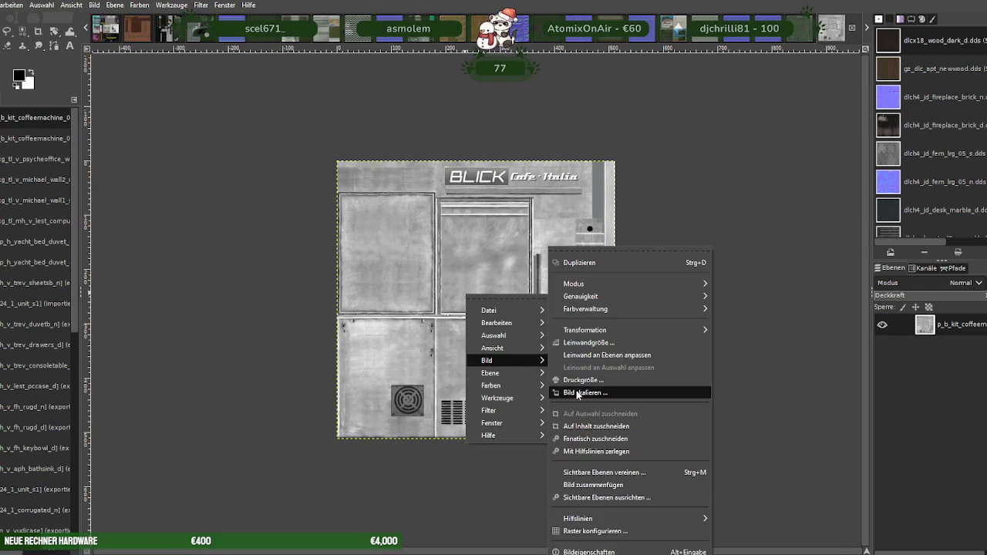
pyautogui.click(577, 393)
pyautogui.press('Tab')
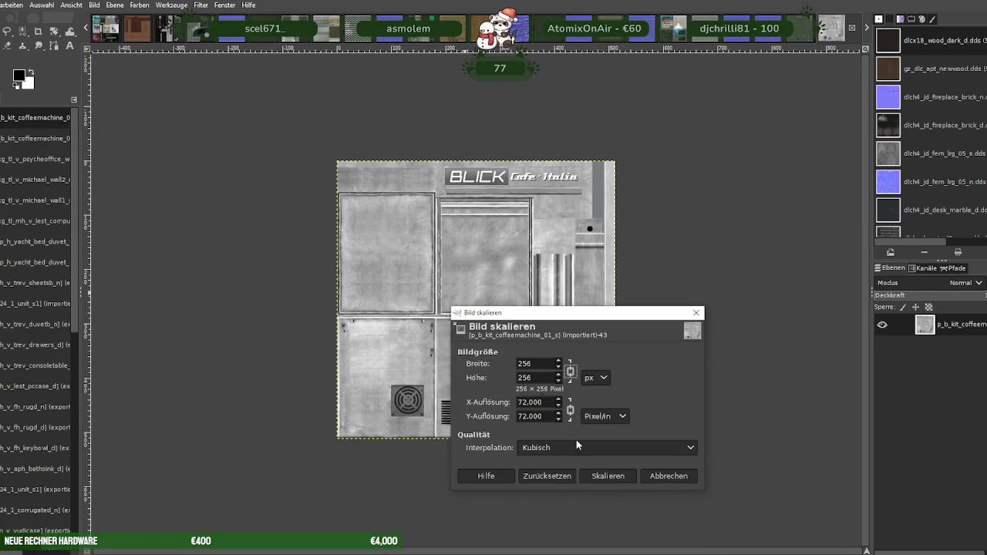
pyautogui.click(608, 476)
# Export p_b_kit_coffeemachine_01_s over its DDS file as BC3/DXT5 and close it
pyautogui.click(2, 4)
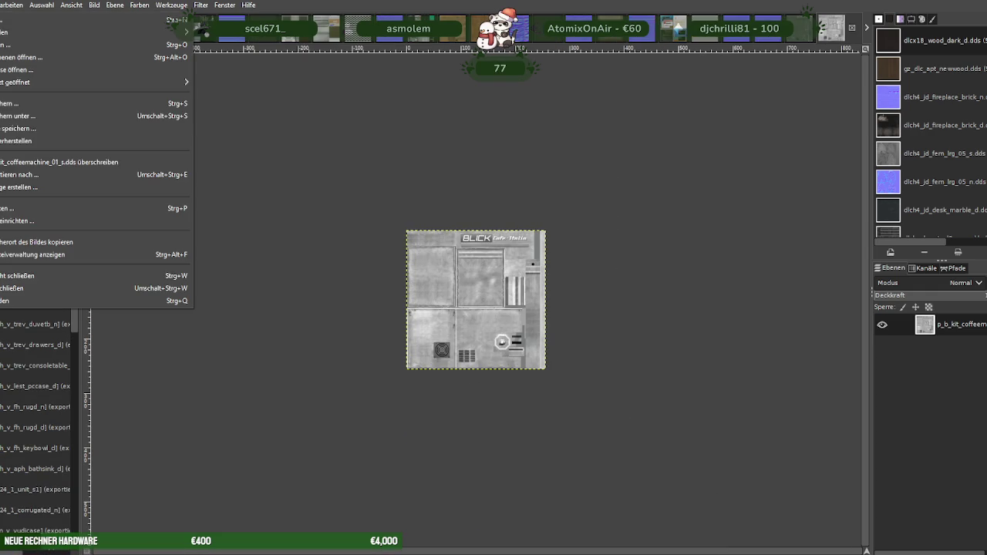
pyautogui.click(4, 174)
pyautogui.click(640, 472)
pyautogui.click(506, 331)
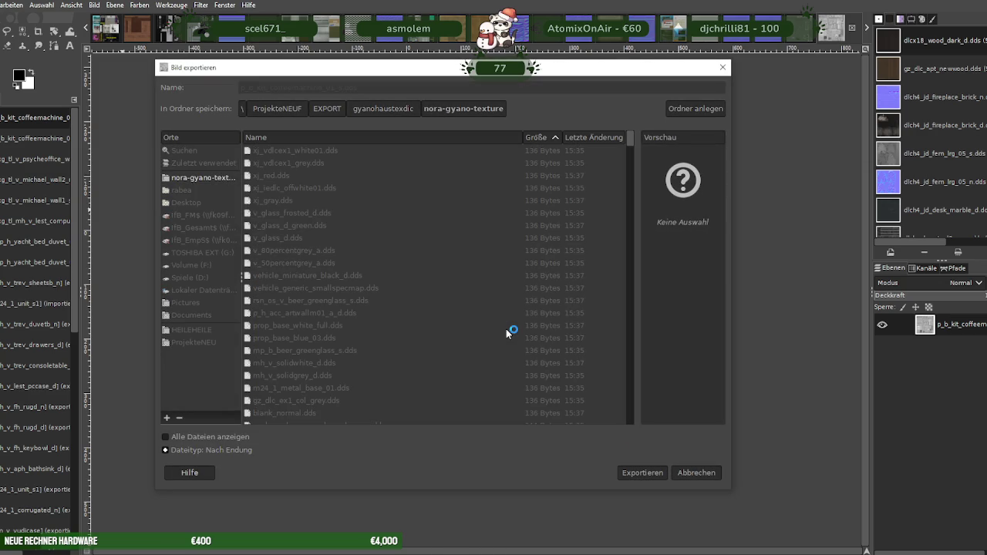
pyautogui.click(295, 394)
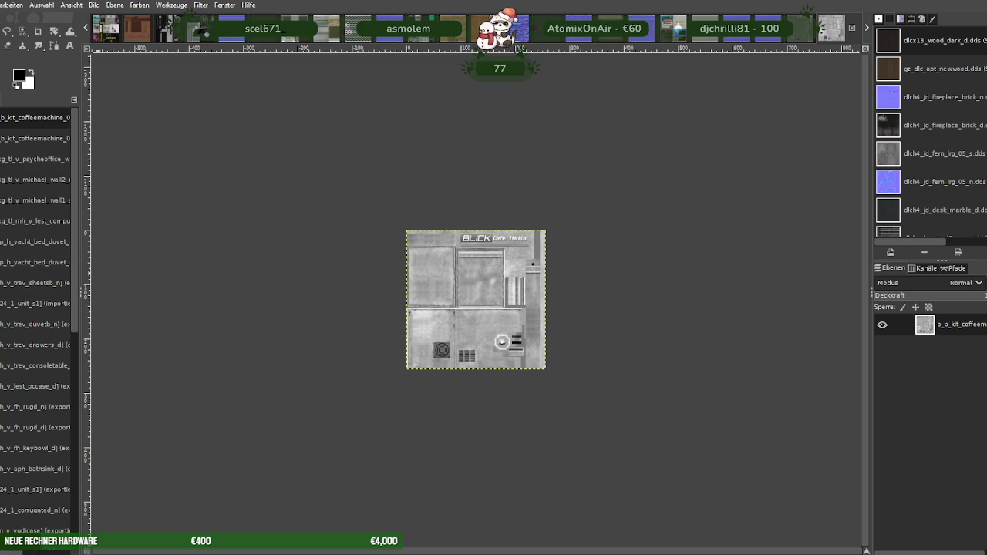
pyautogui.hotkey('ctrl', 'w')
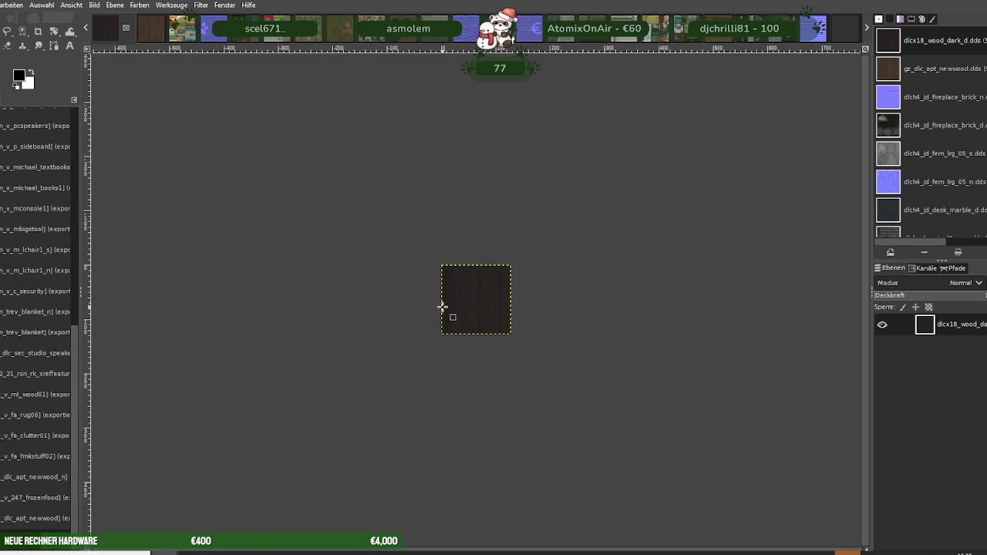
# Close the dark wood image unsaved and scale the rug normal map to half size
pyautogui.hotkey('ctrl', 'w')
pyautogui.click(185, 64)
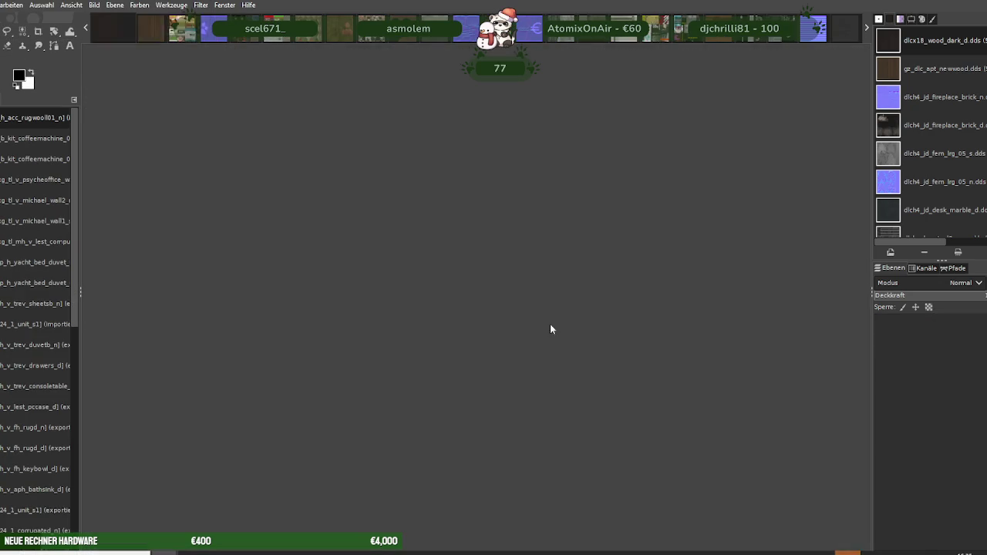
pyautogui.rightClick(508, 291)
pyautogui.moveTo(544, 355)
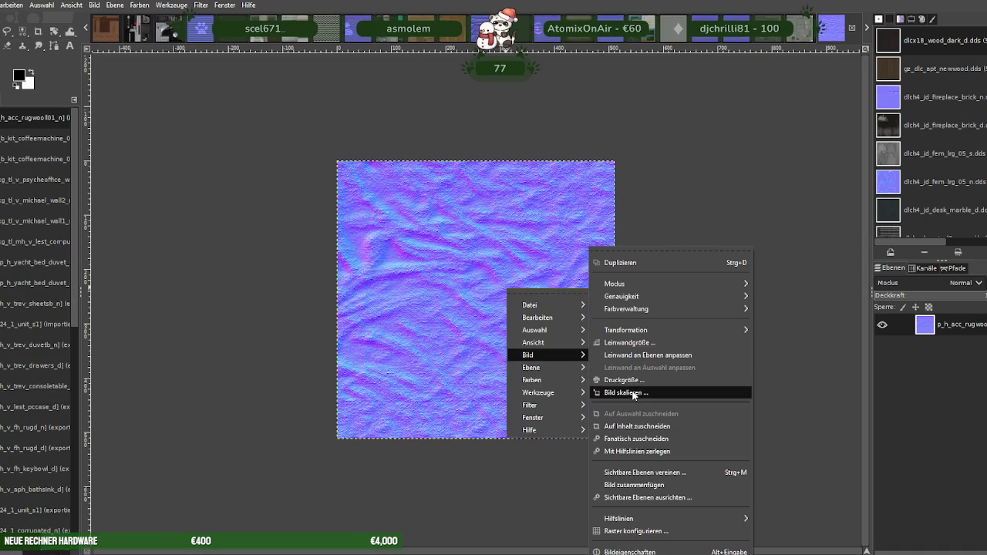
pyautogui.click(633, 395)
pyautogui.write('128')
pyautogui.click(661, 474)
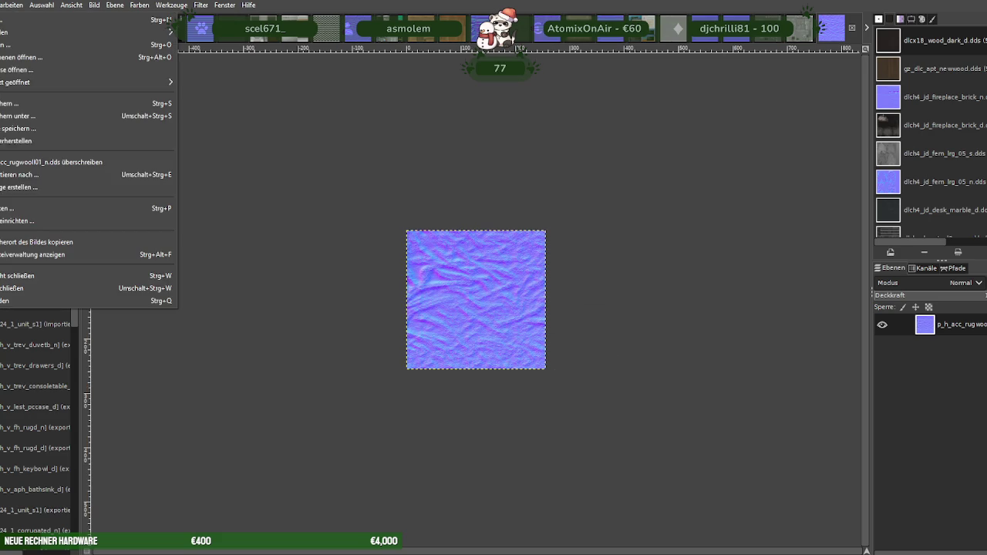
# Export it over p_h_acc_rugwool01_n.dds with BC3/DXT5 compression and close it
pyautogui.click(46, 186)
pyautogui.click(631, 472)
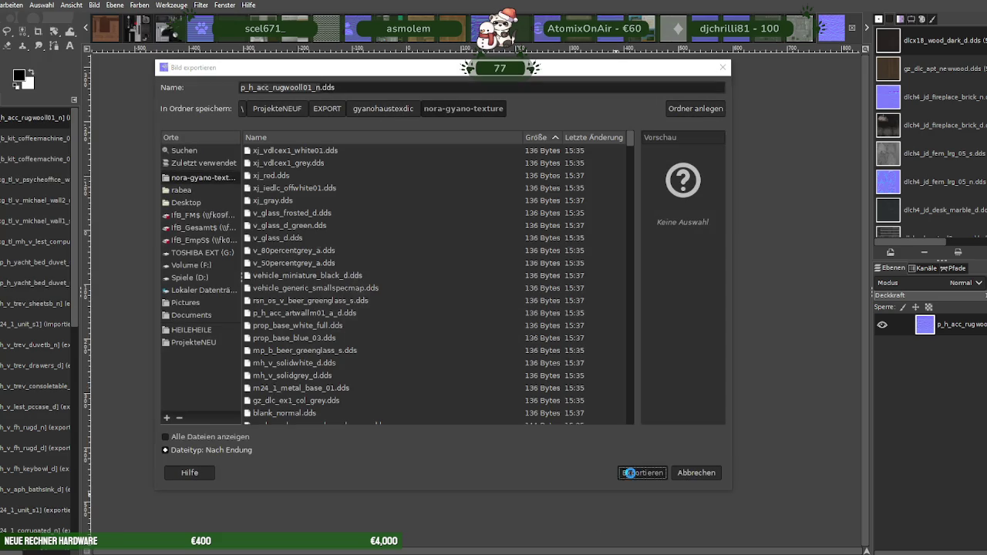
pyautogui.click(498, 329)
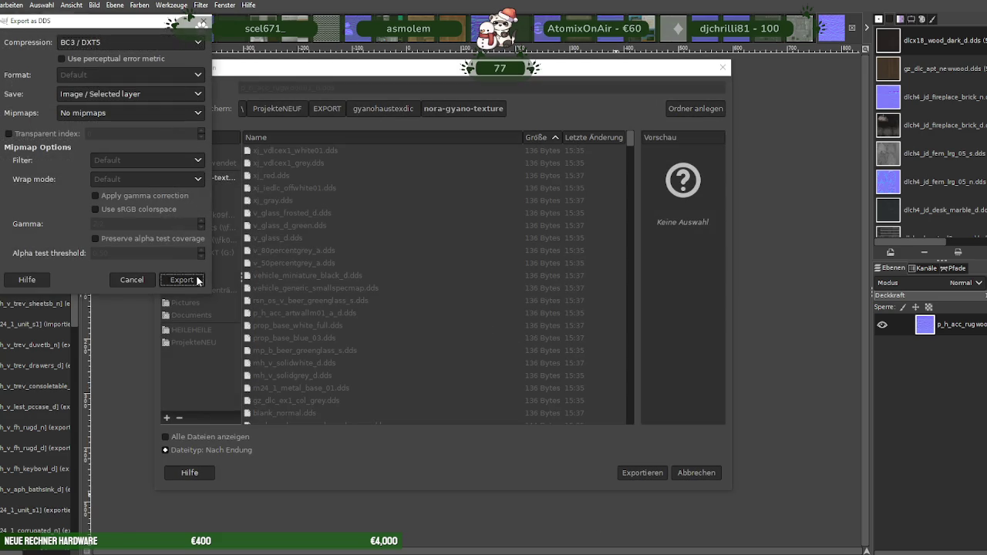
pyautogui.click(193, 279)
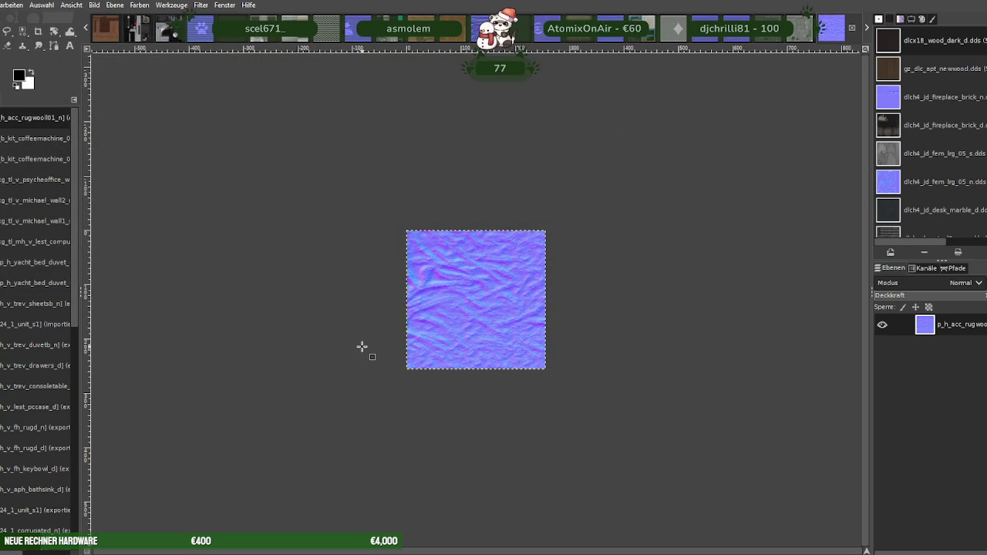
pyautogui.hotkey('ctrl', 'w')
pyautogui.hotkey('ctrl', 'w')
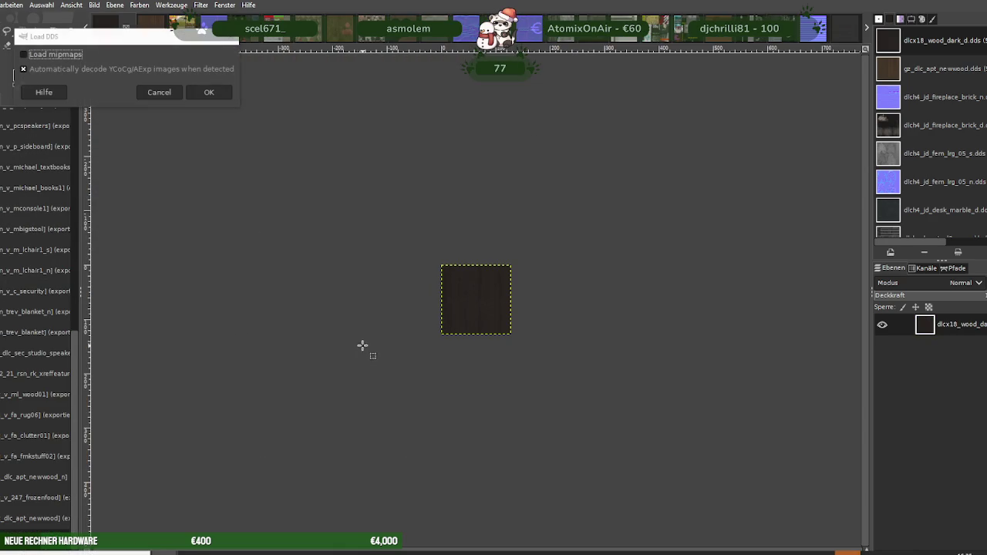
# Scale the p_h_acc_rugwoolm04_a_d rug texture down to 256×256
pyautogui.hotkey('ctrl', 'd')
pyautogui.rightClick(440, 292)
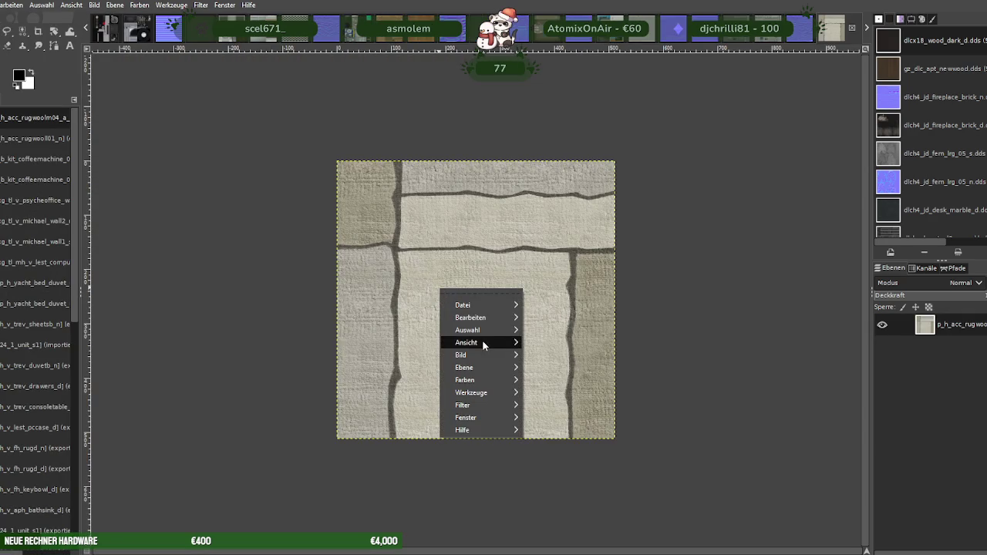
pyautogui.click(565, 394)
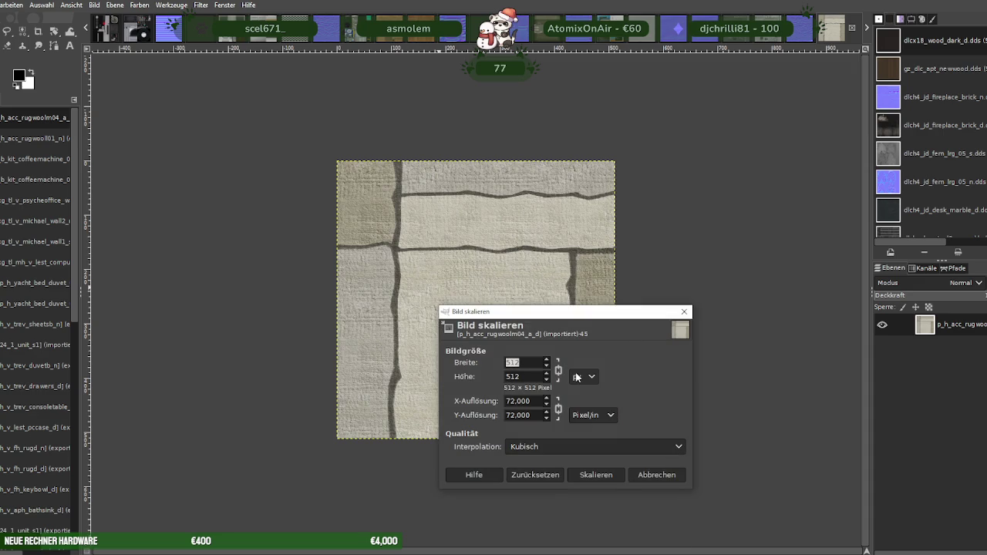
pyautogui.write('6')
pyautogui.click(595, 475)
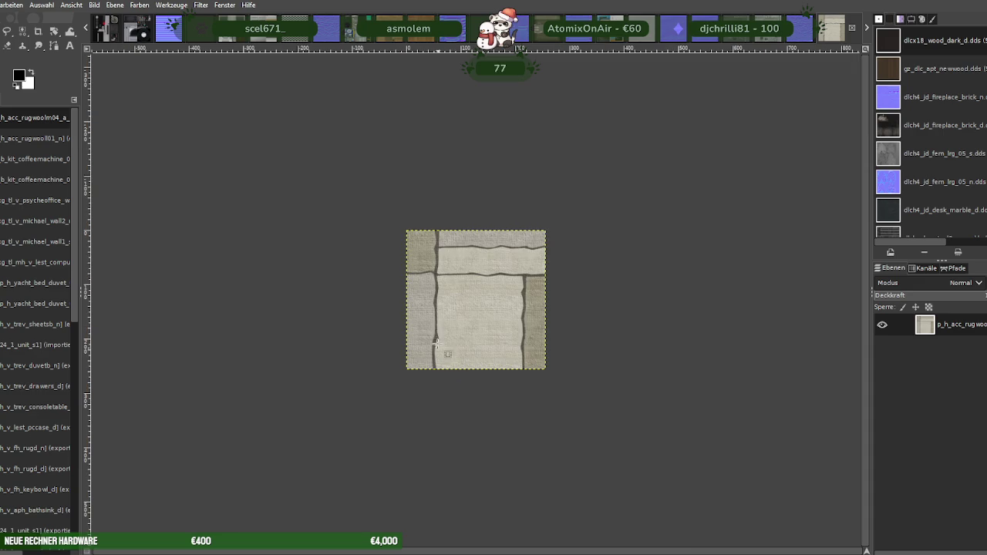
# Export the rug texture over its existing DDS file, replacing it
pyautogui.click(2, 4)
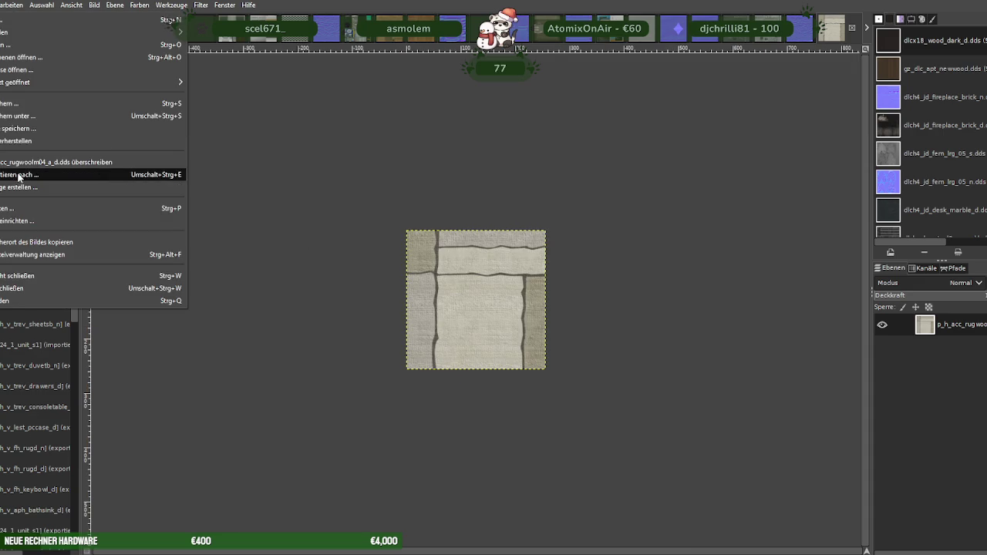
pyautogui.click(31, 170)
pyautogui.click(641, 472)
pyautogui.click(501, 330)
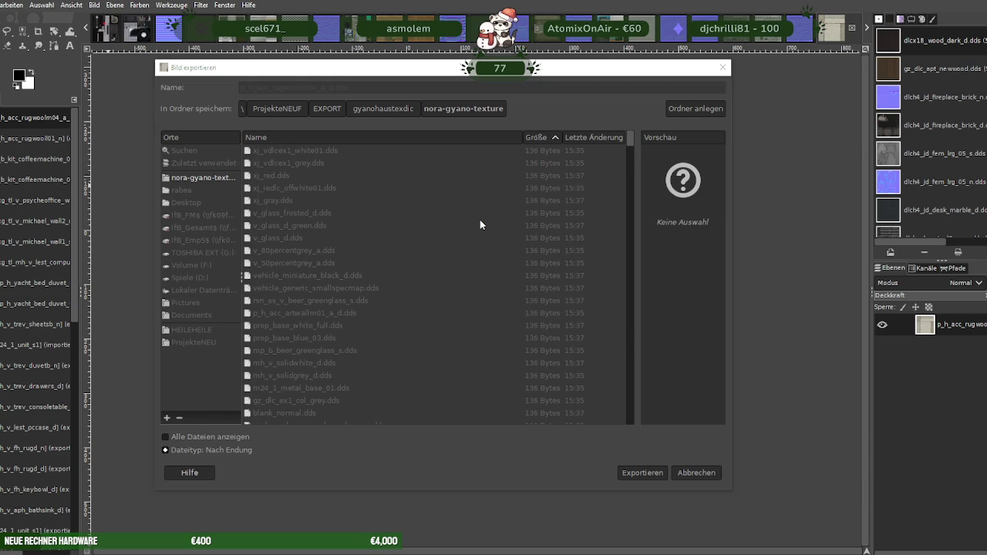
pyautogui.click(211, 308)
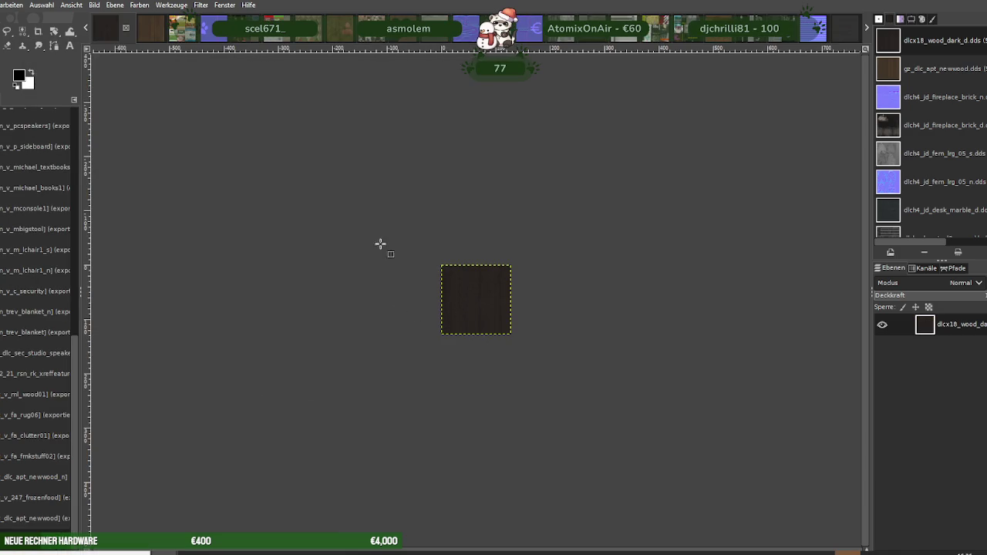
# Load the grey rug texture and scale it to a width of 256, giving 256×256
pyautogui.click(236, 119)
pyautogui.rightClick(464, 292)
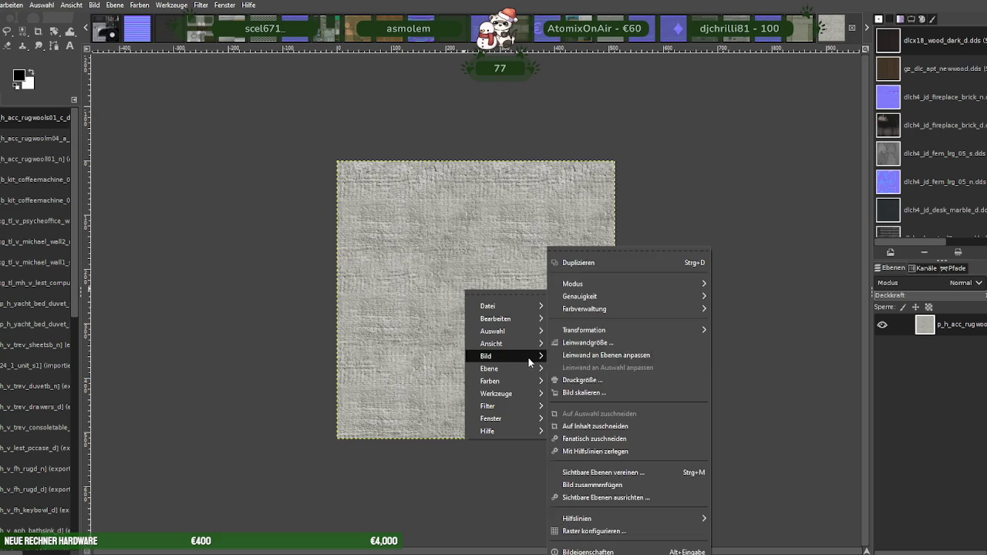
pyautogui.click(575, 393)
pyautogui.write('56')
pyautogui.press('Tab')
pyautogui.click(619, 477)
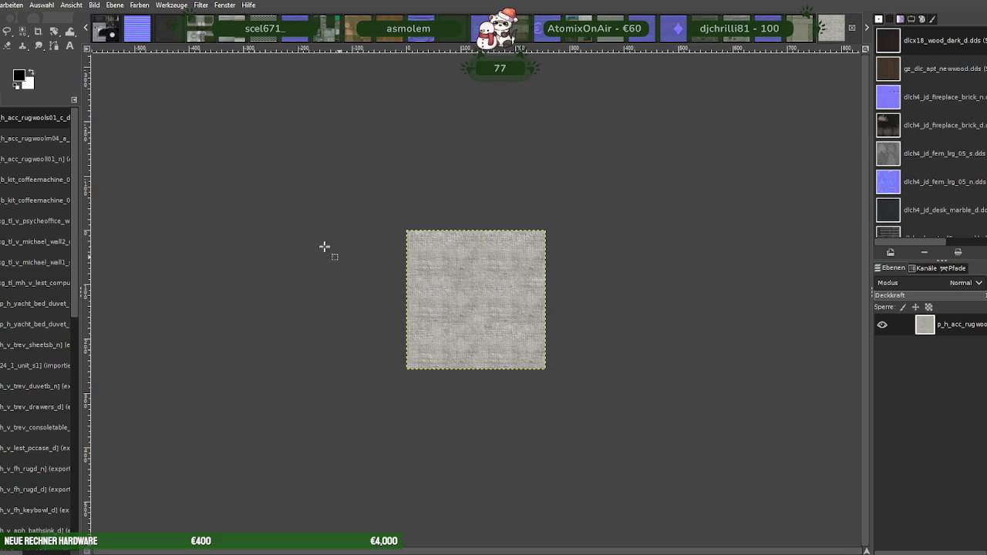
# Overwrite p_h_acc_rugwools01_c_d13.dds as BC3/DXT5 and close the image
pyautogui.click(1, 5)
pyautogui.click(23, 171)
pyautogui.click(640, 473)
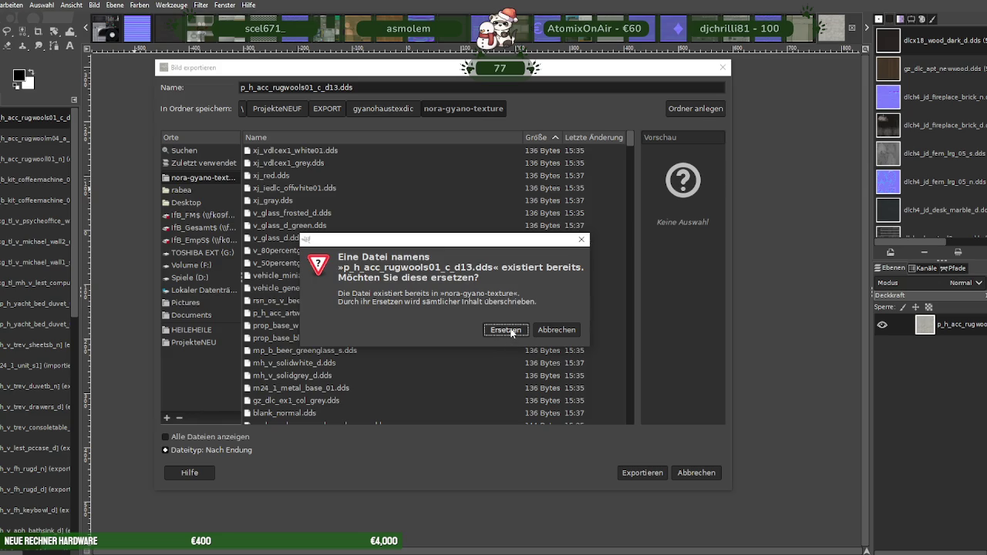
pyautogui.click(507, 329)
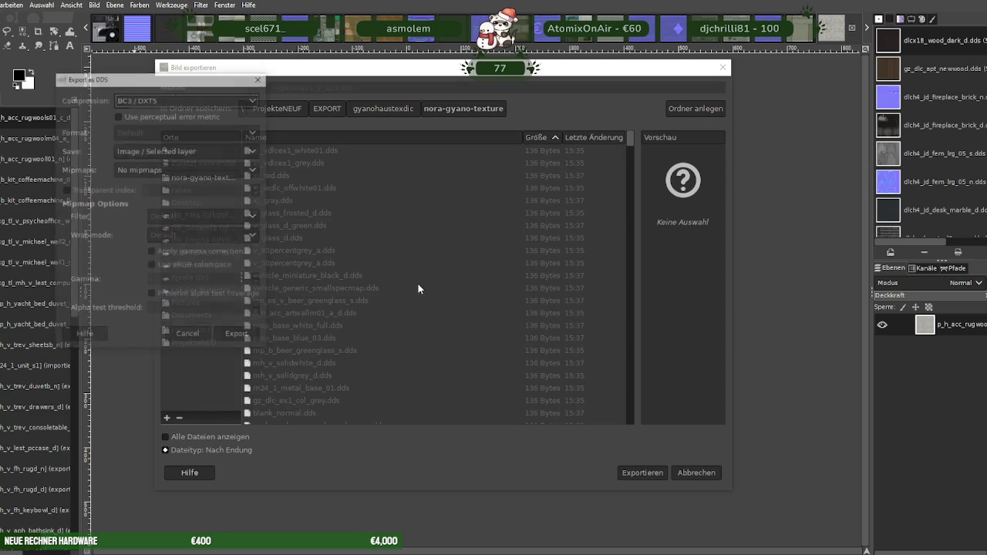
pyautogui.click(238, 336)
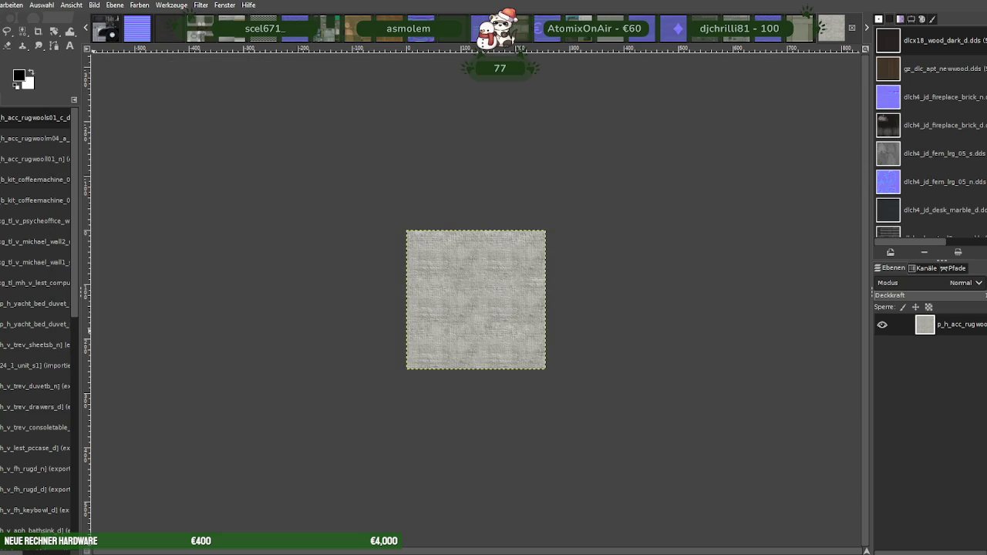
pyautogui.hotkey('ctrl', 'w')
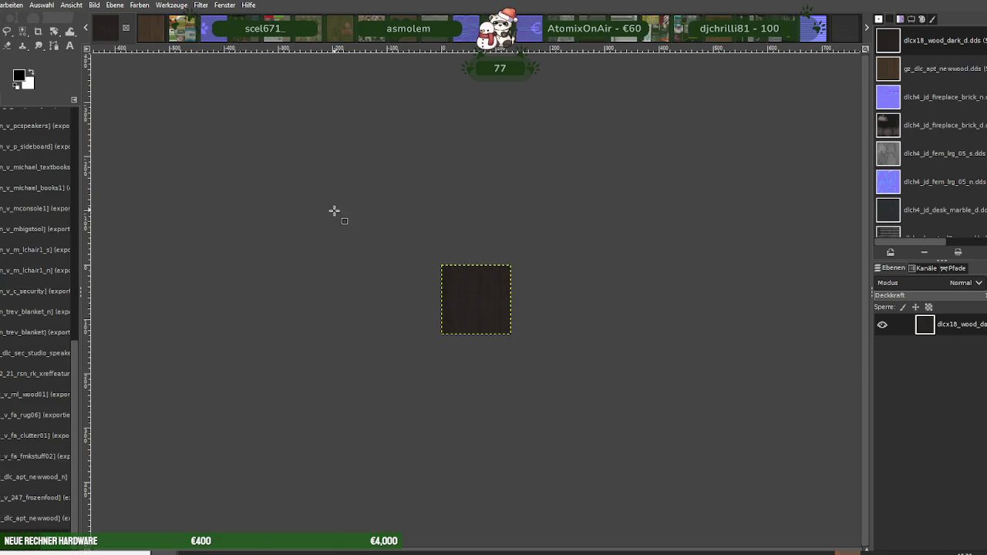
# Load the green-and-brown rug texture and scale it to 256×256
pyautogui.press('Return')
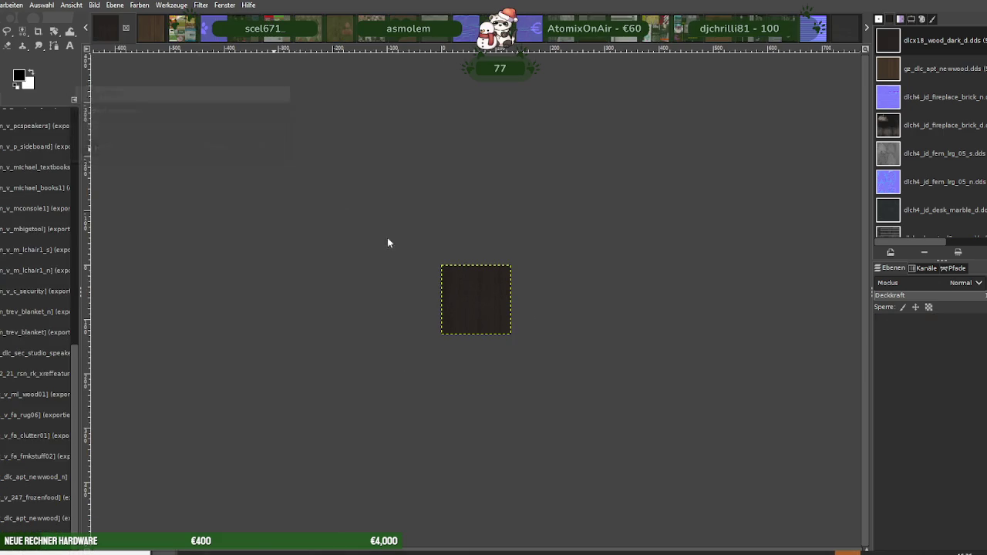
pyautogui.rightClick(455, 301)
pyautogui.moveTo(493, 367)
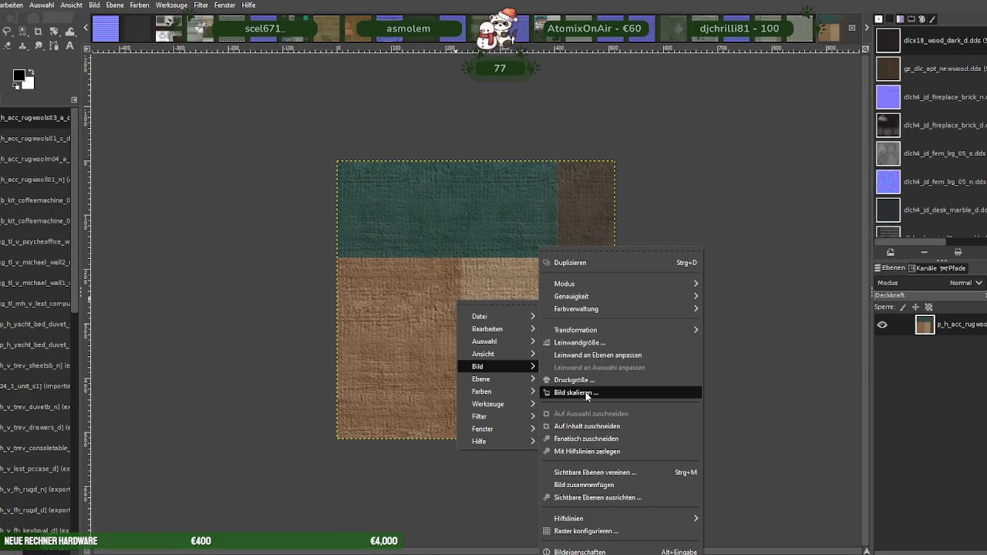
pyautogui.click(587, 394)
pyautogui.write('256')
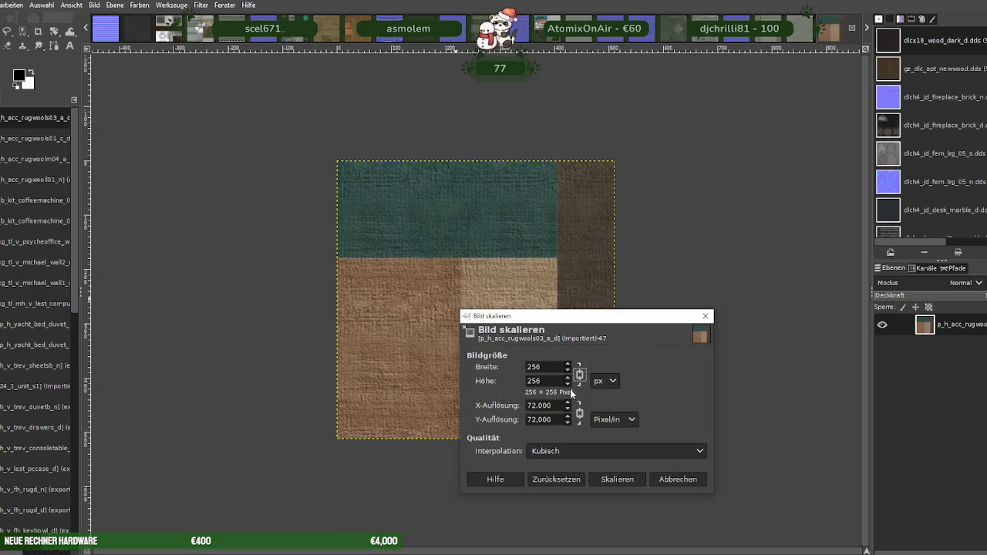
pyautogui.click(611, 479)
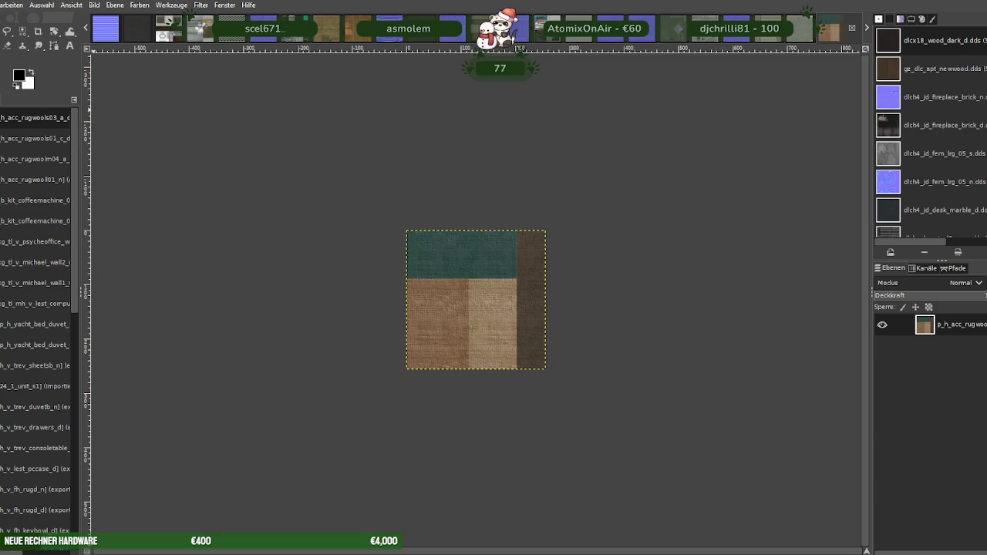
# Export over p_h_acc_rugwools03_a_d.dds as BC3 / DXT5, close it, and load the next texture
pyautogui.click(0, 5)
pyautogui.click(15, 170)
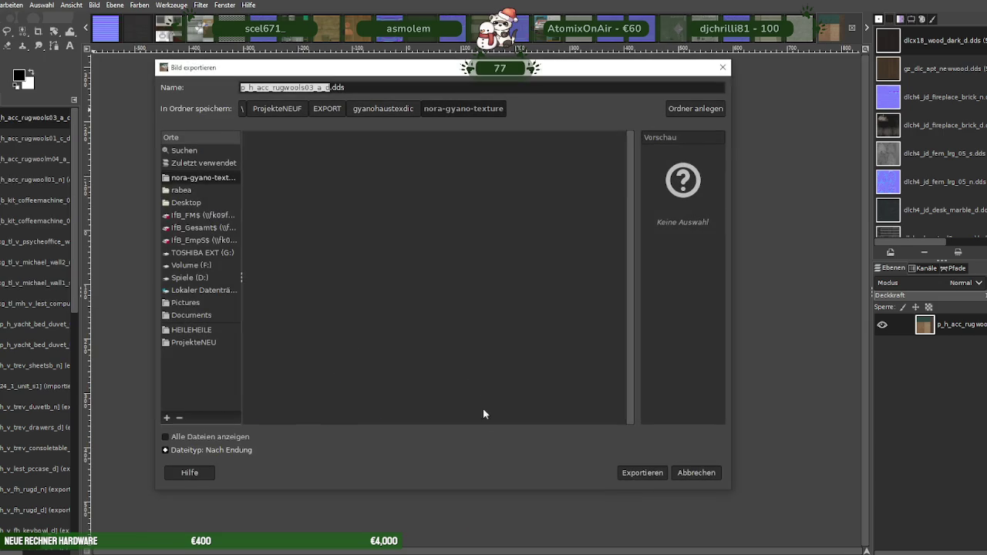
pyautogui.click(626, 476)
pyautogui.click(513, 330)
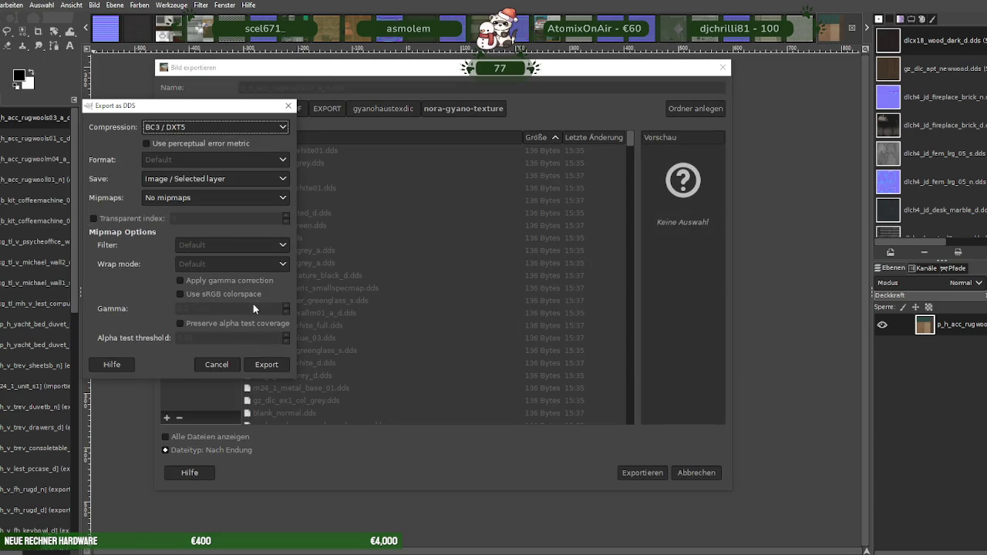
pyautogui.click(267, 365)
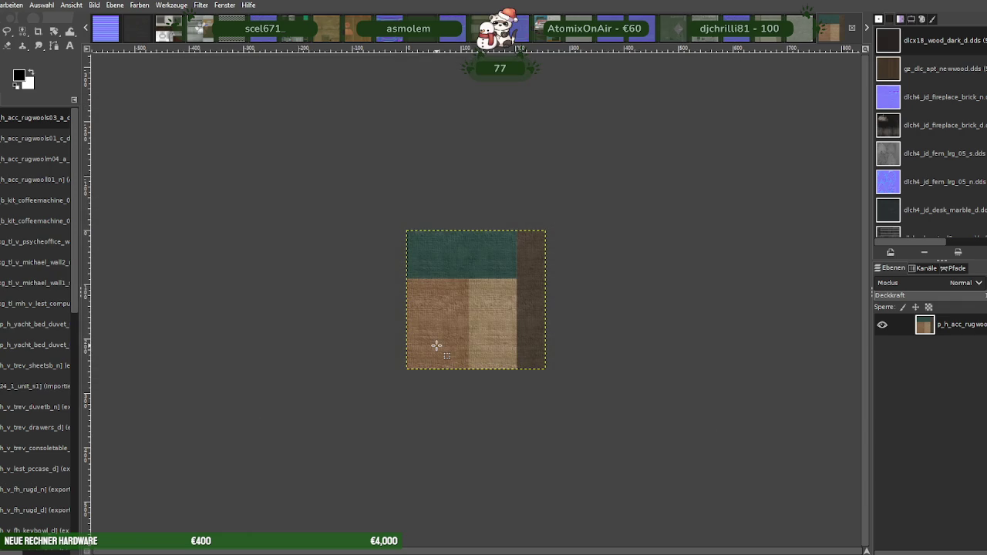
pyautogui.hotkey('ctrl', 'w')
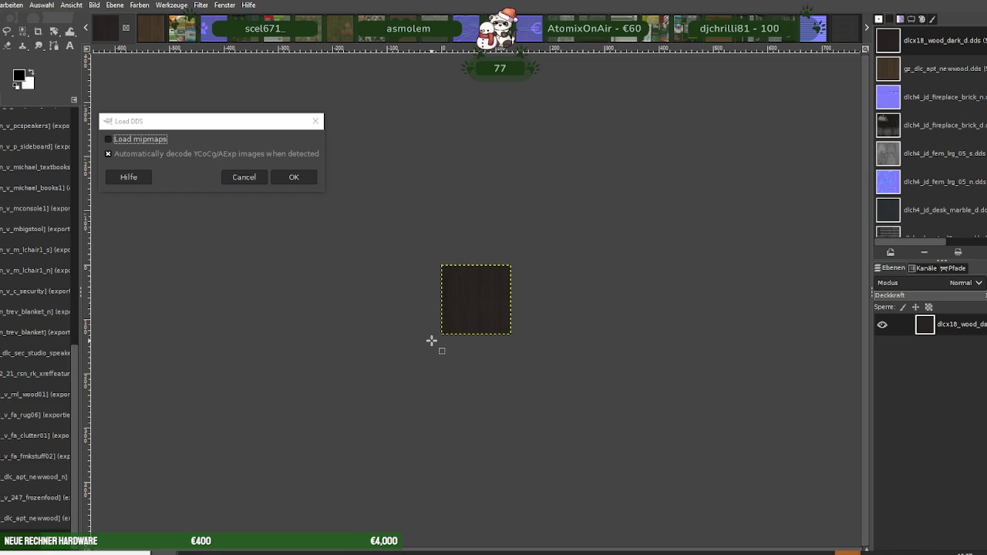
pyautogui.click(293, 176)
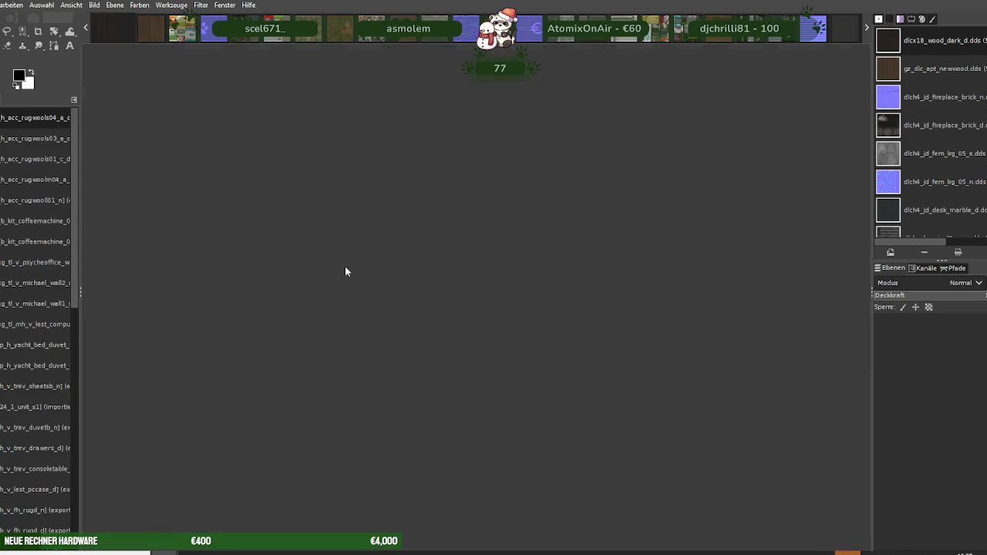
# Scale the black-and-grey rug texture to 256×256
pyautogui.rightClick(422, 288)
pyautogui.moveTo(460, 353)
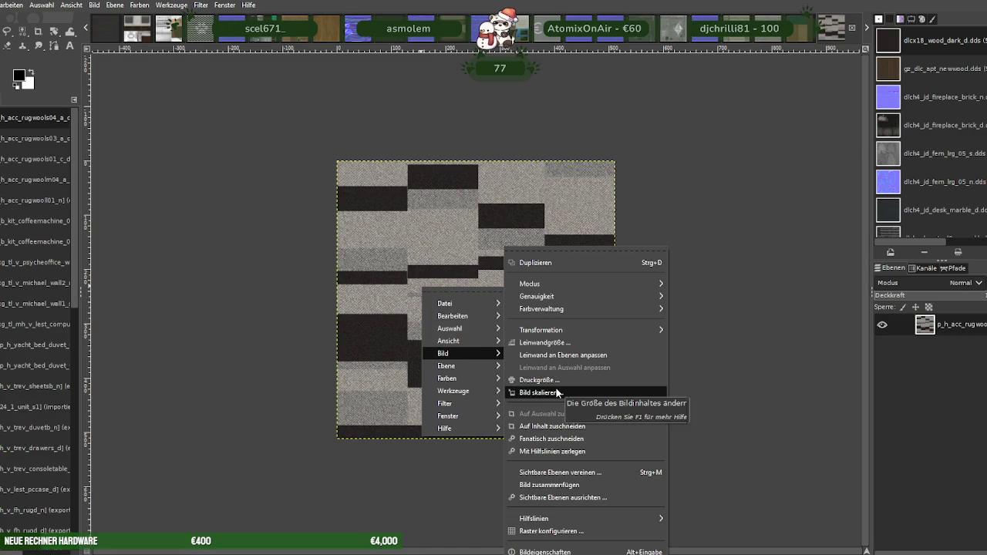
pyautogui.click(556, 391)
pyautogui.write('256')
pyautogui.click(591, 476)
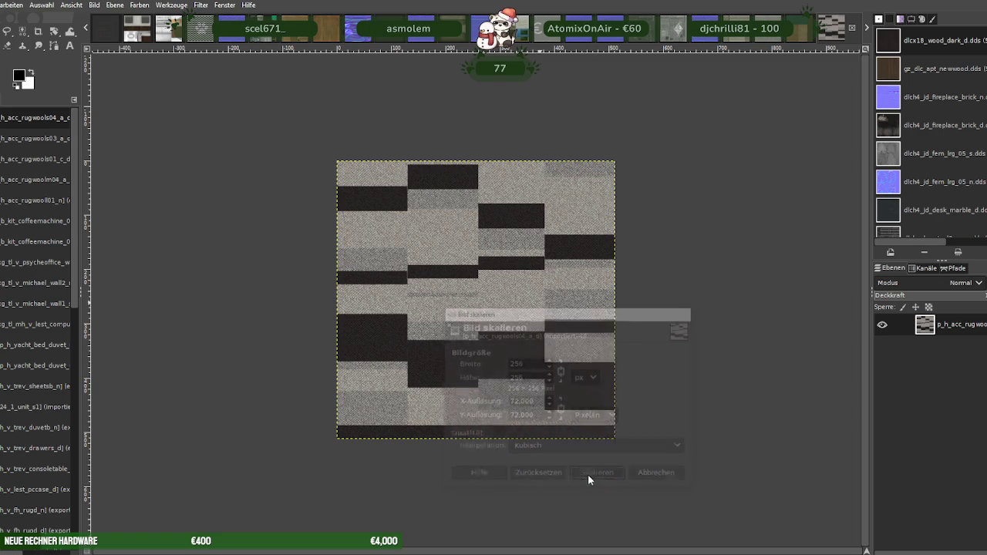
# Replace p_h_acc_rugwools04_a_d.dds with a BC3 / DXT5 export and close the image
pyautogui.click(0, 5)
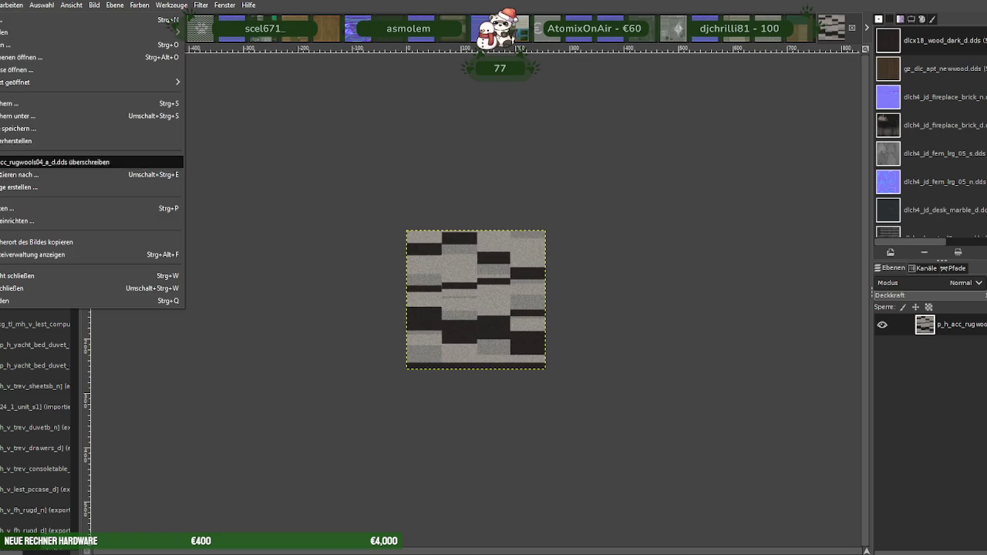
pyautogui.click(77, 176)
pyautogui.click(642, 472)
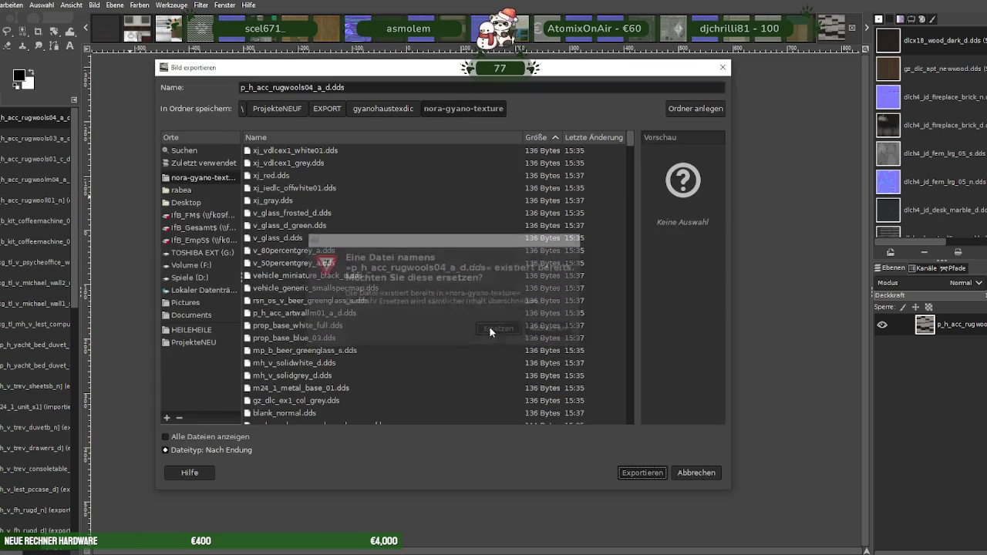
pyautogui.click(495, 330)
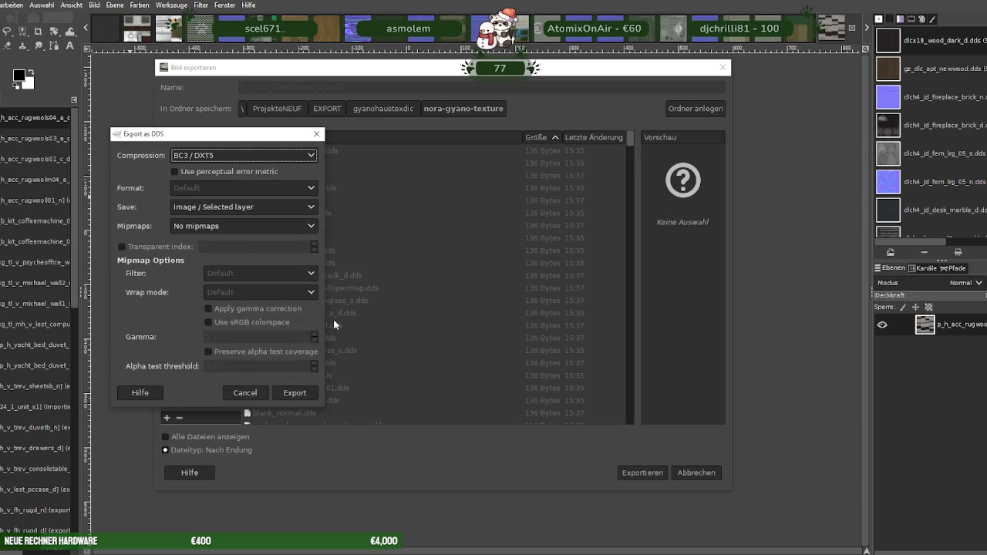
pyautogui.click(290, 393)
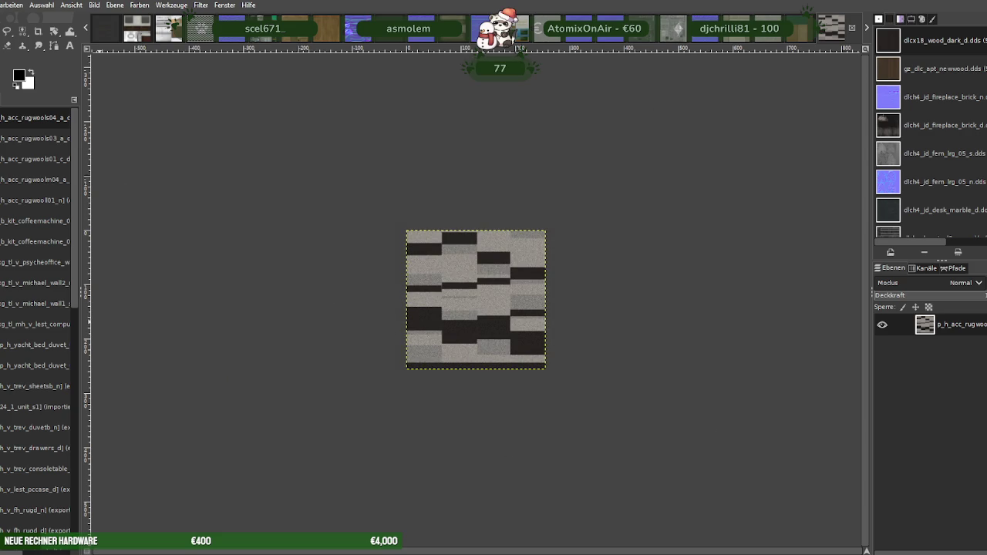
pyautogui.hotkey('ctrl', 'w')
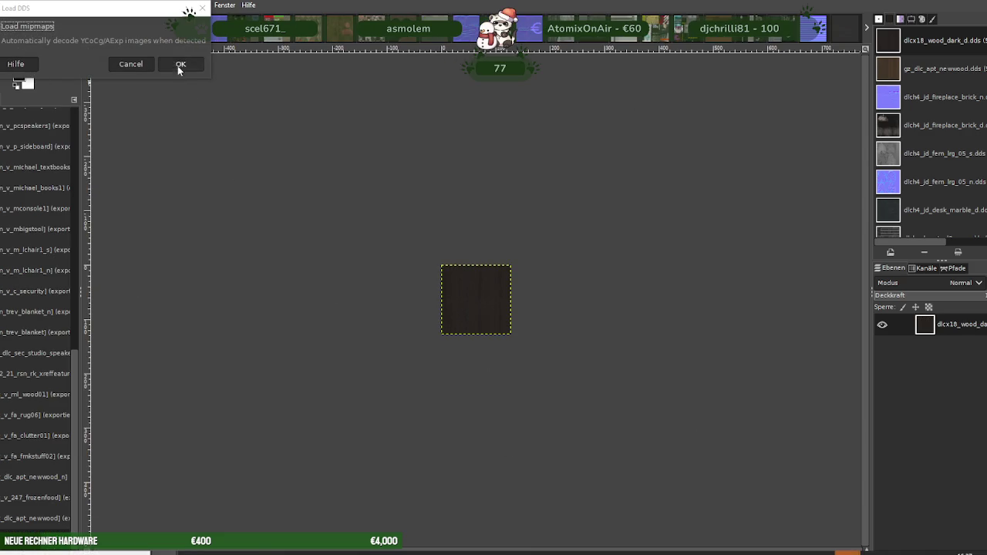
# Load the acoustic guitar texture and scale it down to 256×256
pyautogui.click(179, 65)
pyautogui.rightClick(451, 315)
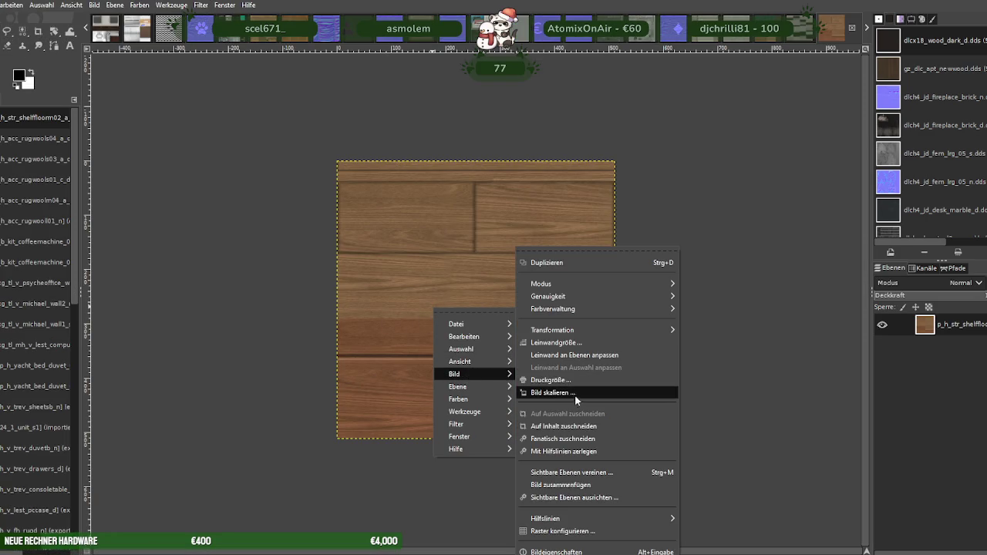
pyautogui.click(223, 302)
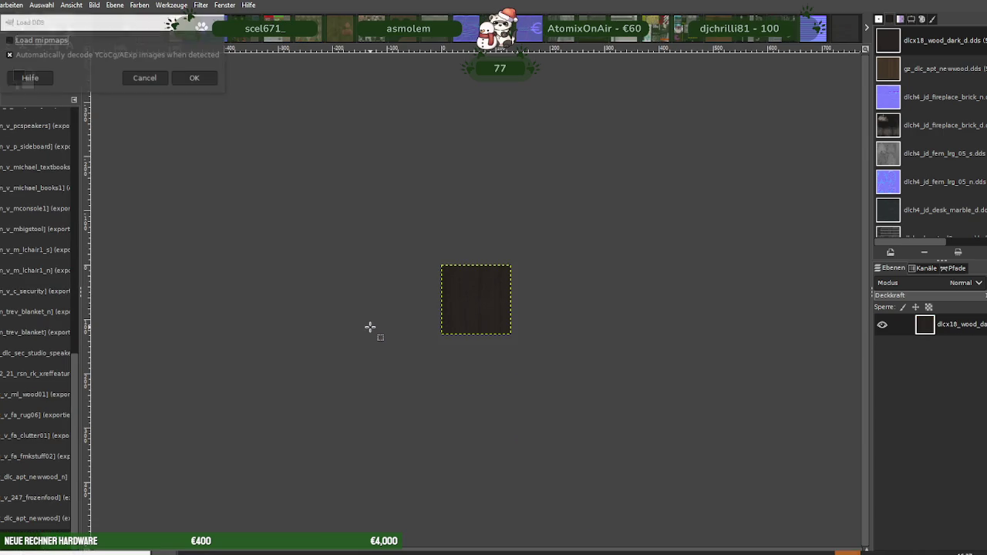
pyautogui.click(197, 77)
pyautogui.rightClick(432, 274)
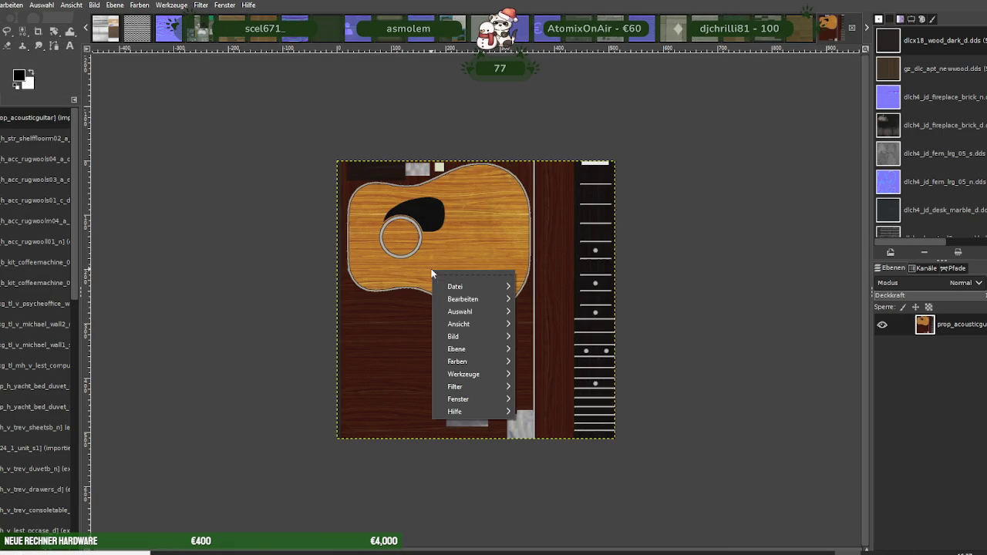
pyautogui.moveTo(471, 337)
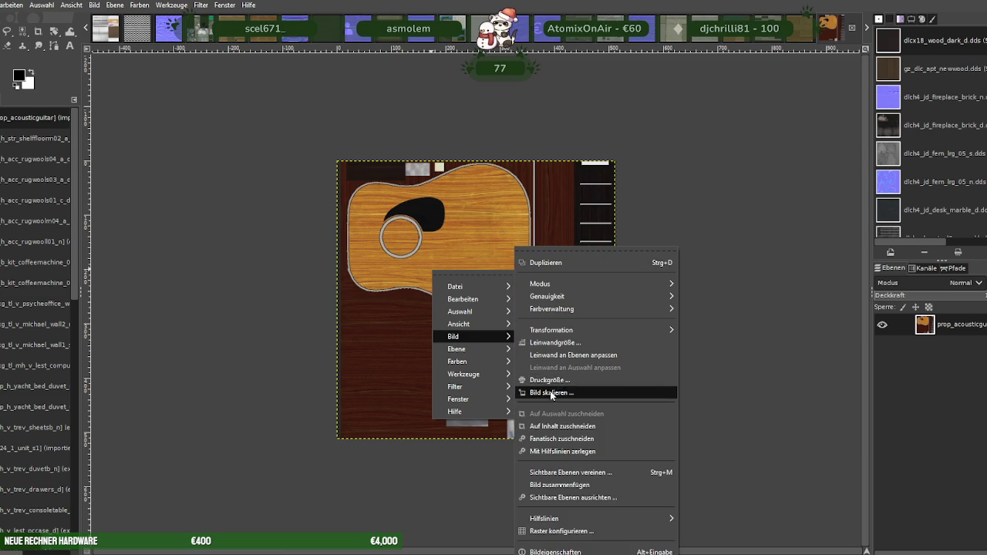
pyautogui.click(553, 394)
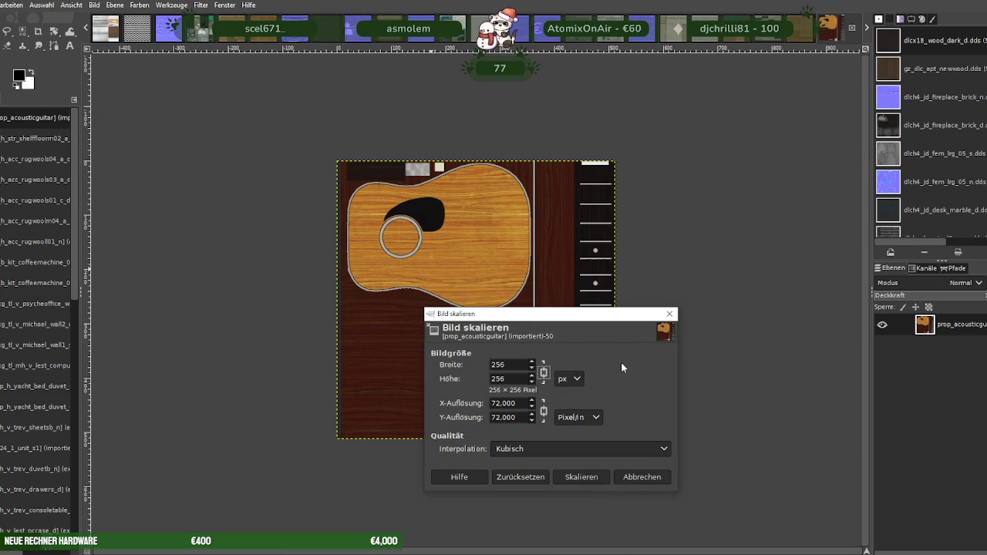
pyautogui.click(582, 476)
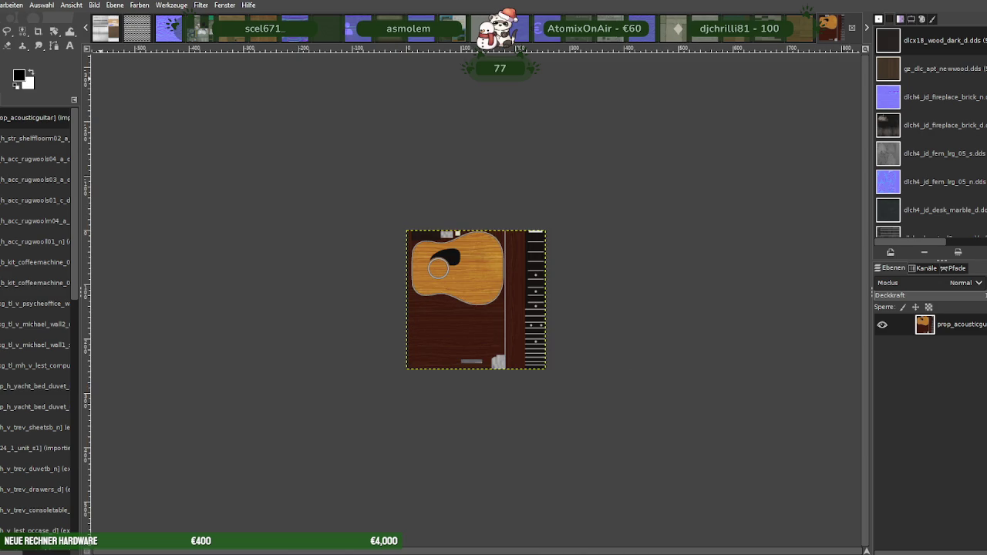
# Export the guitar texture over its original DDS as BC3/DXT5 and close it
pyautogui.click(1, 4)
pyautogui.click(8, 176)
pyautogui.click(650, 467)
pyautogui.click(501, 325)
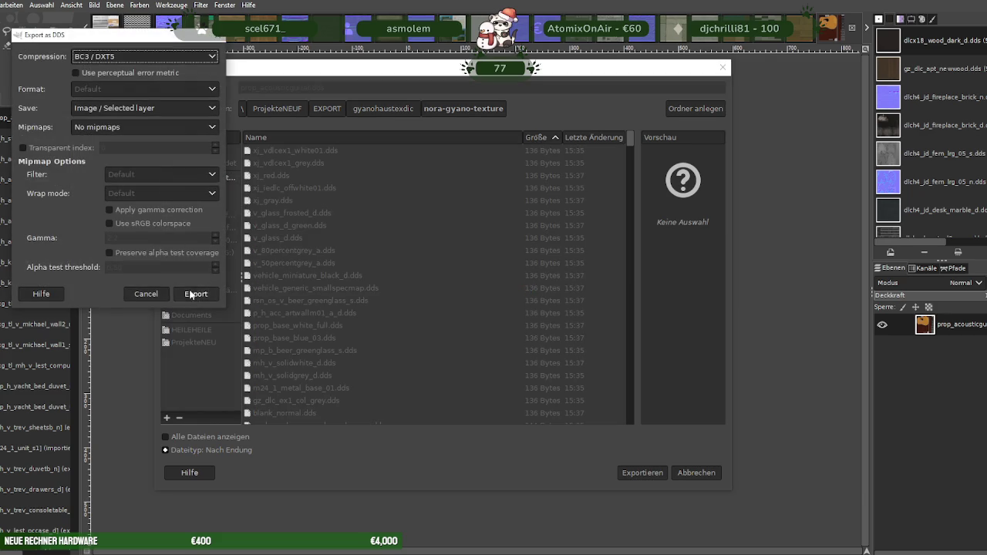
pyautogui.click(196, 293)
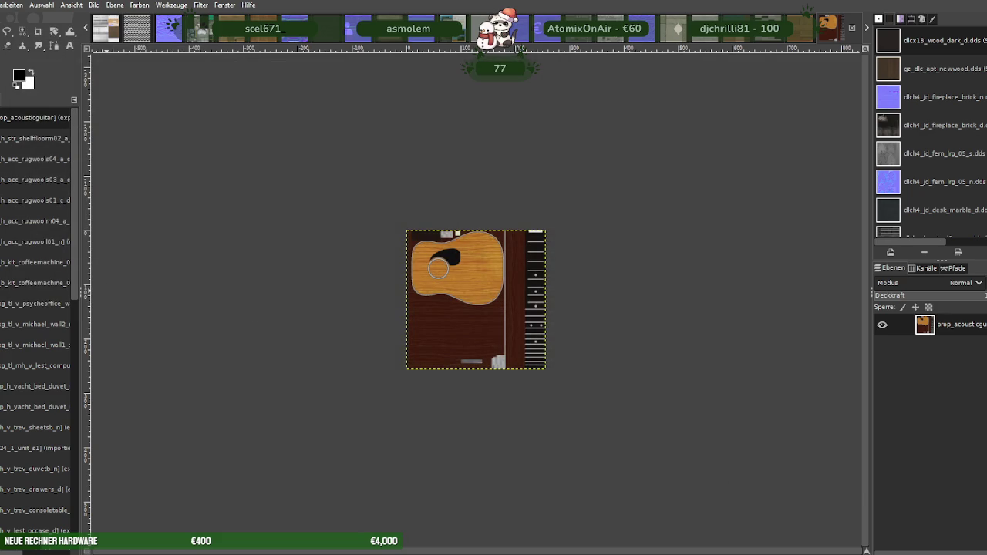
pyautogui.hotkey('ctrl', 'w')
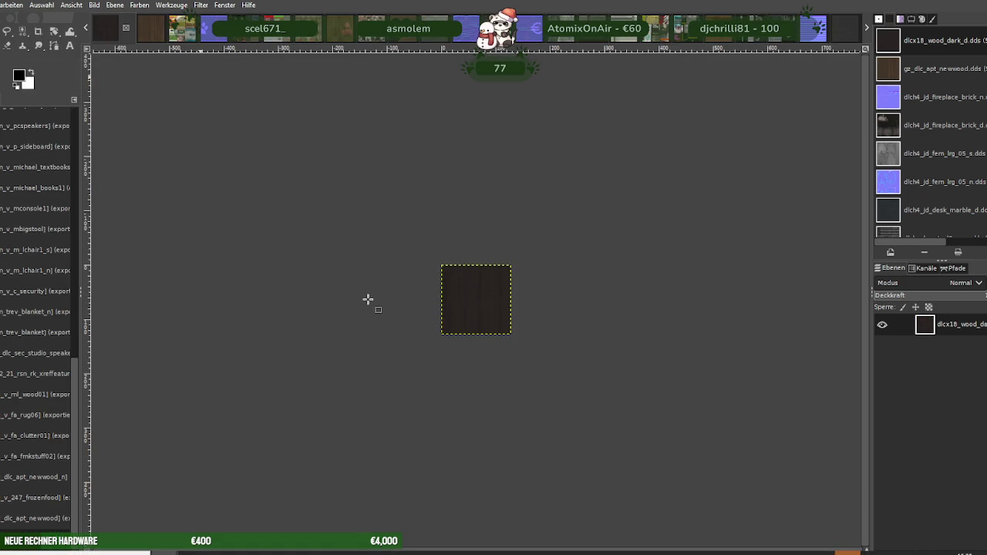
# Load prop_acousticguitar_s and scale it to 256×256
pyautogui.press('Return')
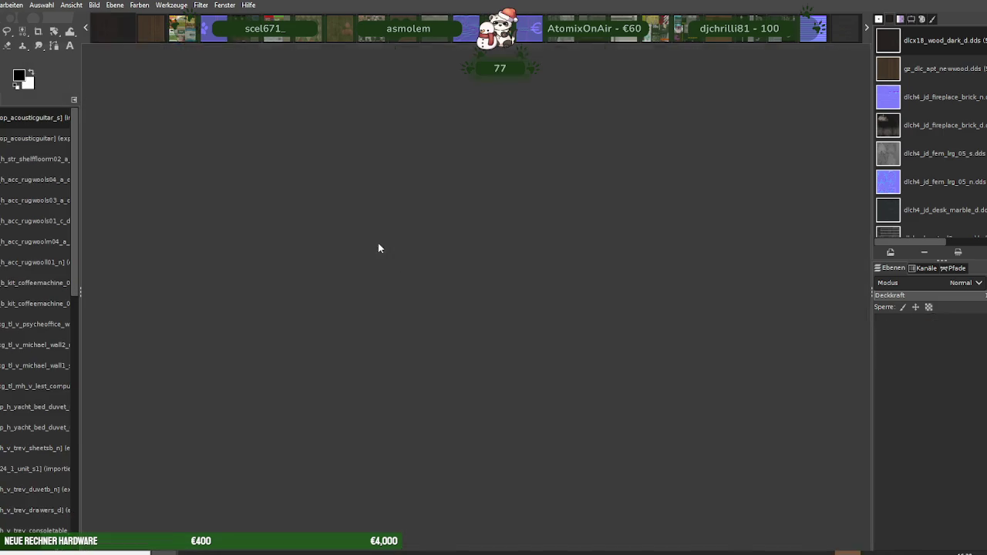
pyautogui.rightClick(428, 268)
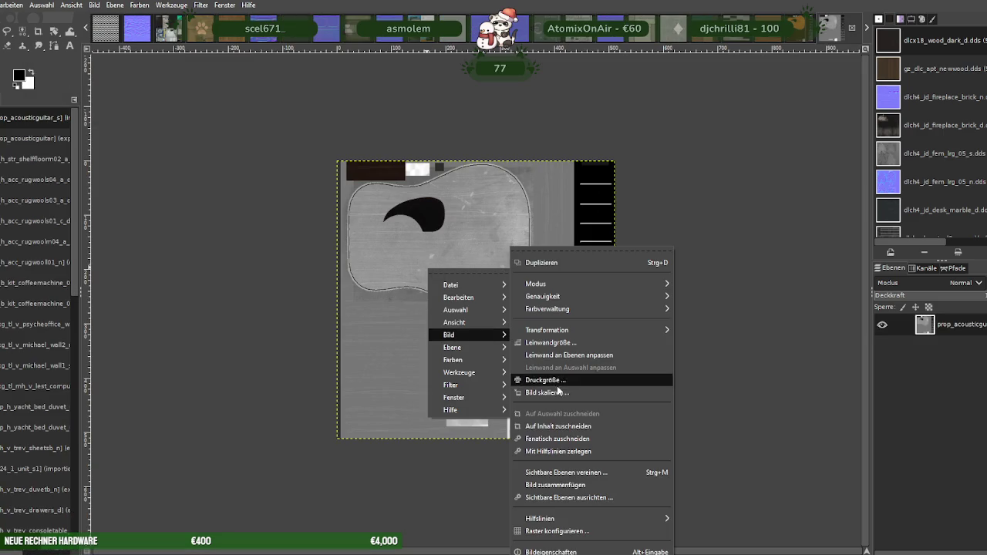
pyautogui.moveTo(463, 335)
pyautogui.click(610, 384)
pyautogui.write('256')
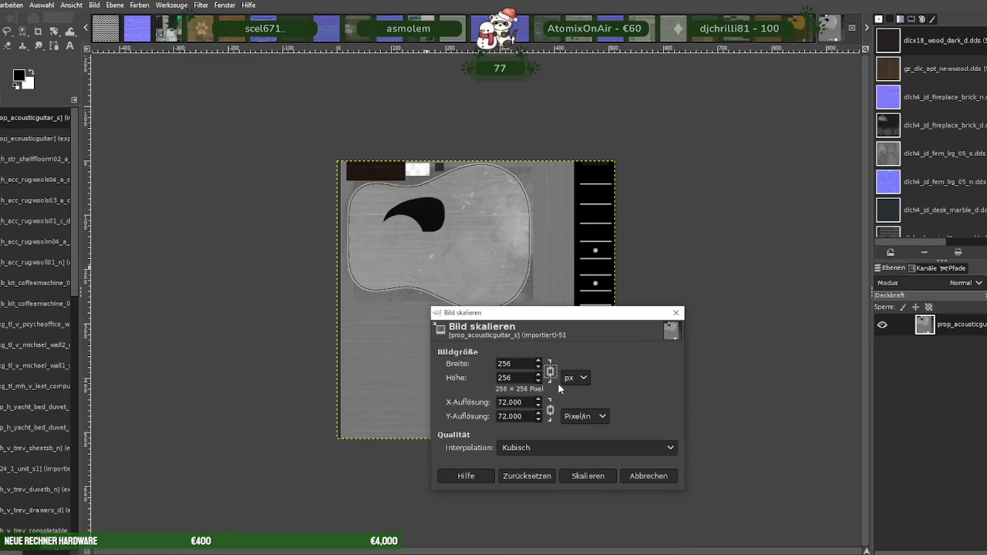
pyautogui.click(577, 476)
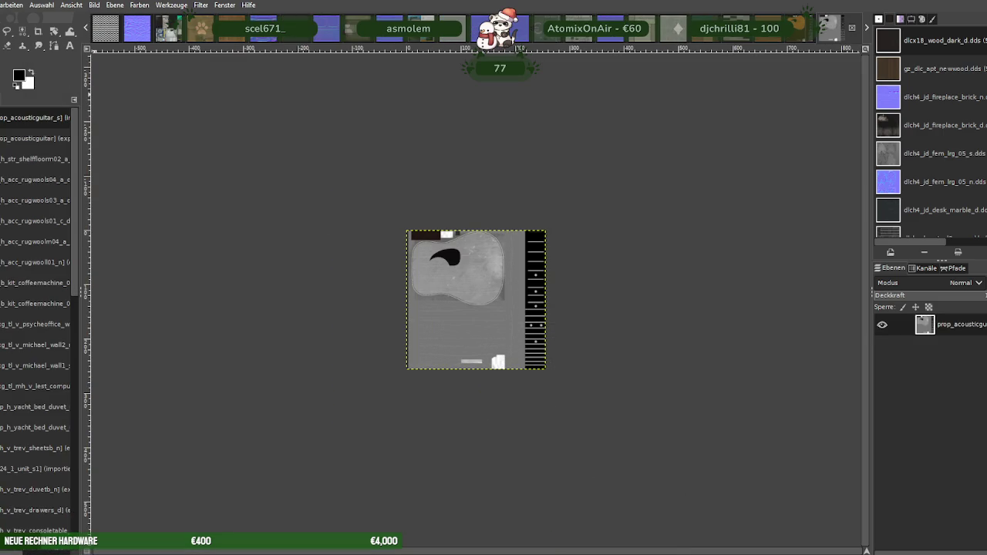
# Overwrite prop_acousticguitar_s.dds with a BC3/DXT5 export and close it
pyautogui.click(2, 5)
pyautogui.click(42, 185)
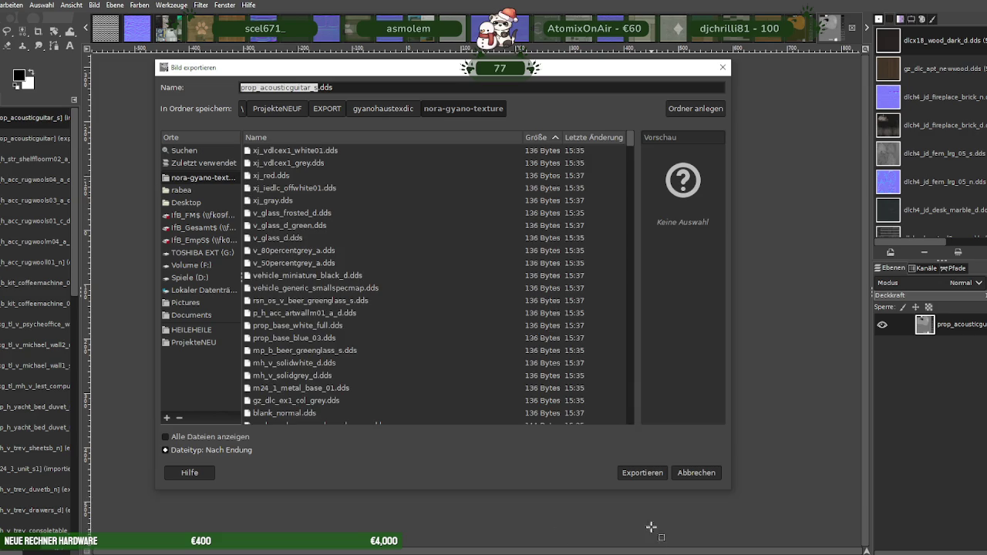
pyautogui.click(642, 473)
pyautogui.click(489, 332)
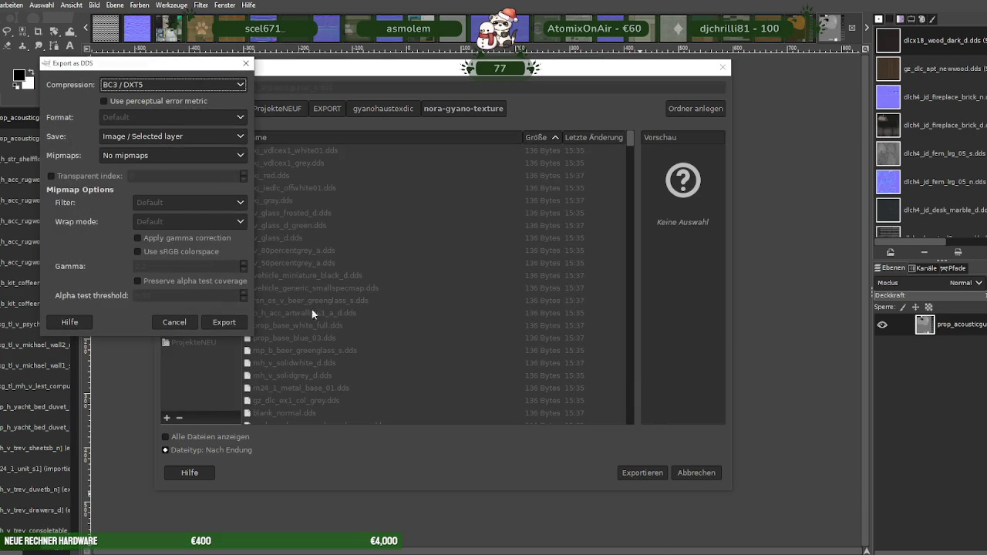
pyautogui.click(226, 322)
pyautogui.hotkey('ctrl', 'pagedown')
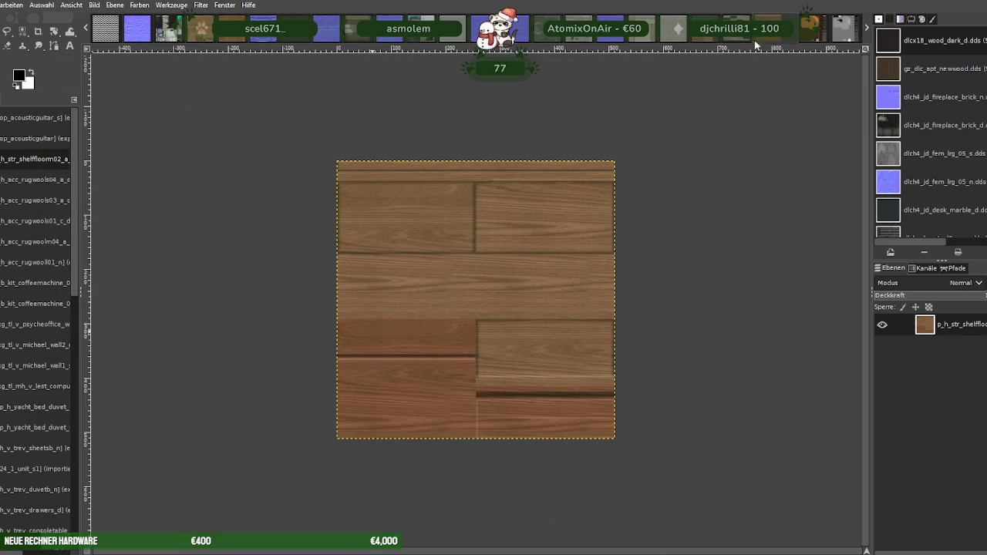
# Scale the p_h_str_shelffloorm02 wood-plank texture to 256×256
pyautogui.rightClick(481, 260)
pyautogui.moveTo(521, 326)
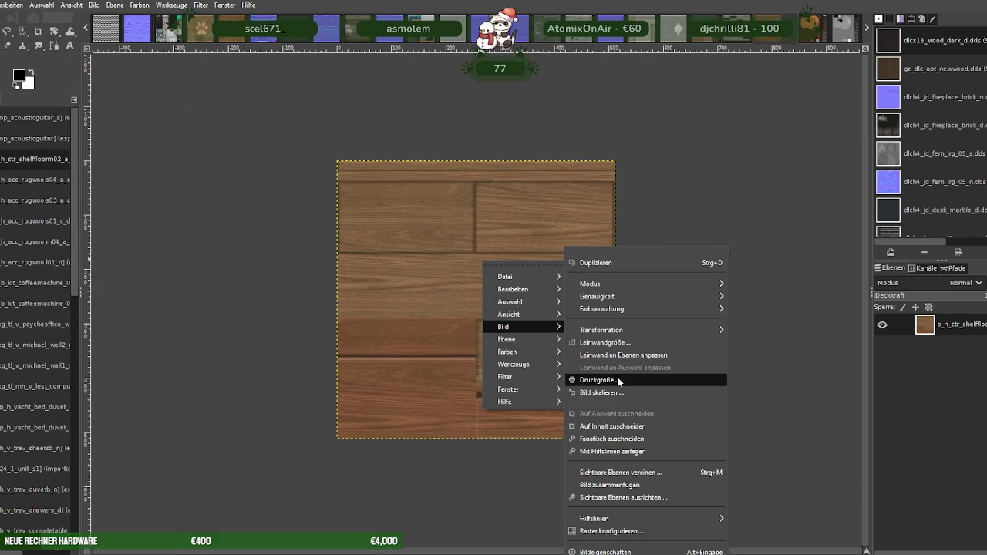
pyautogui.click(611, 394)
pyautogui.write('256')
pyautogui.click(636, 475)
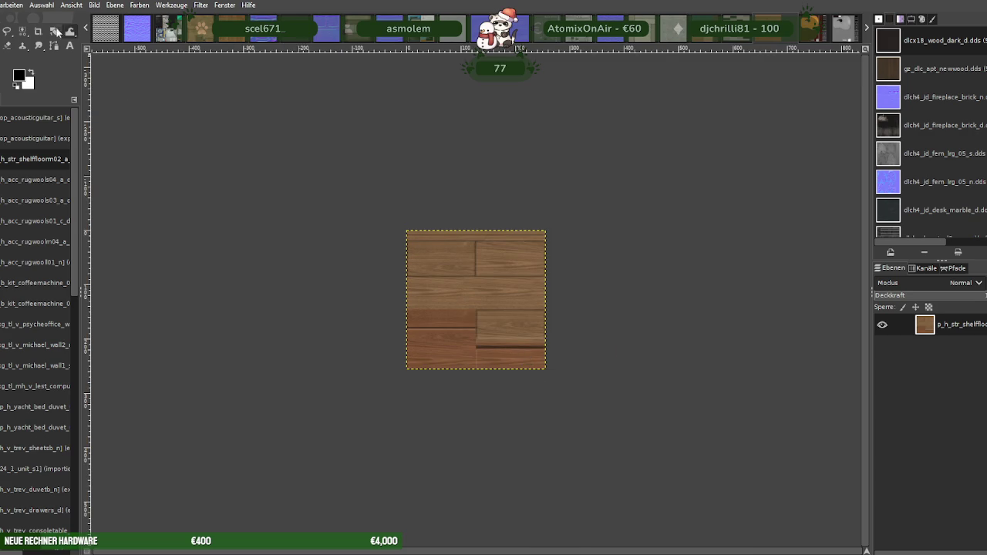
# Export the floor texture over its DDS file as BC3/DXT5 and close it
pyautogui.click(1, 5)
pyautogui.click(15, 174)
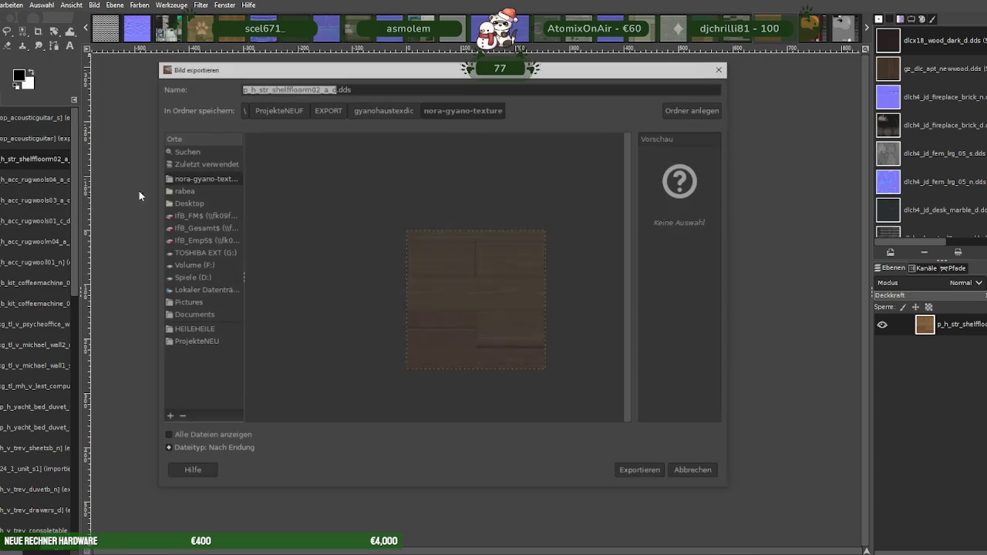
pyautogui.click(624, 471)
pyautogui.click(507, 327)
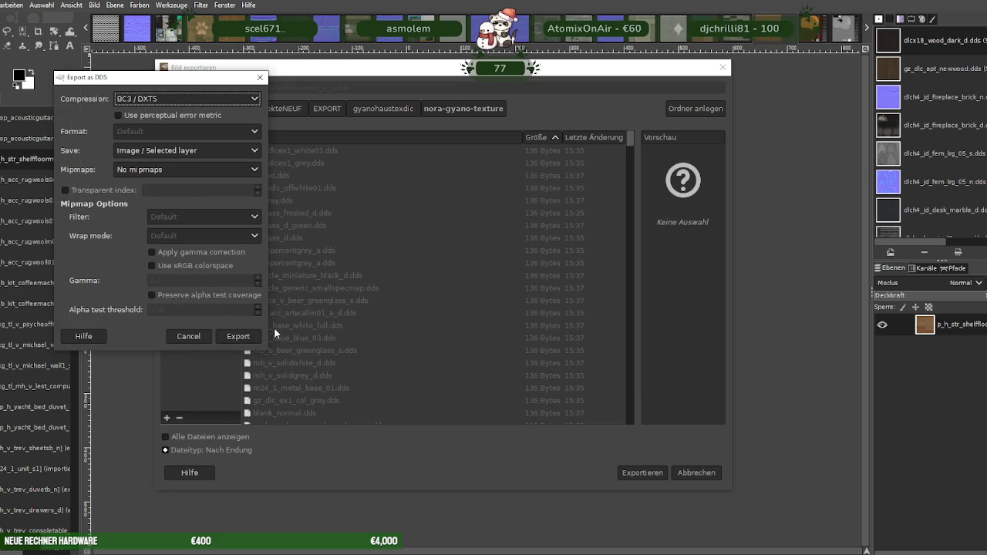
pyautogui.click(238, 339)
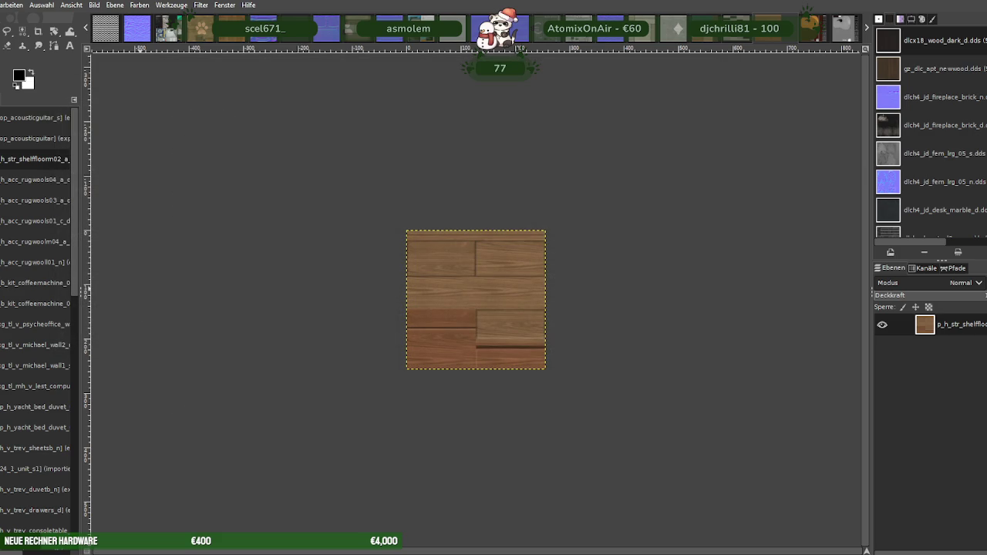
pyautogui.hotkey('ctrl', 'w')
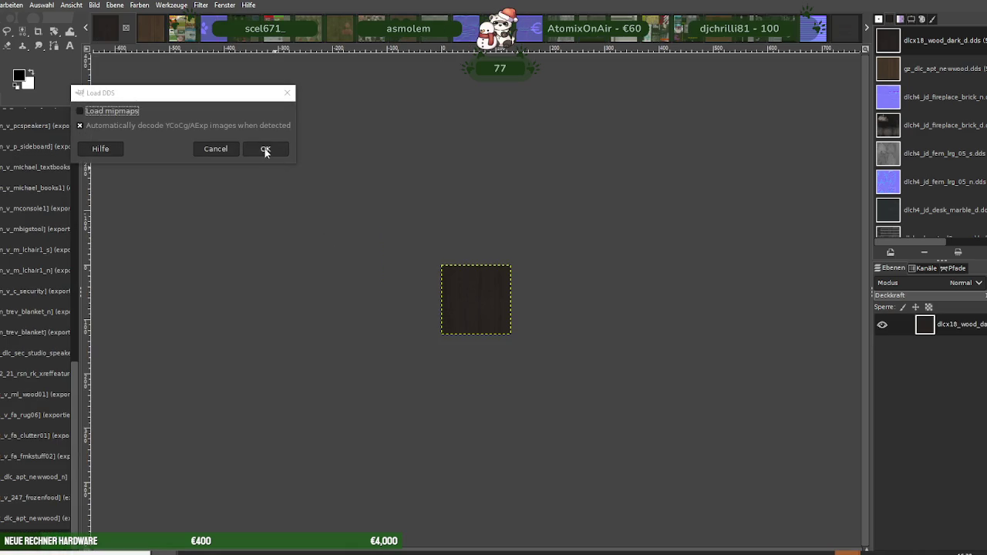
# Load prop_dog_bed_02_d and scale it to 256×256
pyautogui.click(265, 149)
pyautogui.rightClick(427, 247)
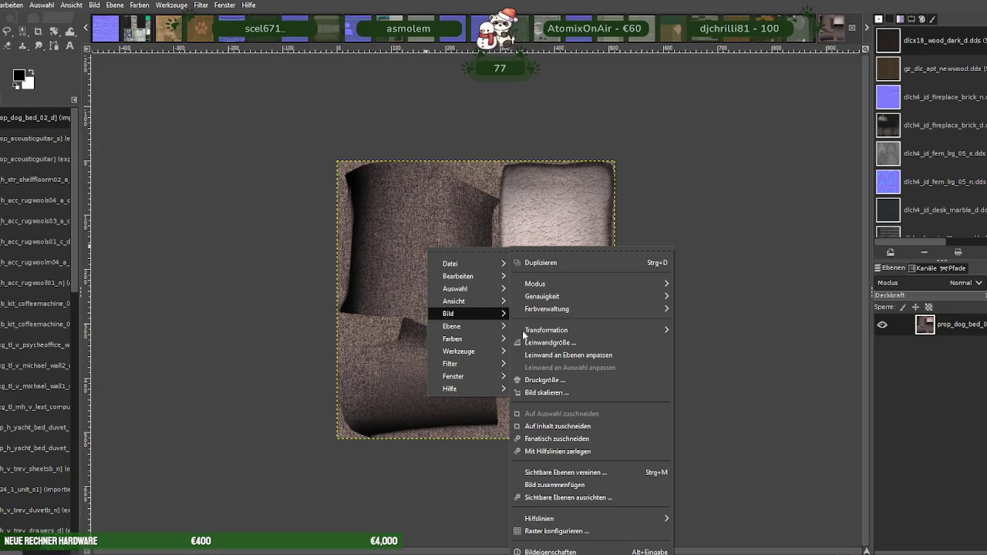
pyautogui.moveTo(448, 314)
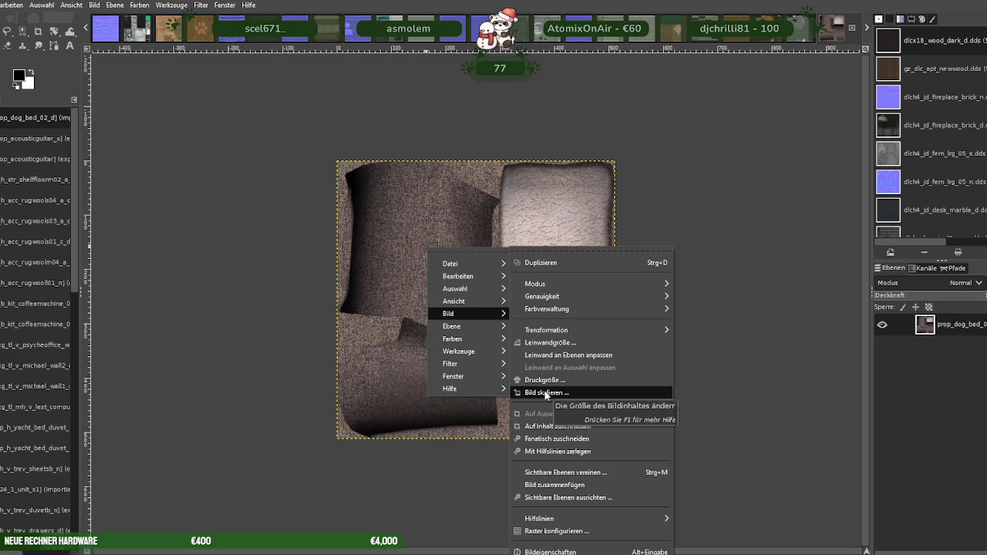
pyautogui.click(546, 394)
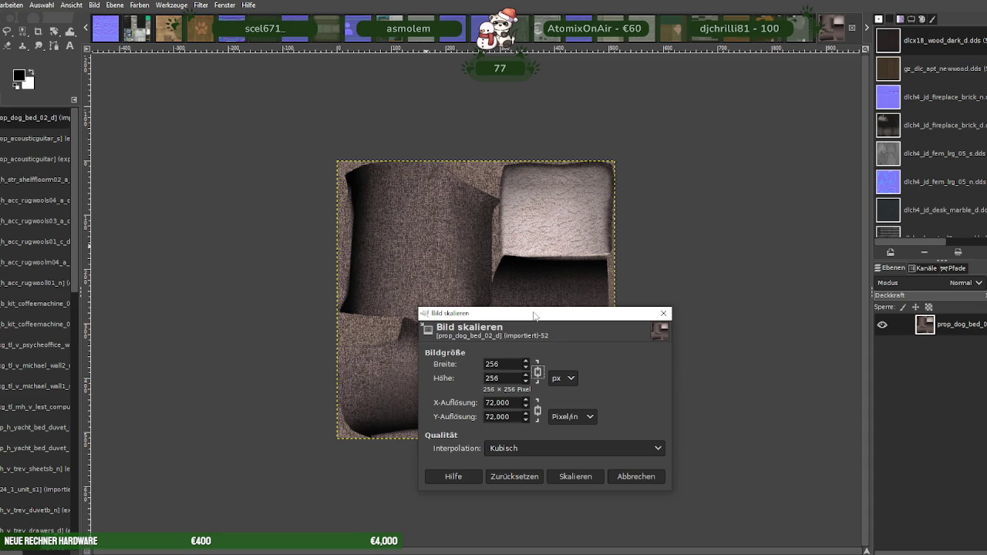
pyautogui.click(573, 476)
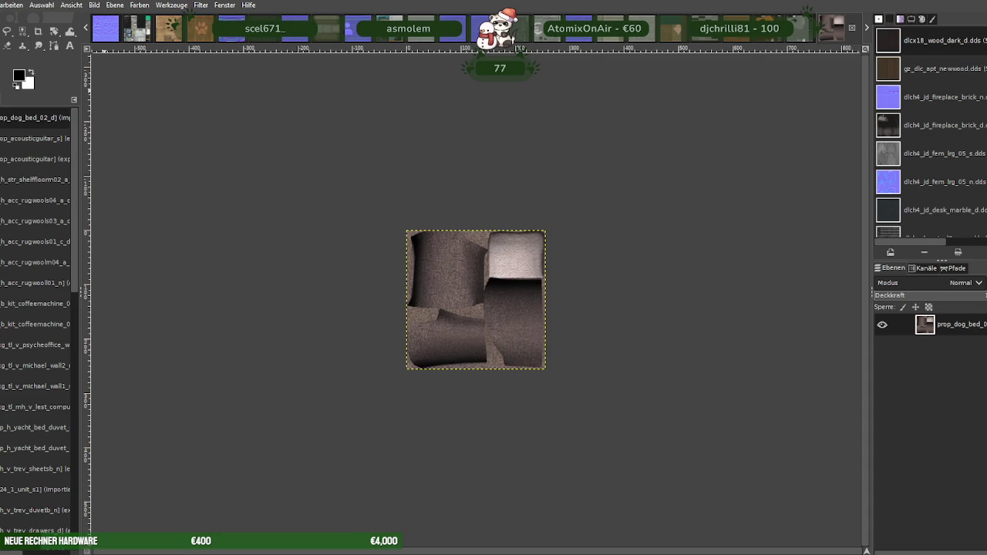
# Export the dog bed texture over its DDS file with BC3/DXT5 compression
pyautogui.hotkey('alt', 'd')
pyautogui.press('Down')
pyautogui.press('Return')
pyautogui.click(642, 473)
pyautogui.click(494, 328)
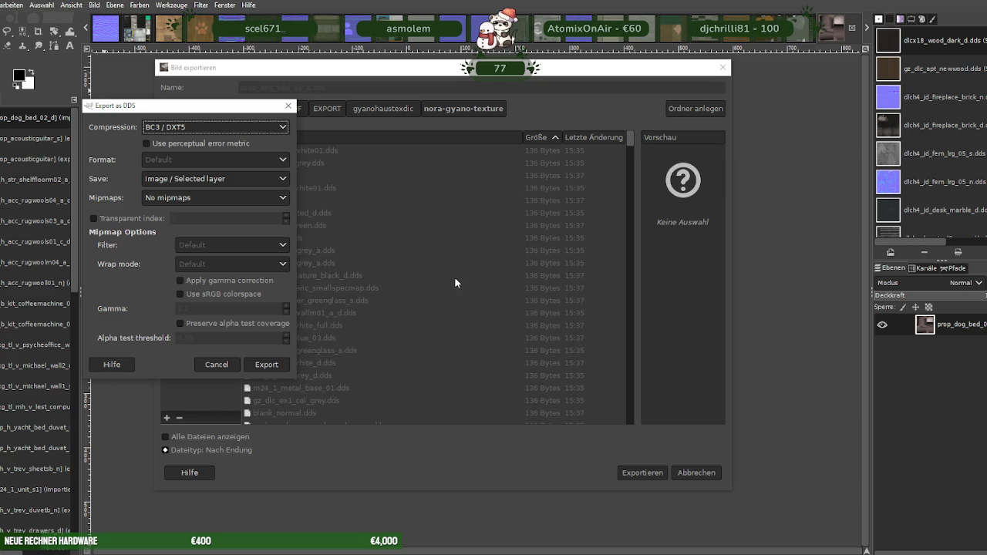
pyautogui.click(246, 368)
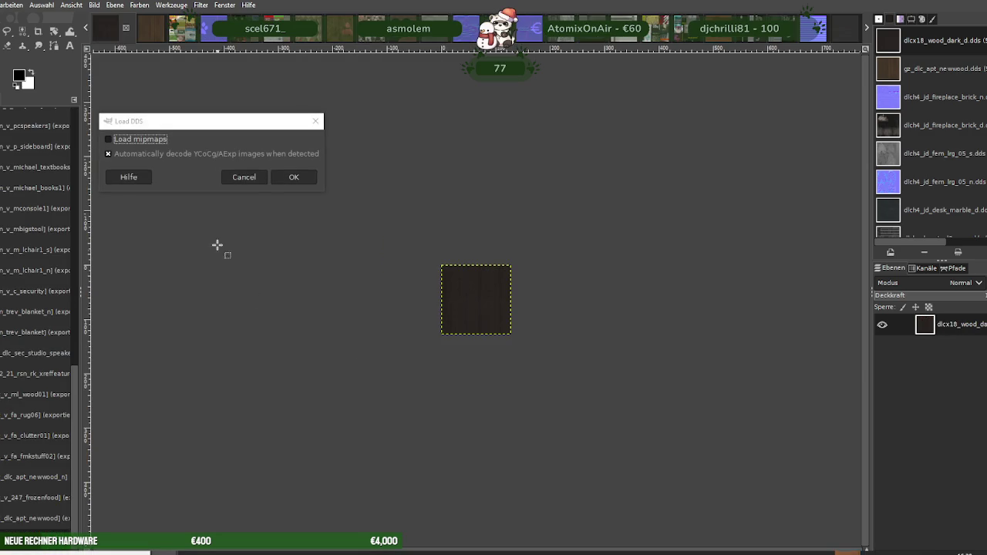
# Load prop_h4_bag_djlp_01a_d and scale it from 512 to 256×256
pyautogui.click(291, 176)
pyautogui.rightClick(392, 231)
pyautogui.moveTo(434, 298)
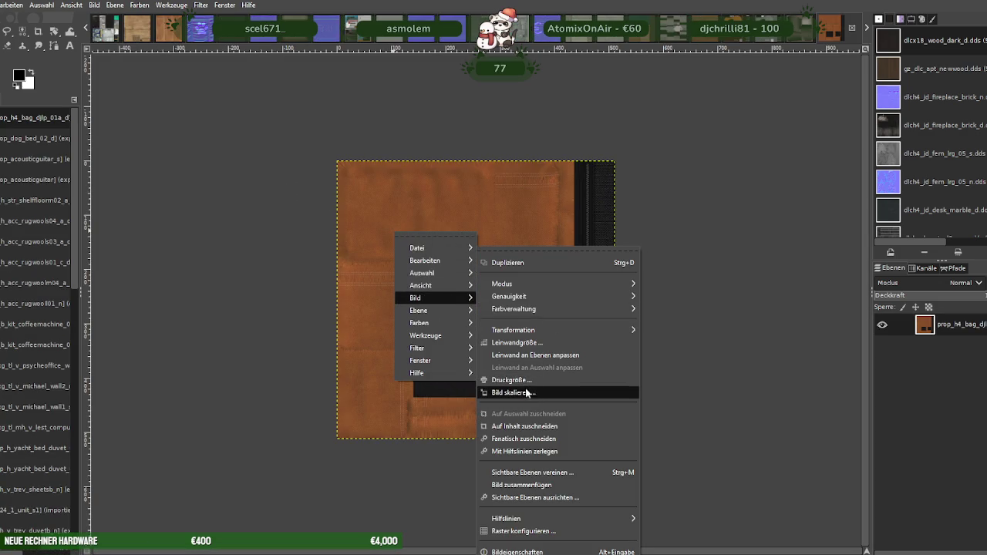
pyautogui.click(529, 392)
pyautogui.write('256')
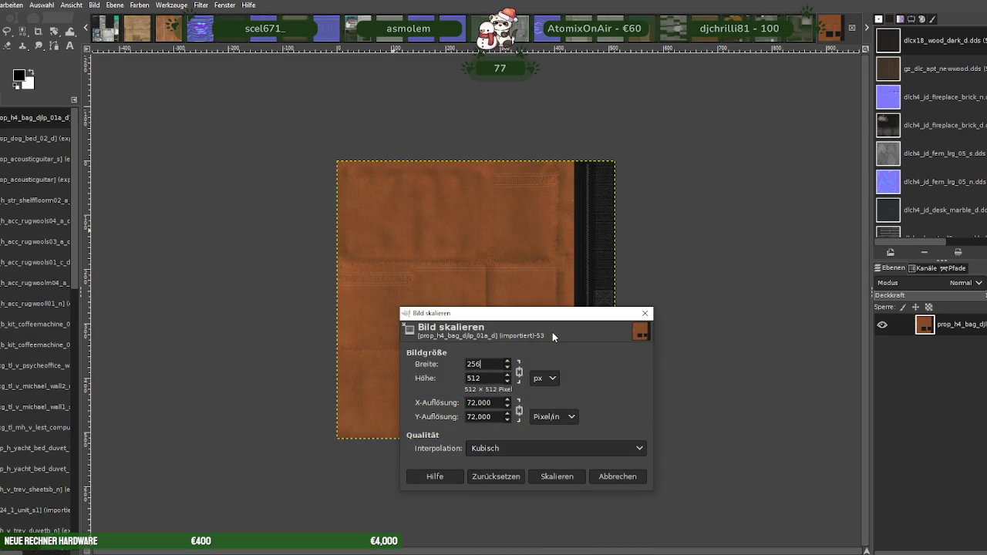
pyautogui.press('Tab')
pyautogui.click(565, 471)
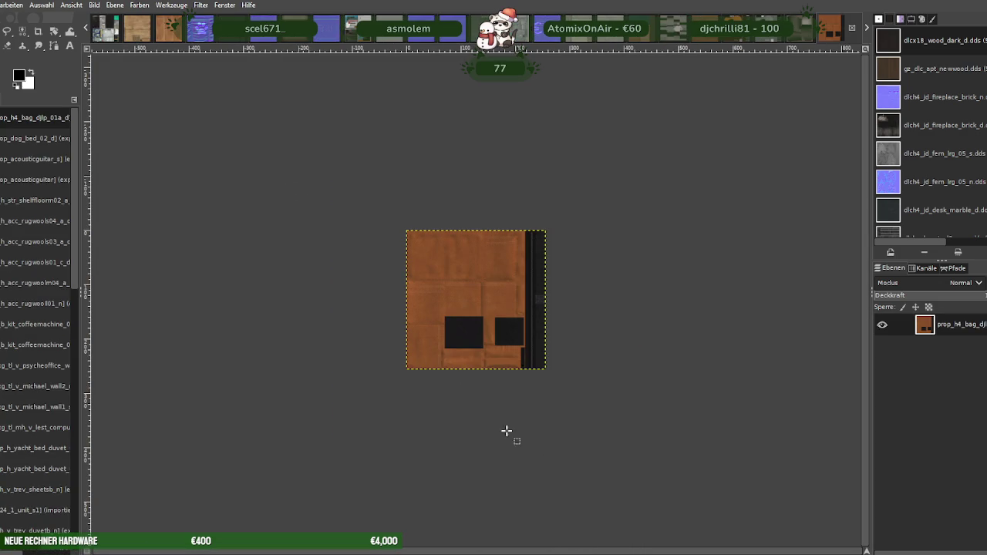
# Replace the bag's DDS file with a BC3/DXT5 export and close the image
pyautogui.click(2, 5)
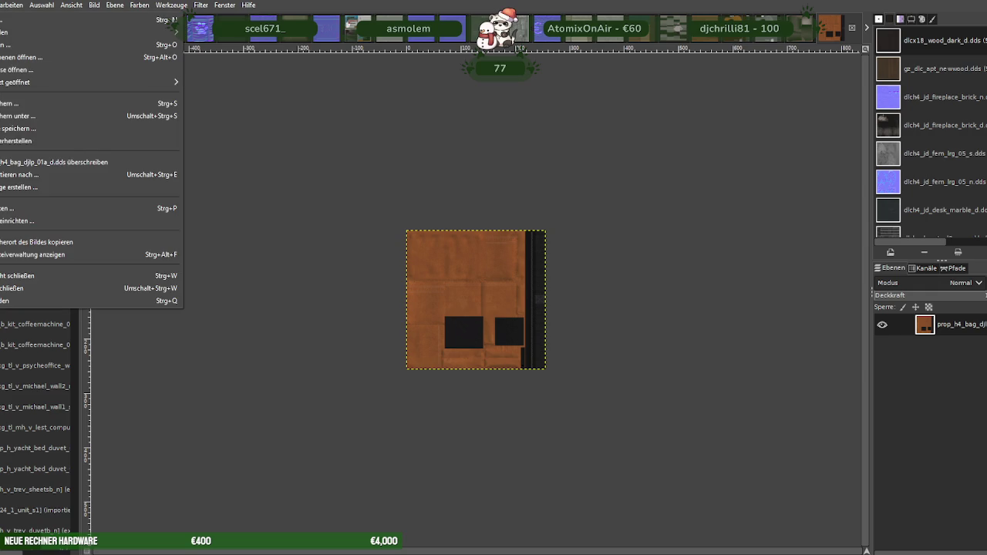
pyautogui.click(6, 172)
pyautogui.click(643, 472)
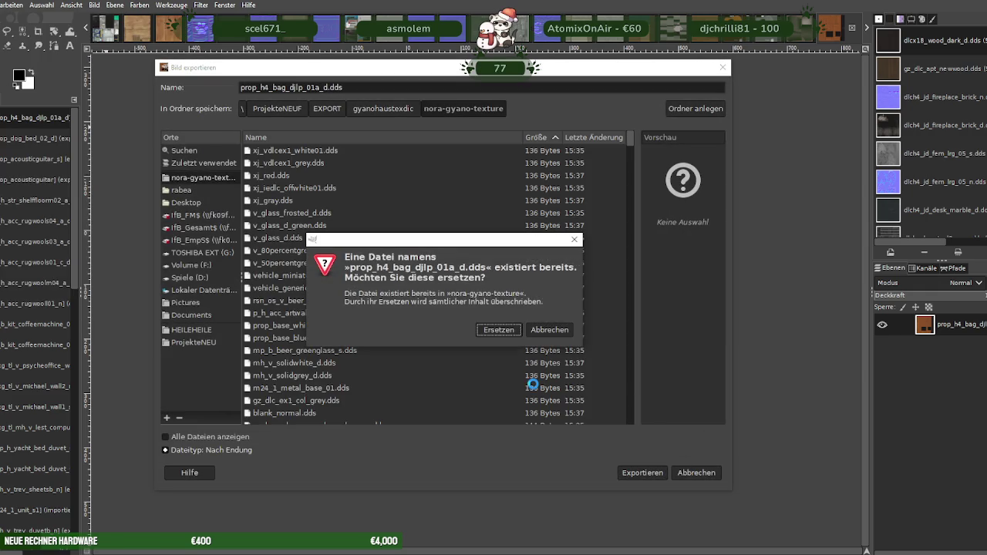
pyautogui.click(502, 330)
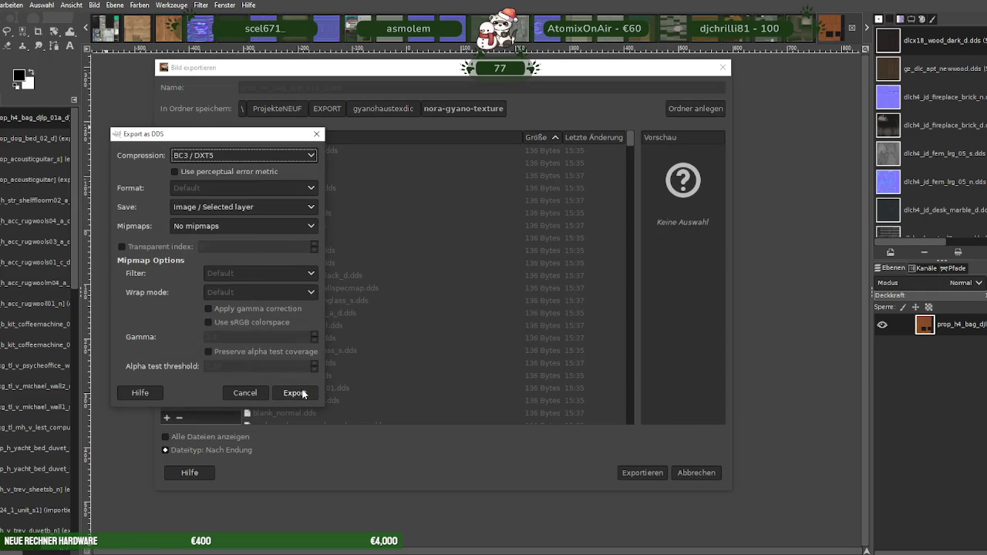
pyautogui.click(303, 394)
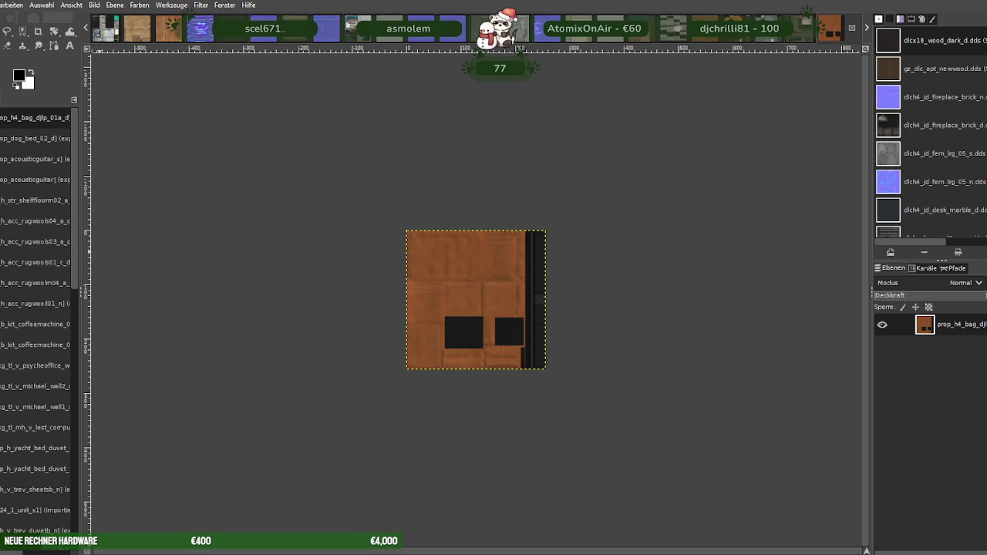
pyautogui.hotkey('ctrl', 'w')
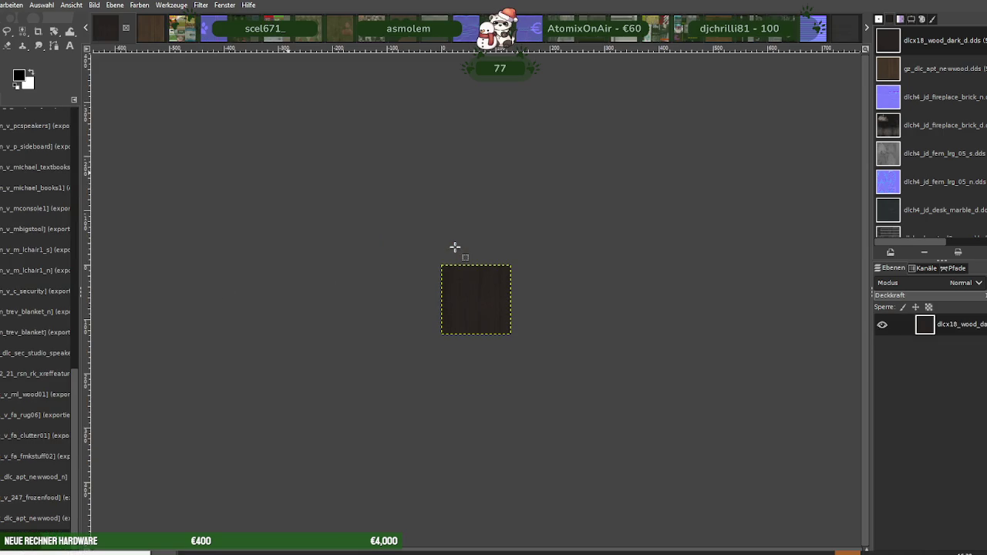
# Load the prop_h4_bag_djlp_01a_n normal map, scale it to 256×256, and close it
pyautogui.hotkey('ctrl', 'w')
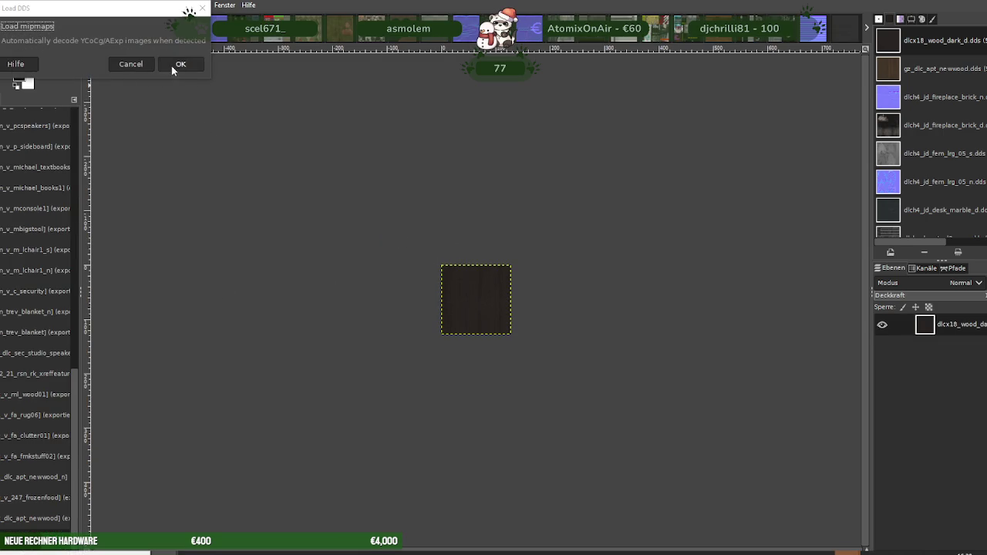
pyautogui.click(177, 66)
pyautogui.rightClick(439, 278)
pyautogui.moveTo(478, 345)
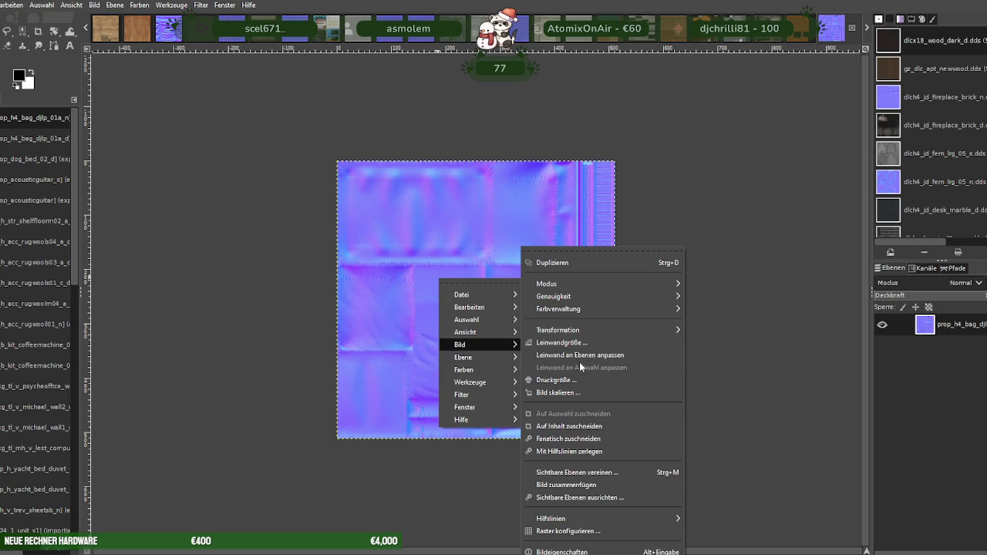
pyautogui.click(567, 393)
pyautogui.write('256')
pyautogui.press('Tab')
pyautogui.click(605, 476)
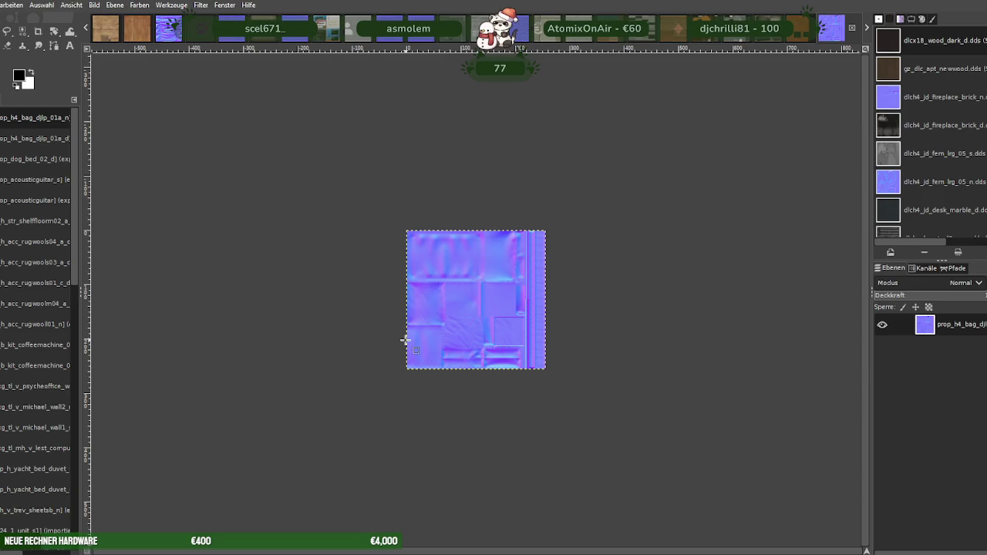
pyautogui.hotkey('ctrl', 'w')
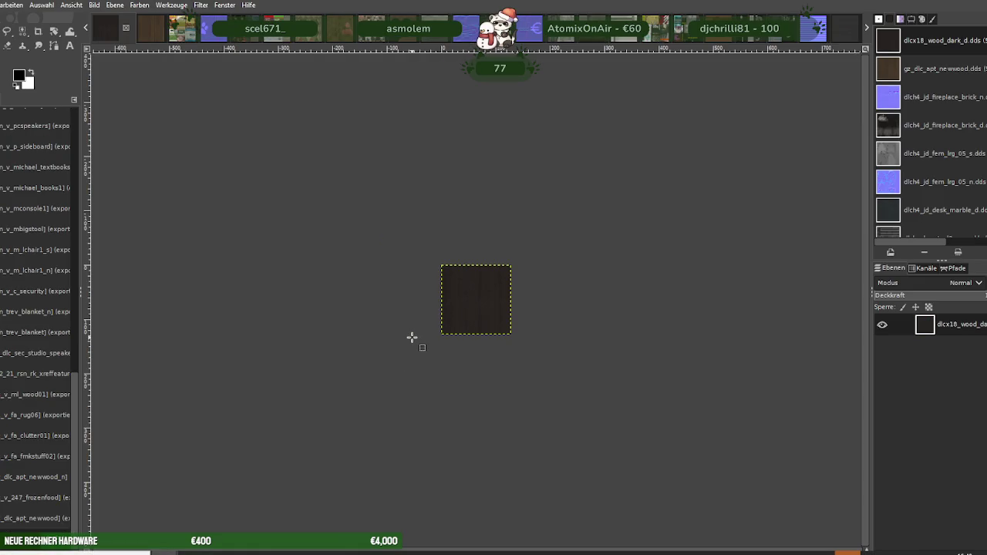
# Load the KDJ Records sleeve texture and scale it to 256×256
pyautogui.hotkey('ctrl', 'w')
pyautogui.hotkey('ctrl', 'd')
pyautogui.rightClick(409, 290)
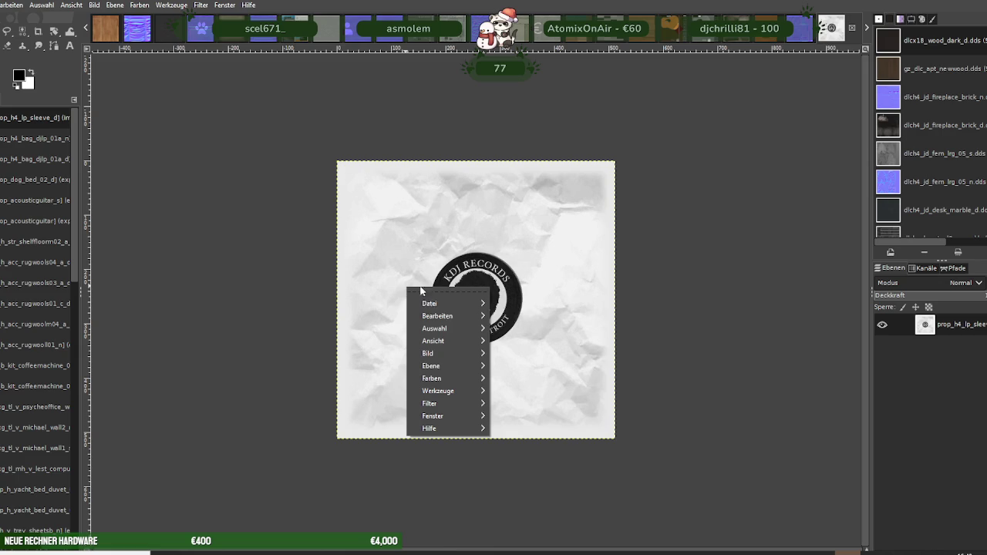
pyautogui.click(524, 397)
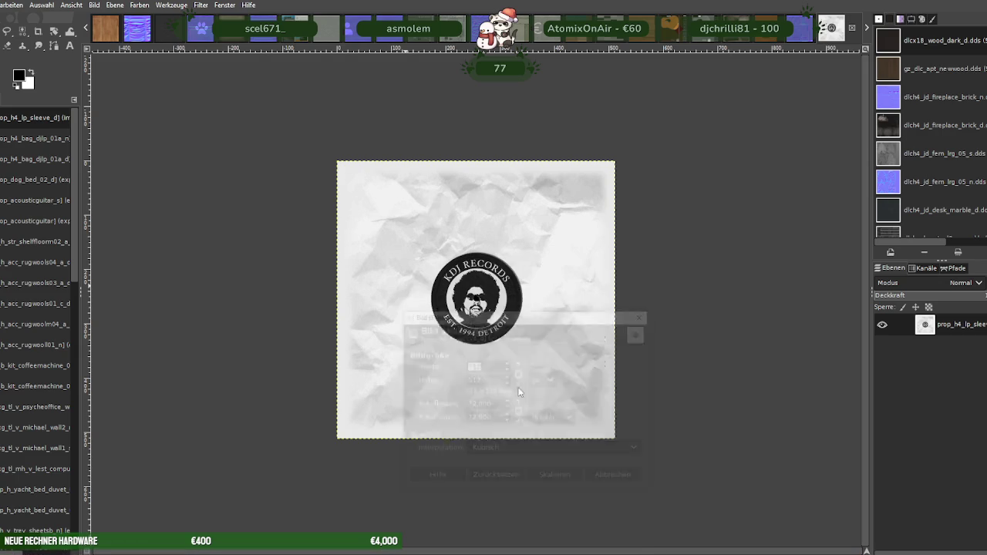
pyautogui.write('256')
pyautogui.press('Tab')
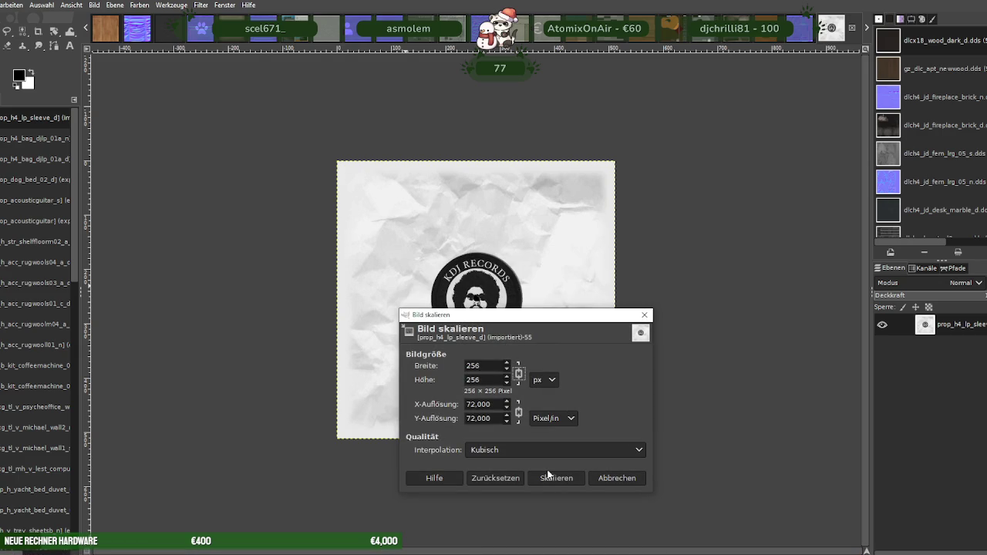
pyautogui.click(547, 475)
# Export over the existing prop_h4_lp_sleeve_d.dds and close the image
pyautogui.click(8, 6)
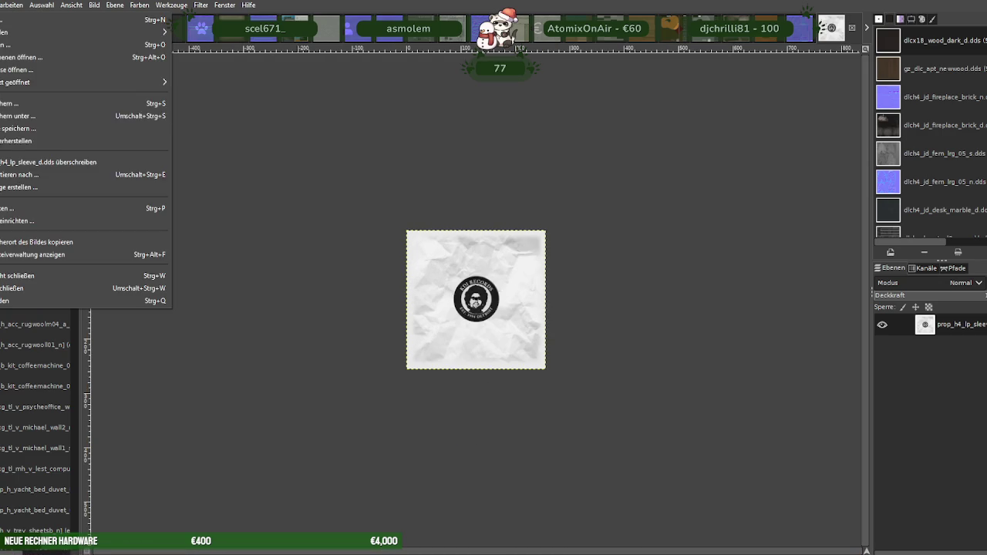
pyautogui.click(15, 175)
pyautogui.click(640, 473)
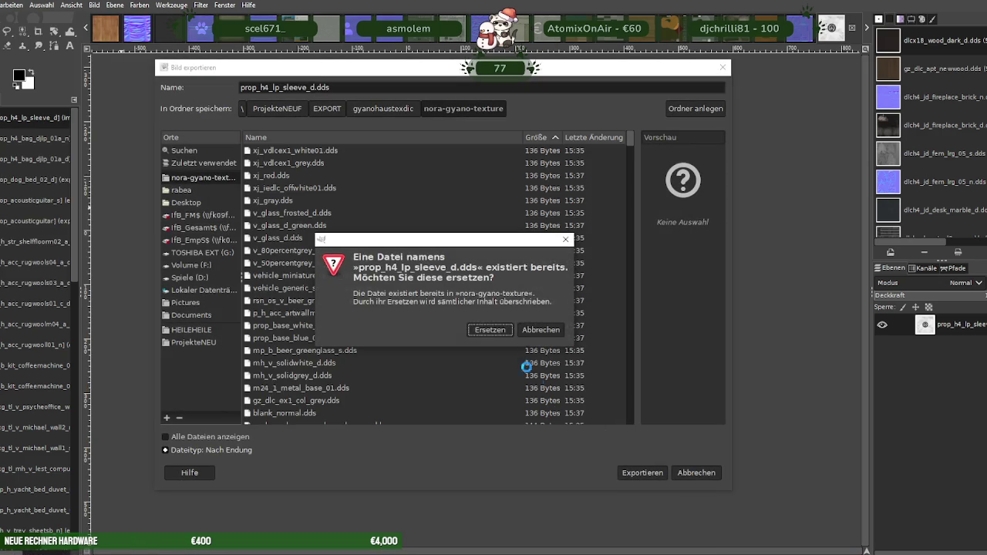
pyautogui.click(472, 330)
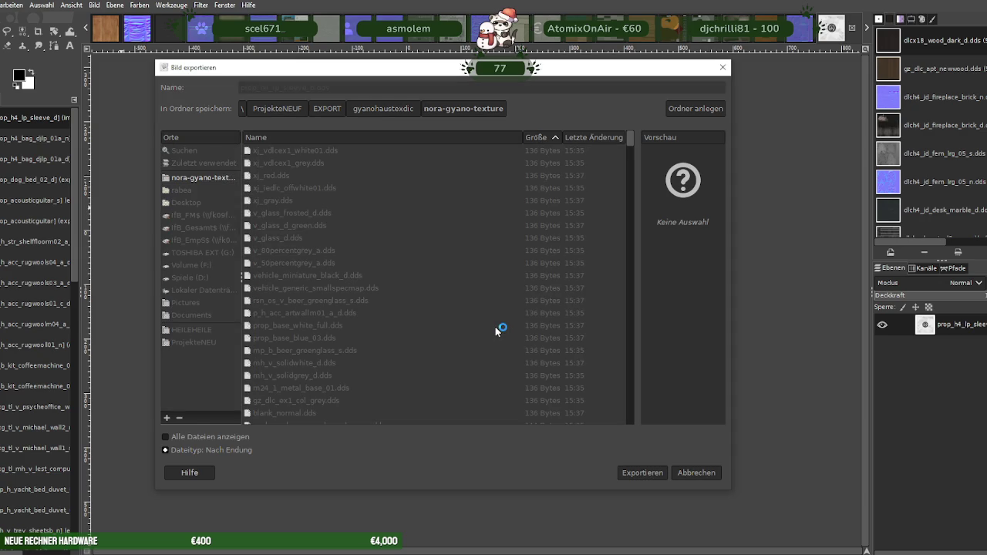
pyautogui.click(208, 308)
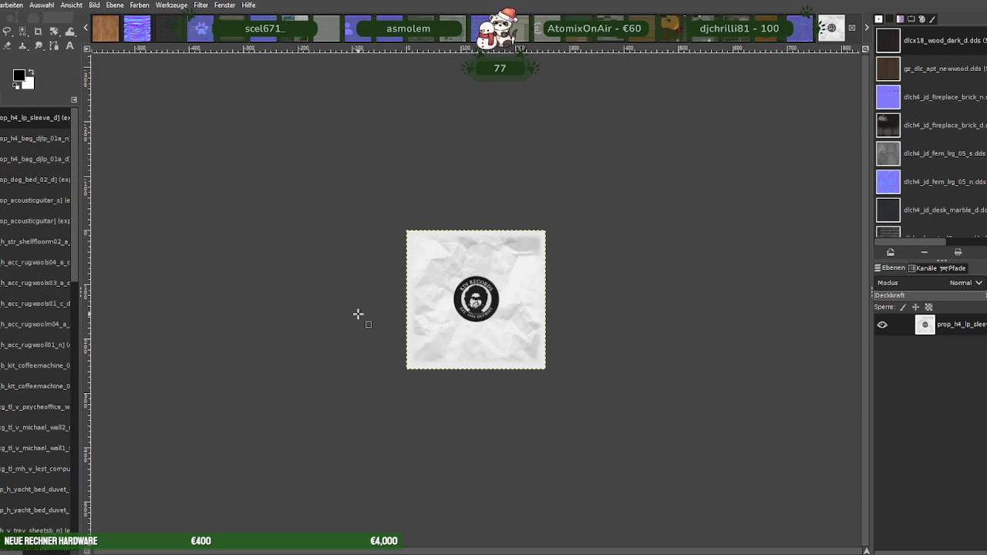
pyautogui.hotkey('ctrl', 'w')
pyautogui.hotkey('ctrl', 'w')
# Load the leather office-chair texture and scale it to 256×256
pyautogui.press('Return')
pyautogui.rightClick(412, 263)
pyautogui.moveTo(432, 330)
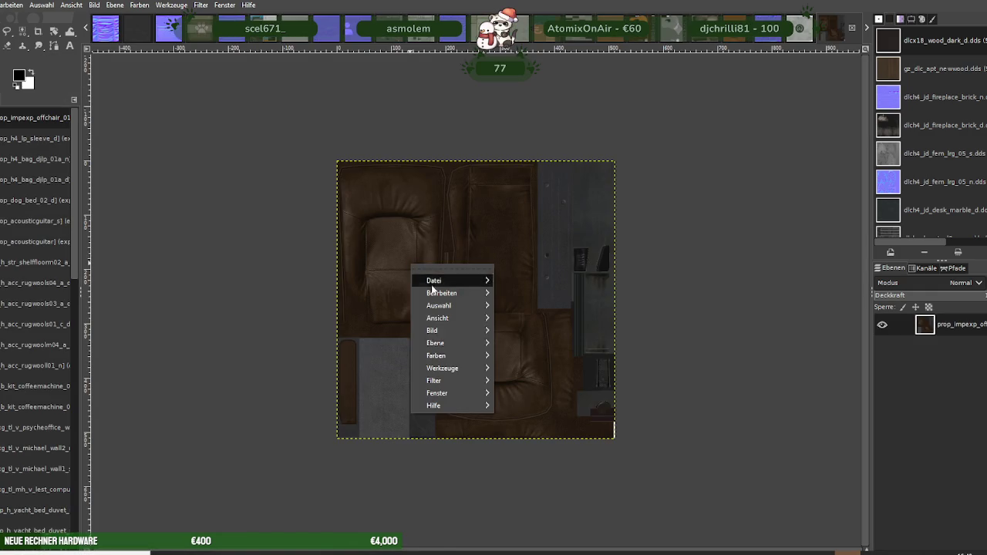
pyautogui.click(551, 393)
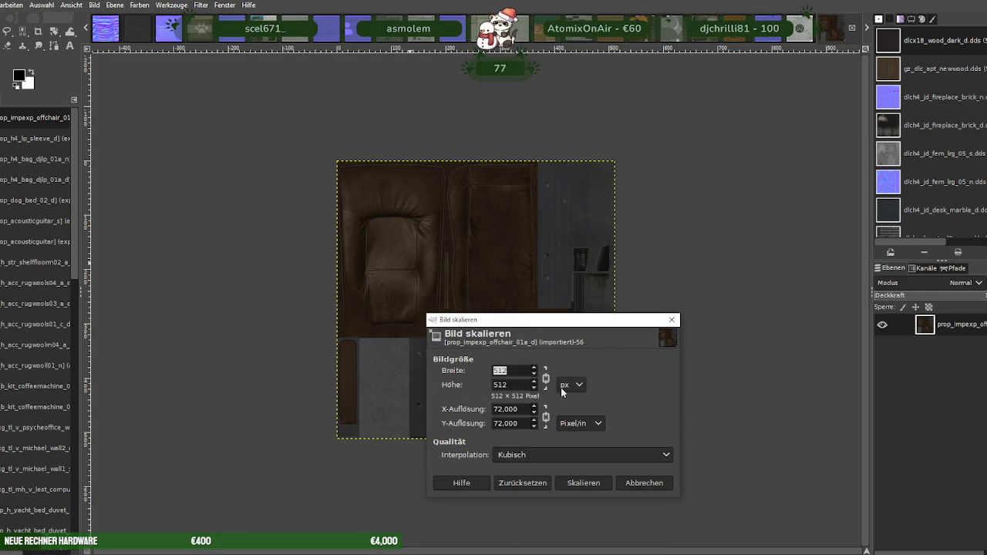
pyautogui.write('256')
pyautogui.press('Tab')
pyautogui.click(582, 483)
# Export over prop_impexp_offchair_01a_d.dds with BC3 / DXT5 compression
pyautogui.hotkey('alt', 'd')
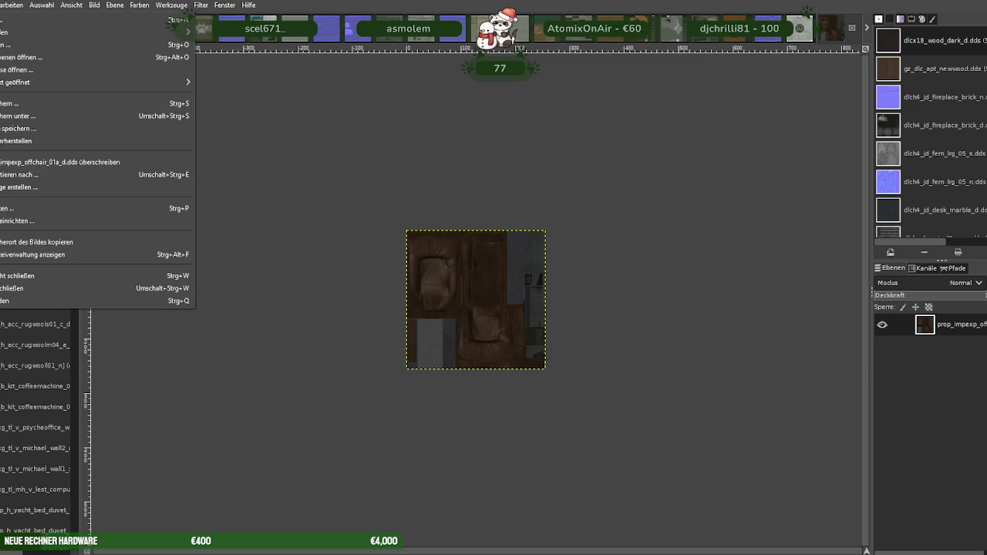
pyautogui.click(16, 174)
pyautogui.click(644, 472)
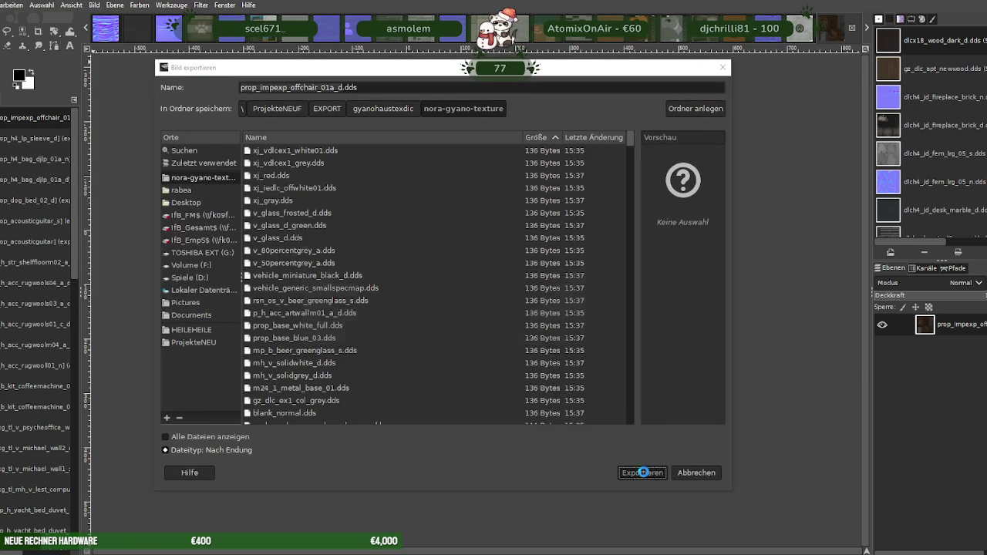
pyautogui.click(509, 329)
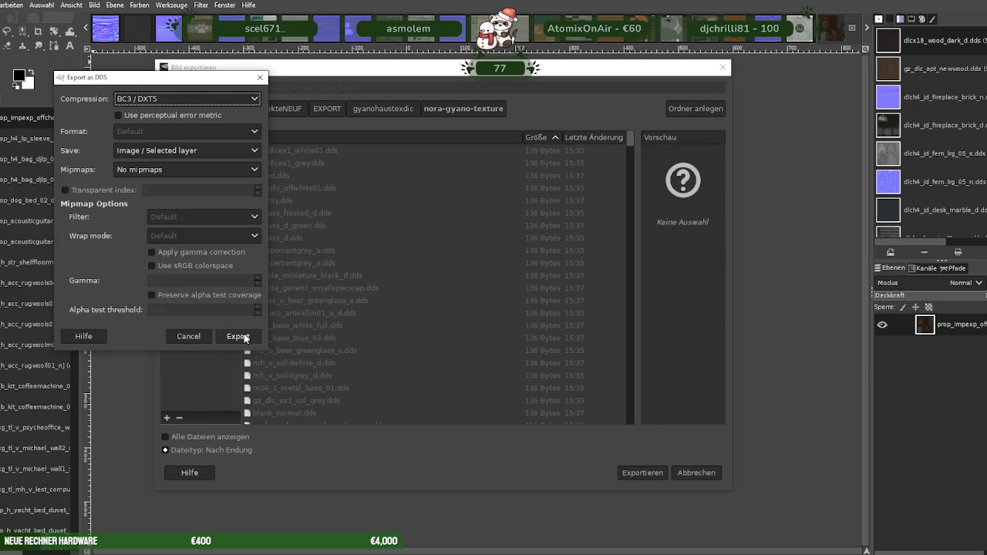
pyautogui.click(248, 336)
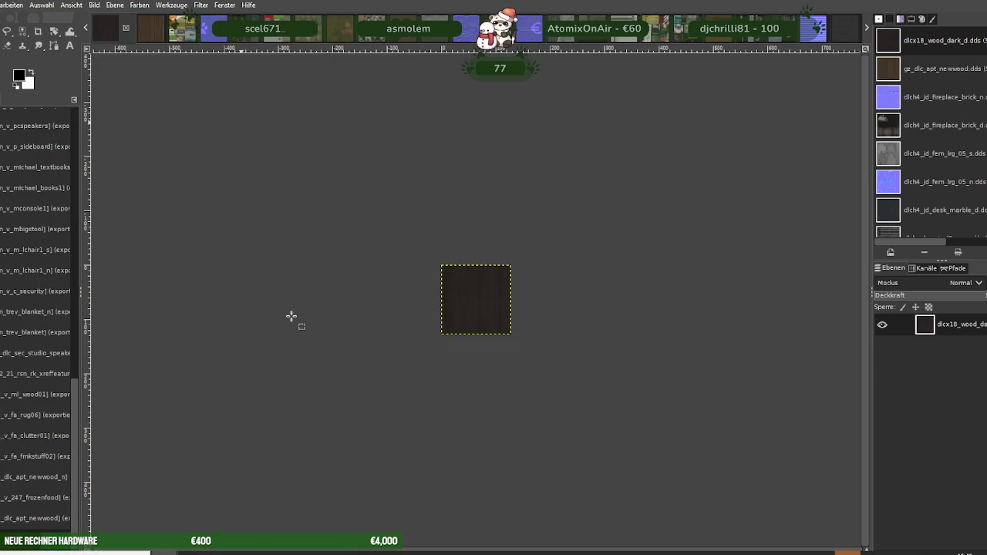
# Load the monitor texture and scale it down to 256×256
pyautogui.click(252, 146)
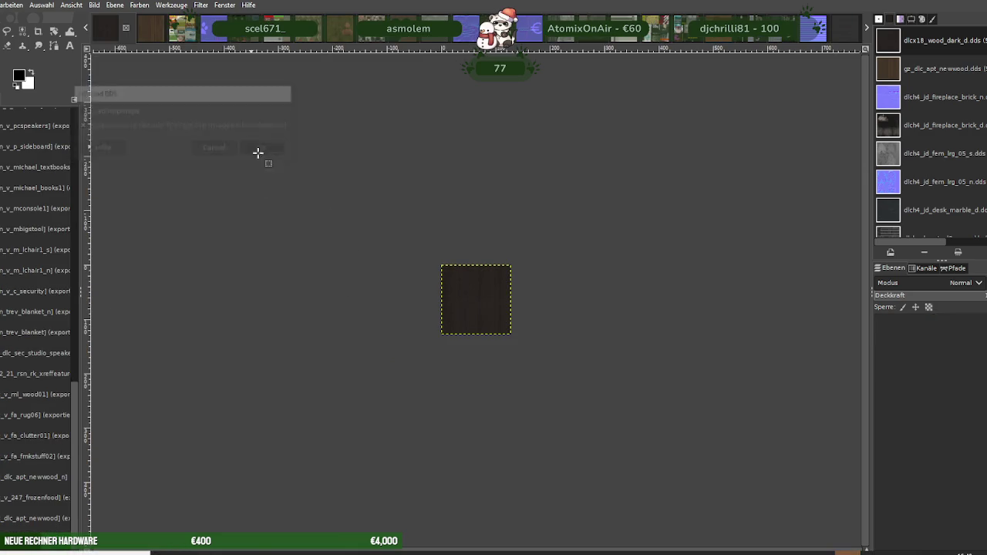
pyautogui.rightClick(425, 270)
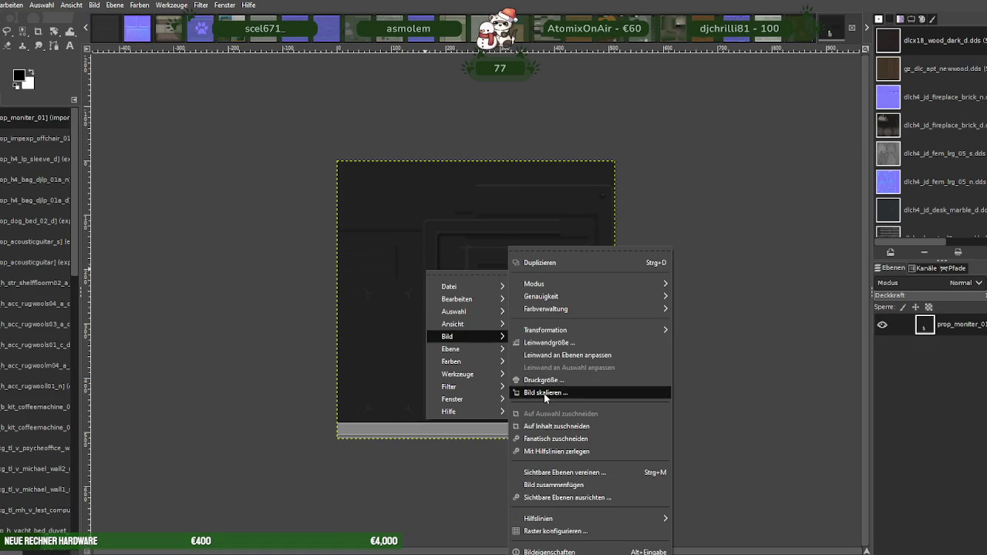
pyautogui.click(544, 392)
pyautogui.write('256')
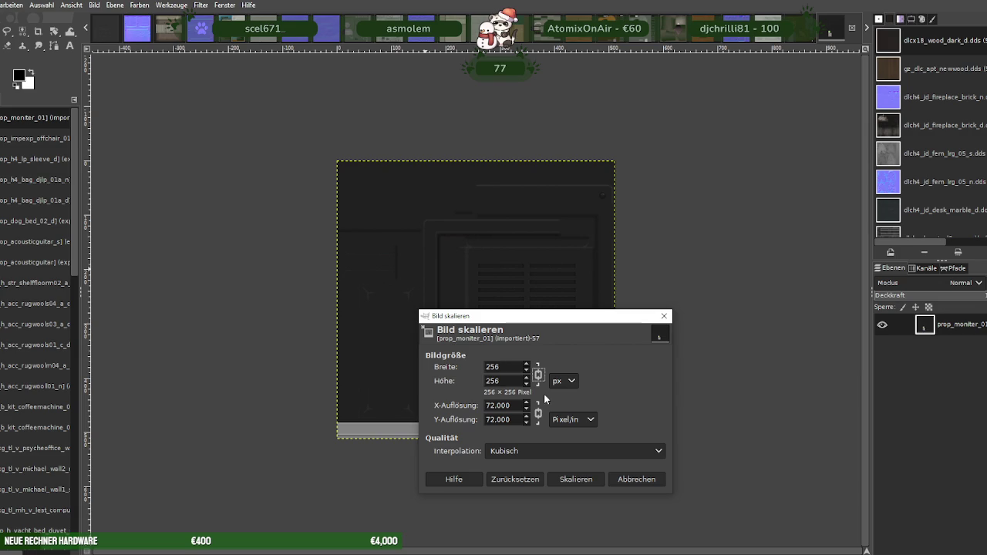
pyautogui.click(582, 482)
# Export it over the existing prop_moniter_01.dds, replacing the file with the DDS compression settings
pyautogui.click(1, 4)
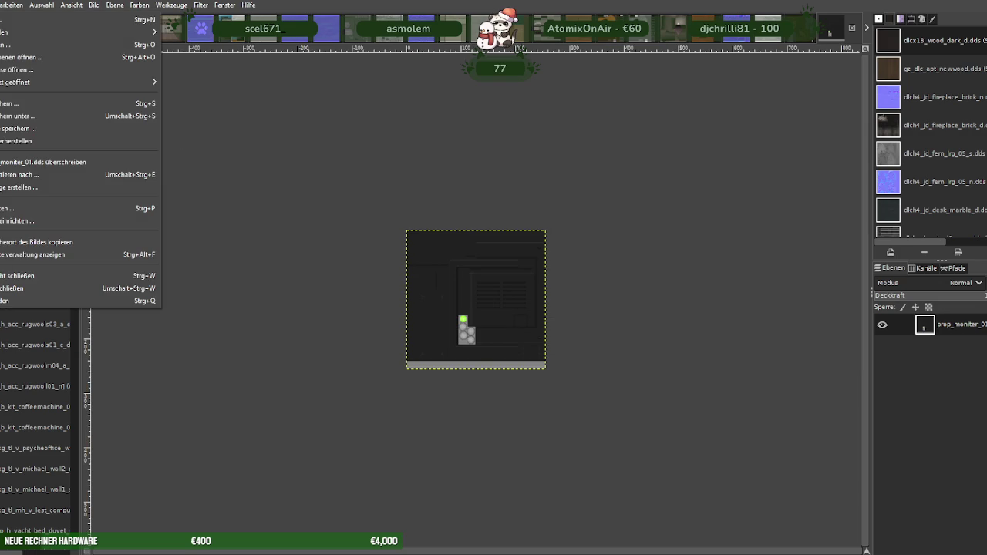
pyautogui.click(23, 188)
pyautogui.click(643, 469)
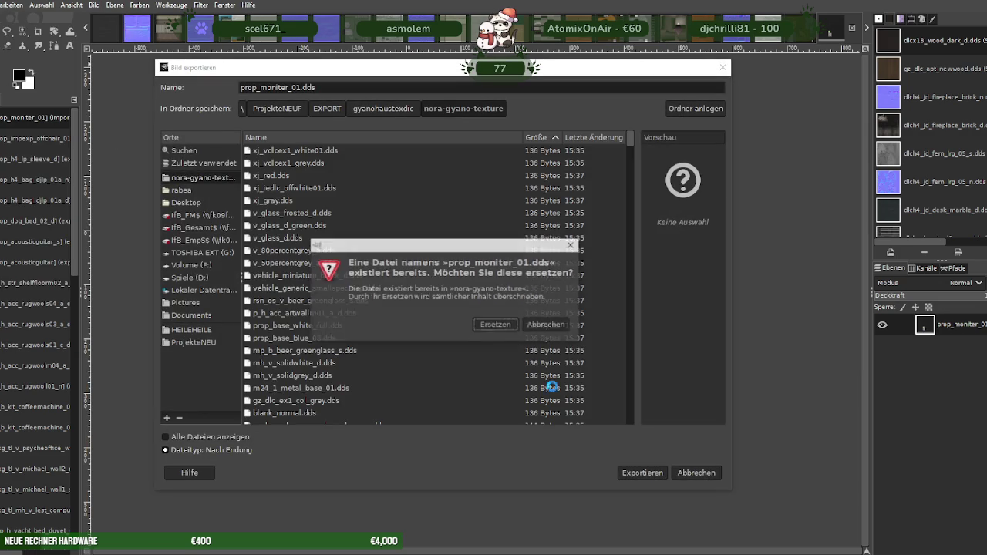
pyautogui.click(497, 327)
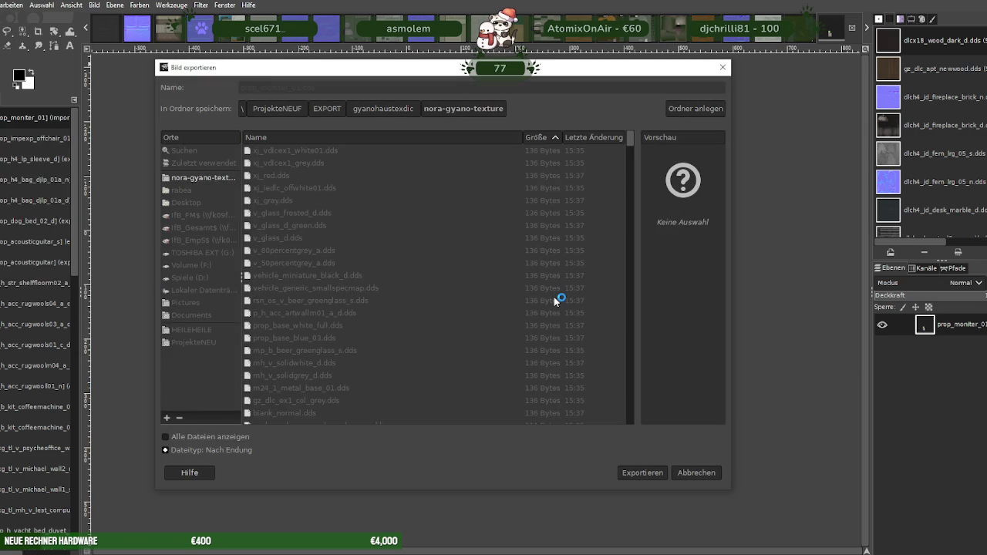
pyautogui.click(285, 363)
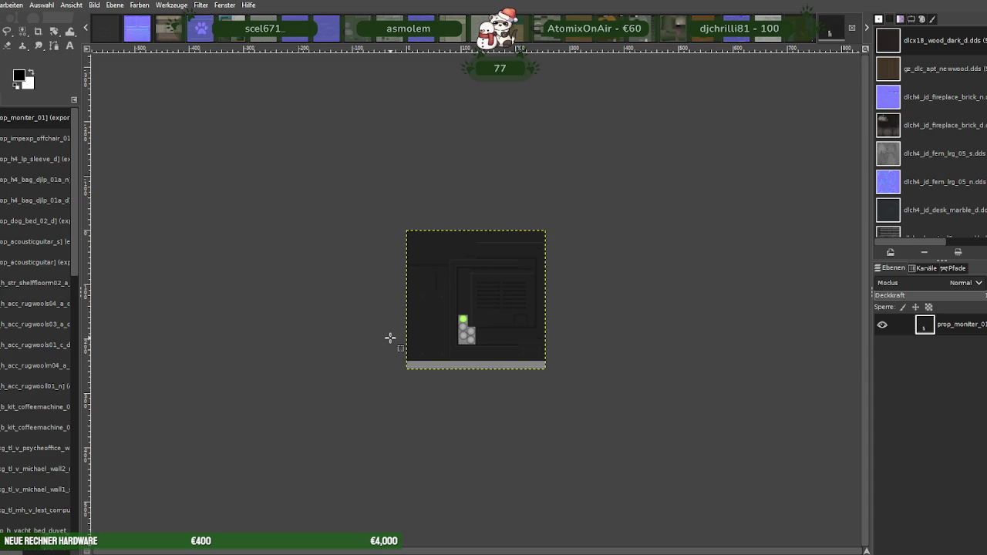
pyautogui.hotkey('alt', 'Tab')
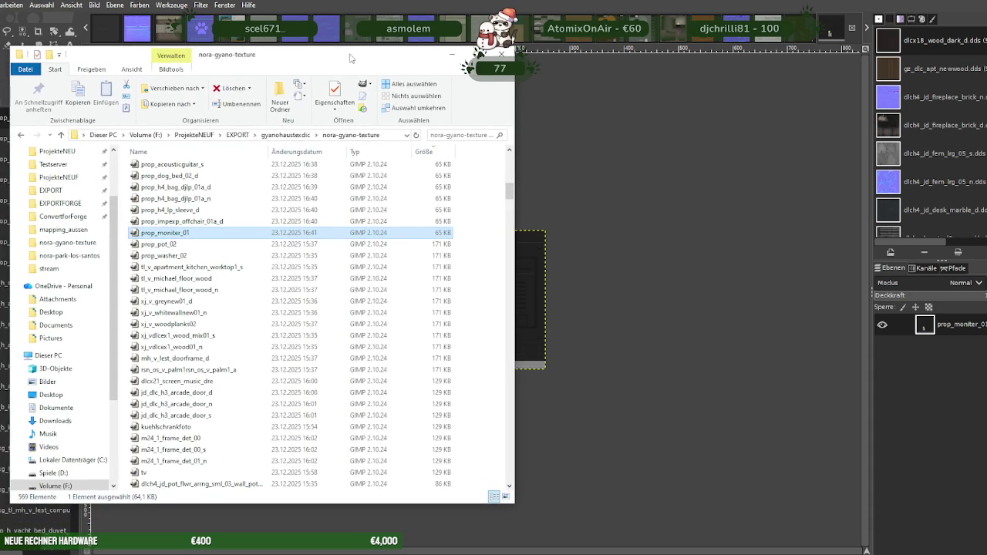
pyautogui.scroll(-1, 446, 478)
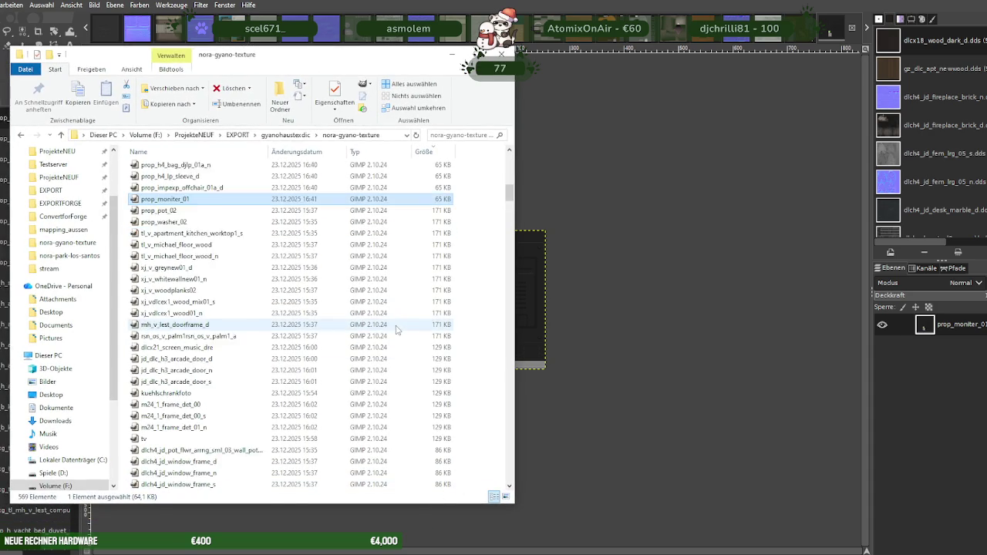
pyautogui.scroll(-1, 421, 432)
pyautogui.hotkey('alt', 'Tab')
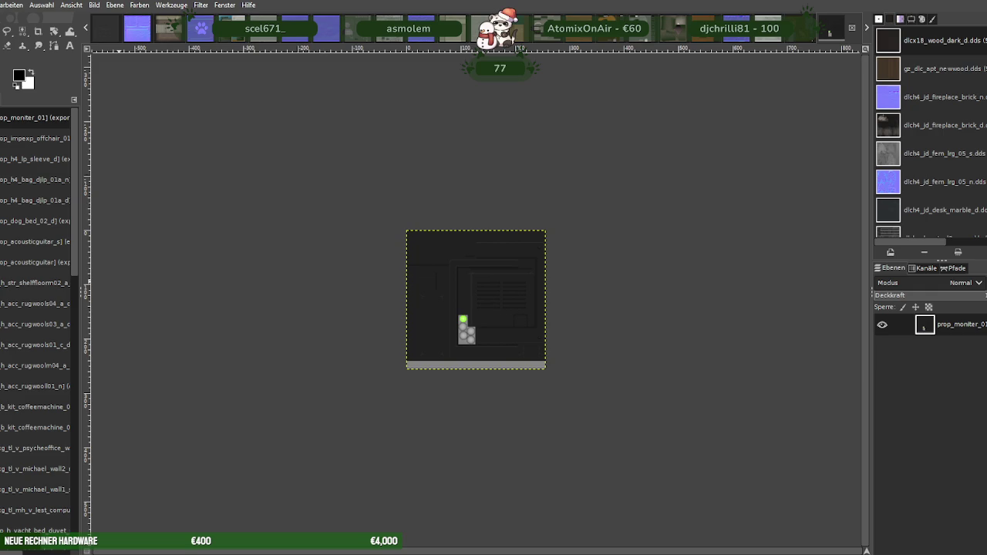
# Close the monitor texture, open prop_pot_02.dds and scale it to 256 × 256
pyautogui.hotkey('ctrl', 'w')
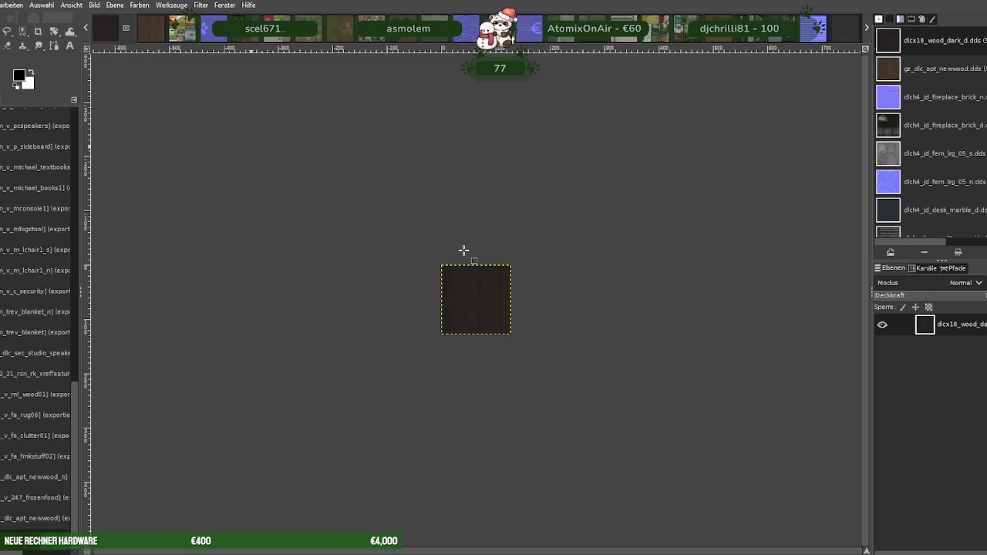
pyautogui.hotkey('ctrl', 'w')
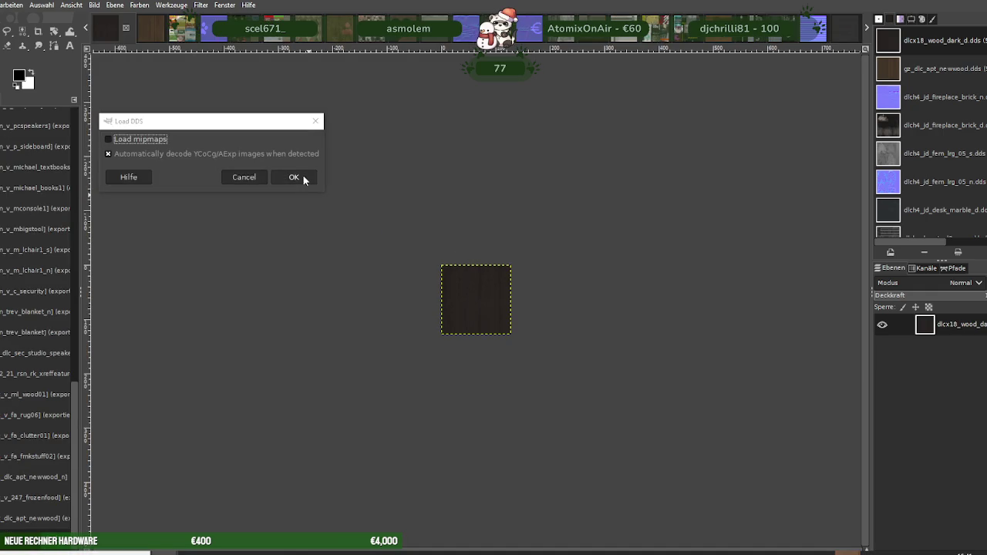
pyautogui.click(303, 176)
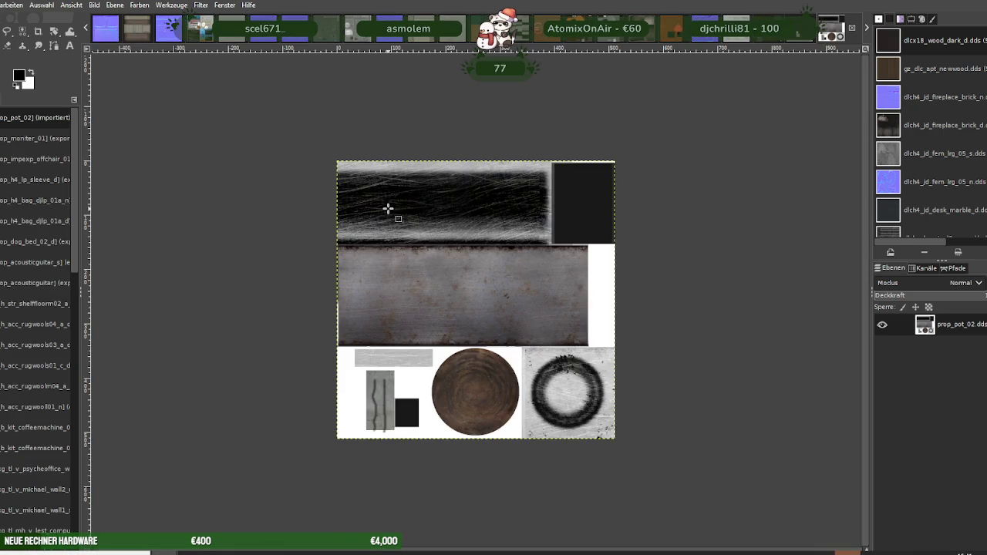
pyautogui.rightClick(517, 286)
pyautogui.moveTo(538, 348)
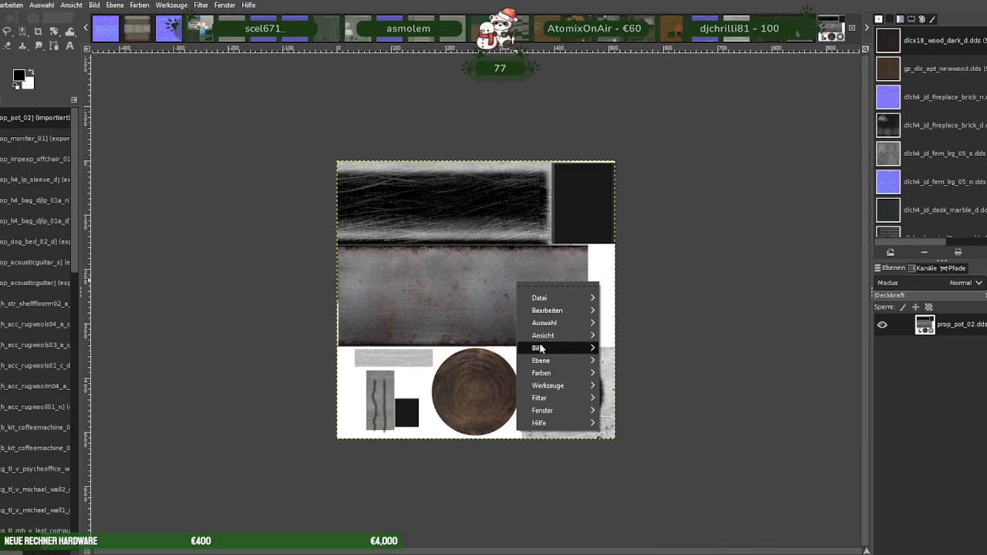
pyautogui.click(639, 393)
pyautogui.write('256')
pyautogui.press('Tab')
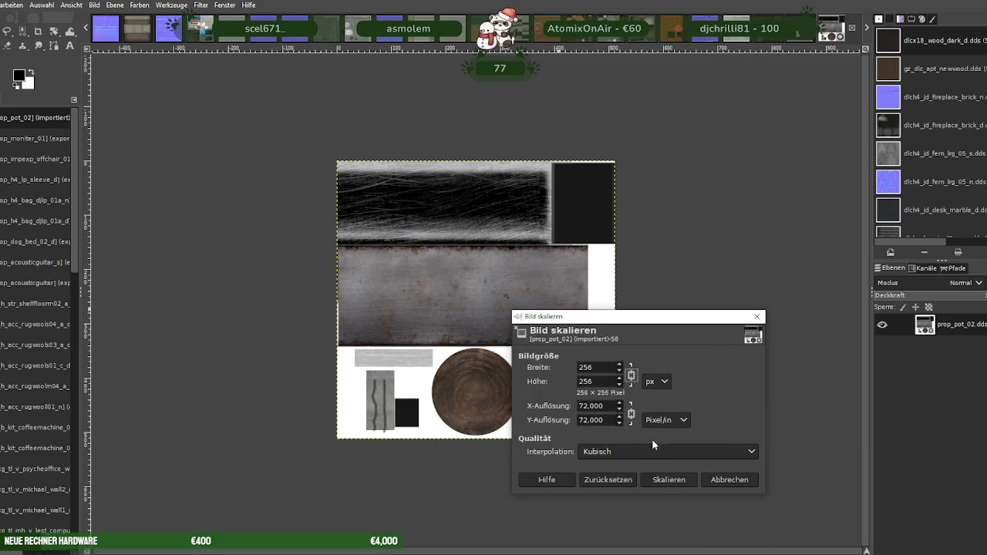
pyautogui.click(677, 479)
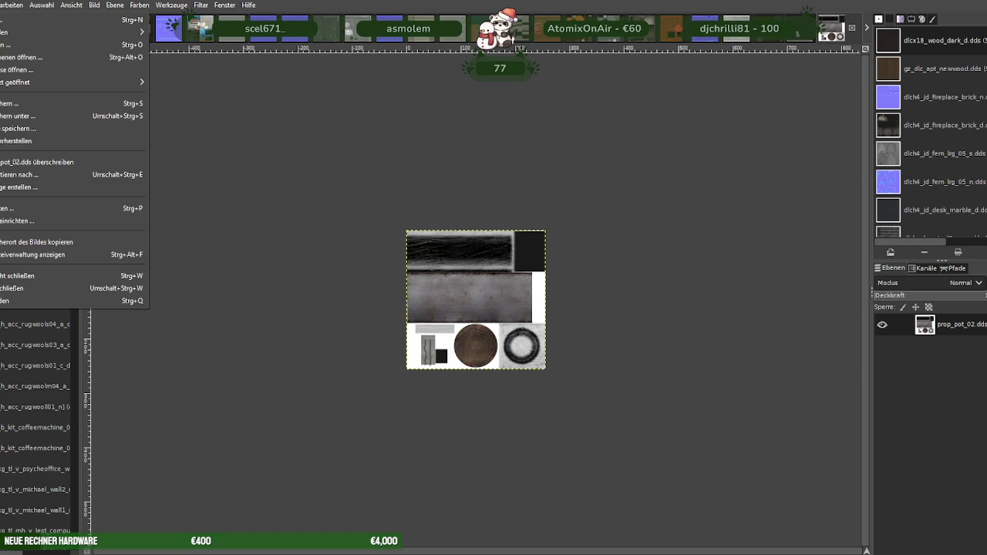
# Export prop_pot_02 over its DDS file as BC3/DXT5, close it, and load prop_washer_02
pyautogui.click(31, 174)
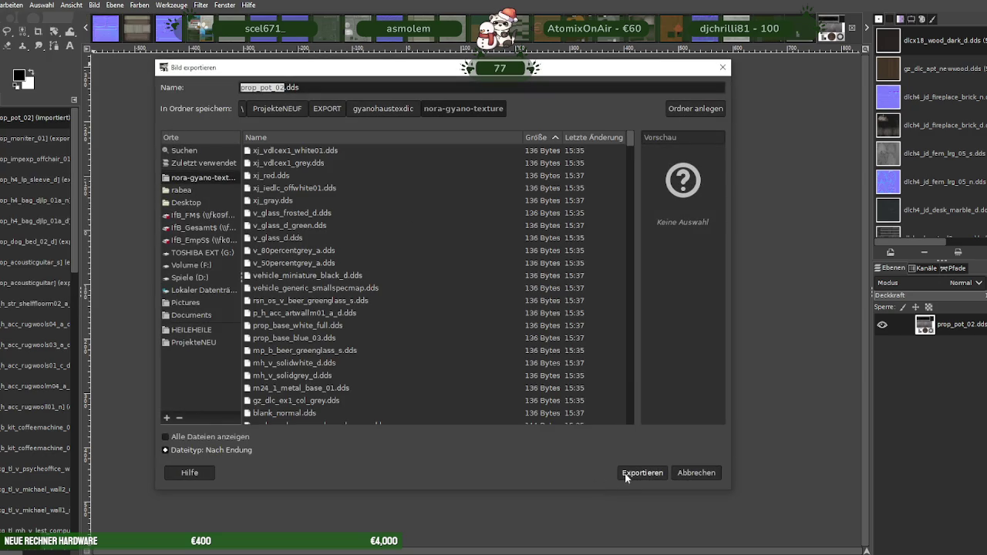
pyautogui.click(641, 473)
pyautogui.click(497, 324)
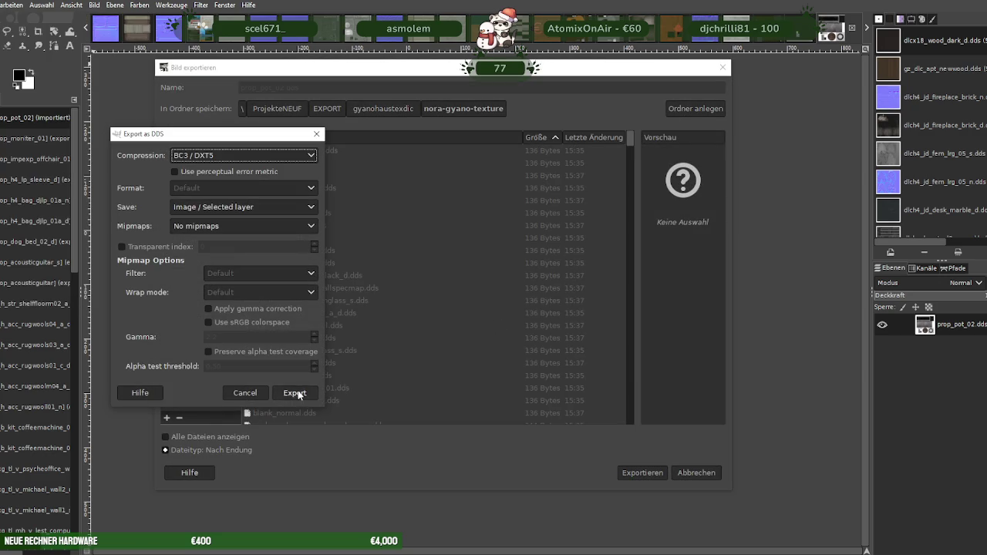
pyautogui.click(297, 393)
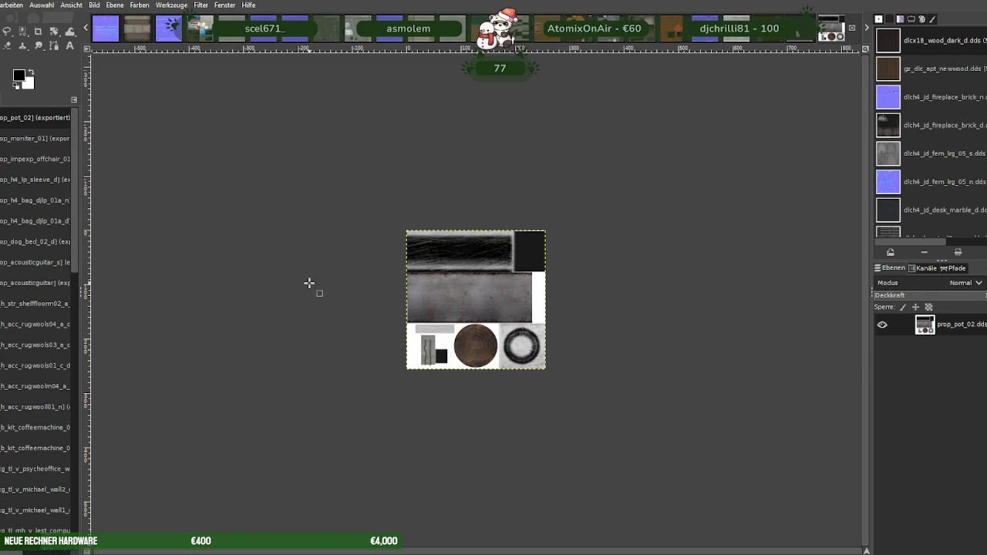
pyautogui.hotkey('ctrl', 'w')
pyautogui.hotkey('ctrl', 'w')
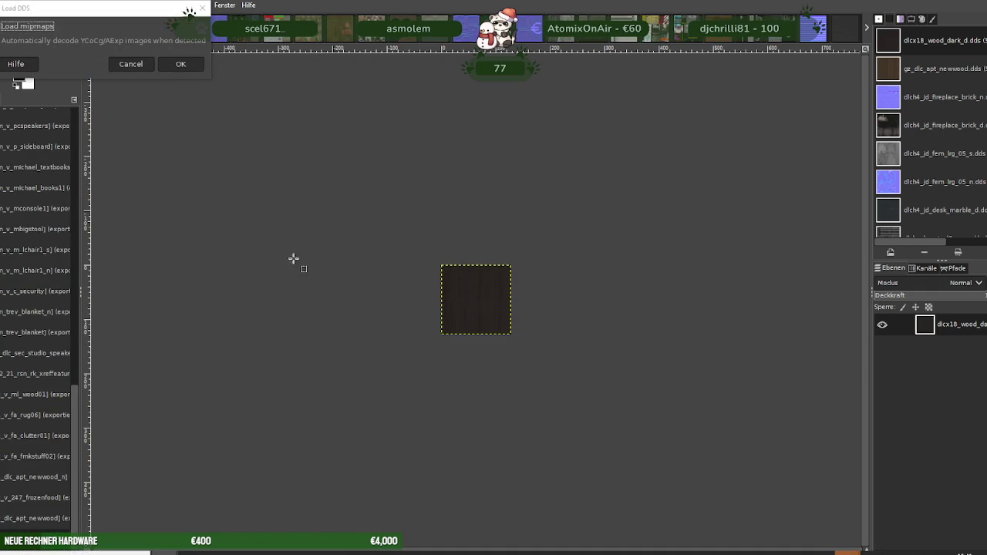
pyautogui.click(179, 62)
# Scale the prop_washer_02 texture down to half its size
pyautogui.rightClick(425, 286)
pyautogui.moveTo(444, 351)
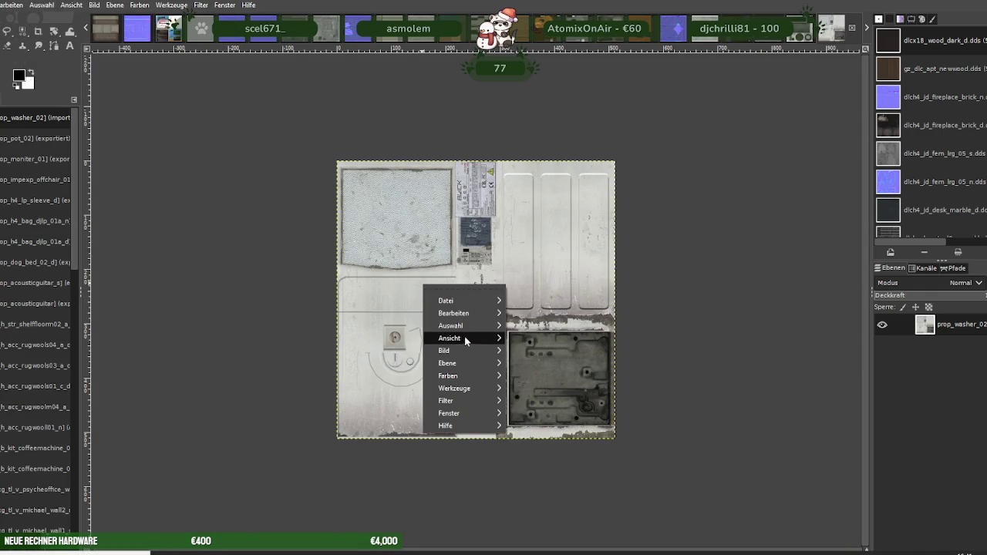
pyautogui.click(544, 393)
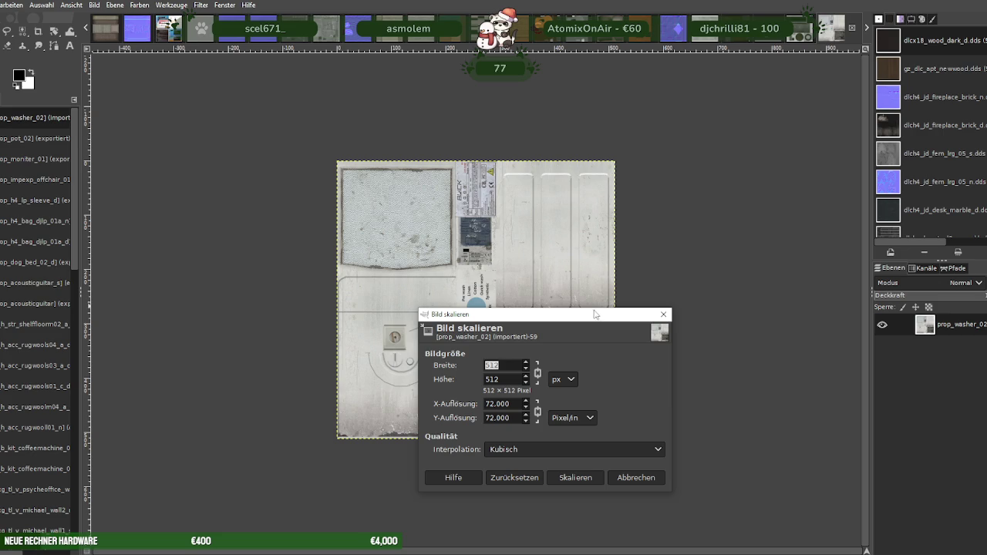
pyautogui.write('256')
pyautogui.click(576, 478)
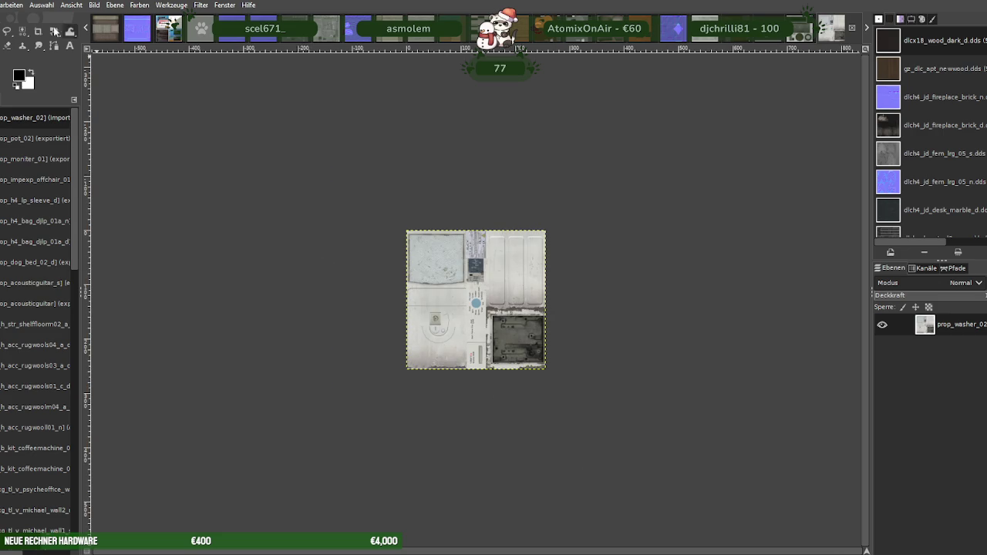
# Export the washer texture over its original DDS file as BC3/DXT5 and close it
pyautogui.click(3, 5)
pyautogui.click(41, 177)
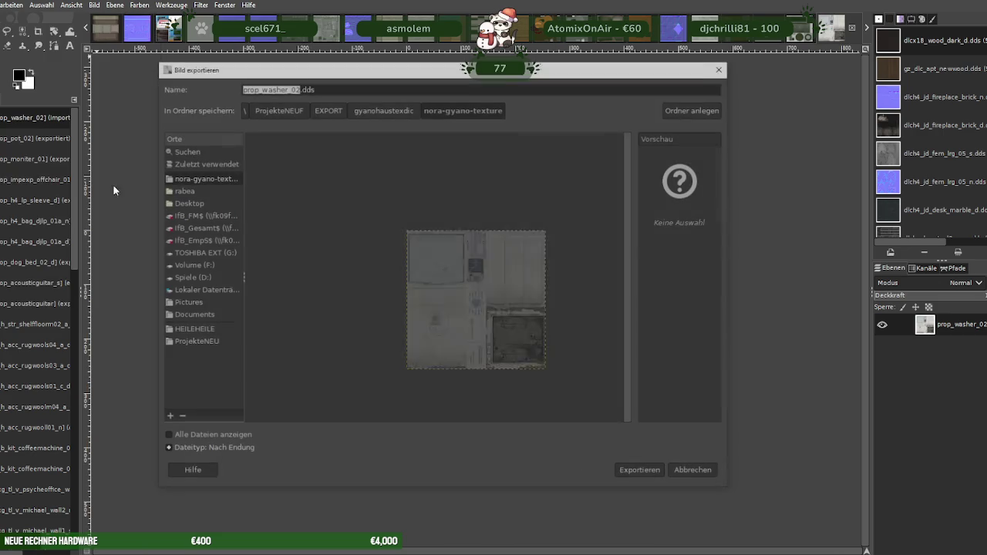
pyautogui.click(639, 468)
pyautogui.click(497, 325)
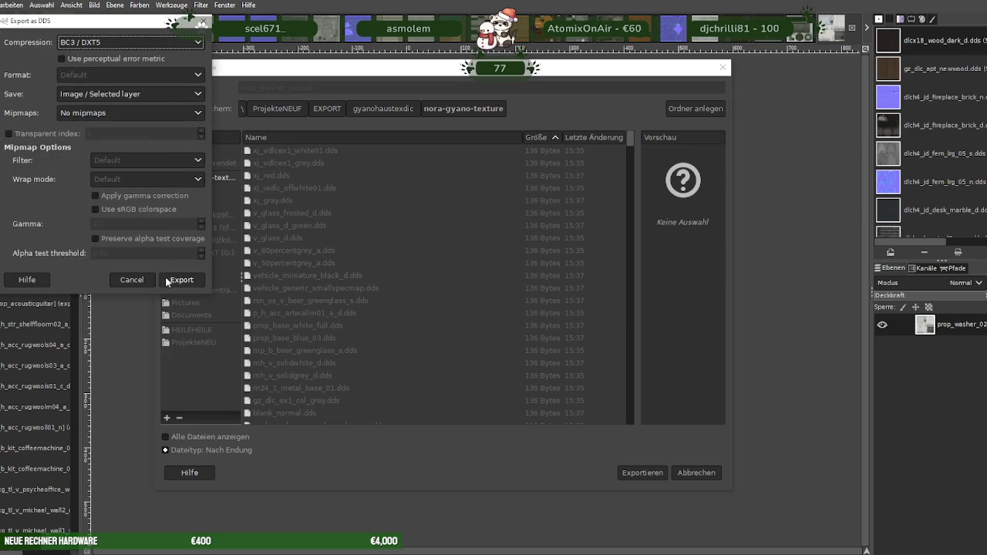
pyautogui.click(181, 280)
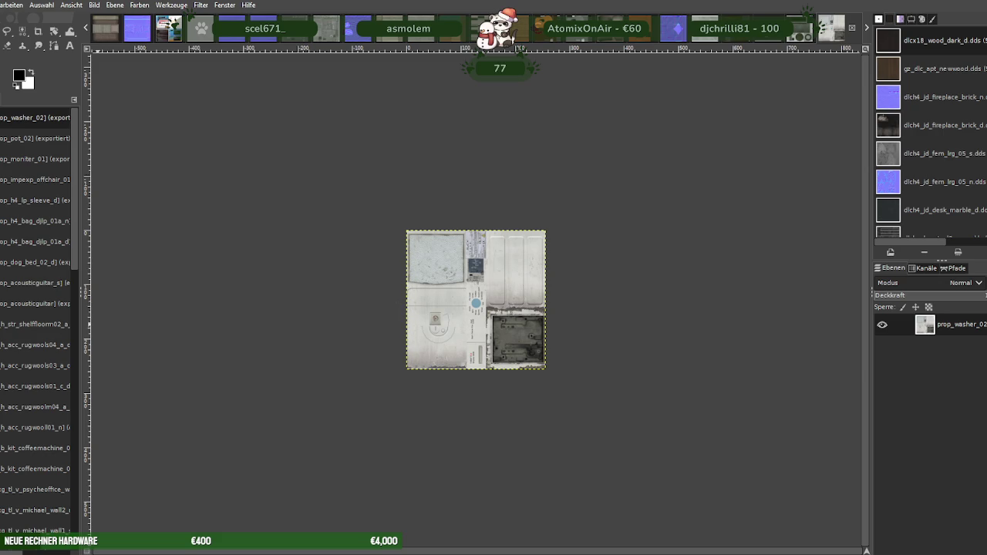
pyautogui.hotkey('ctrl', 'w')
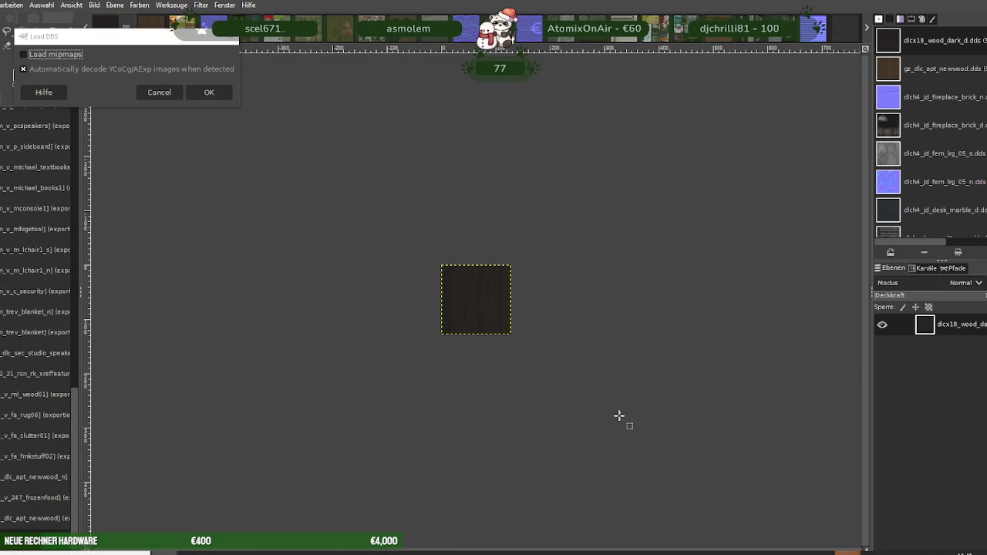
# Load tl_v_apartment_kitchen_worktop1_s and scale it from 512 to 256 × 256 pixels
pyautogui.click(209, 92)
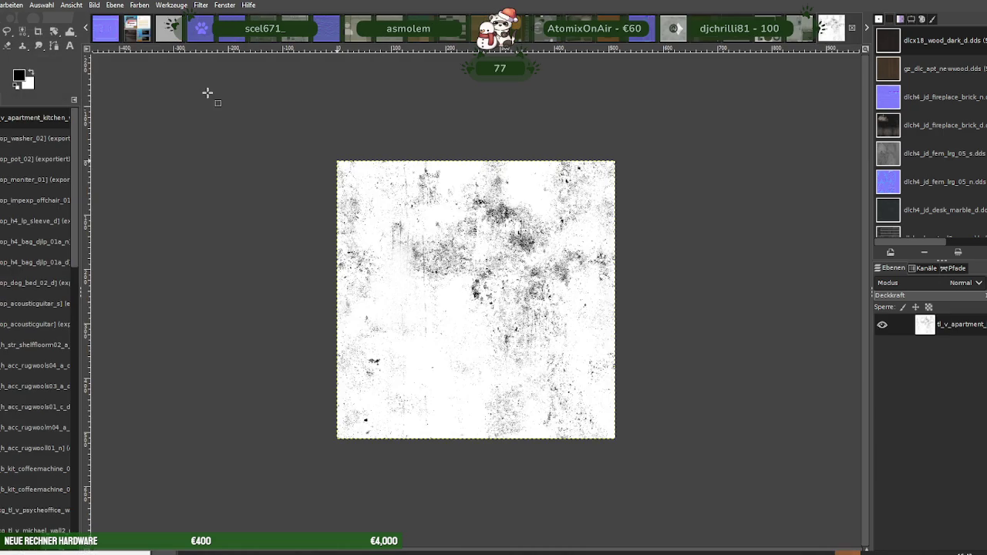
pyautogui.rightClick(423, 230)
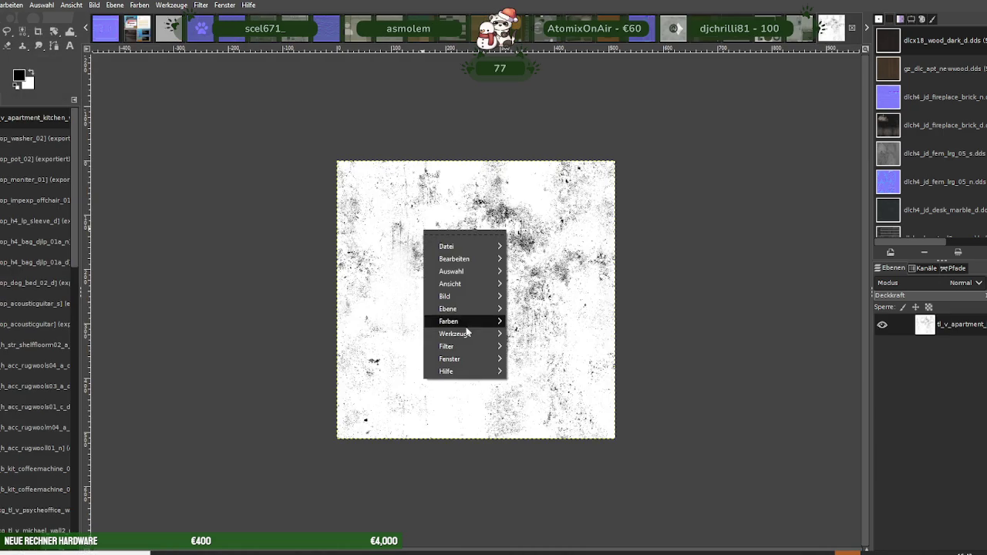
pyautogui.moveTo(445, 296)
pyautogui.click(568, 392)
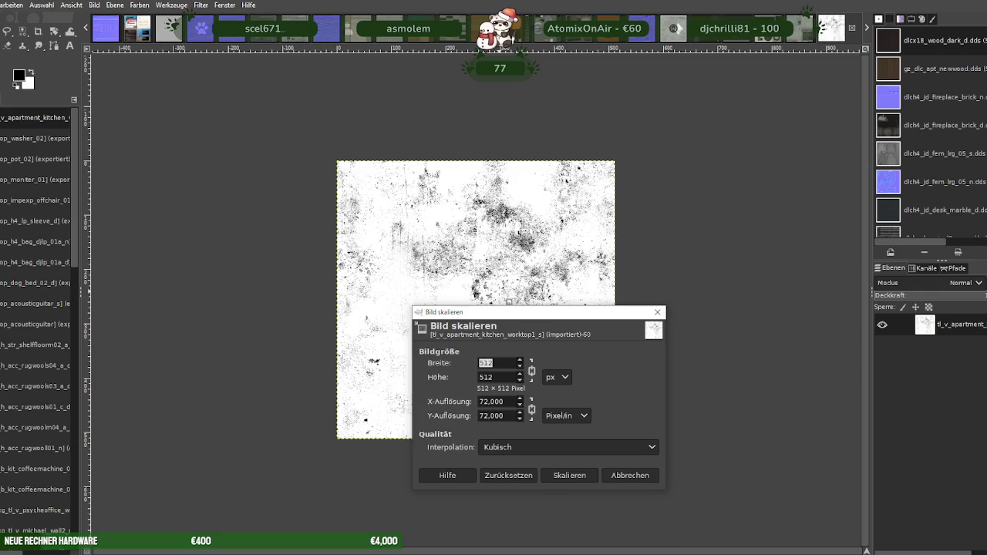
pyautogui.write('256')
pyautogui.press('Tab')
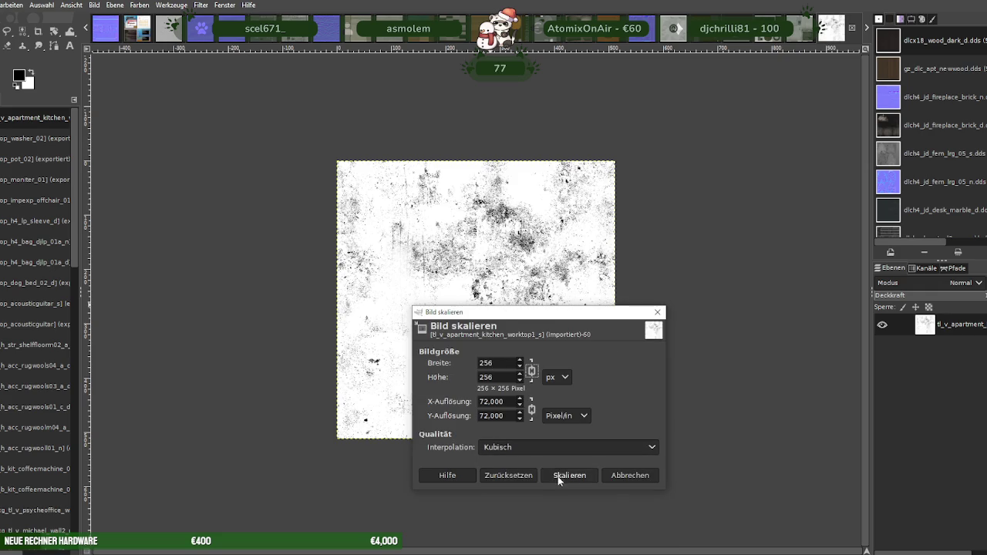
pyautogui.click(569, 476)
# Export the worktop texture over its existing DDS file, replacing it
pyautogui.click(0, 5)
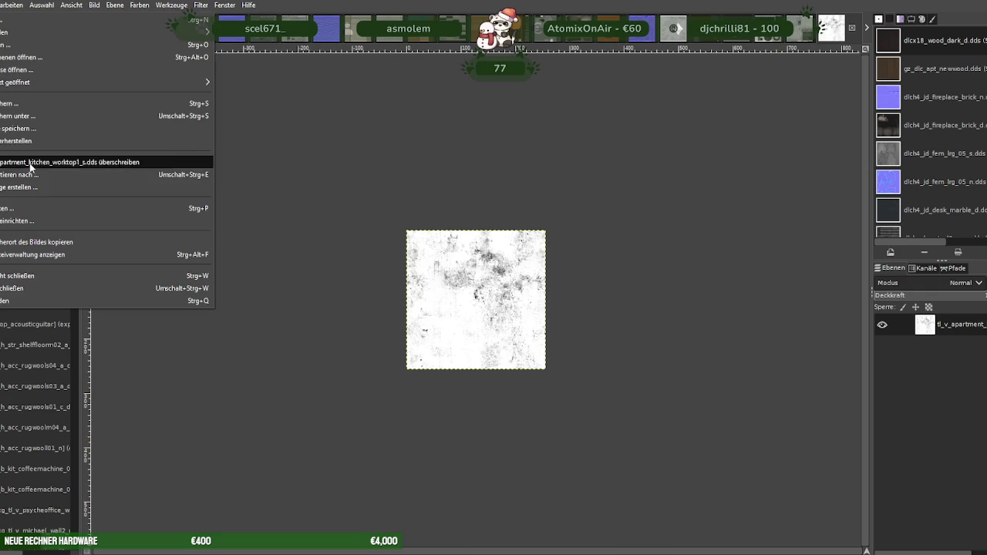
pyautogui.click(33, 176)
pyautogui.click(645, 473)
pyautogui.click(532, 330)
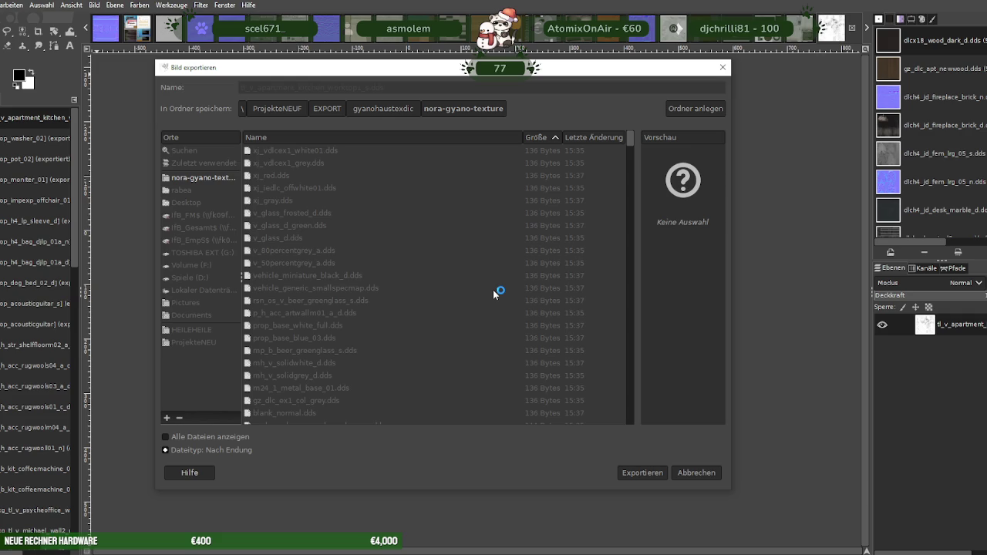
pyautogui.click(216, 307)
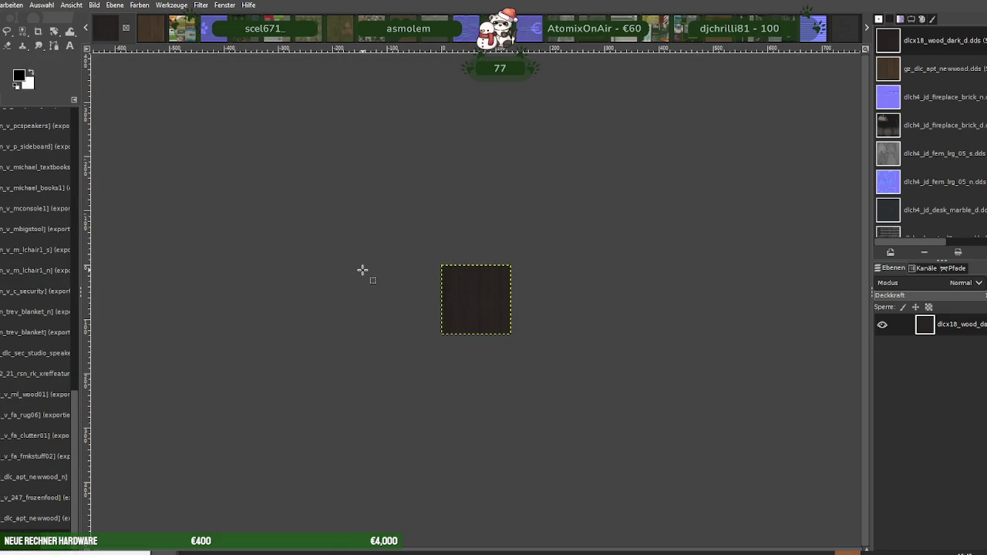
# Load the wood floor texture, rescale it with width 512, and close it
pyautogui.click(237, 120)
pyautogui.rightClick(457, 300)
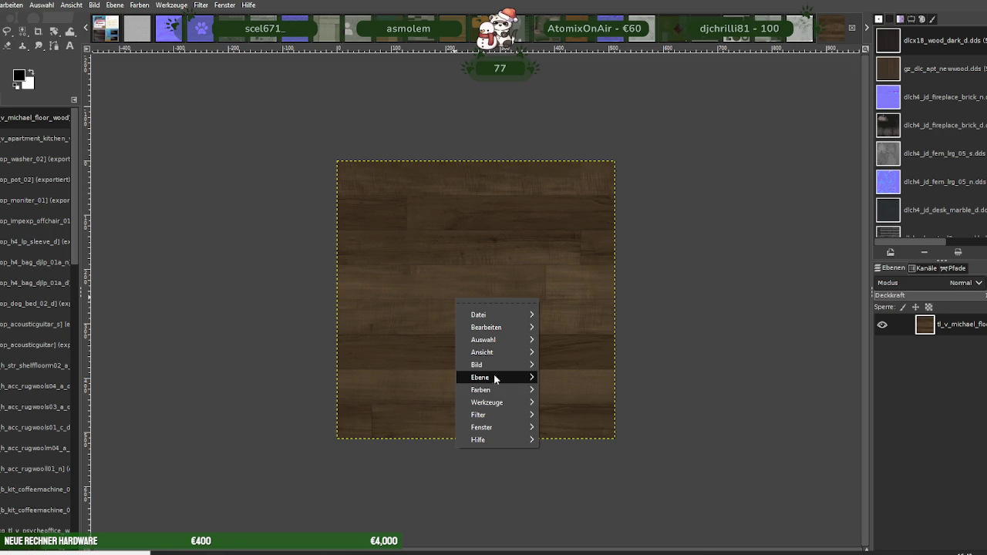
pyautogui.click(662, 392)
pyautogui.write('512')
pyautogui.press('Return')
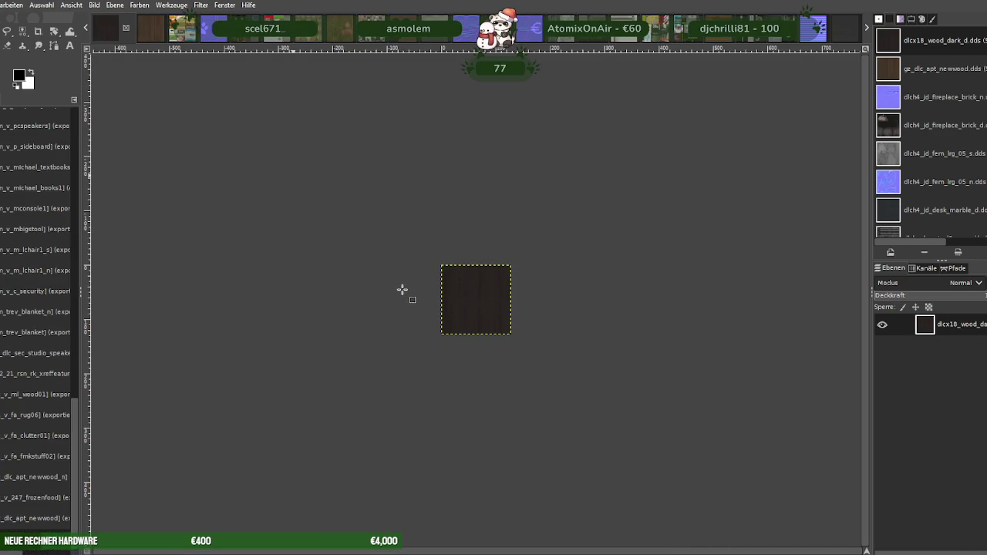
pyautogui.hotkey('ctrl', 'w')
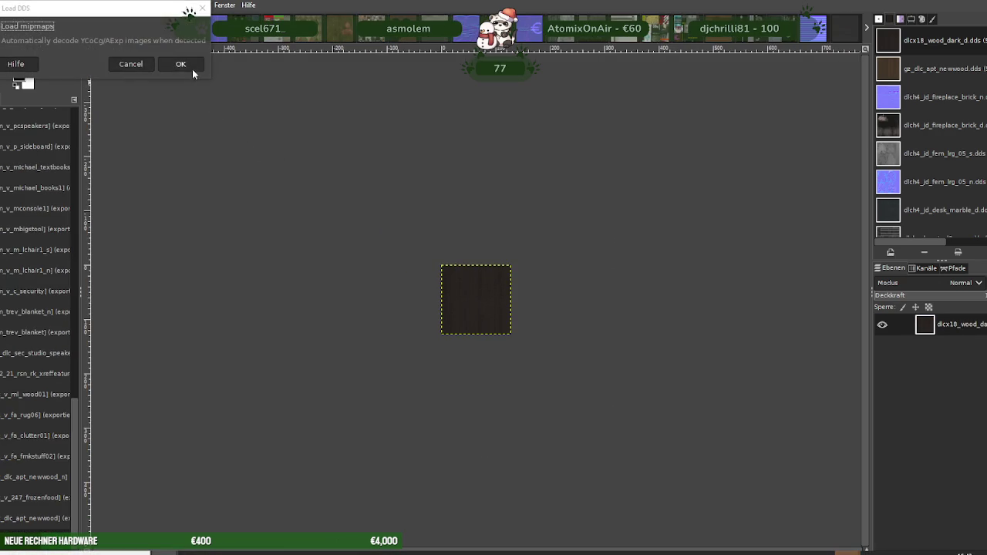
# Load the xj_v_whitewallnew01_n normal map and scale it to 256 × 256
pyautogui.click(192, 67)
pyautogui.rightClick(502, 292)
pyautogui.moveTo(532, 356)
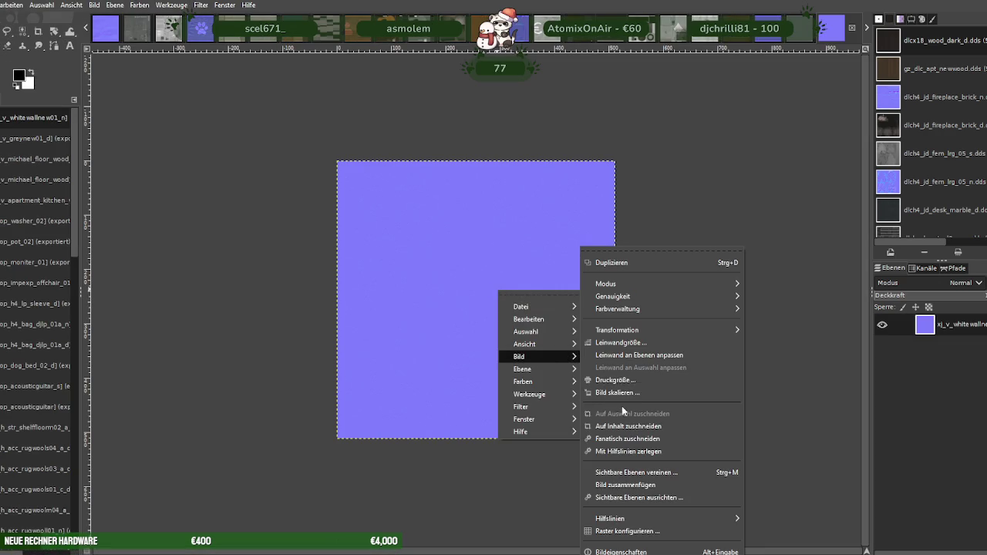
pyautogui.click(621, 408)
pyautogui.write('256')
pyautogui.press('Tab')
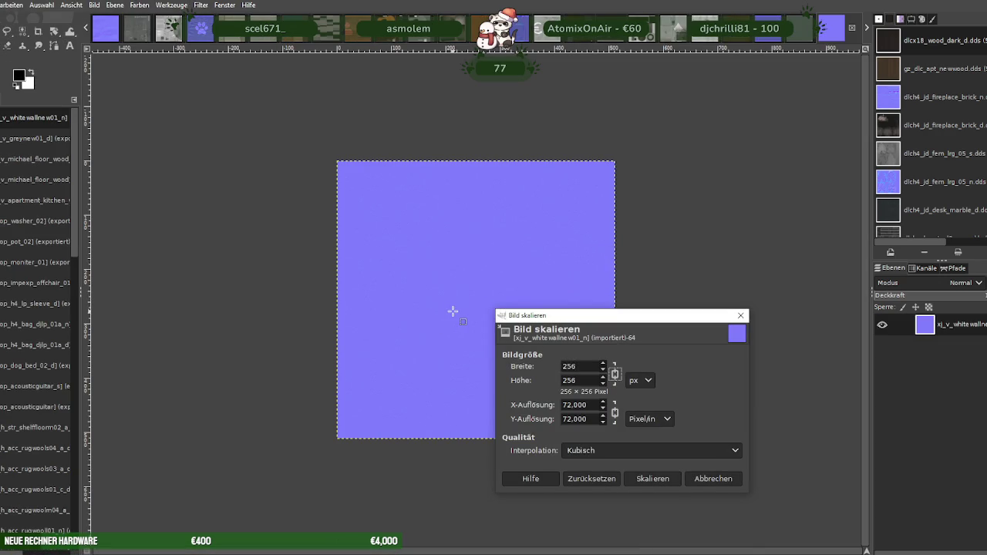
pyautogui.click(628, 479)
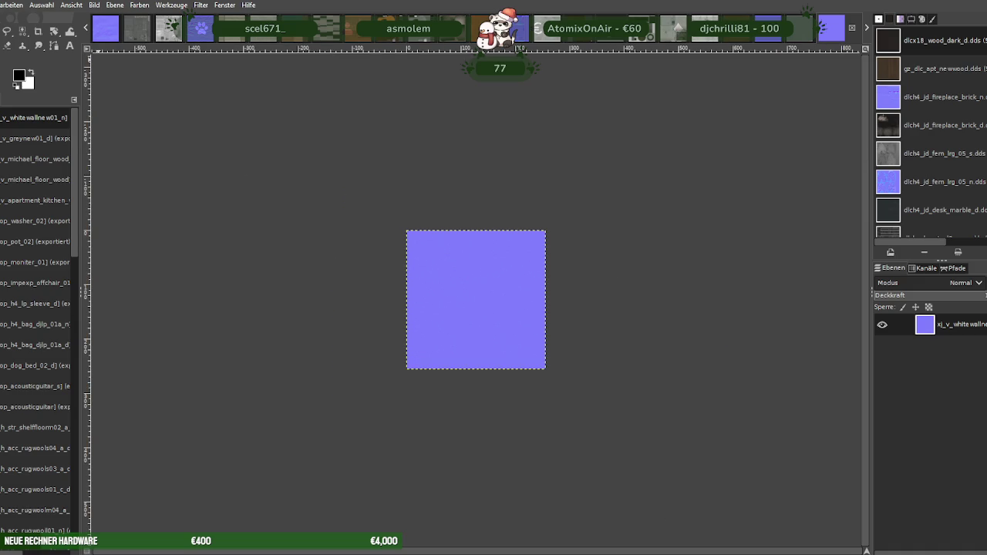
# Export the normal map over its DDS file as BC3/DXT5, then load xj_v_woodplanks02 without mipmaps
pyautogui.click(4, 4)
pyautogui.click(17, 174)
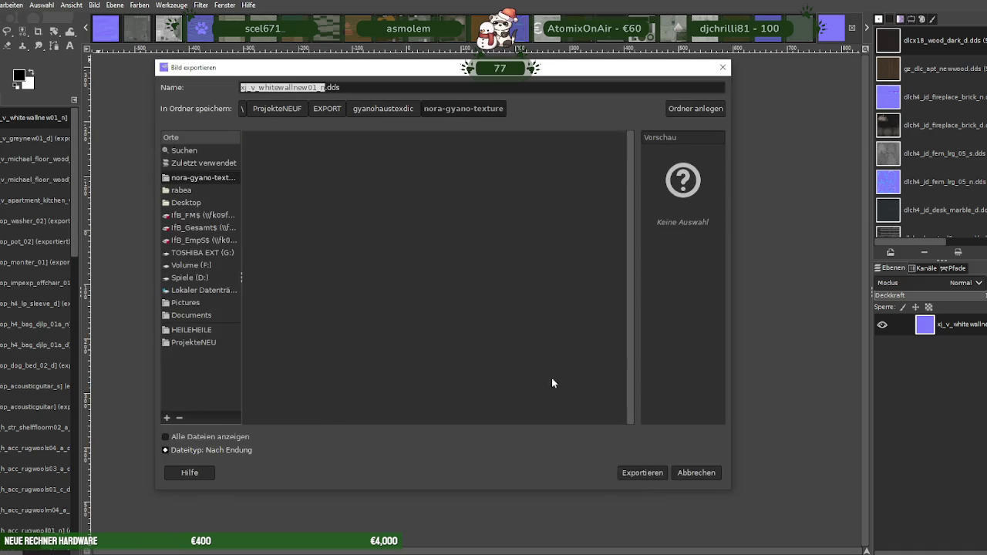
pyautogui.click(647, 475)
pyautogui.click(496, 330)
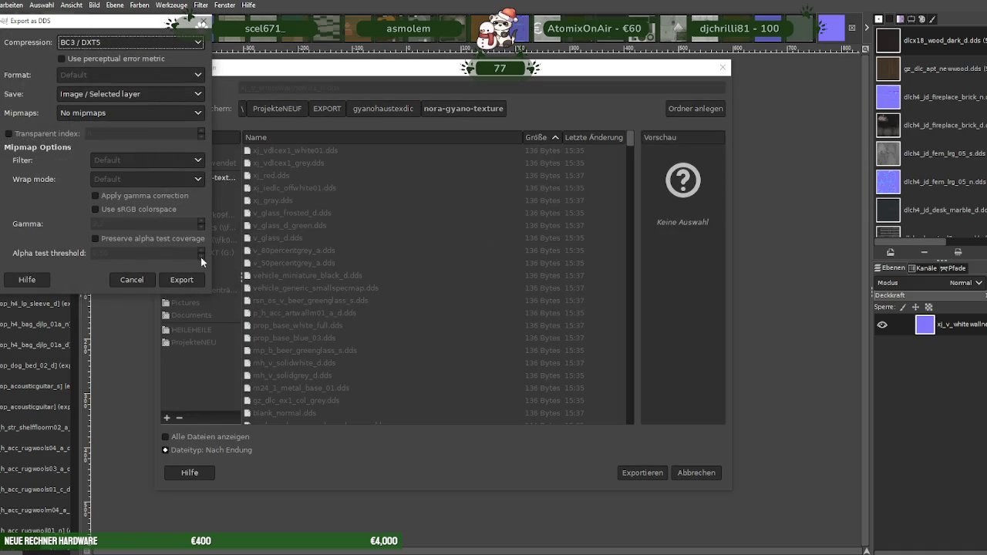
pyautogui.click(185, 277)
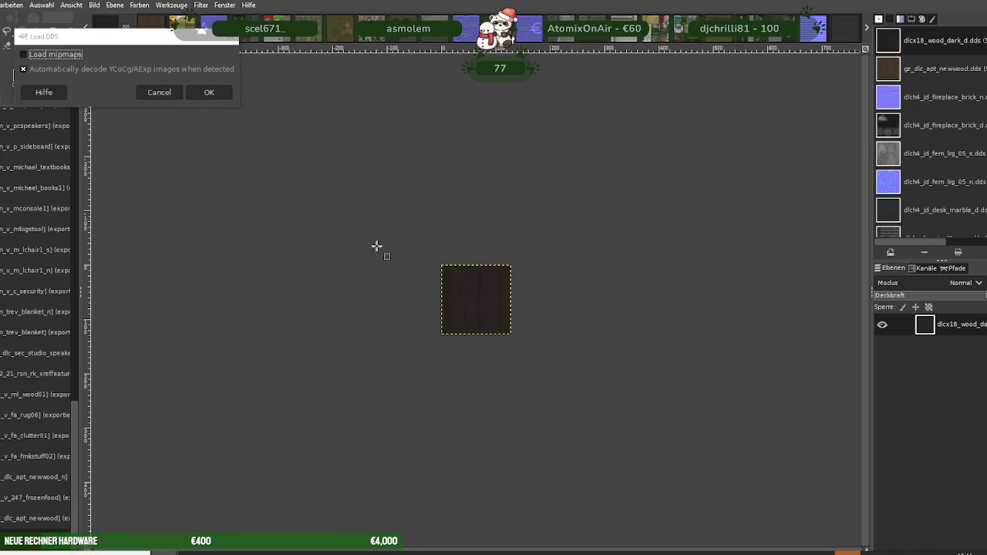
pyautogui.click(219, 94)
# Scale the xj_v_woodplanks02 texture down to 256 × 256
pyautogui.rightClick(499, 307)
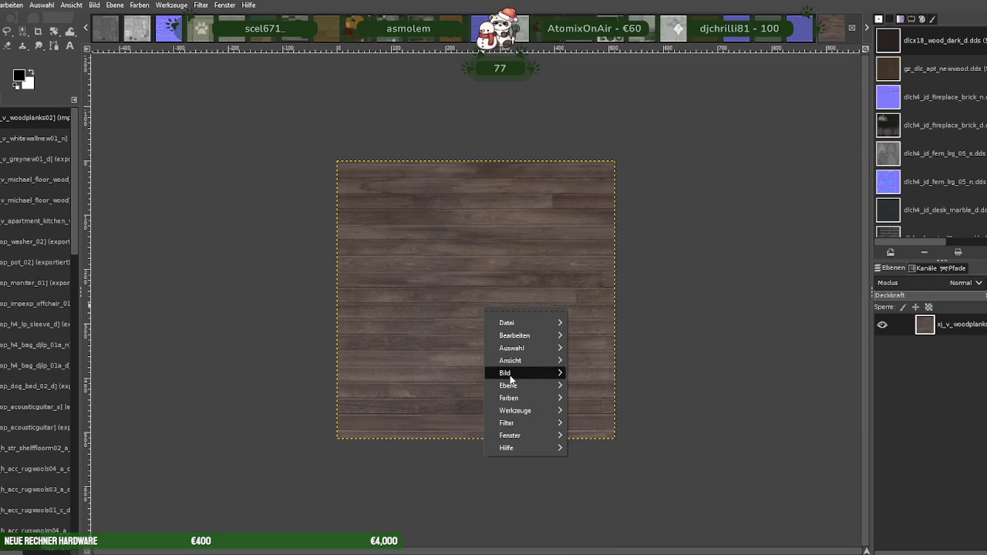
pyautogui.click(613, 394)
pyautogui.write('256')
pyautogui.press('Tab')
pyautogui.click(639, 477)
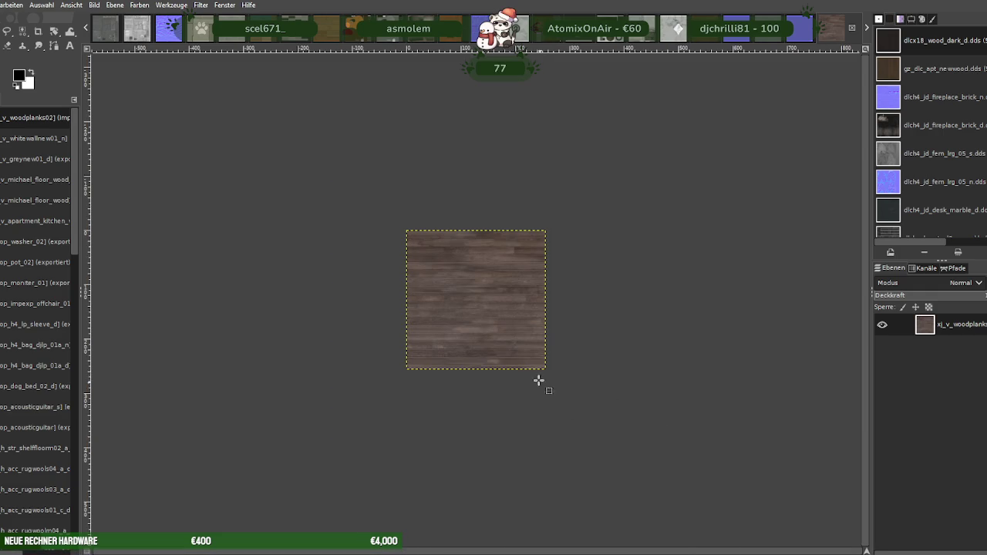
# Export the wood planks over xj_v_woodplanks02.dds, replacing it, and close the image
pyautogui.click(2, 5)
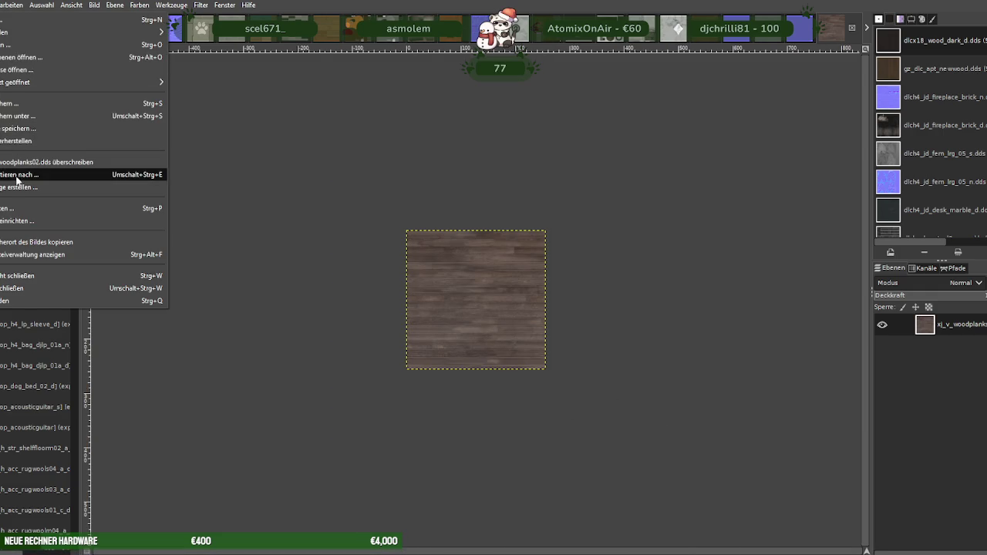
pyautogui.click(19, 174)
pyautogui.click(630, 475)
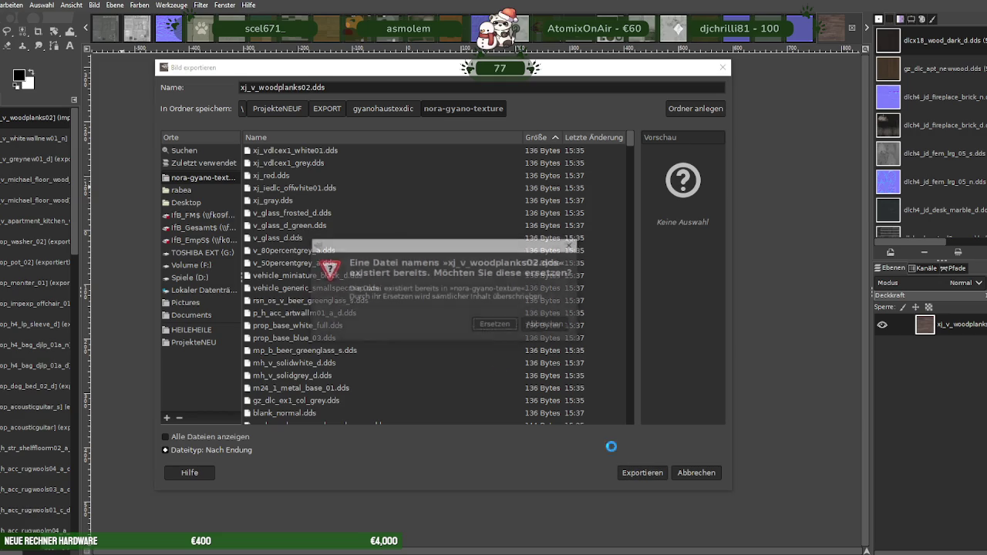
pyautogui.click(494, 325)
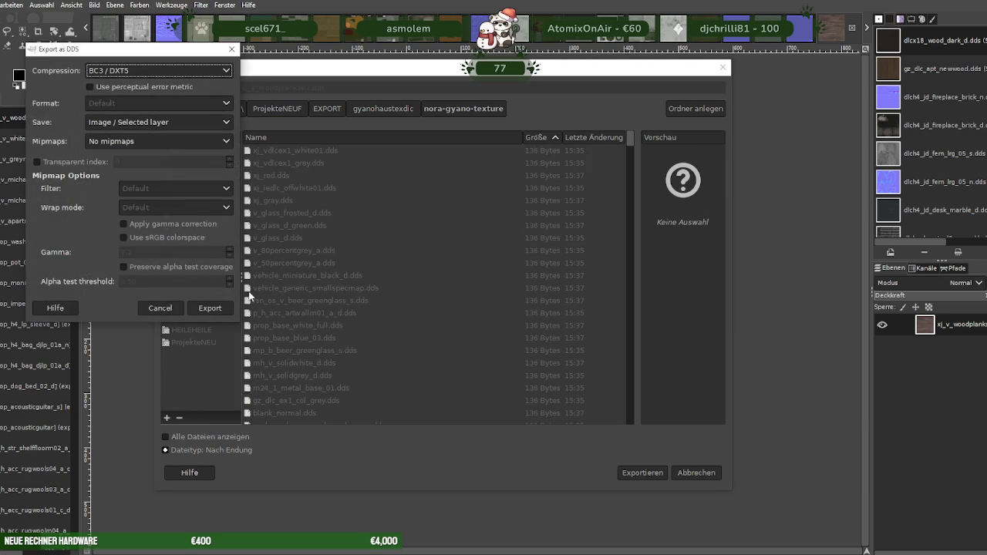
pyautogui.click(210, 307)
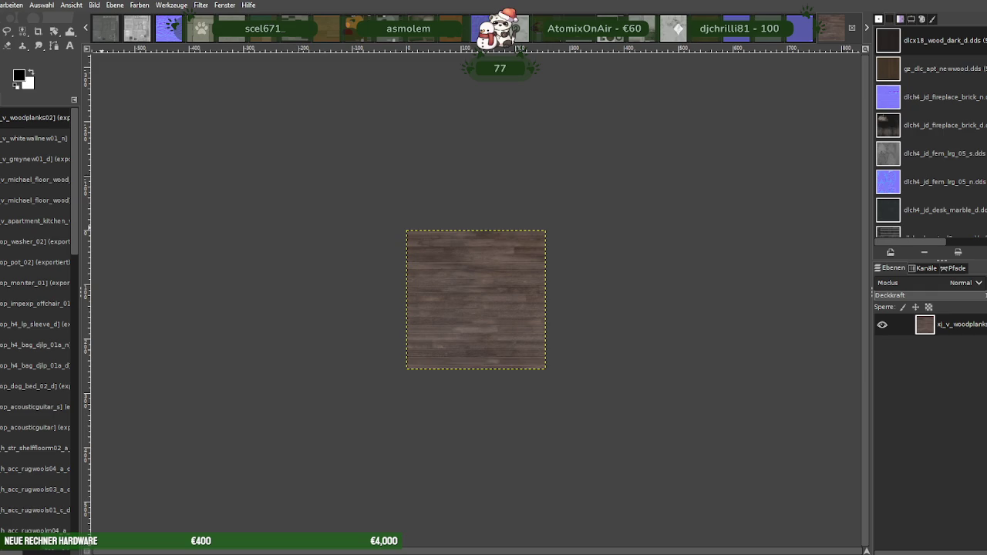
pyautogui.hotkey('alt', '1')
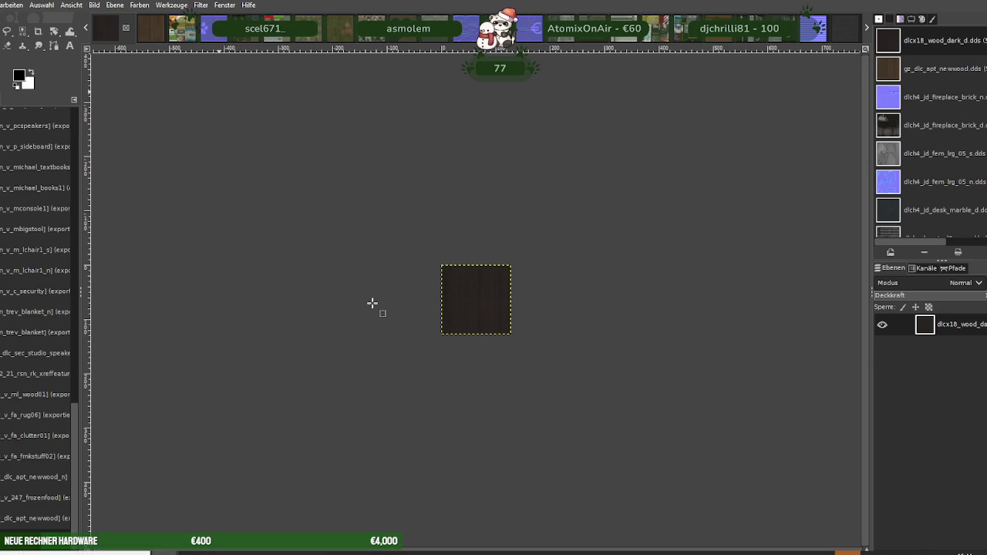
# Open the xj_vdlcex1_wood_mix01_s texture and scale it to 256 × 256
pyautogui.hotkey('ctrl', '1')
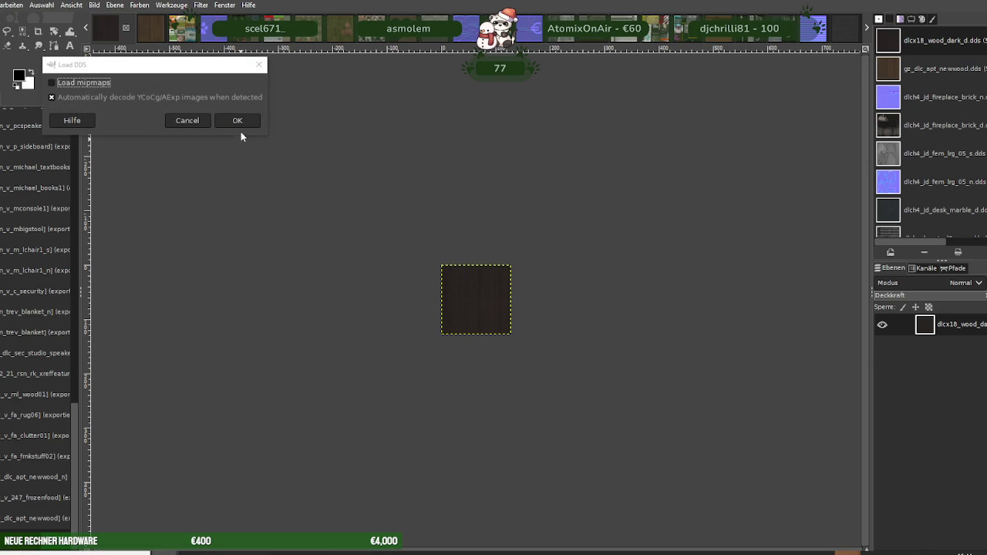
pyautogui.click(236, 118)
pyautogui.rightClick(452, 286)
pyautogui.moveTo(475, 354)
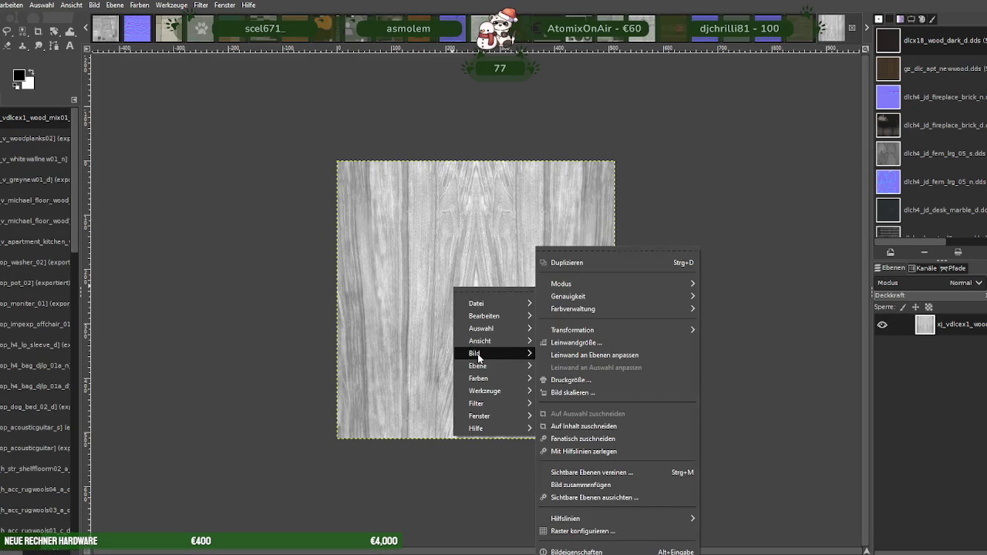
pyautogui.click(570, 392)
pyautogui.write('256')
pyautogui.press('Tab')
pyautogui.click(591, 474)
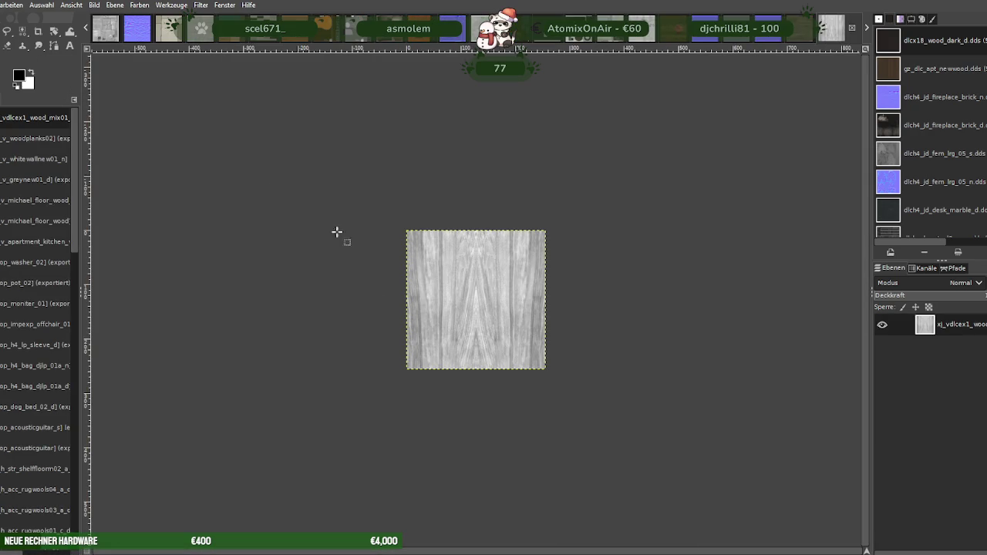
# Export the light wood over xj_vdlcex1_wood_mix01_s.dds as BC3/DXT5 without mipmaps, then close it
pyautogui.click(1, 5)
pyautogui.click(6, 168)
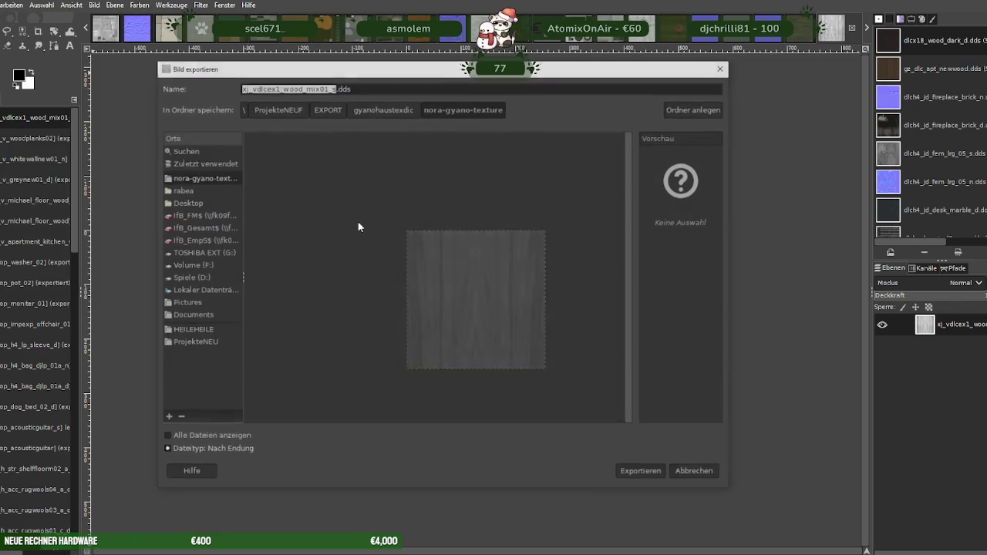
pyautogui.click(646, 472)
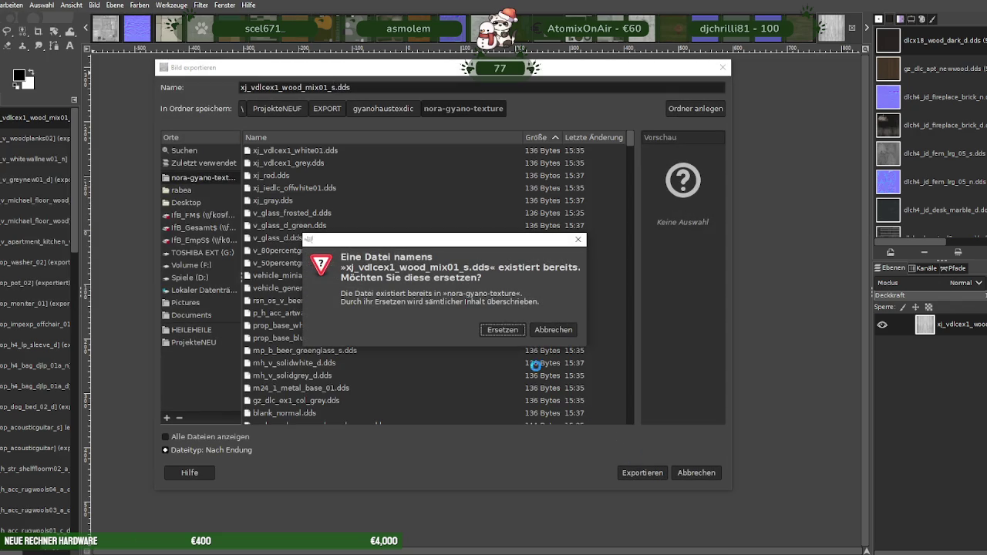
pyautogui.click(503, 331)
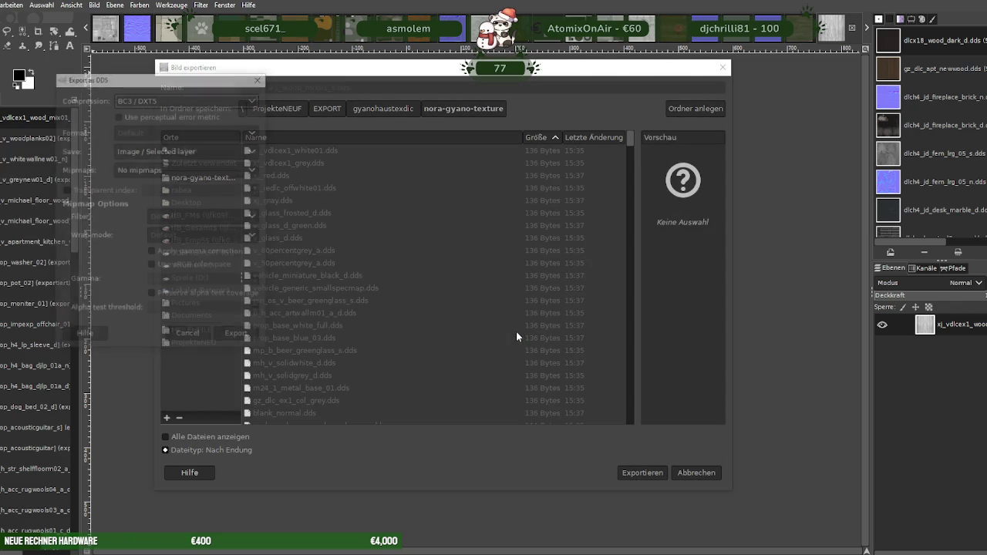
pyautogui.click(238, 336)
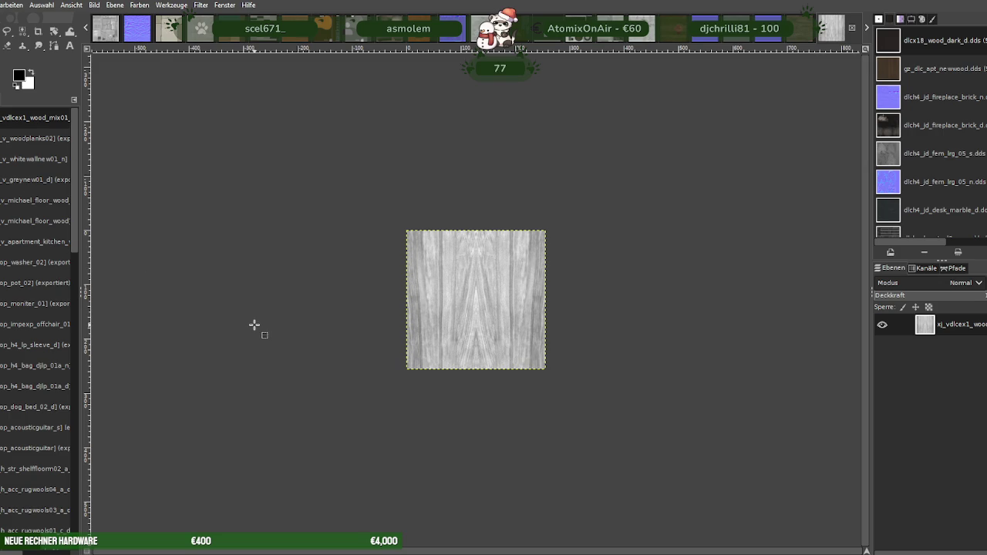
pyautogui.hotkey('ctrl', 'w')
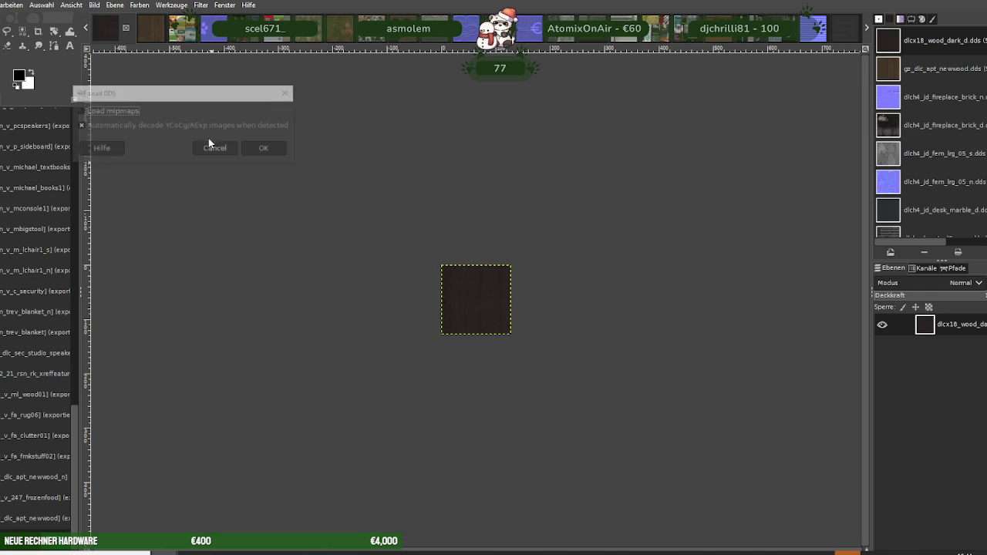
# Load the xj_vdlcex1_wood01_n normal map and scale it to 256 × 256
pyautogui.click(257, 148)
pyautogui.rightClick(429, 284)
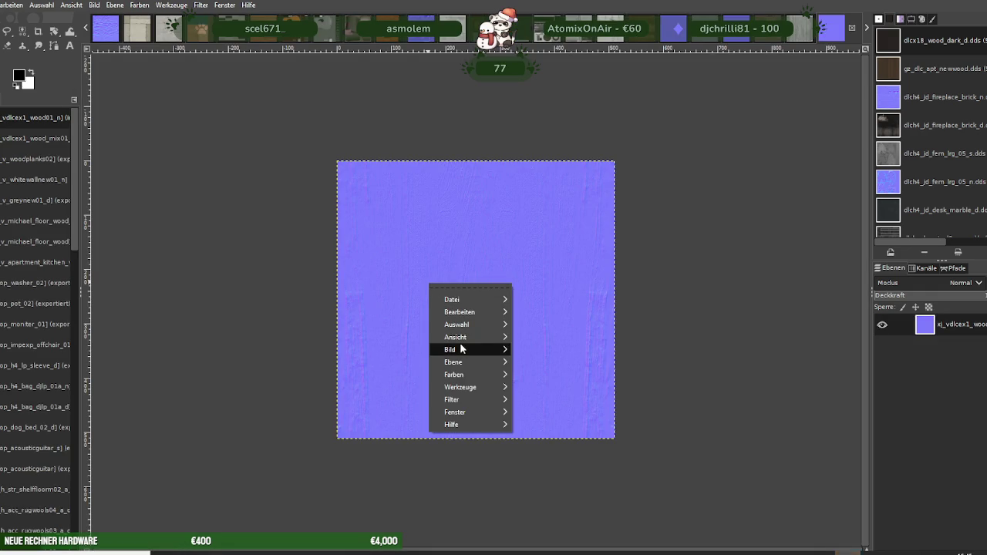
pyautogui.moveTo(451, 349)
pyautogui.click(535, 386)
pyautogui.write('256')
pyautogui.press('Tab')
pyautogui.click(569, 475)
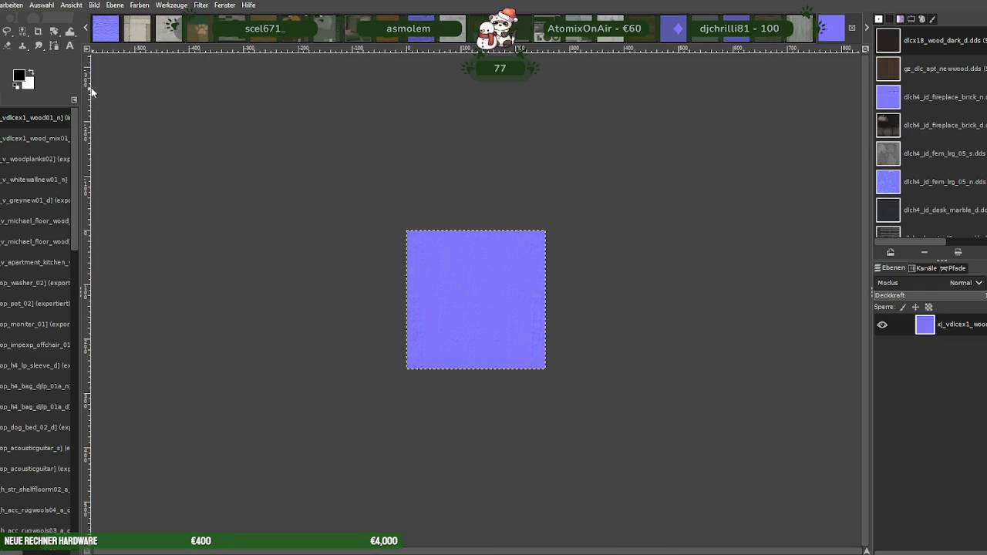
# Export the normal map over its DDS file as BC3/DXT5 and close it
pyautogui.hotkey('ctrl', 'shift', 'e')
pyautogui.click(647, 473)
pyautogui.click(493, 330)
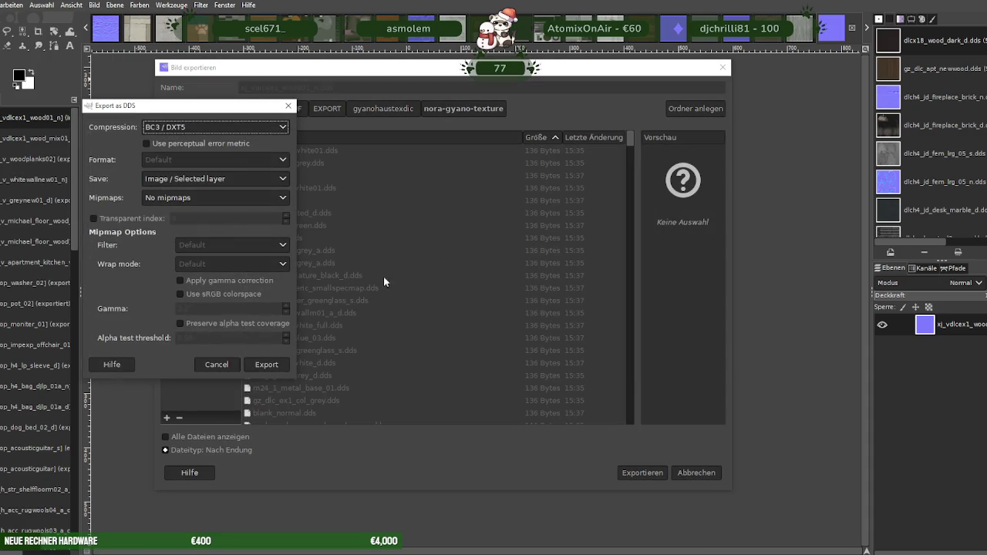
pyautogui.click(278, 367)
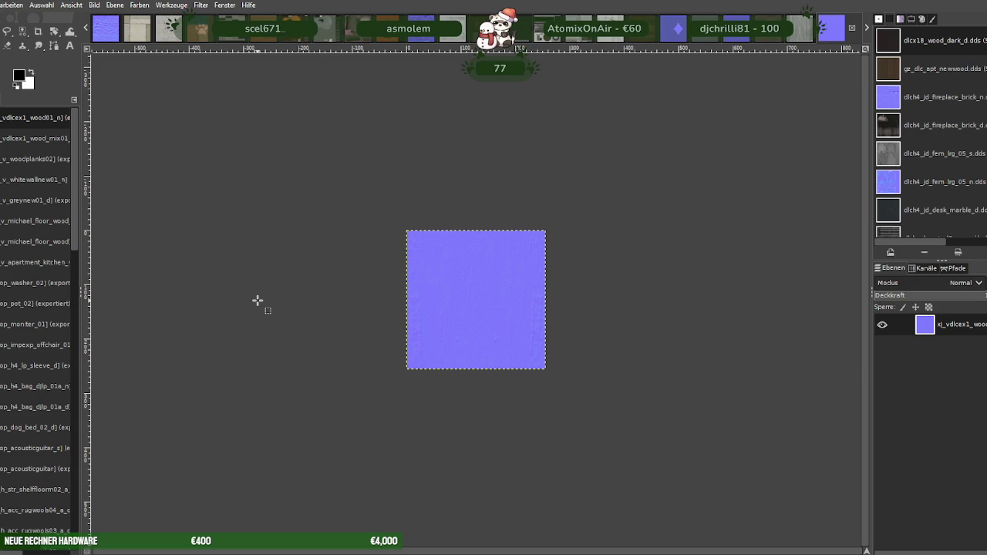
pyautogui.hotkey('ctrl', 'w')
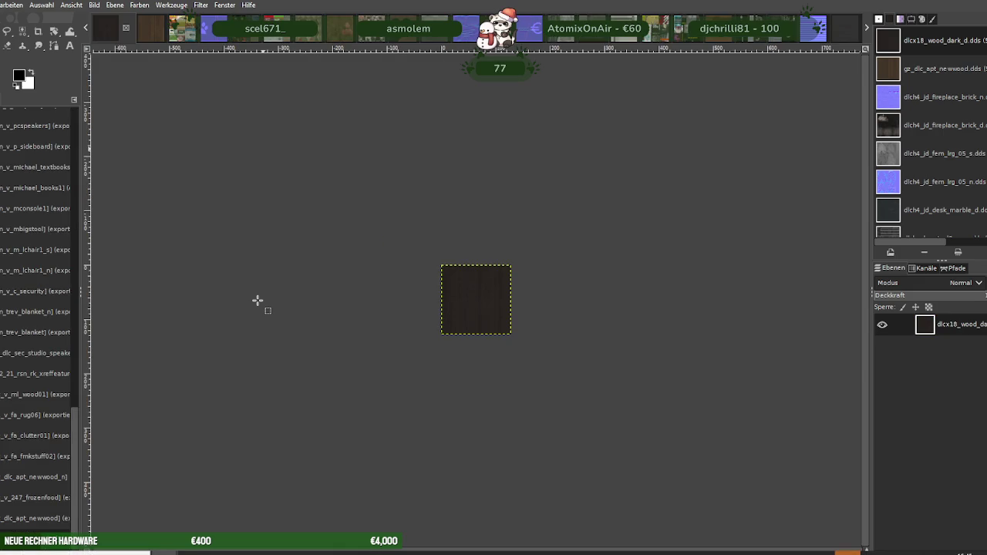
# Load the mh_v_lest_doorframe_d texture and scale it to 128 × 512
pyautogui.click(290, 177)
pyautogui.rightClick(474, 301)
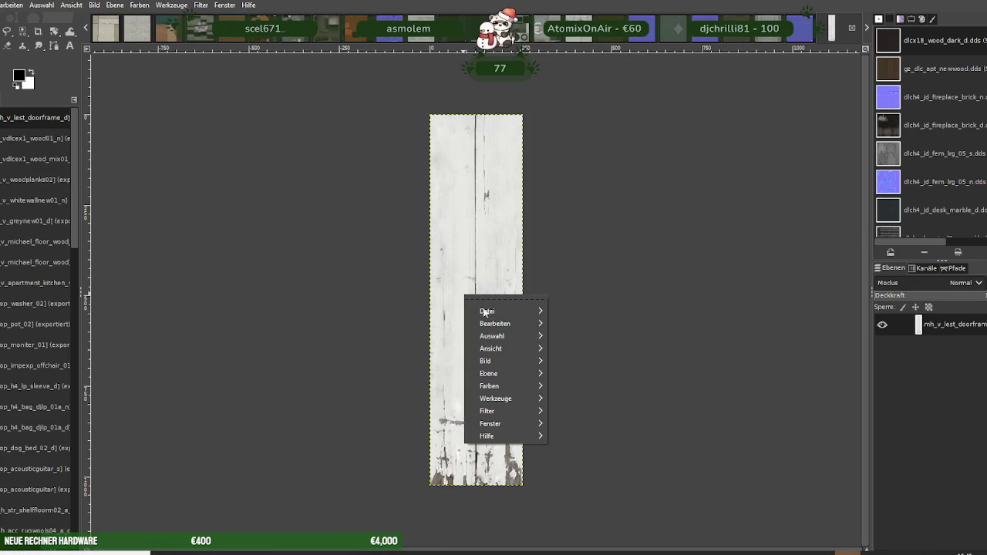
pyautogui.click(576, 392)
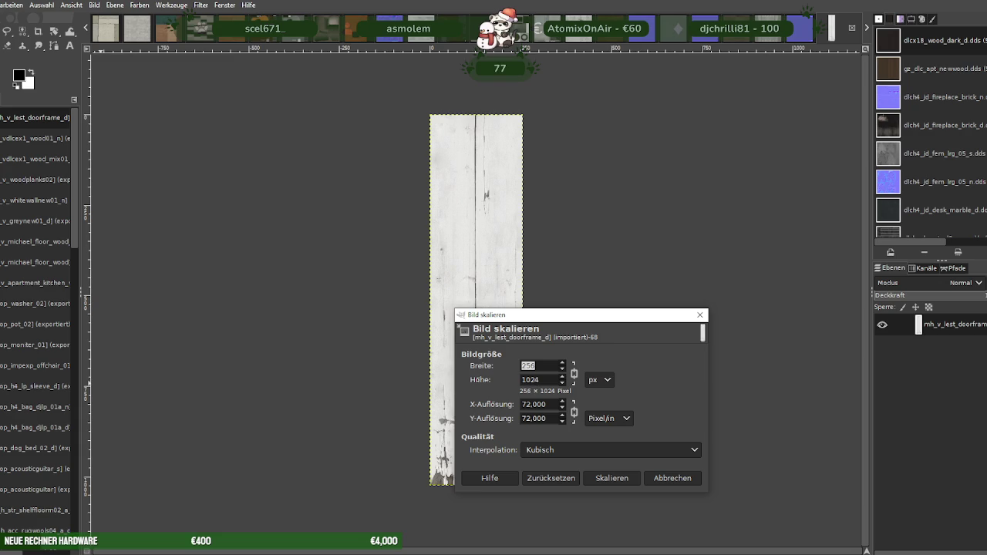
pyautogui.write('128')
pyautogui.press('Tab')
pyautogui.click(621, 479)
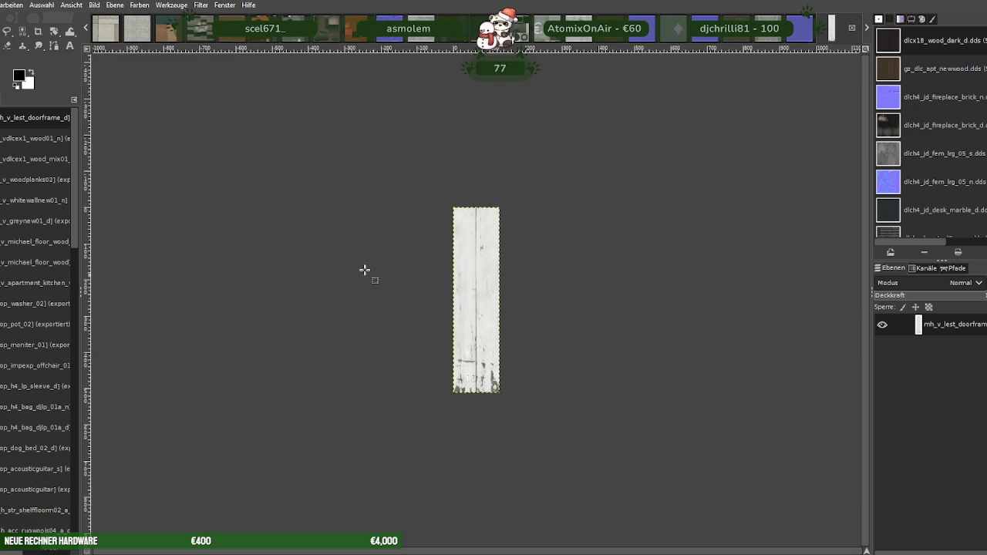
# Export the doorframe texture over its DDS file as BC3/DXT5 and close it
pyautogui.hotkey('alt', 'd')
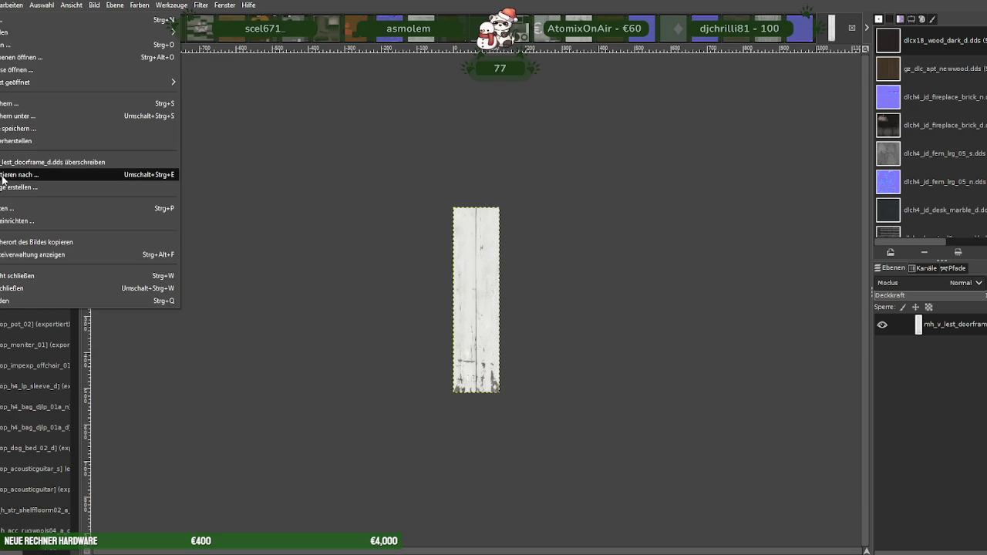
pyautogui.click(4, 176)
pyautogui.click(638, 473)
pyautogui.click(498, 330)
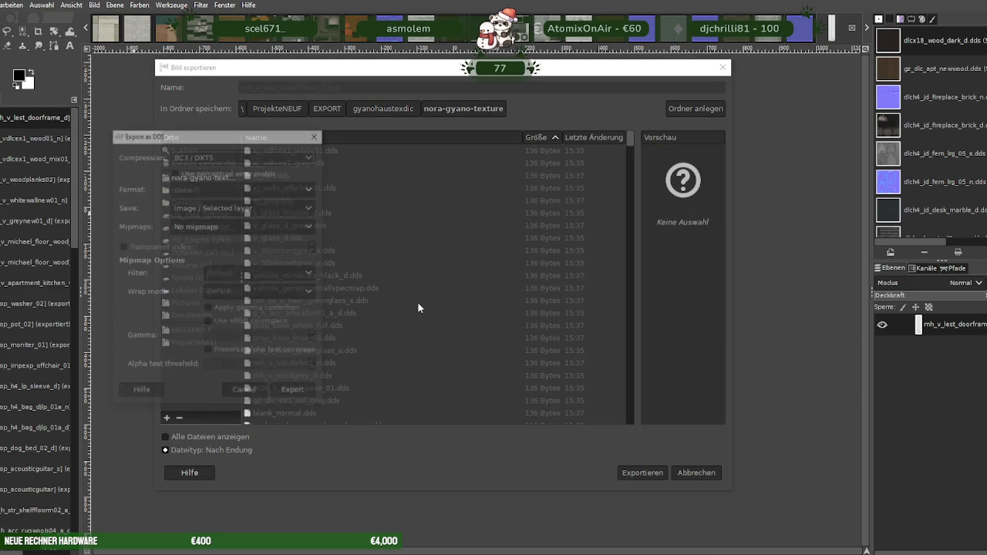
pyautogui.click(299, 391)
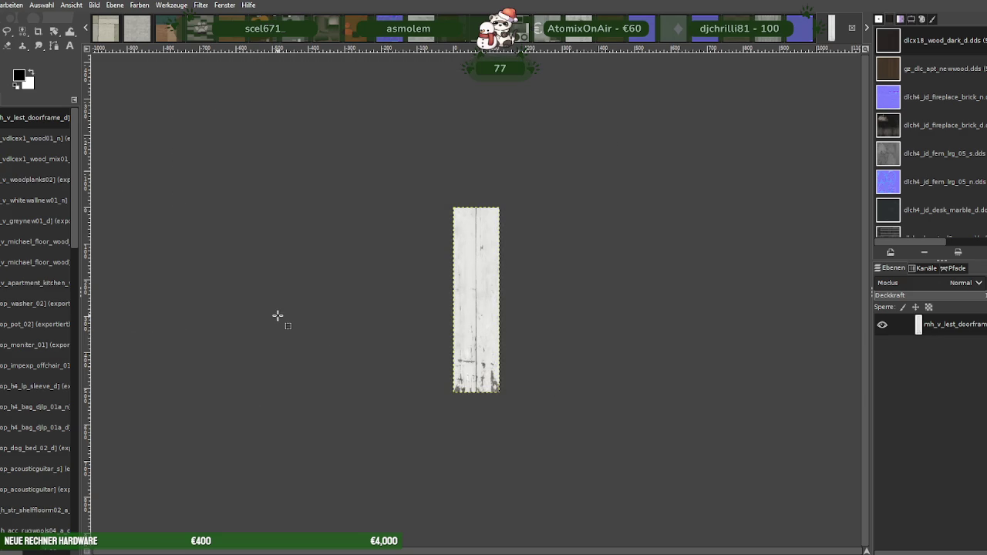
pyautogui.hotkey('ctrl', 'w')
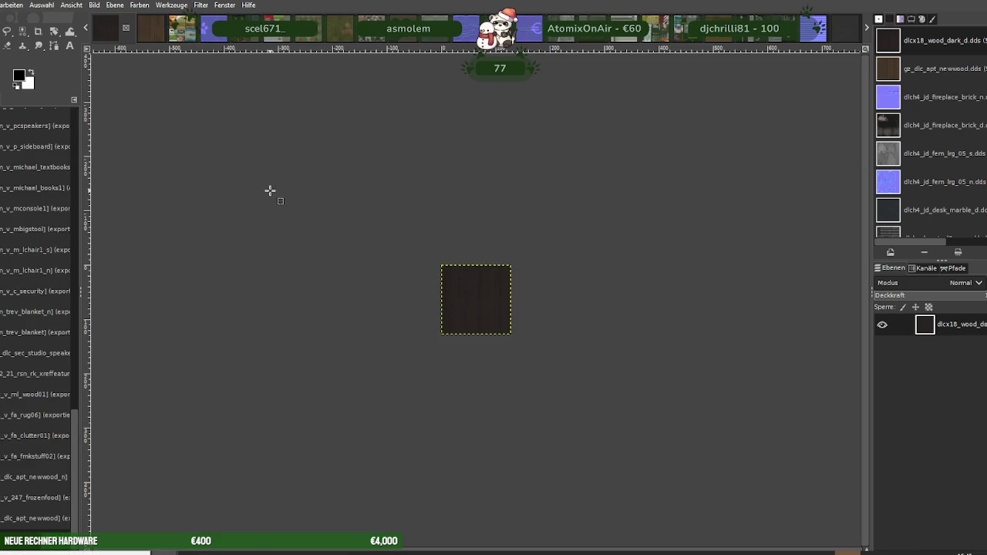
# Close the dark wood image without saving and scale the palm texture to 128 × 256
pyautogui.hotkey('ctrl', 'w')
pyautogui.click(191, 65)
pyautogui.rightClick(451, 283)
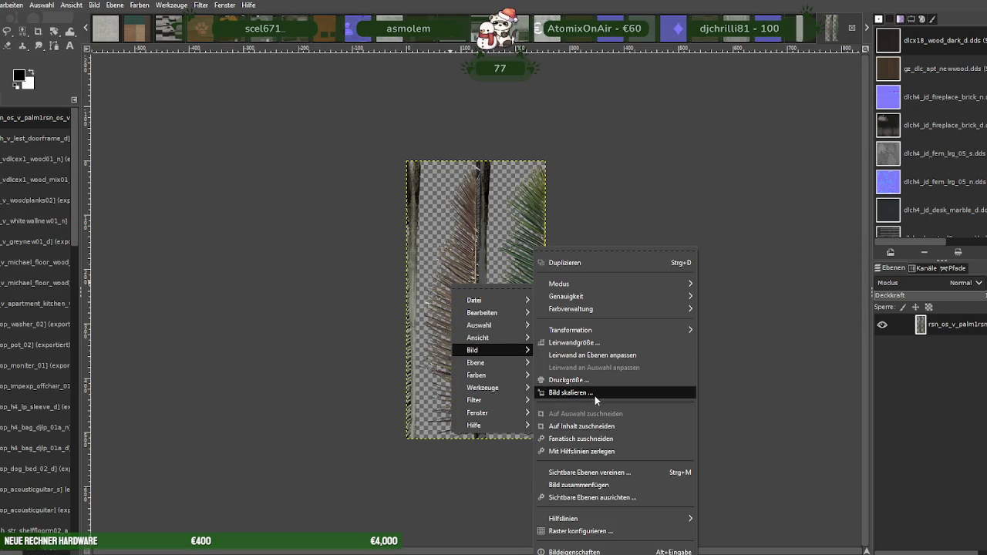
pyautogui.click(594, 393)
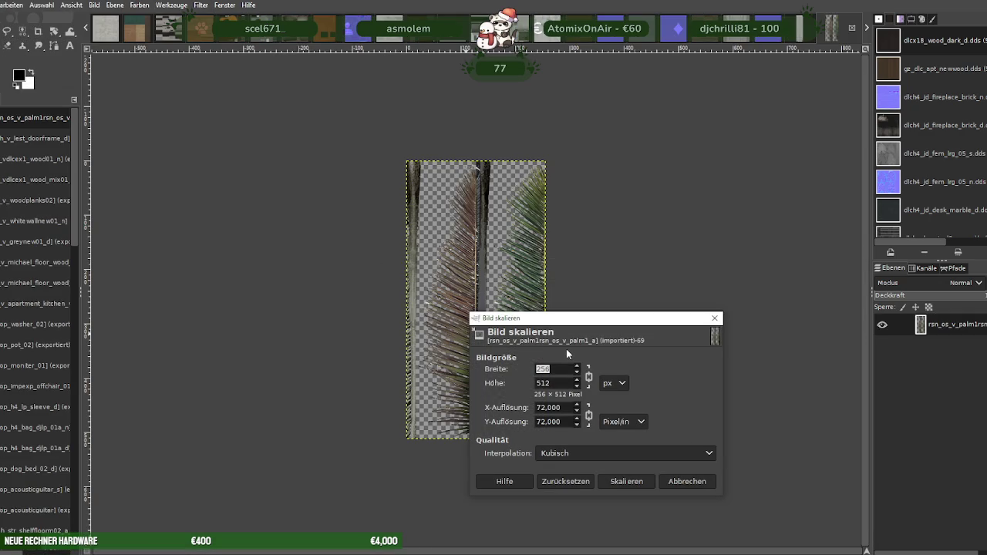
pyautogui.doubleClick(561, 381)
pyautogui.write('256')
pyautogui.doubleClick(537, 367)
pyautogui.write('128')
pyautogui.click(634, 479)
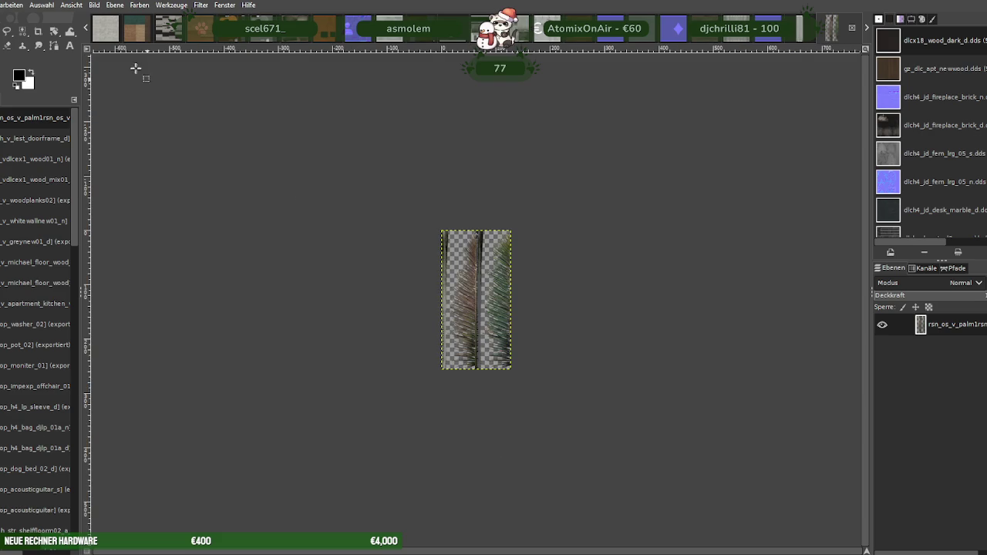
# Export the palm texture over rsn_os_v_palm1rsn_os_v_palm1_a.dds as BC3/DXT5 and close it
pyautogui.click(1, 5)
pyautogui.click(15, 174)
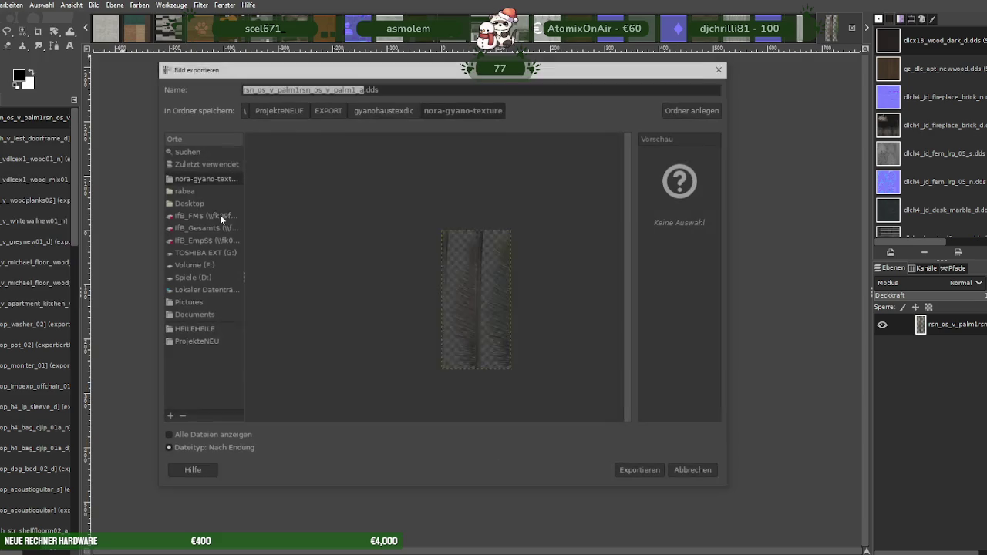
pyautogui.press('Return')
pyautogui.click(528, 329)
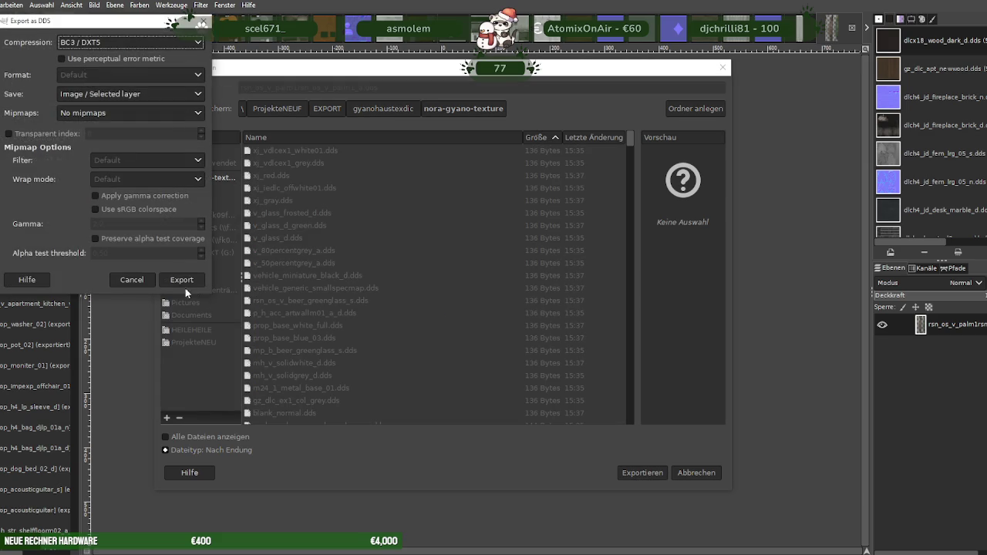
pyautogui.click(188, 280)
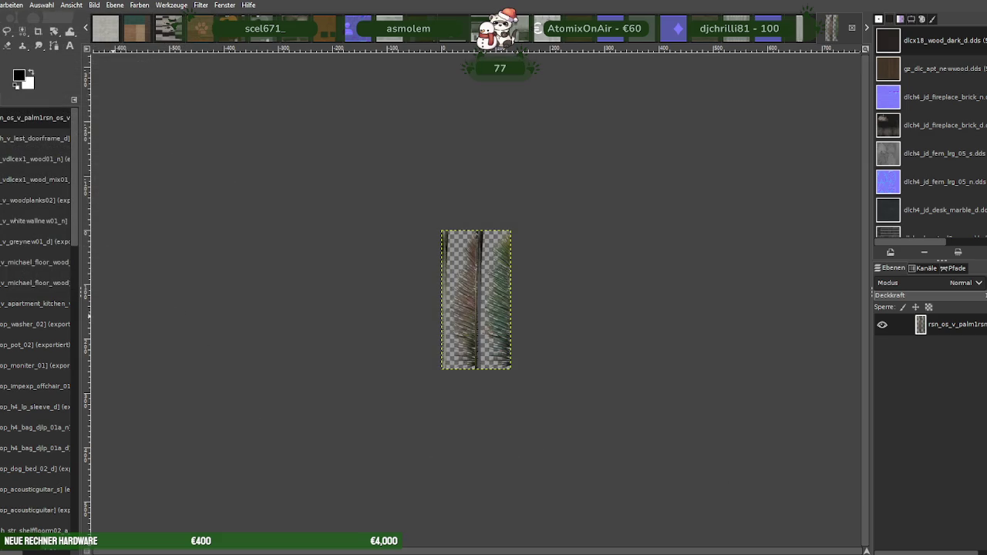
pyautogui.hotkey('ctrl', 'w')
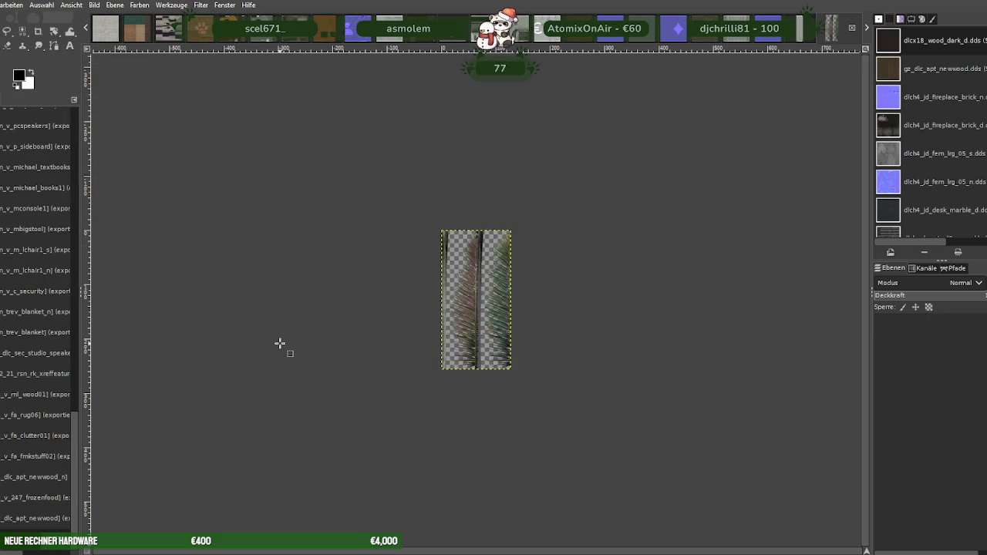
# Close the dark wood image without saving and scale the music screen to 256 × 128
pyautogui.hotkey('ctrl', 'w')
pyautogui.click(209, 92)
pyautogui.rightClick(424, 286)
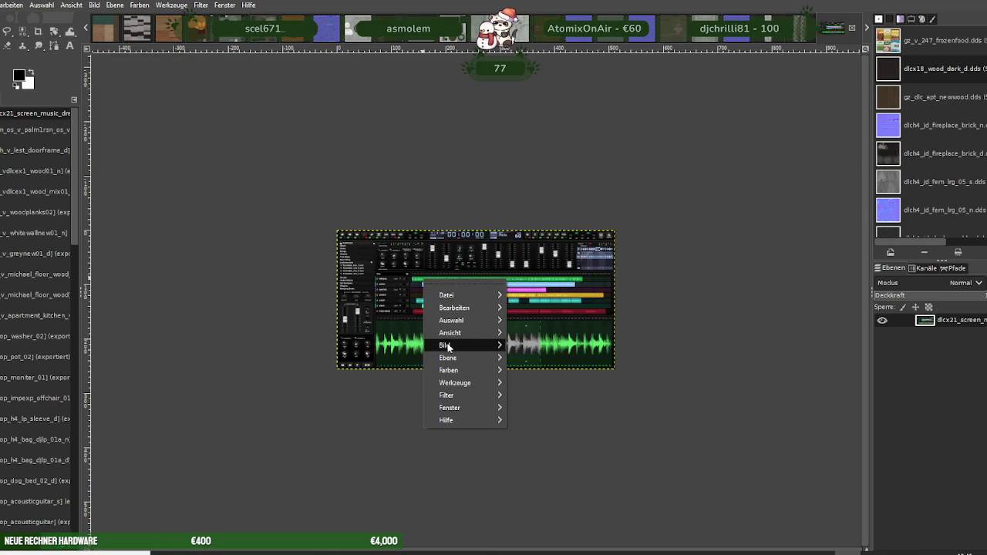
pyautogui.click(551, 393)
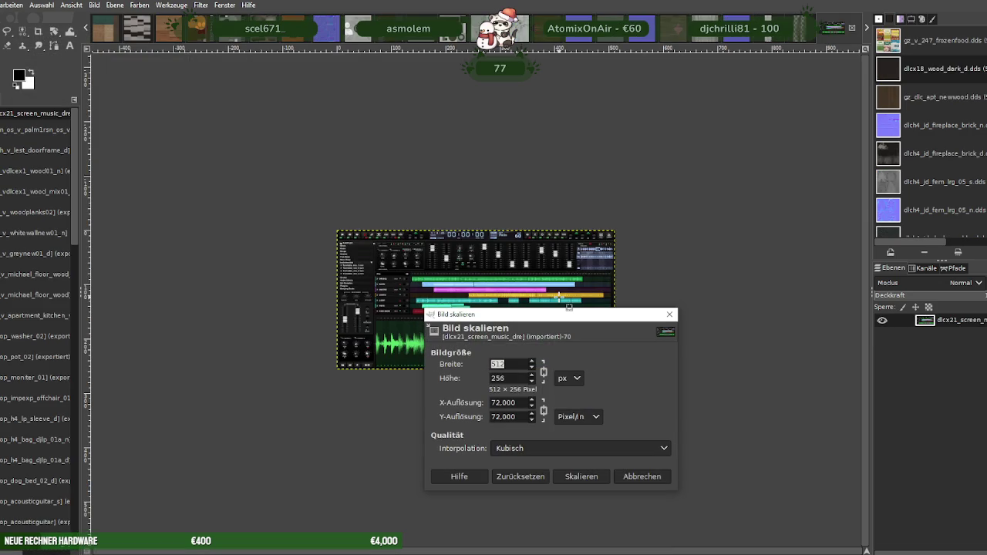
pyautogui.write('256')
pyautogui.press('Tab')
pyautogui.click(574, 475)
# Export the texture over dlcx21_screen_music_dre.dds, replacing it, and close the image
pyautogui.click(1, 4)
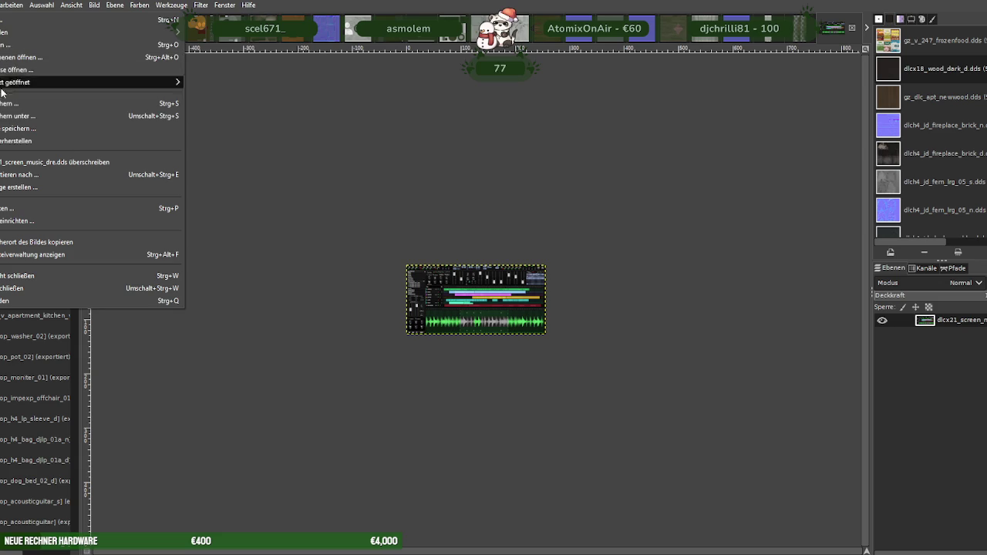
pyautogui.click(47, 178)
pyautogui.click(642, 473)
pyautogui.click(497, 330)
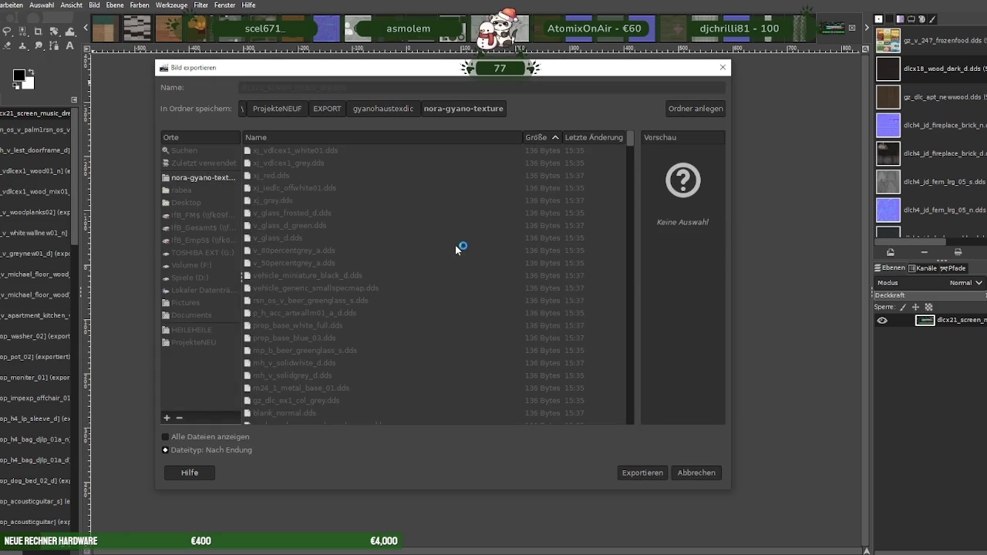
pyautogui.click(209, 307)
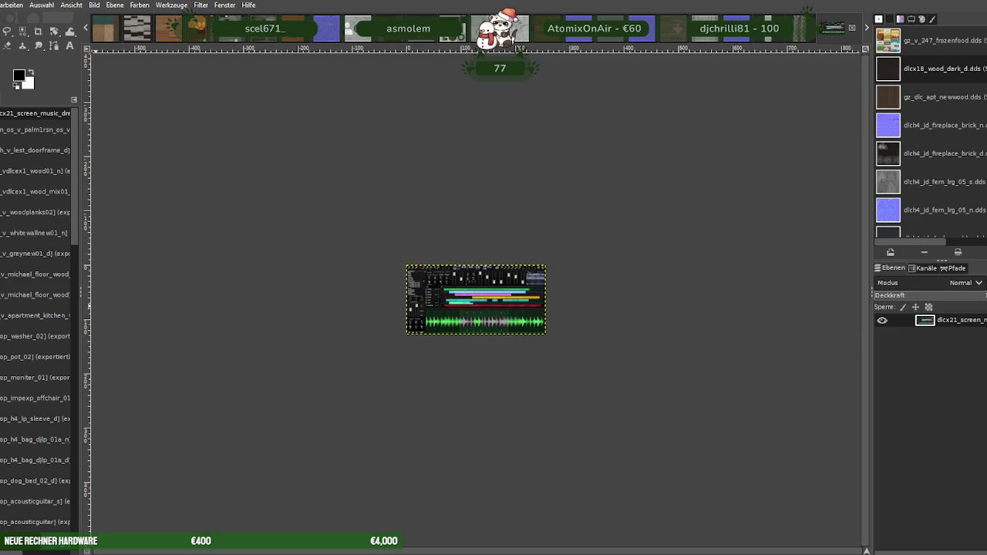
pyautogui.hotkey('ctrl', 'w')
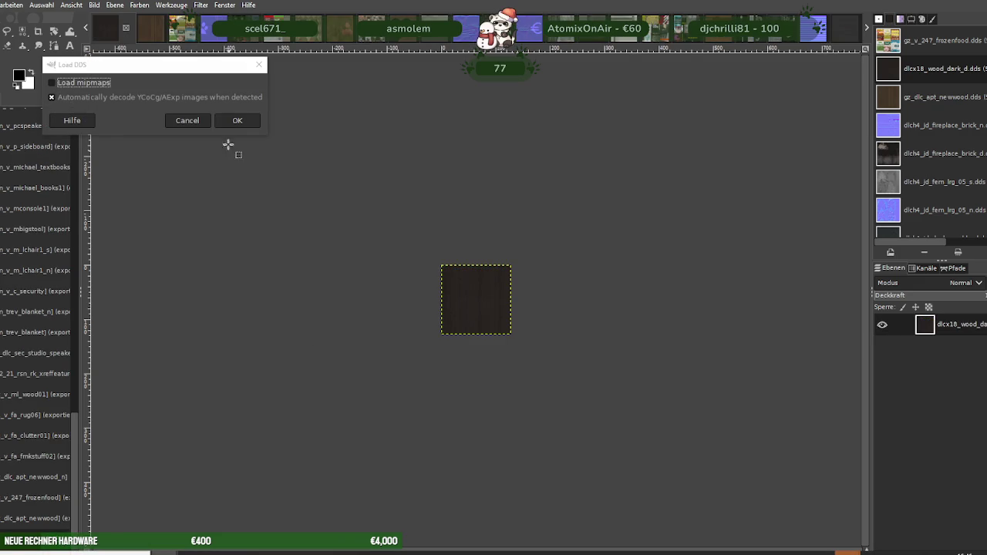
# Load the arcade door texture and scale it to 128 × 256
pyautogui.click(235, 120)
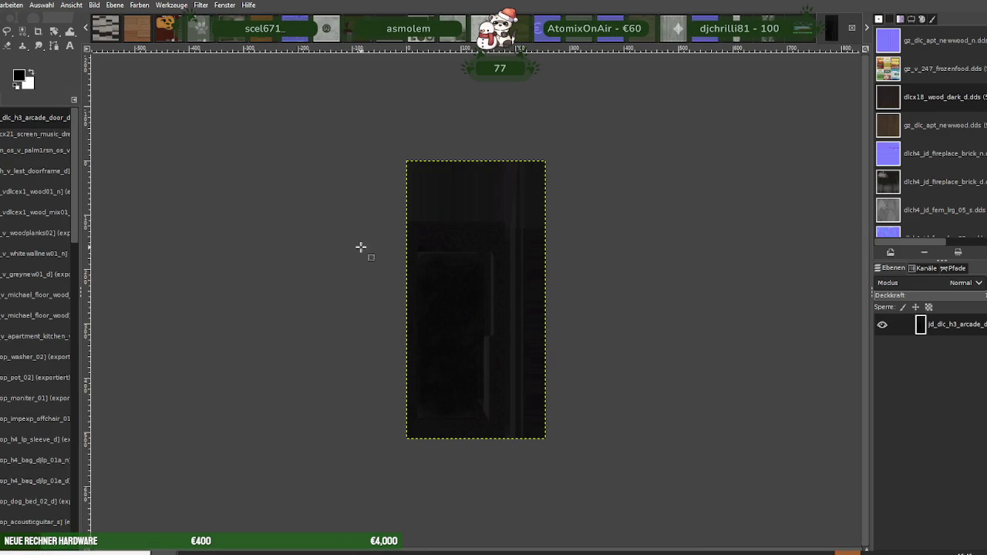
pyautogui.rightClick(483, 275)
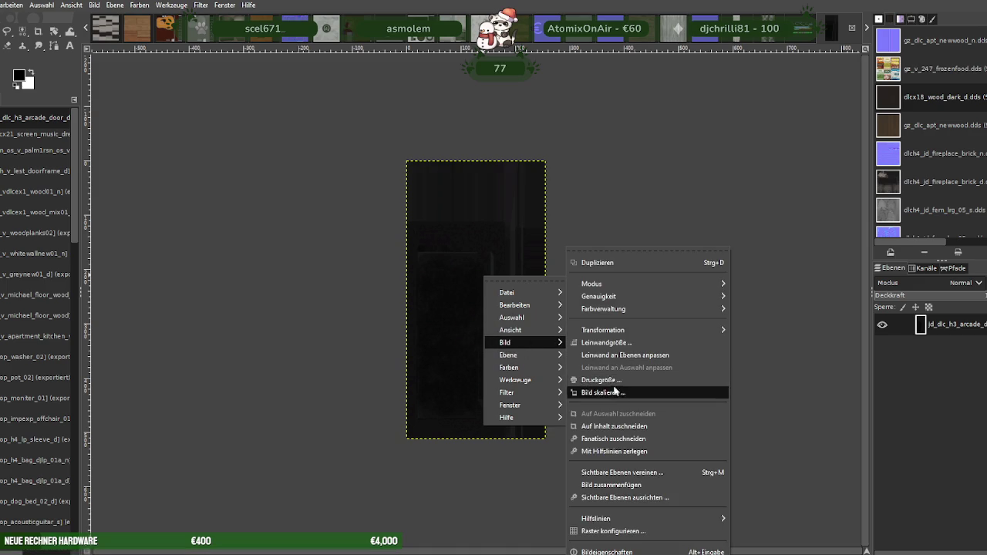
pyautogui.click(594, 388)
pyautogui.write('1')
pyautogui.press('Tab')
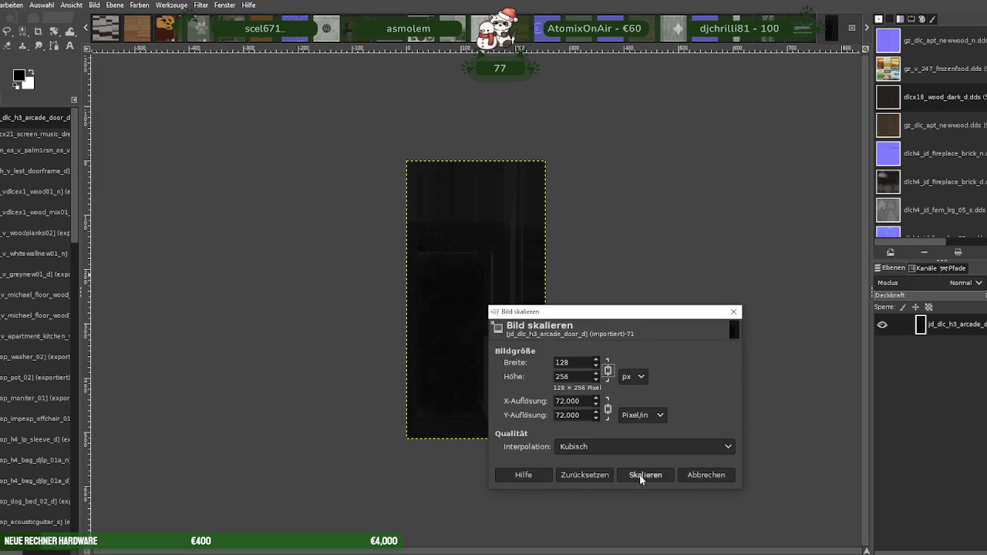
pyautogui.click(644, 475)
# Export it over jd_dlc_h3_arcade_door_d.dds as BC3/DXT5 and close the image
pyautogui.click(1, 4)
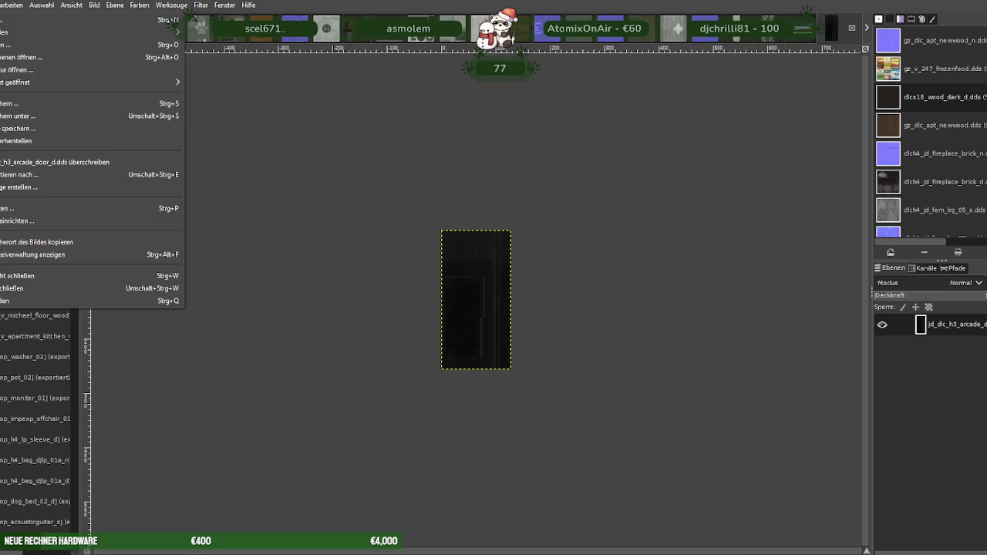
pyautogui.click(20, 180)
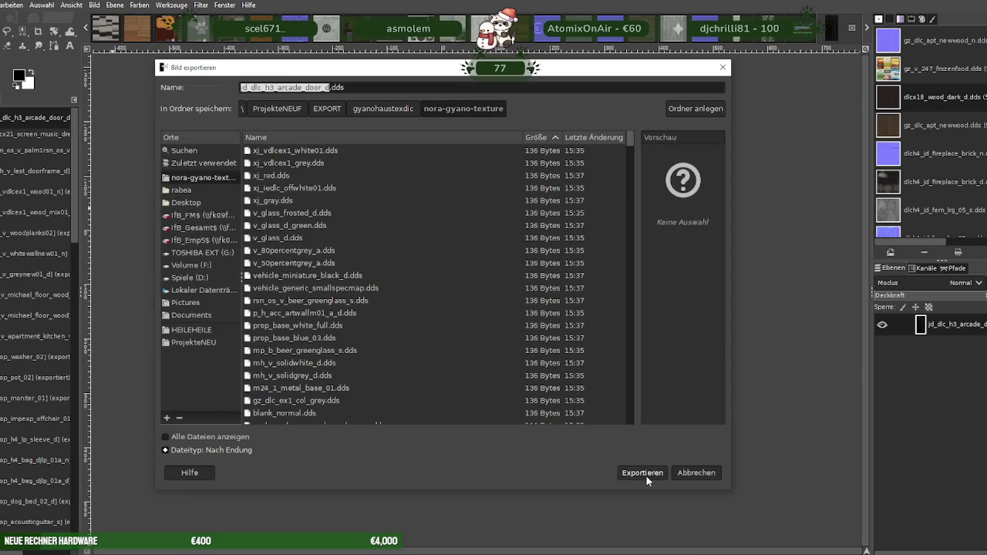
pyautogui.click(646, 473)
pyautogui.click(499, 330)
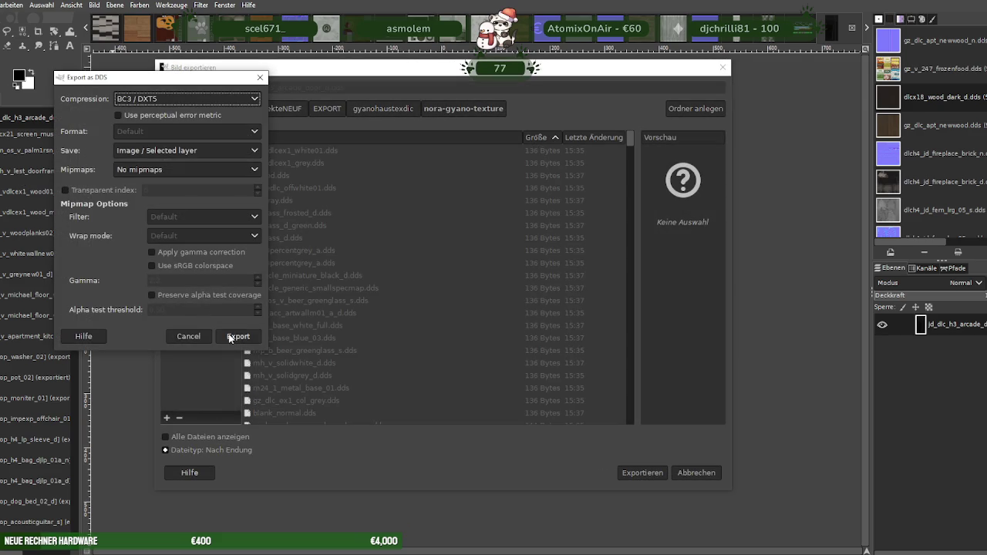
pyautogui.click(238, 338)
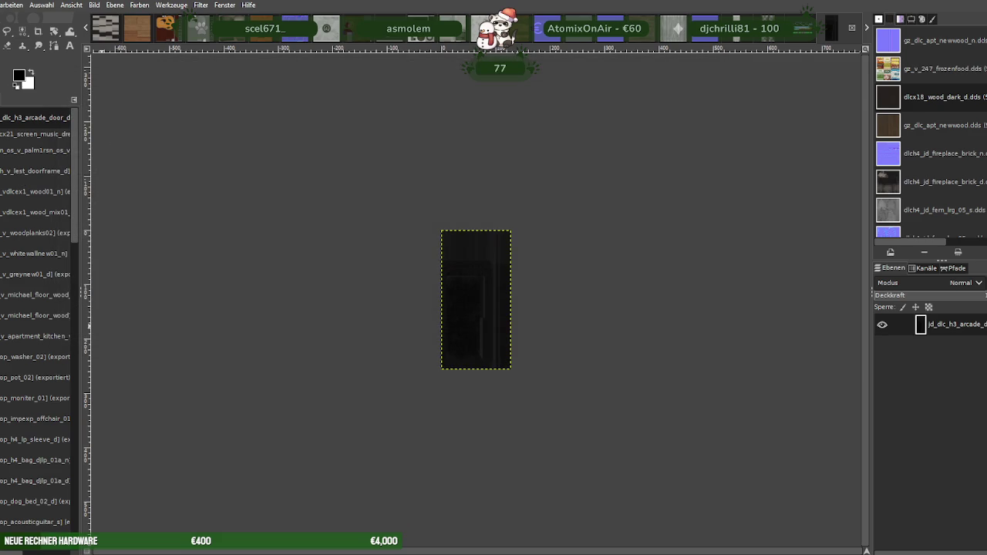
pyautogui.hotkey('ctrl', 'w')
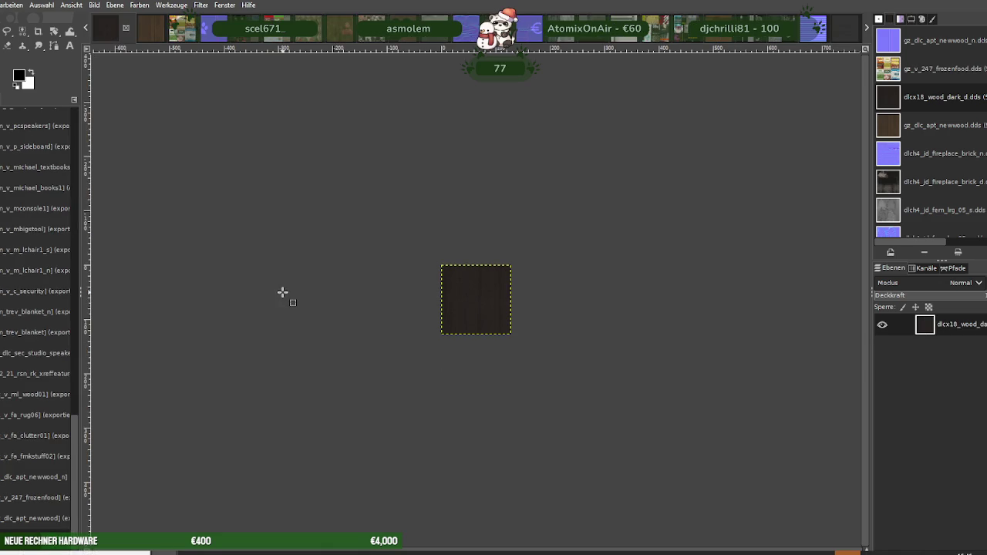
# Close the dark wood image and scale the arcade door normal map to 128 × 256
pyautogui.hotkey('ctrl', 'w')
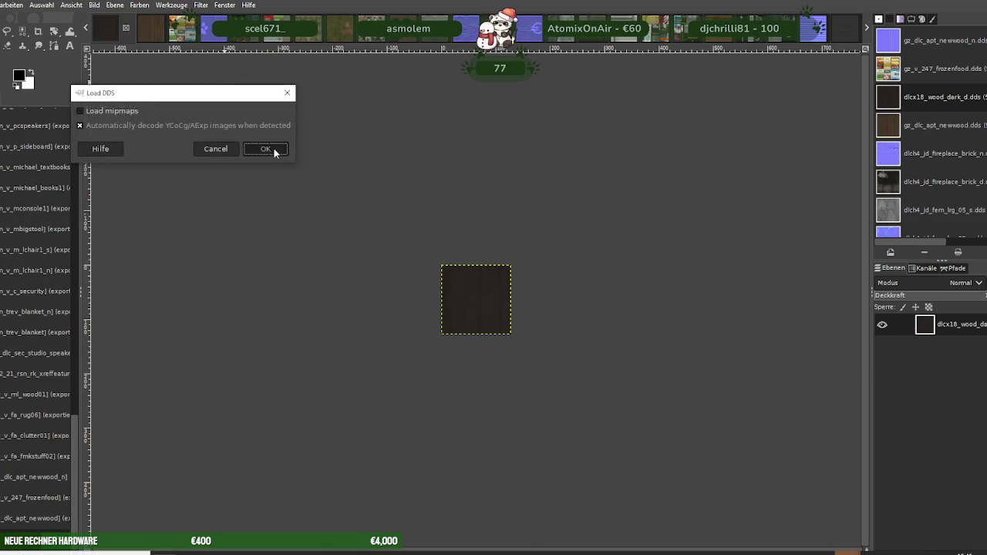
pyautogui.click(266, 150)
pyautogui.rightClick(500, 271)
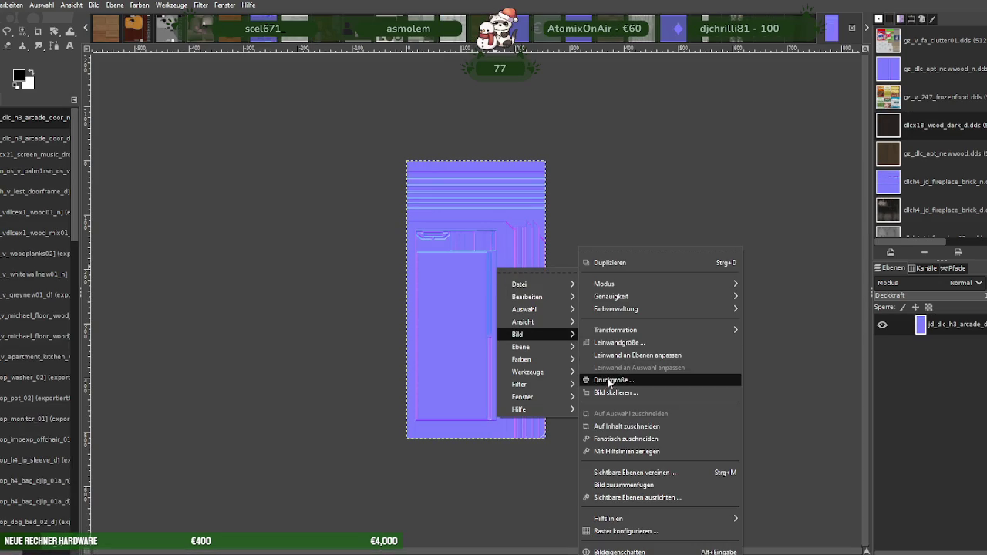
pyautogui.click(610, 393)
pyautogui.write('128')
pyautogui.press('Tab')
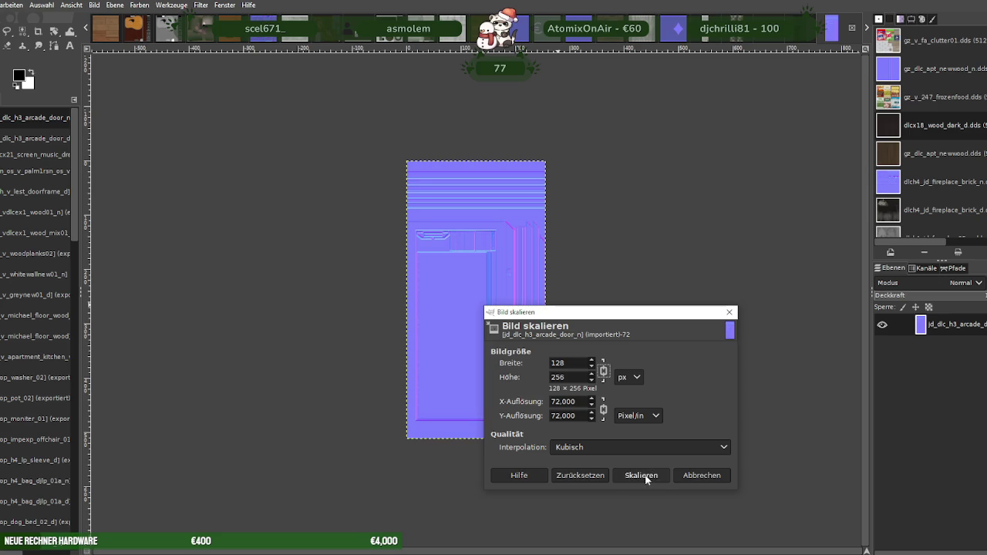
pyautogui.click(641, 475)
# Export the normal map over jd_dlc_h3_arcade_door_n.dds as BC3 / DXT5 and close it
pyautogui.click(2, 5)
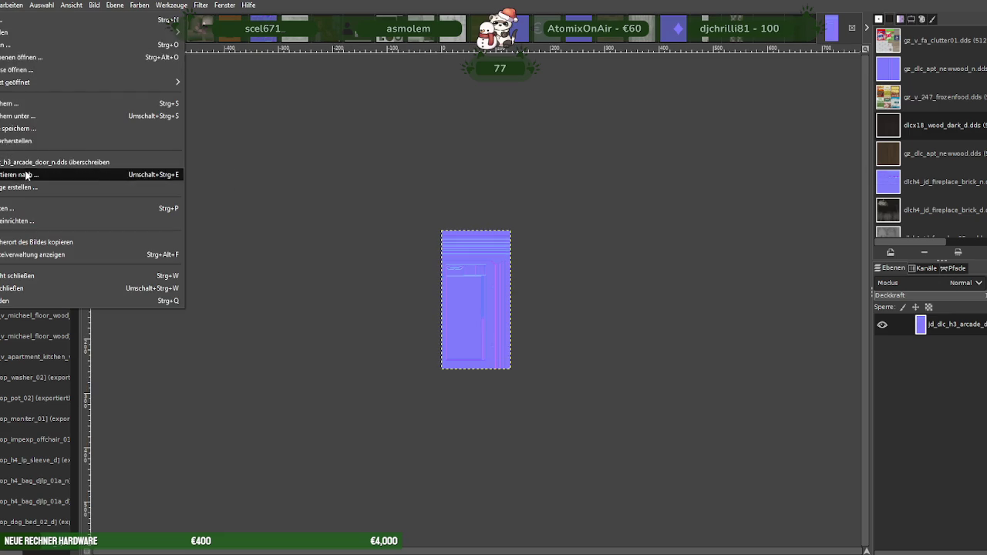
pyautogui.click(24, 168)
pyautogui.click(638, 472)
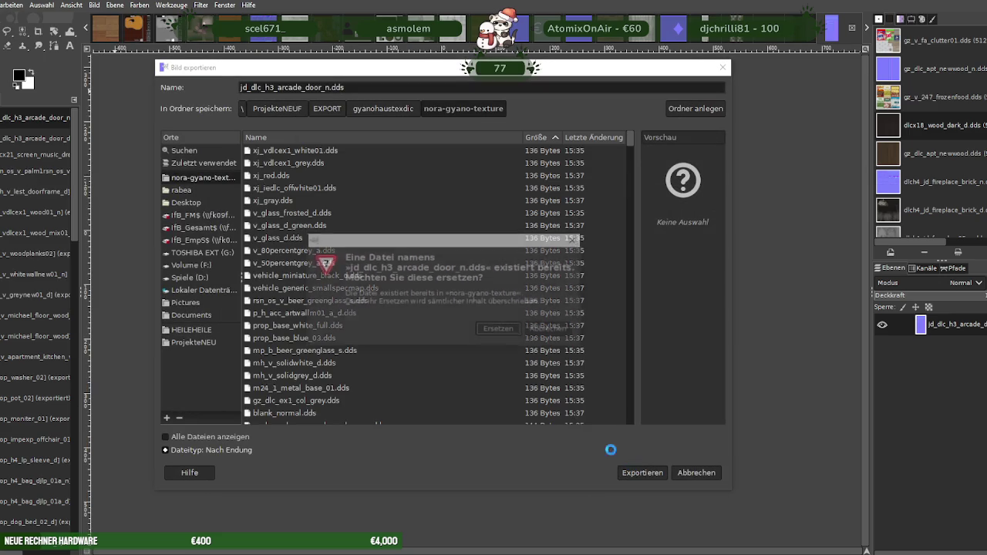
pyautogui.click(501, 332)
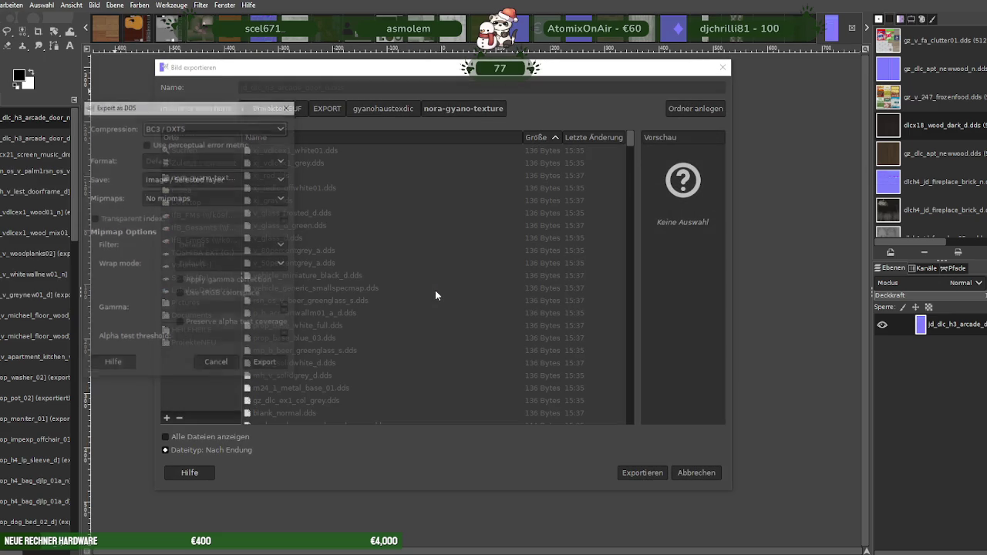
pyautogui.click(266, 363)
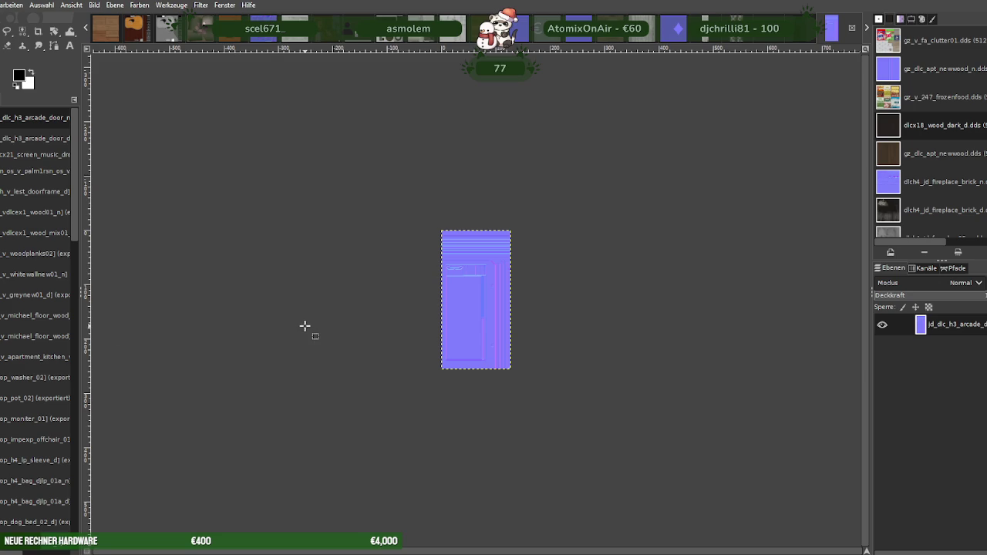
pyautogui.hotkey('ctrl', 'w')
# Load the jd_dlc_h3_arcade_door_s texture and scale it to 128×256 pixels
pyautogui.rightClick(456, 313)
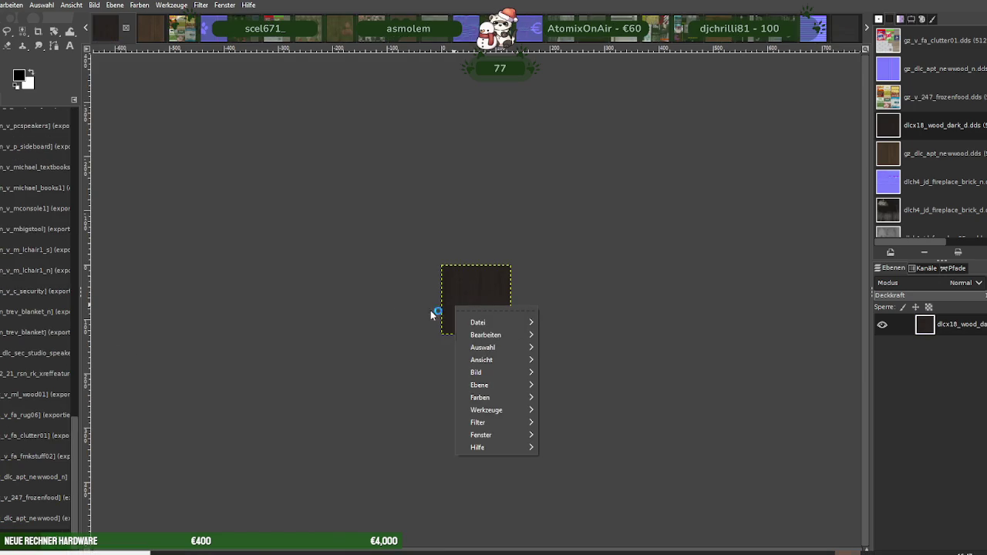
pyautogui.click(614, 426)
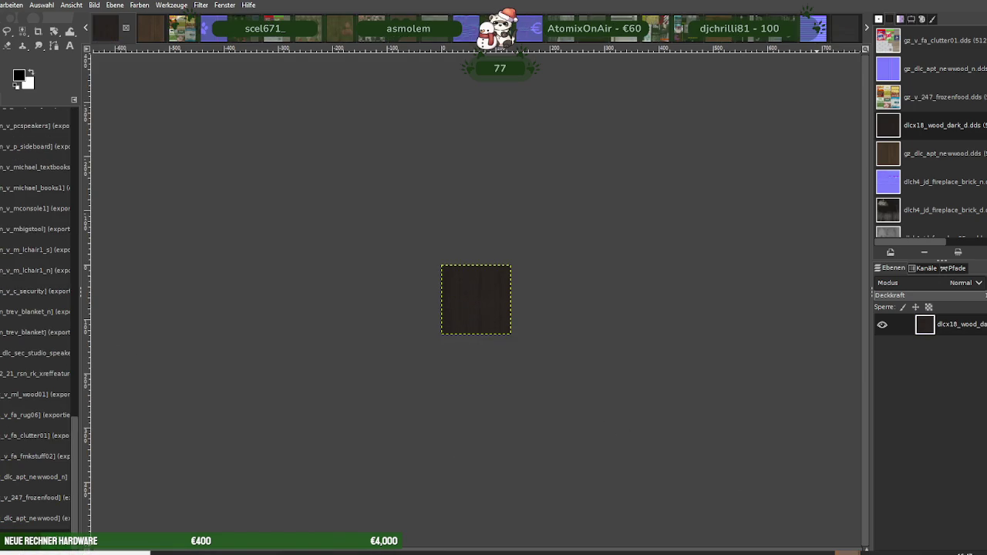
pyautogui.click(856, 494)
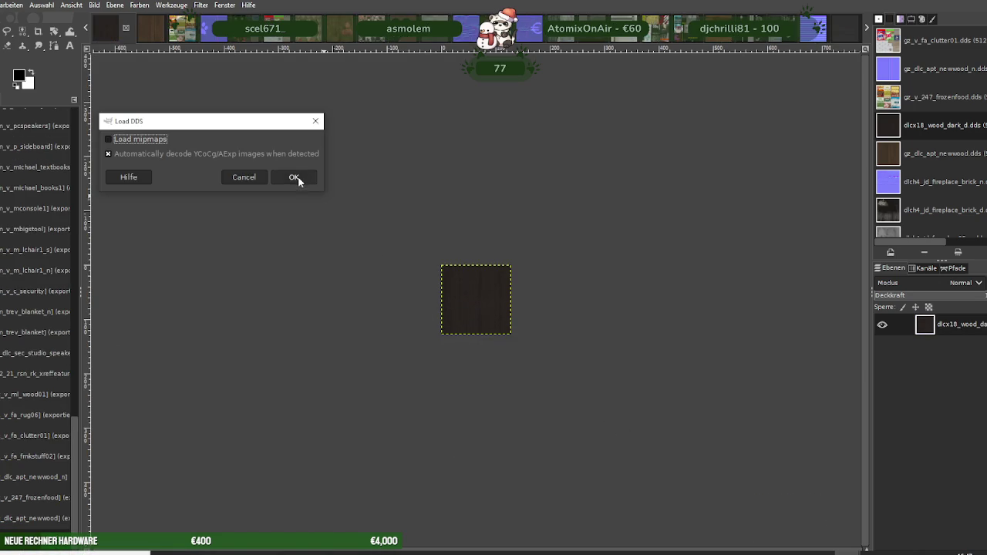
pyautogui.click(299, 178)
pyautogui.rightClick(455, 282)
pyautogui.moveTo(471, 344)
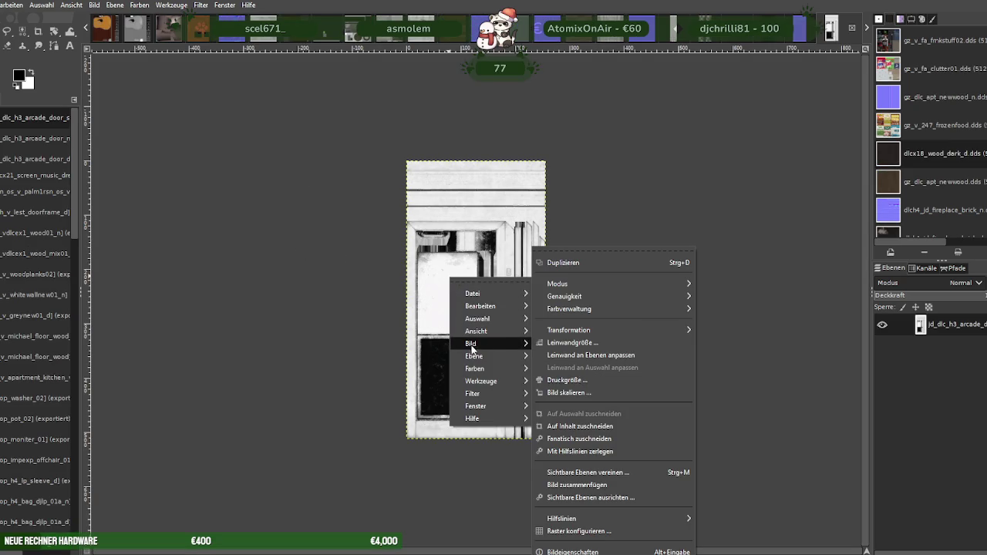
pyautogui.click(571, 393)
pyautogui.write('128')
pyautogui.press('Tab')
pyautogui.click(588, 478)
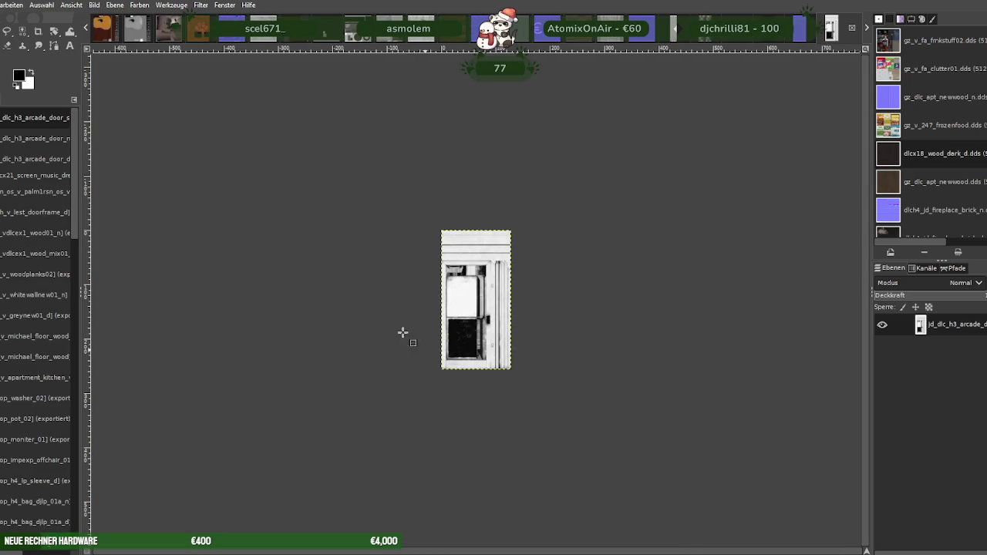
# Export the door texture over its existing DDS file and close the image
pyautogui.click(1, 4)
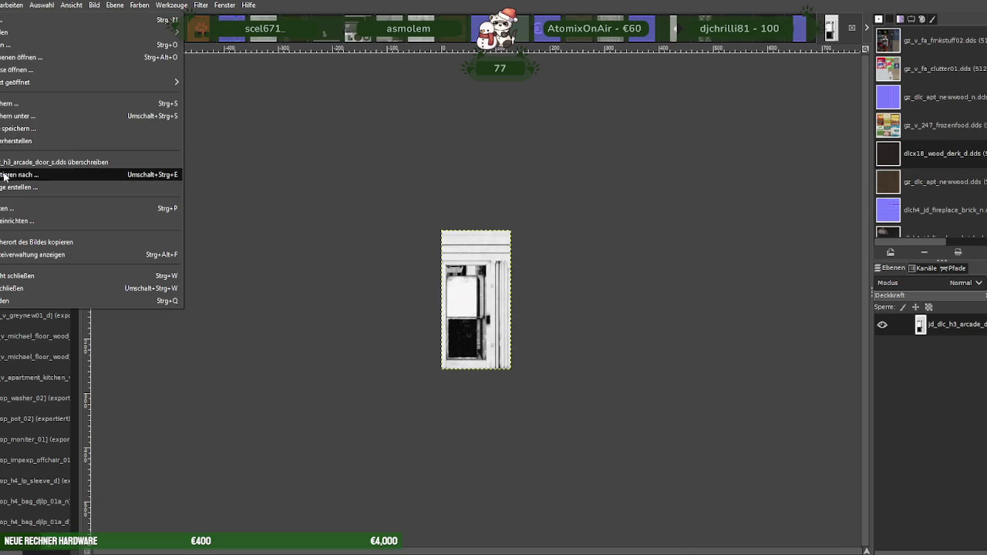
pyautogui.click(4, 174)
pyautogui.click(658, 475)
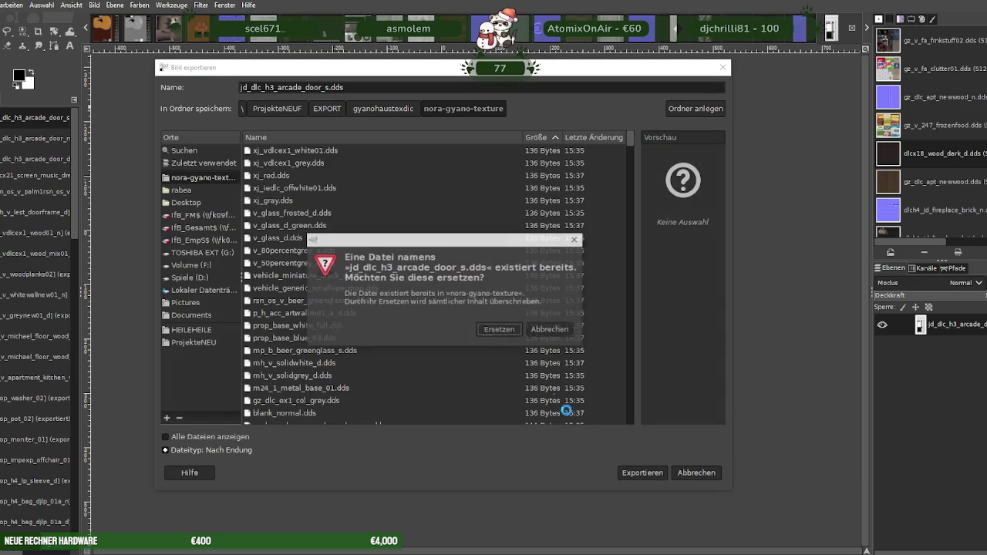
pyautogui.click(499, 330)
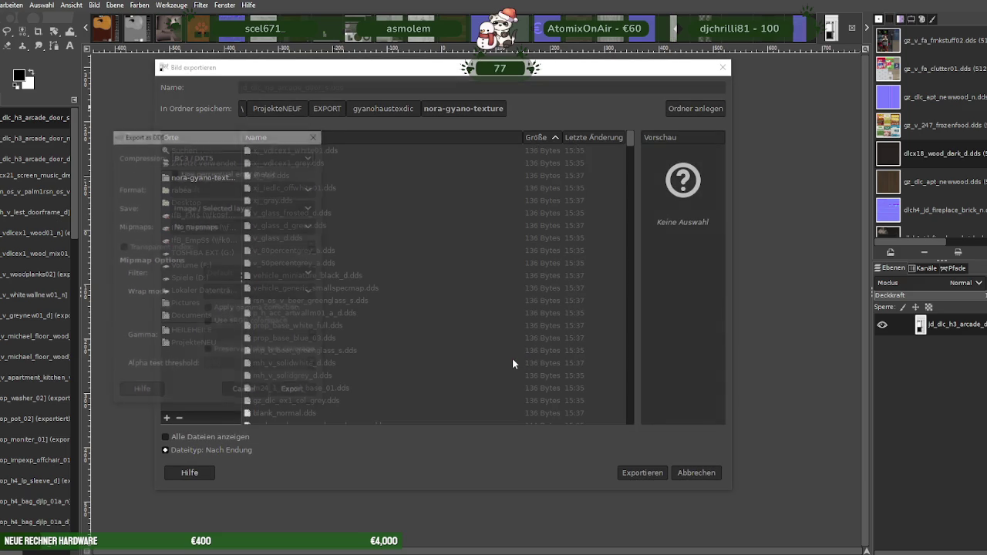
pyautogui.click(295, 393)
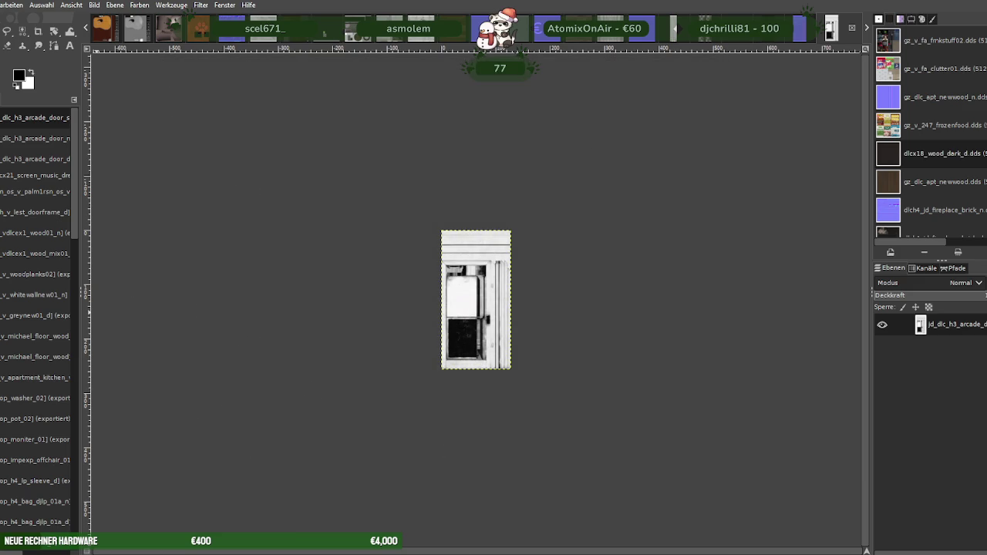
pyautogui.hotkey('ctrl', 'w')
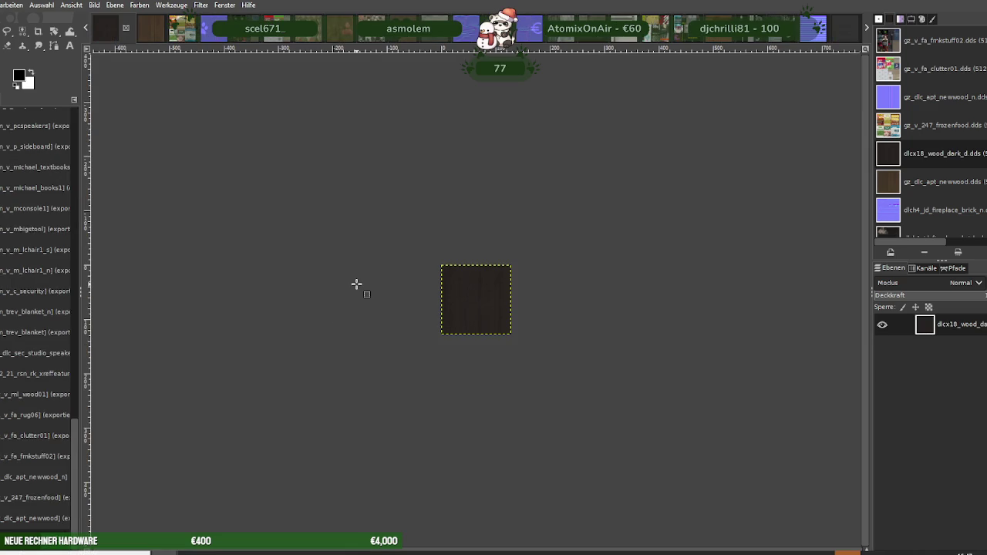
# Close the poster image opened by mistake and load the m24_1_frame_det_00 frame texture
pyautogui.hotkey('ctrl', 'w')
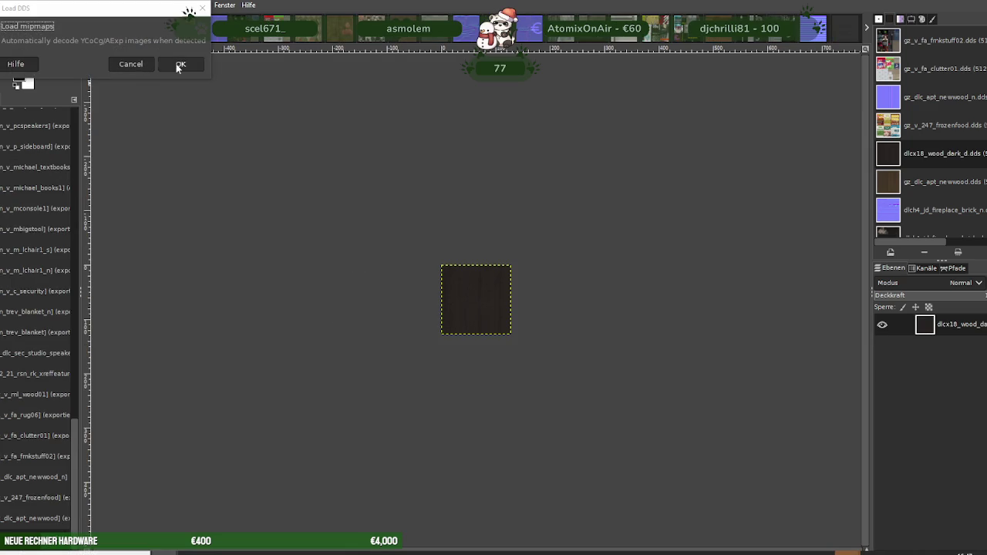
pyautogui.click(182, 65)
pyautogui.rightClick(453, 249)
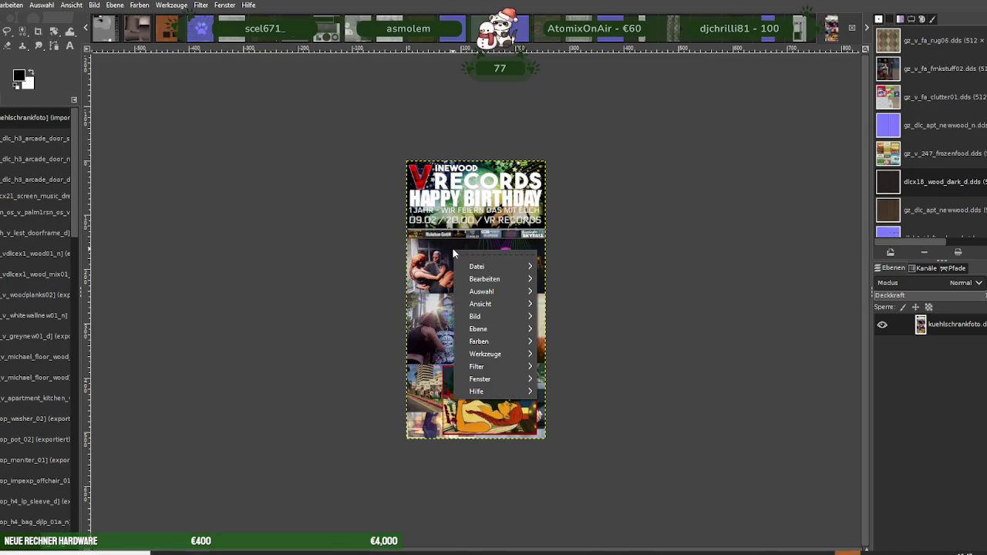
pyautogui.click(366, 240)
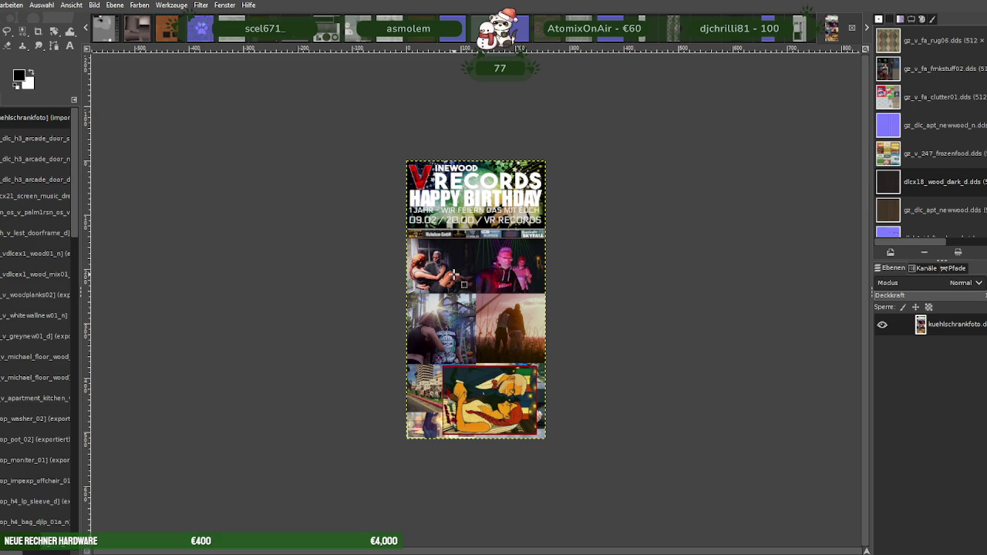
pyautogui.hotkey('ctrl', 'w')
pyautogui.click(195, 79)
# Scale the dark wood frame texture down to 256×128
pyautogui.rightClick(439, 290)
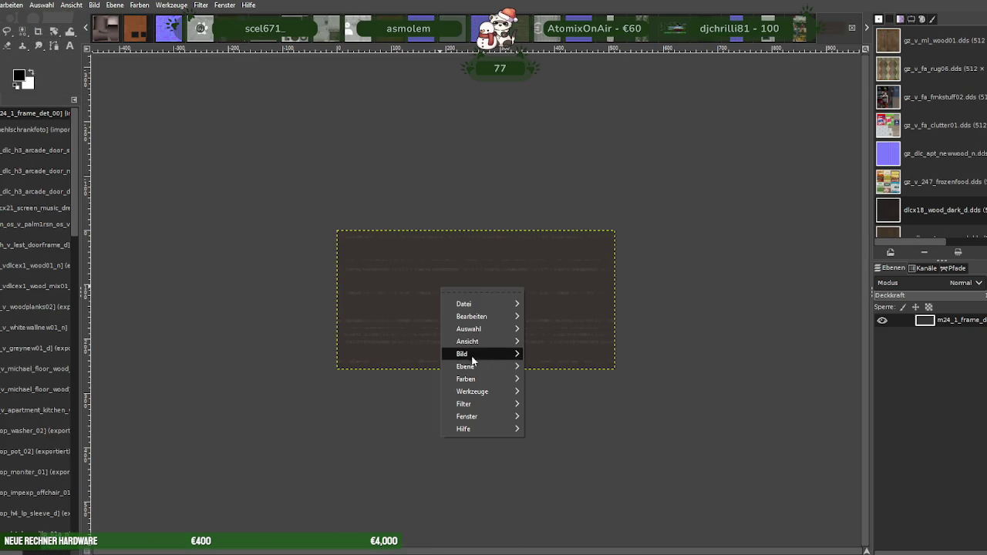
pyautogui.moveTo(462, 354)
pyautogui.click(556, 391)
pyautogui.write('256')
pyautogui.click(583, 474)
# Export the frame texture over its existing DDS file and close it
pyautogui.click(77, 176)
pyautogui.click(506, 328)
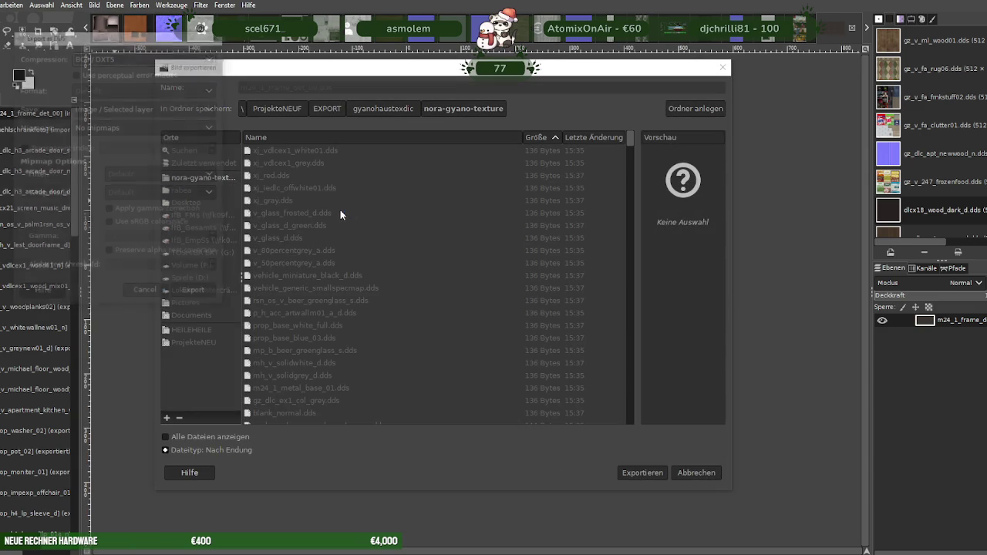
pyautogui.click(195, 294)
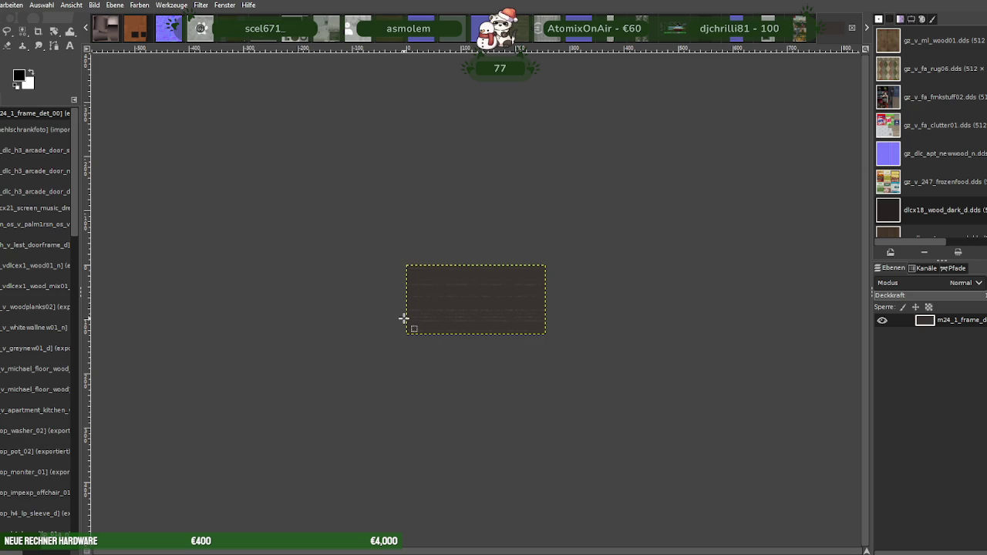
pyautogui.hotkey('ctrl', 'w')
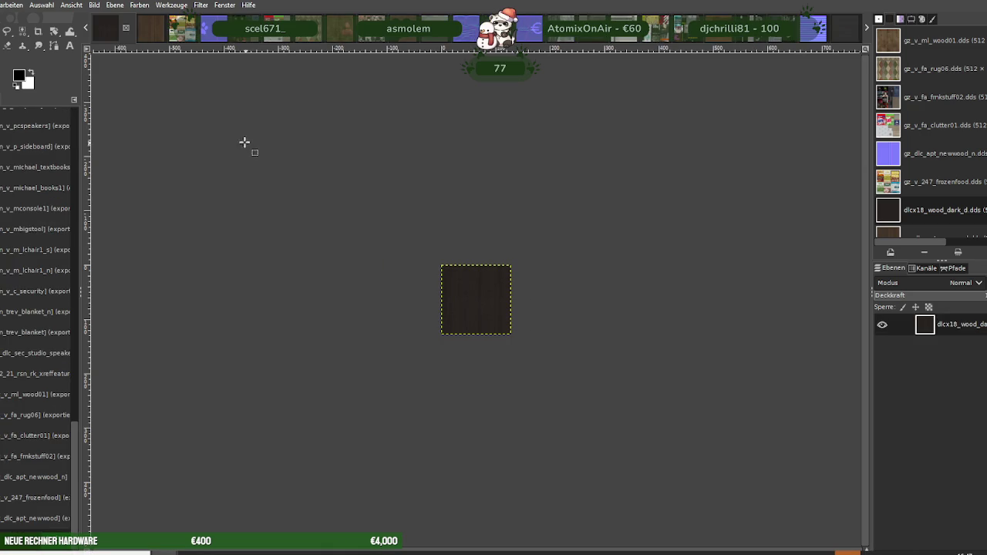
# Load m24_1_frame_det_00_s and scale it to 256×128, discarding a mistaken 128×64 size
pyautogui.click(226, 108)
pyautogui.rightClick(472, 299)
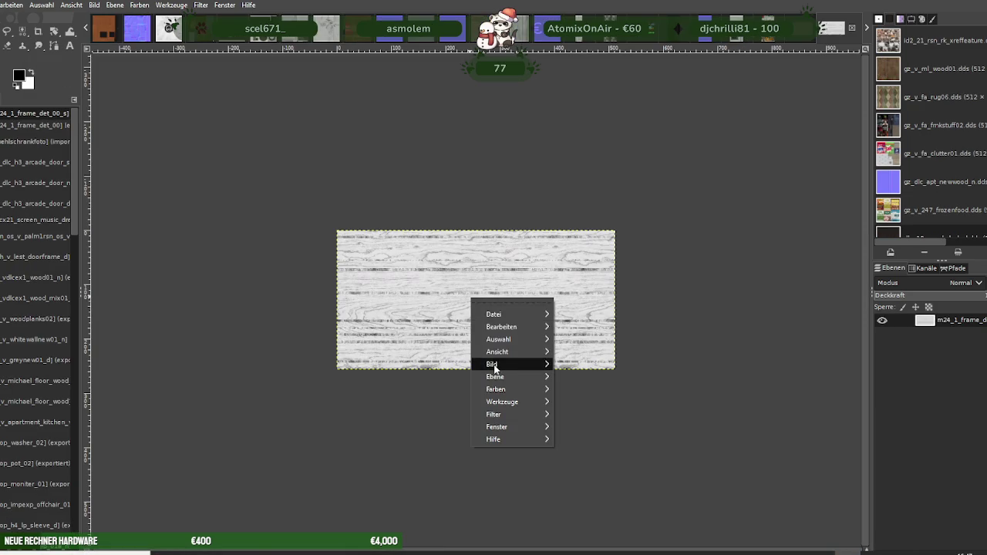
pyautogui.click(591, 393)
pyautogui.write('128')
pyautogui.press('Tab')
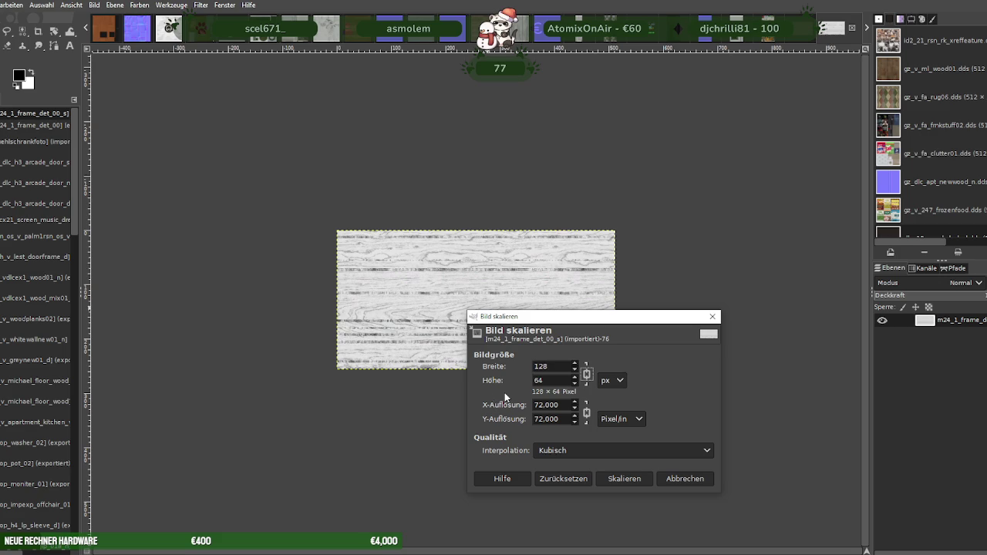
pyautogui.click(686, 479)
pyautogui.rightClick(492, 308)
pyautogui.click(605, 392)
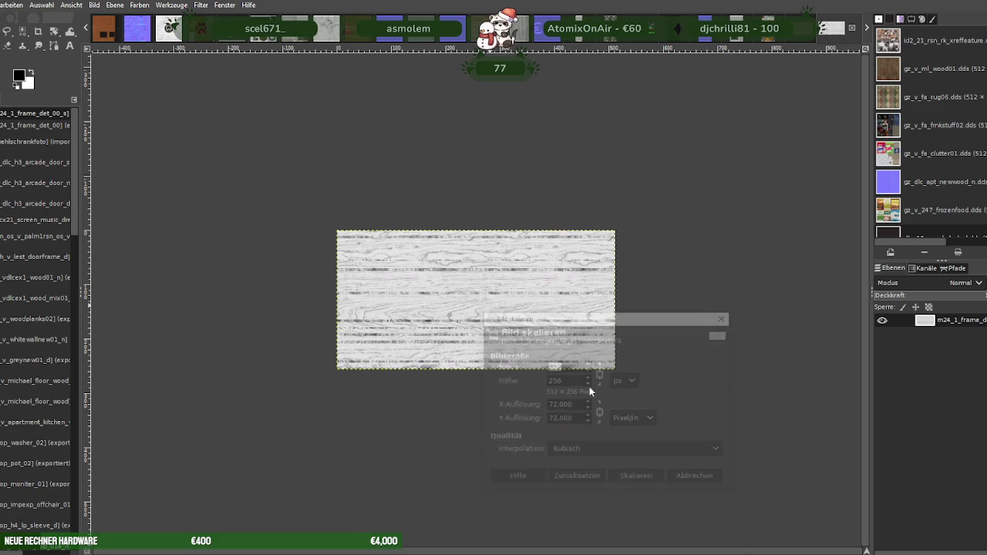
pyautogui.write('256')
pyautogui.press('Tab')
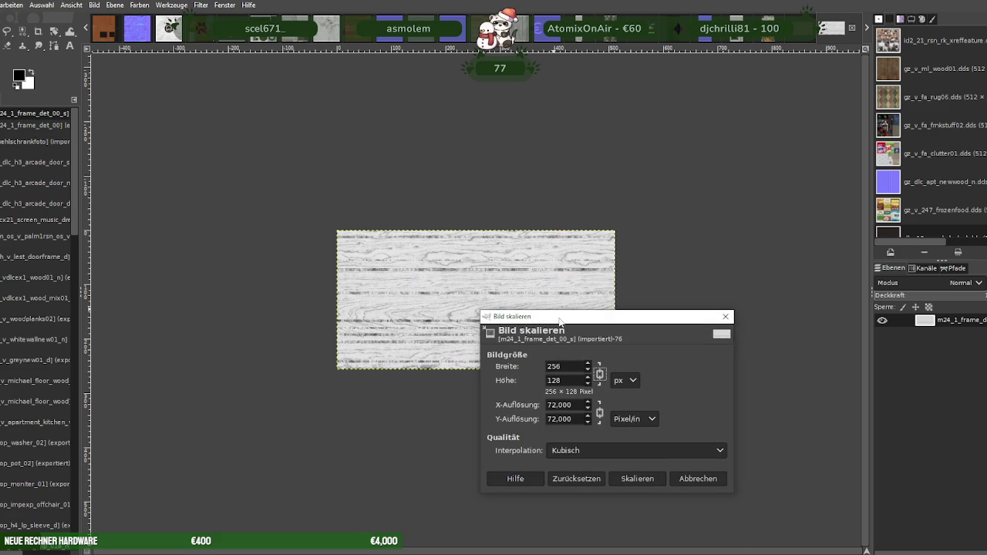
pyautogui.click(636, 479)
# Export the light wood texture over its DDS file as BC3 / DXT5 and close it
pyautogui.hotkey('alt', 'd')
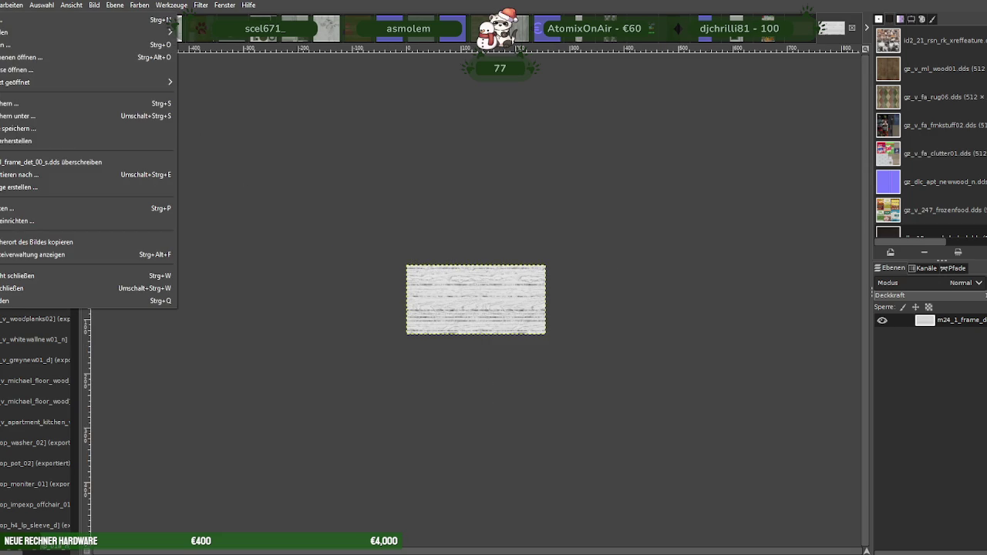
pyautogui.press('Down')
pyautogui.press('Down')
pyautogui.press('Down')
pyautogui.press('Return')
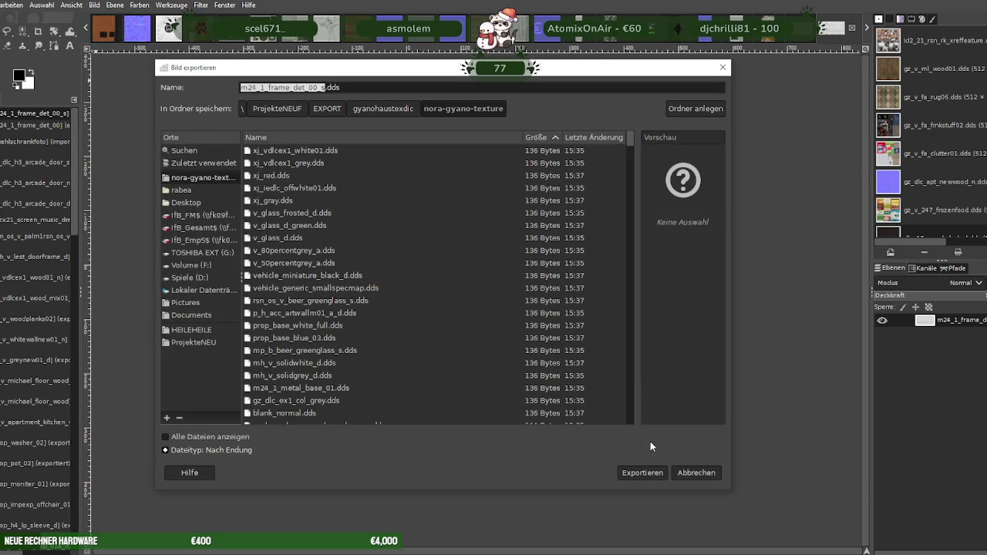
pyautogui.click(641, 473)
pyautogui.click(501, 332)
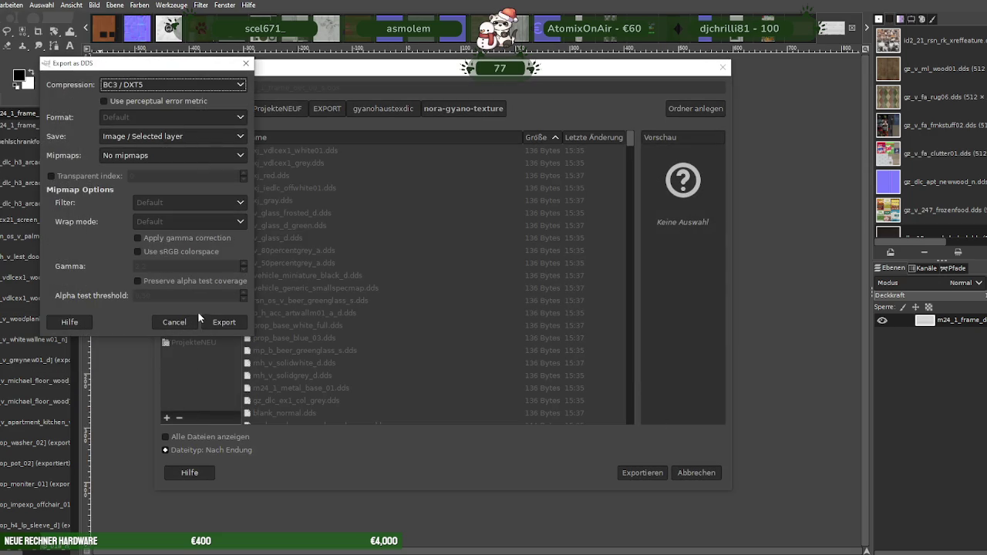
pyautogui.click(223, 321)
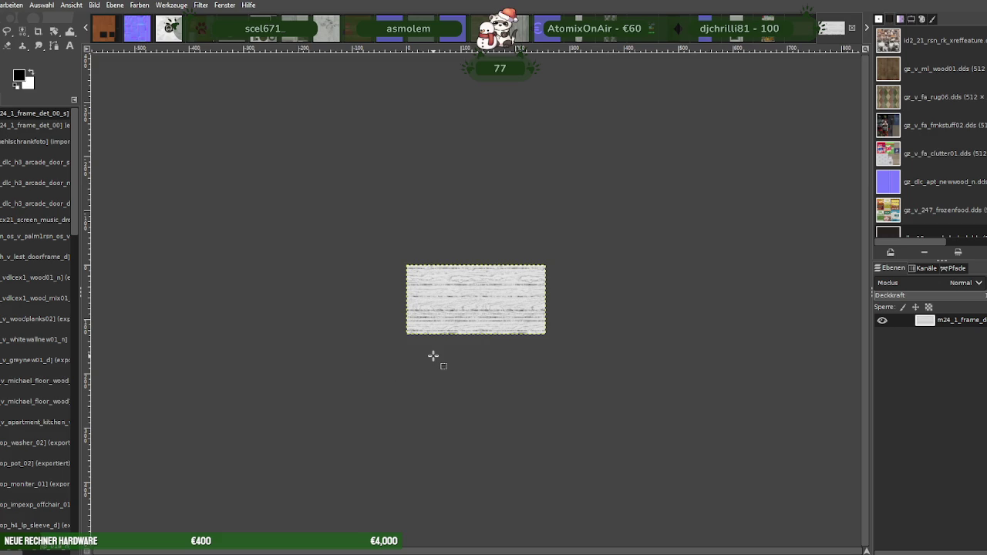
pyautogui.hotkey('ctrl', 'w')
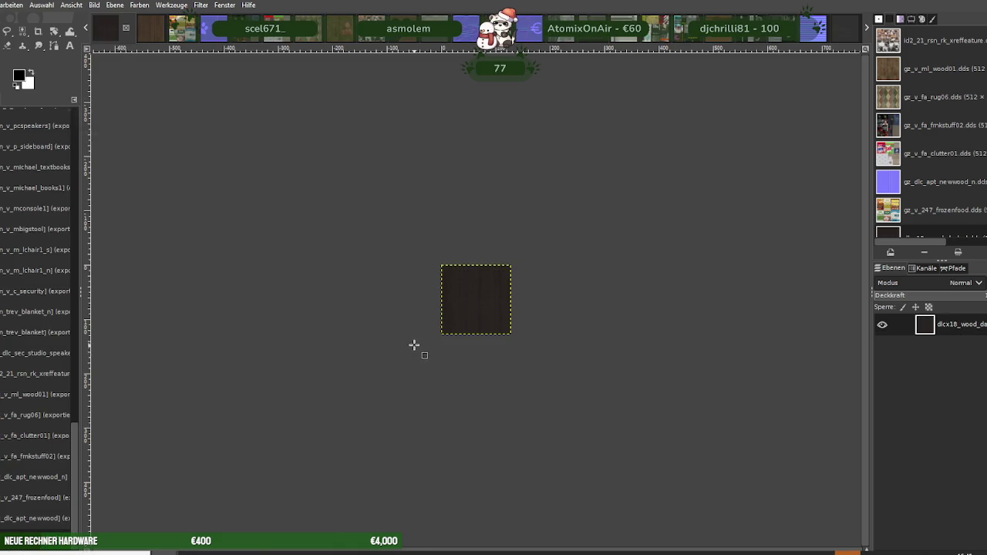
# Load the m24_1_frame_det_01_n normal map and scale it to 256×128
pyautogui.click(251, 134)
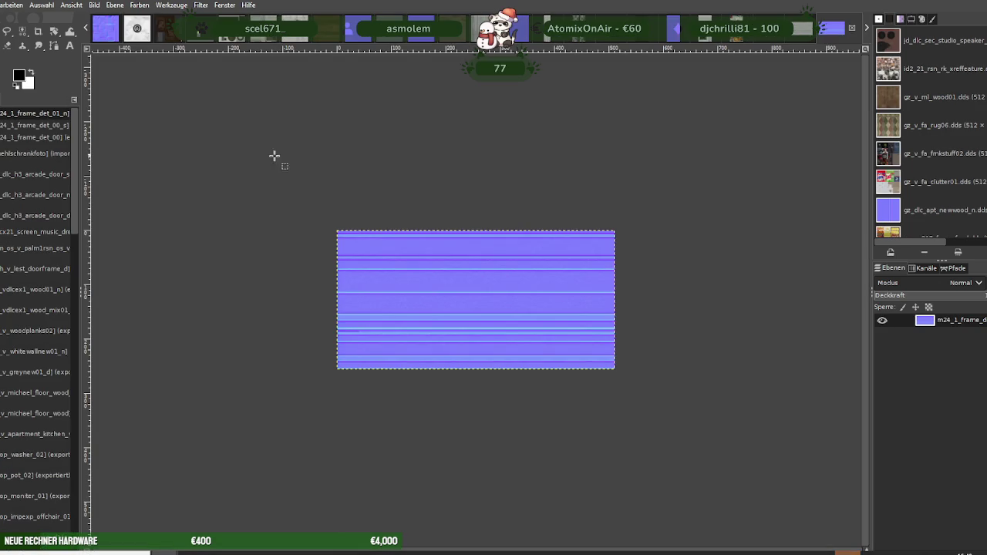
pyautogui.rightClick(485, 311)
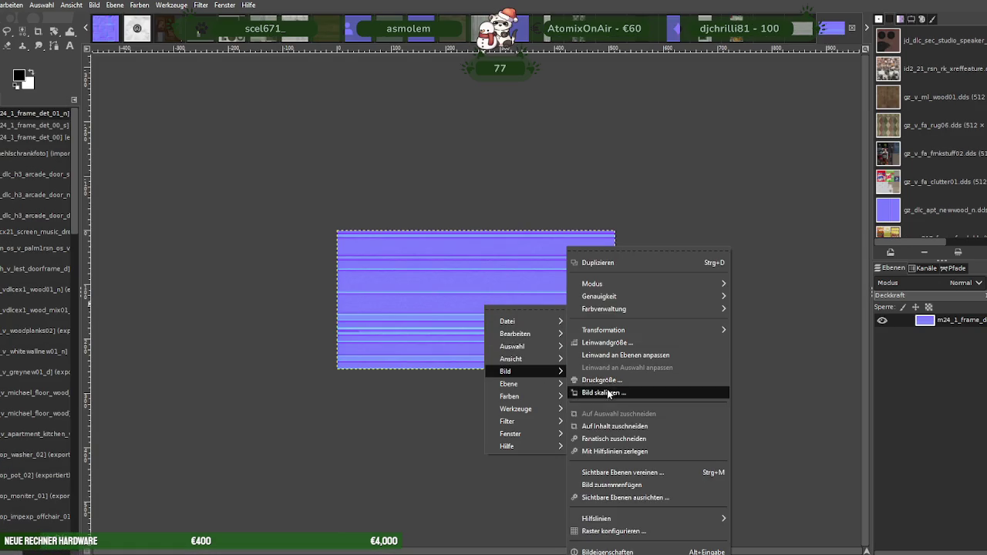
pyautogui.click(594, 392)
pyautogui.write('256')
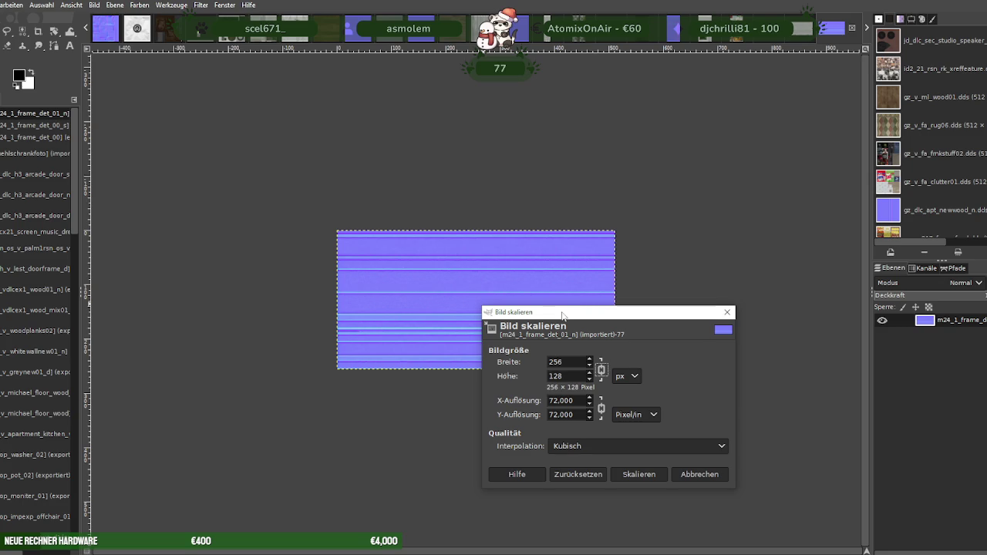
pyautogui.click(639, 472)
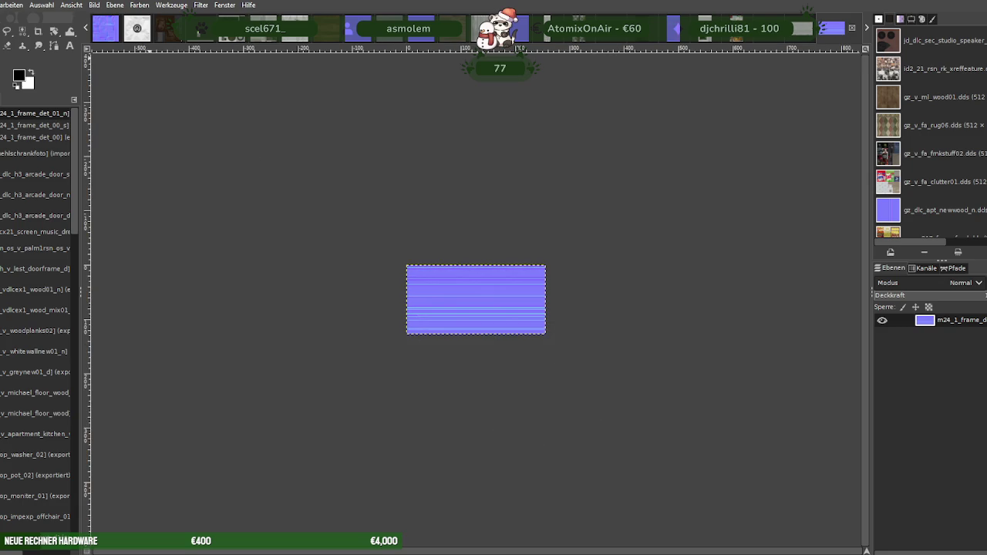
# Export it over its DDS file as BC3 / DXT5, then close images without saving
pyautogui.click(1, 4)
pyautogui.click(13, 175)
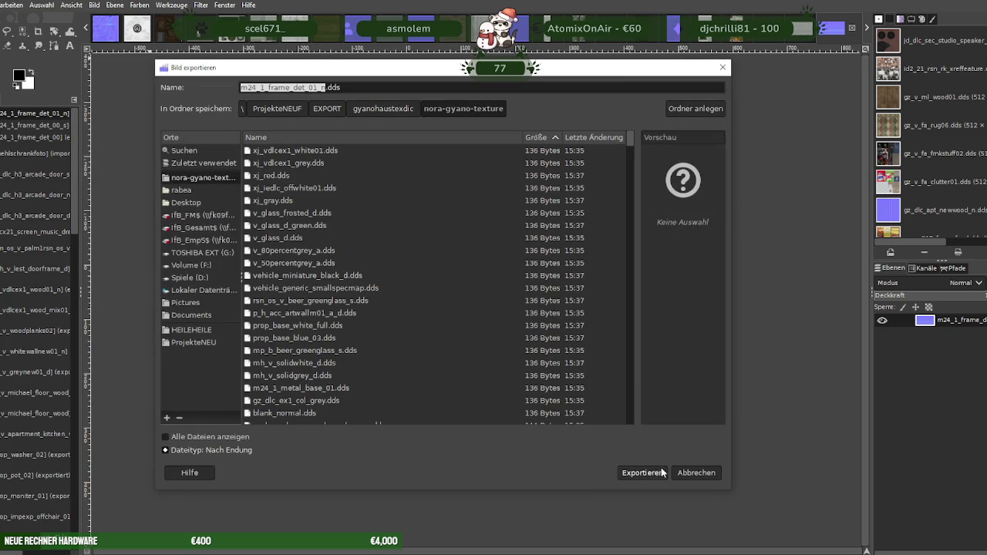
pyautogui.click(654, 472)
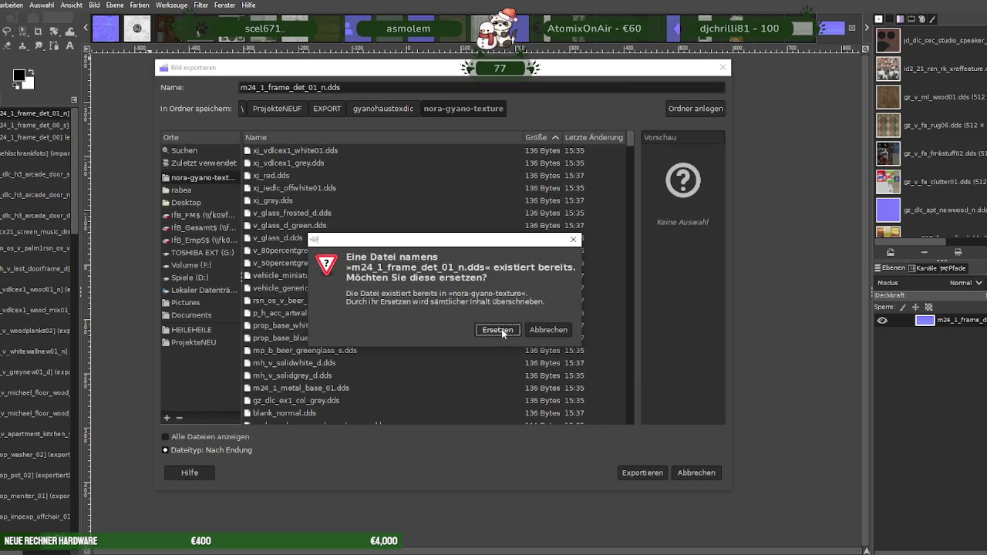
pyautogui.click(498, 330)
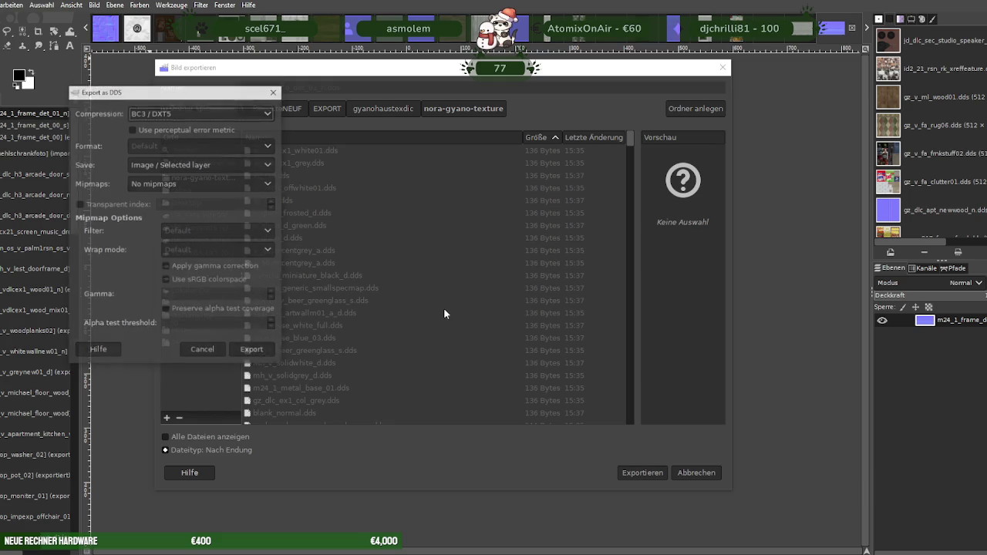
pyautogui.click(254, 351)
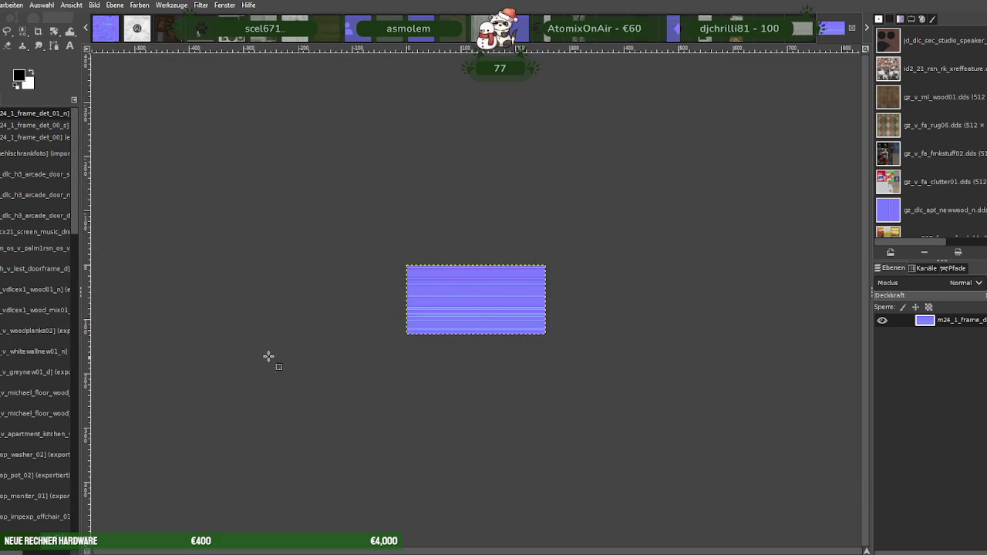
pyautogui.hotkey('ctrl', 'w')
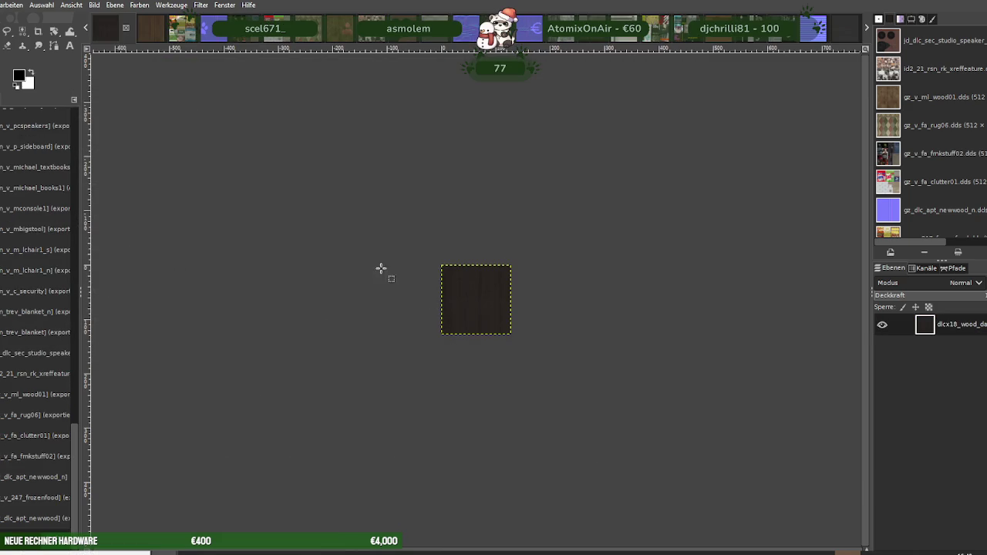
pyautogui.hotkey('ctrl', 'w')
pyautogui.click(273, 161)
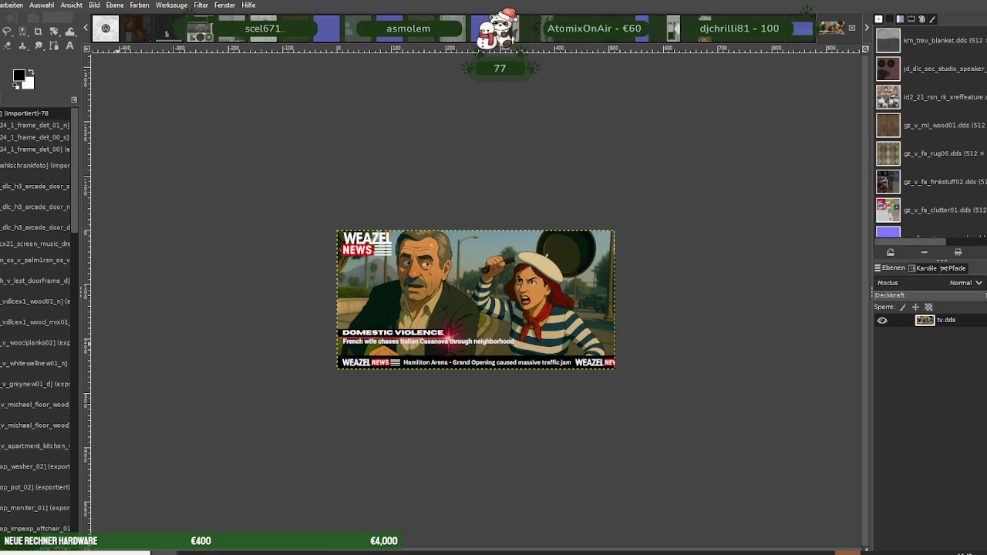
# Sort the textures by size and check nora-gyano-texture's properties: 20.7 MB in 569 files
pyautogui.hotkey('alt', 'Tab')
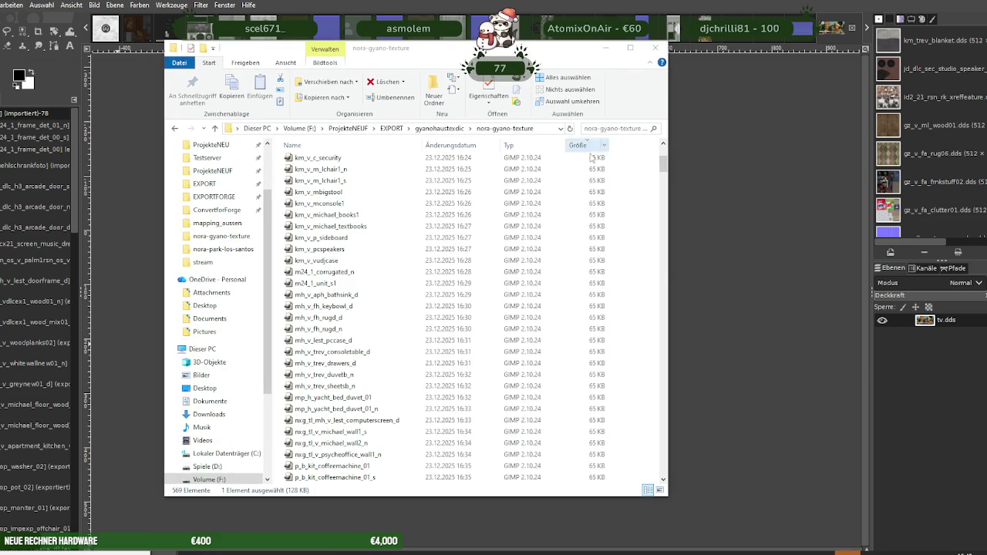
pyautogui.click(582, 147)
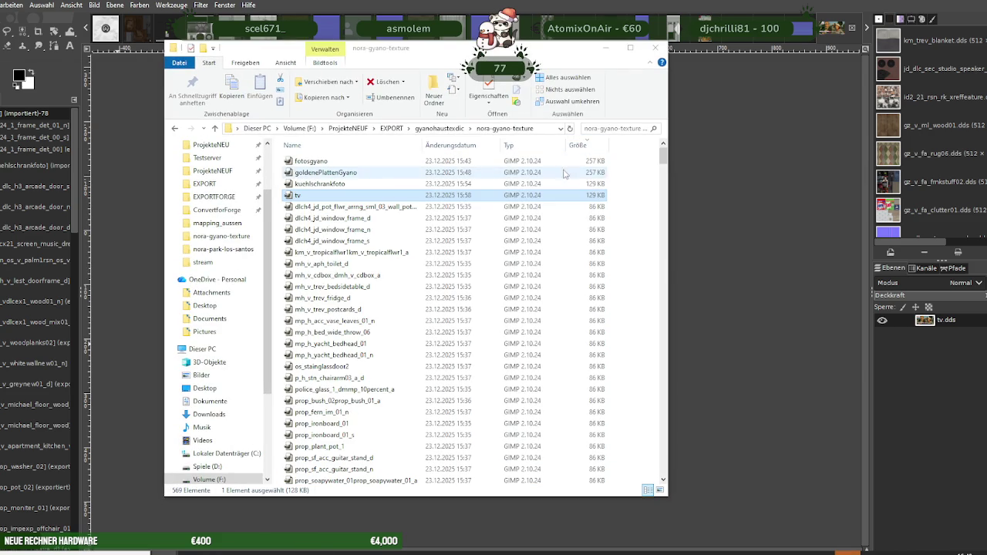
pyautogui.moveTo(339, 195)
pyautogui.mouseDown()
pyautogui.moveTo(354, 190)
pyautogui.moveTo(311, 147)
pyautogui.mouseUp()
pyautogui.click(440, 128)
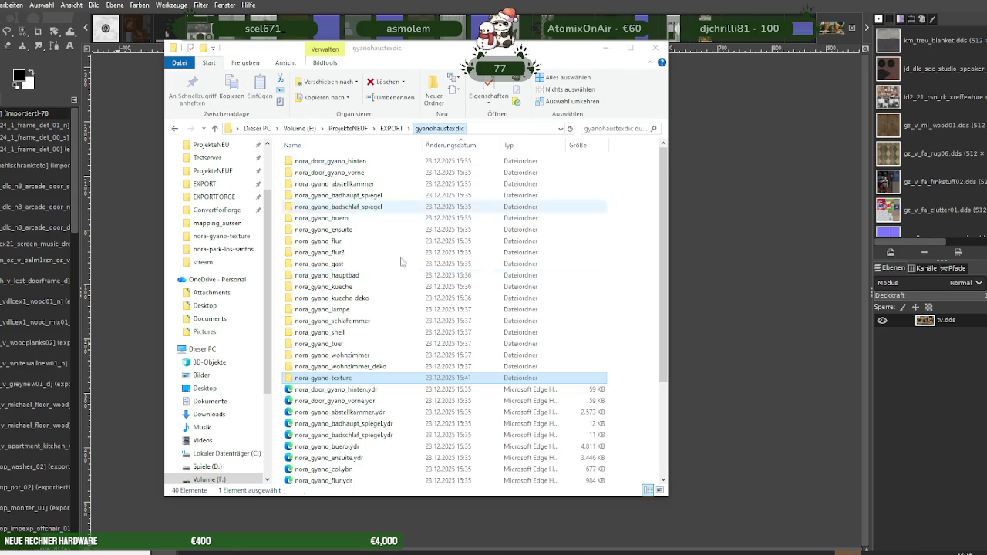
pyautogui.rightClick(353, 381)
pyautogui.click(378, 374)
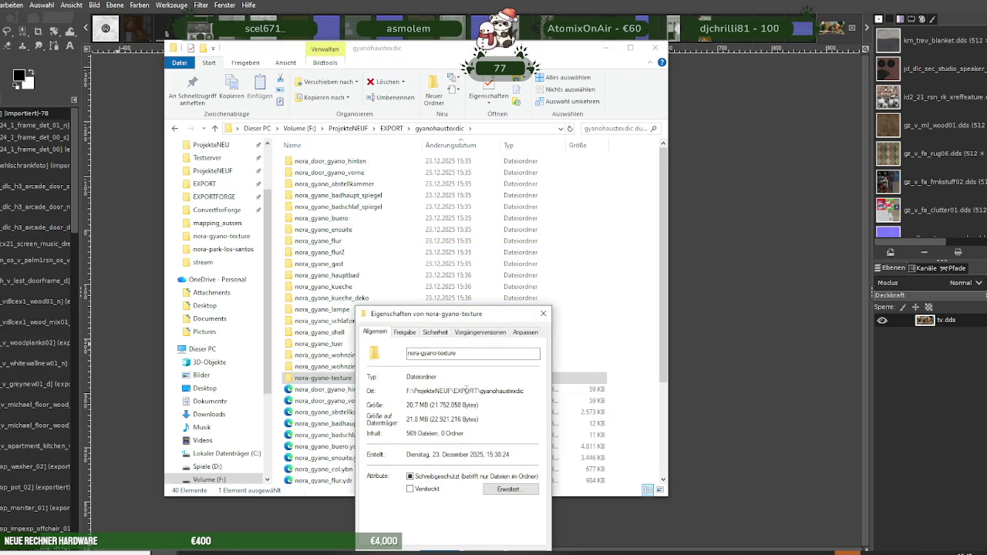
pyautogui.click(543, 315)
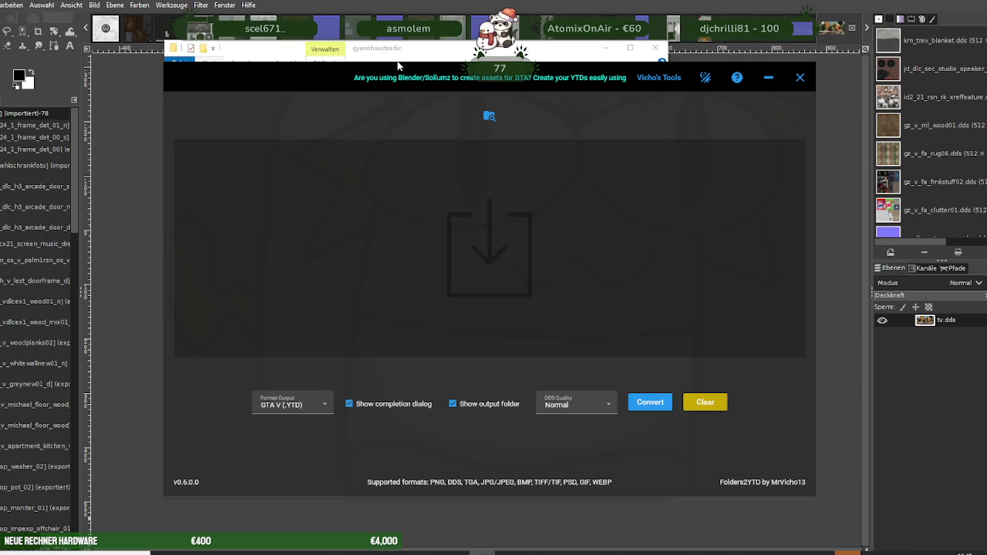
# Convert nora-gyano-texture in Folders2YTD with completion dialog and output-folder display turned off
pyautogui.moveTo(398, 67); pyautogui.dragTo(676, 55)
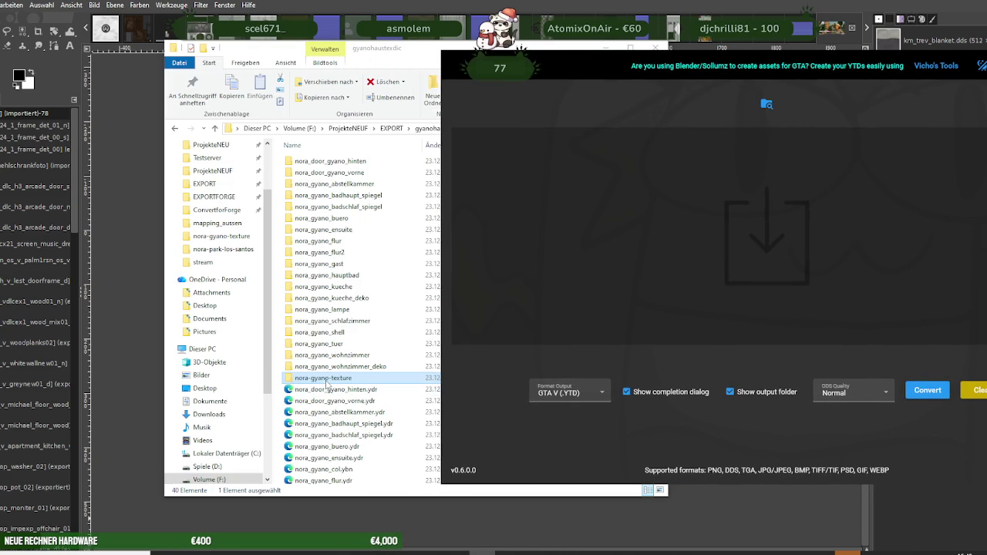
pyautogui.moveTo(328, 378); pyautogui.dragTo(616, 244)
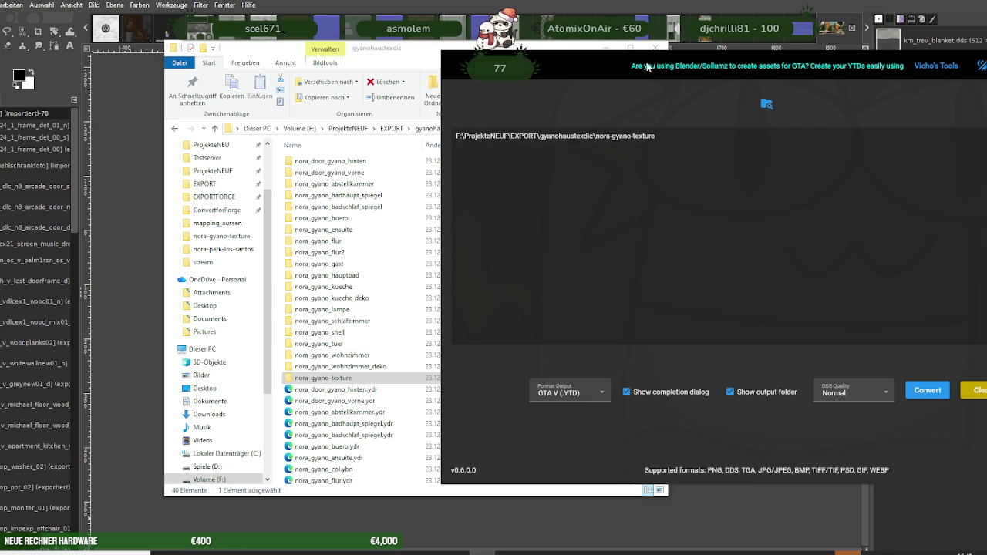
pyautogui.moveTo(654, 68); pyautogui.dragTo(544, 68)
pyautogui.click(520, 395)
pyautogui.click(621, 395)
pyautogui.click(816, 393)
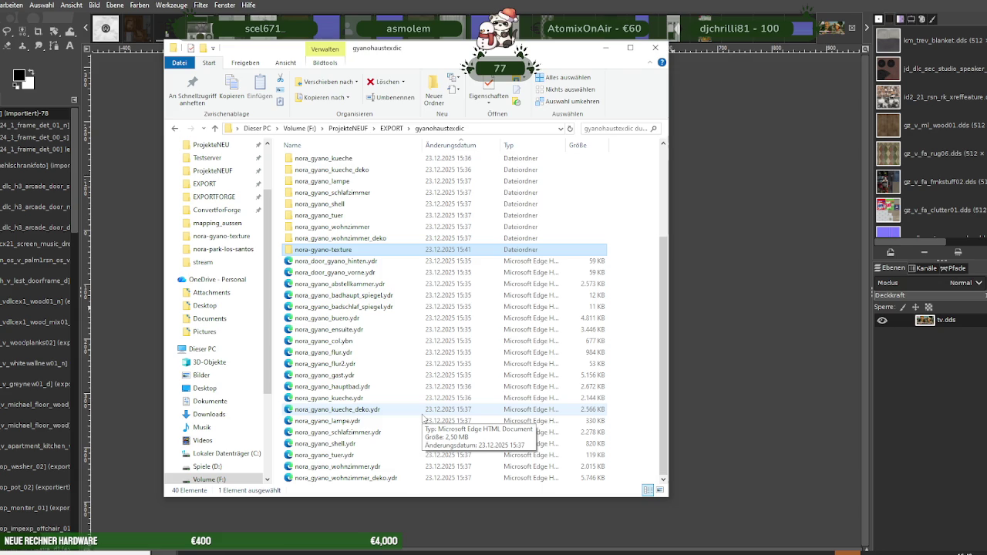
# Start a new folder in the gyanohaustexdic listing
pyautogui.scroll(4, 432, 413)
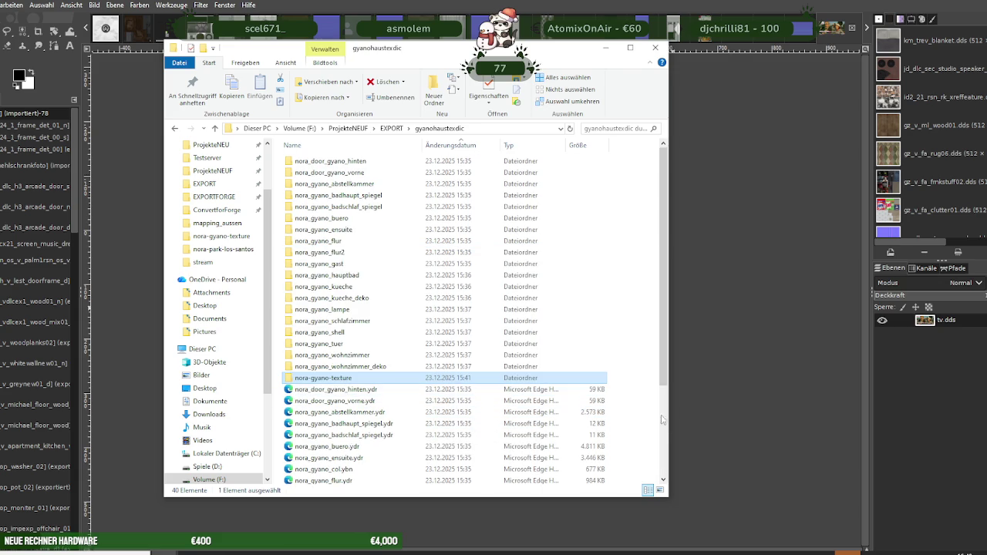
pyautogui.scroll(-4, 642, 467)
pyautogui.rightClick(637, 437)
pyautogui.moveTo(660, 406)
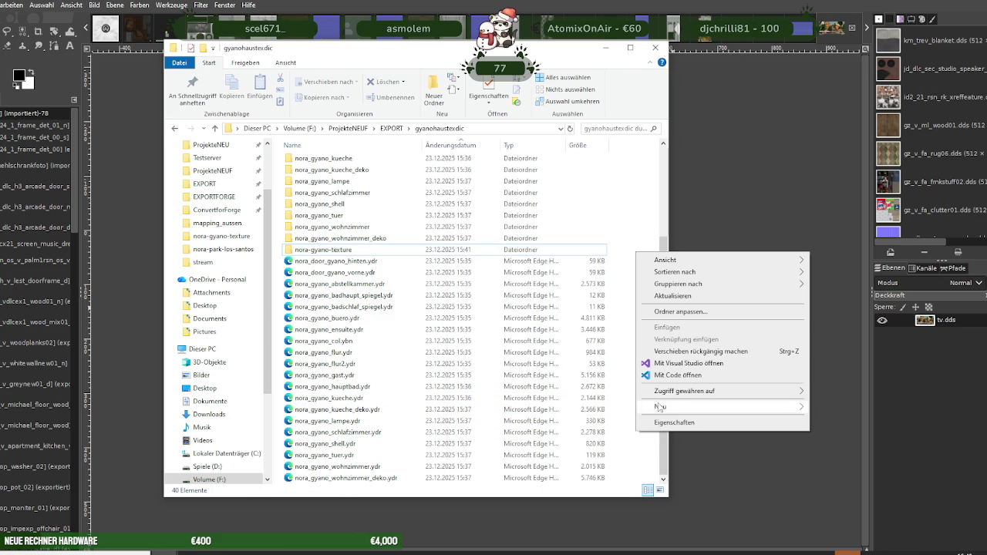
# Create a new folder named leckmich in gyanohaustexdic
pyautogui.click(841, 408)
pyautogui.write('olech')
pyautogui.press('BackSpace')
pyautogui.press('BackSpace')
pyautogui.write('kmicha')
pyautogui.press('Return')
# Move fotosgyano, goldenePlattenGyano and kuehlschrankfoto into leckmich and reopen Folders2YTD without completion dialog
pyautogui.doubleClick(320, 261)
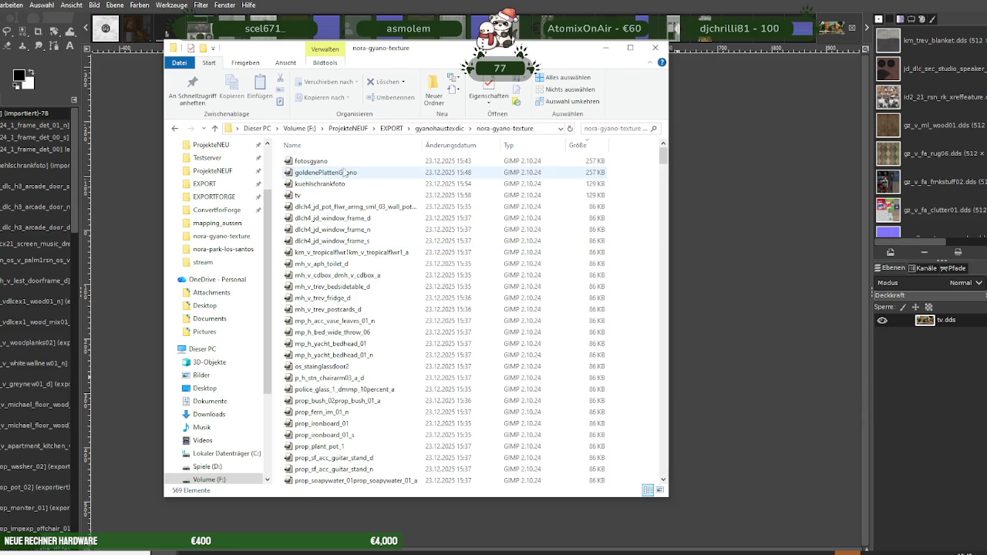
pyautogui.click(332, 161)
pyautogui.keyDown('shift'); pyautogui.click(329, 185); pyautogui.keyUp('shift')
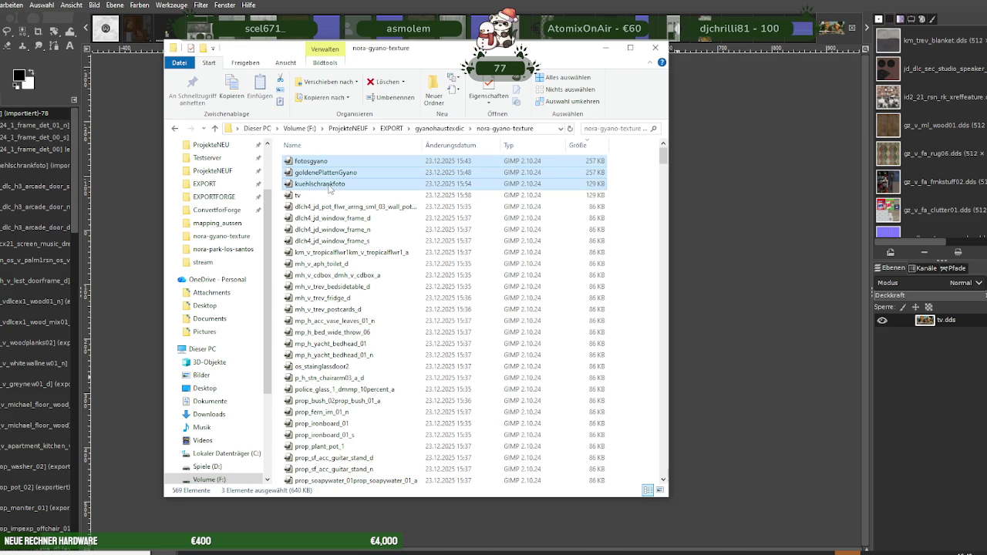
pyautogui.click(440, 128)
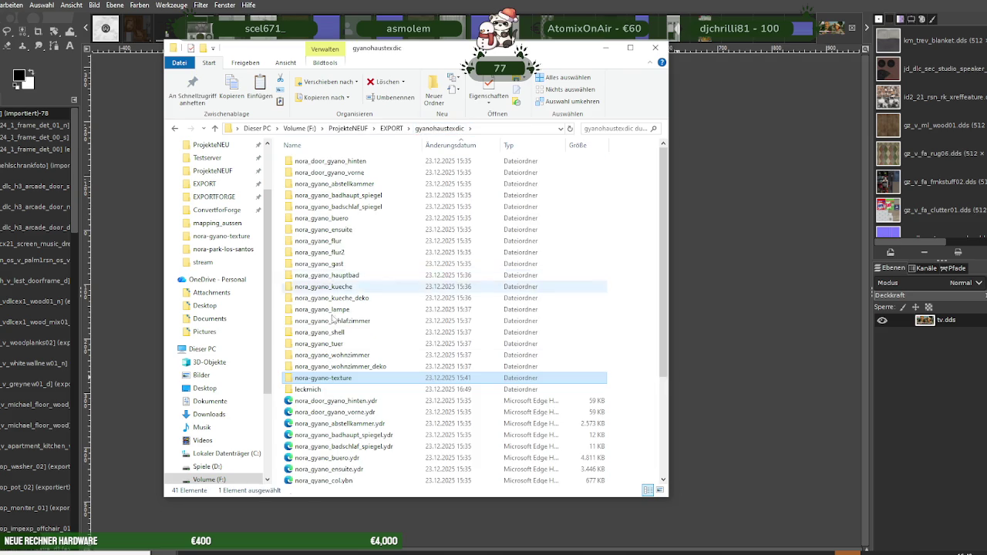
pyautogui.doubleClick(331, 390)
pyautogui.hotkey('ctrl', 'v')
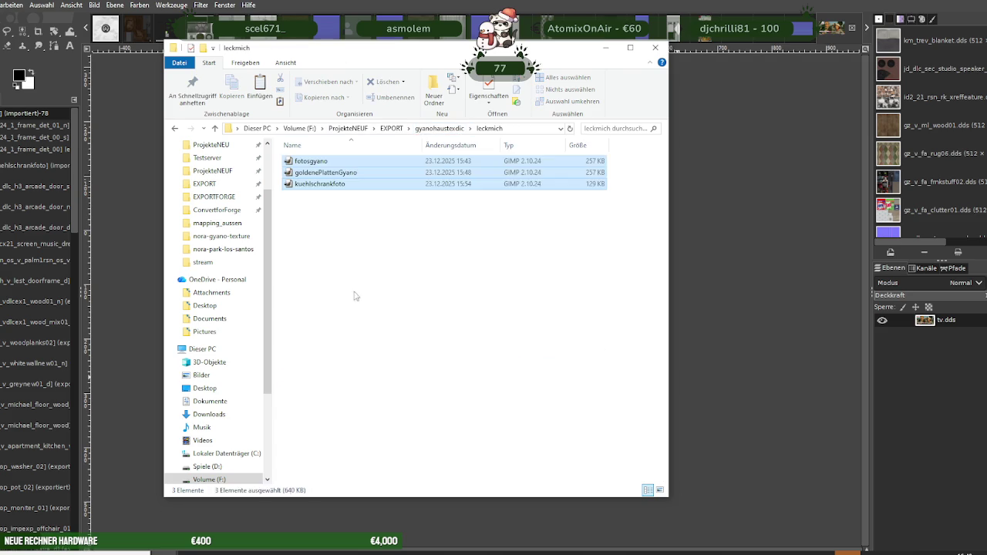
pyautogui.click(427, 131)
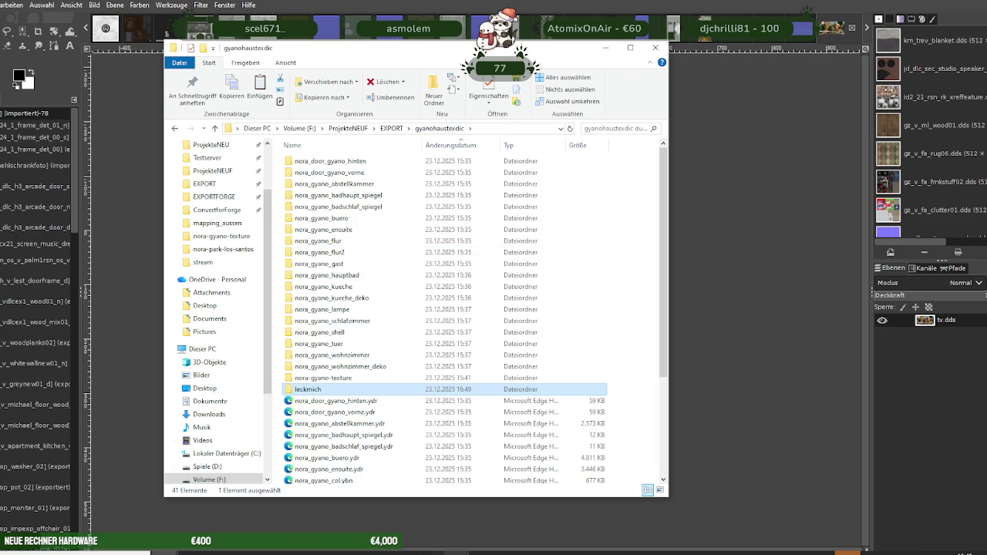
pyautogui.click(496, 552)
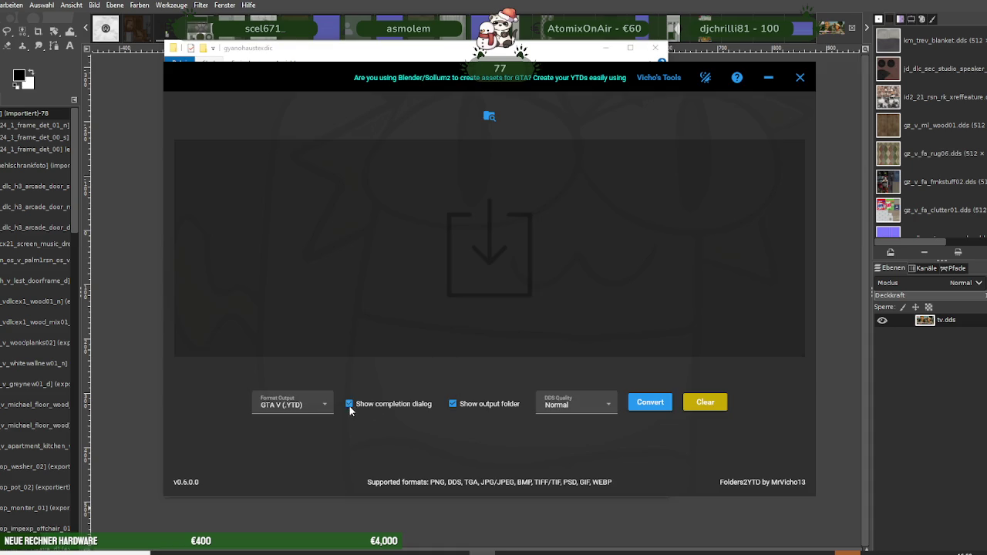
pyautogui.click(350, 408)
# Convert leckmich into leckmich.ytd (185 KB), select it, and switch to CodeWalker RPF Explorer
pyautogui.moveTo(299, 70); pyautogui.dragTo(513, 94)
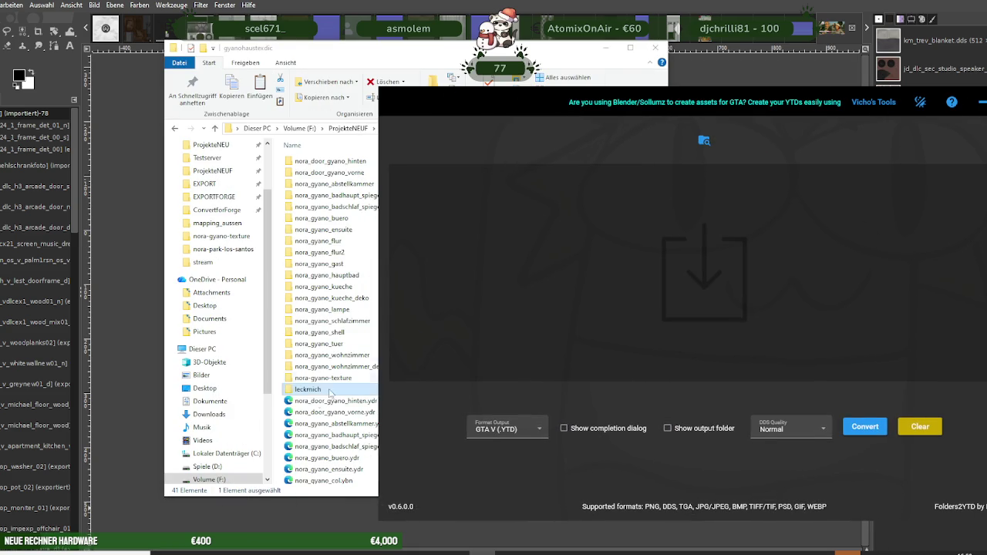
pyautogui.moveTo(307, 389); pyautogui.dragTo(531, 245)
pyautogui.moveTo(541, 95); pyautogui.dragTo(460, 82)
pyautogui.click(790, 417)
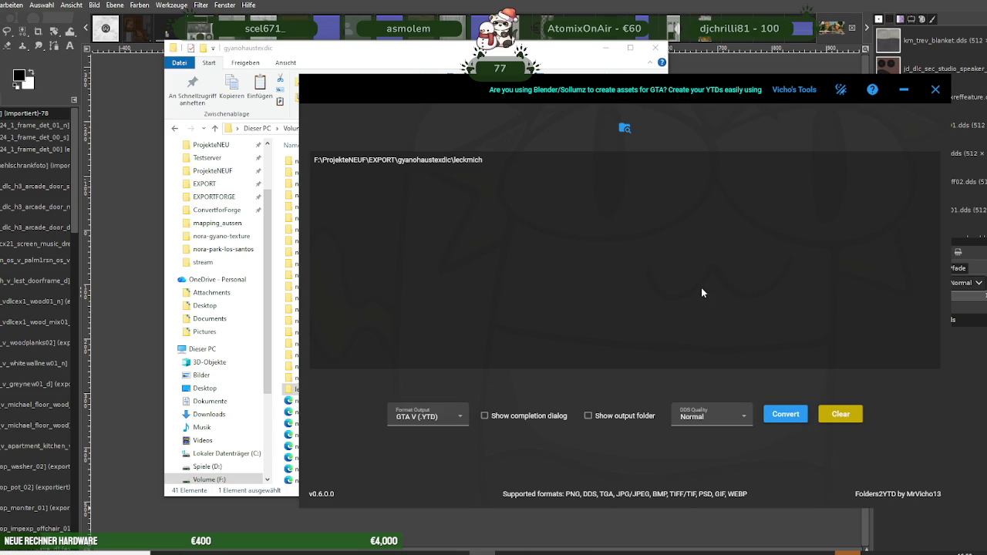
pyautogui.moveTo(436, 113); pyautogui.dragTo(629, 128)
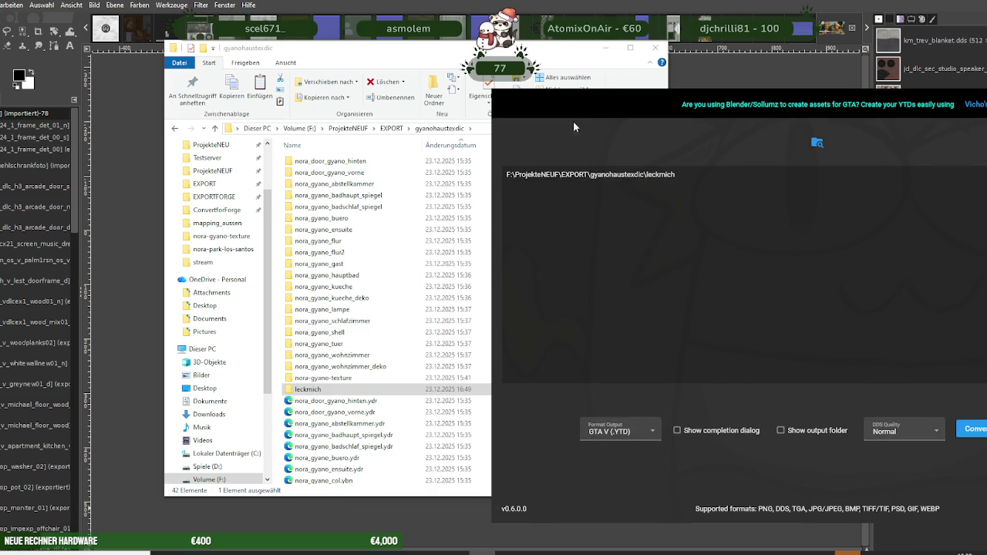
pyautogui.click(313, 478)
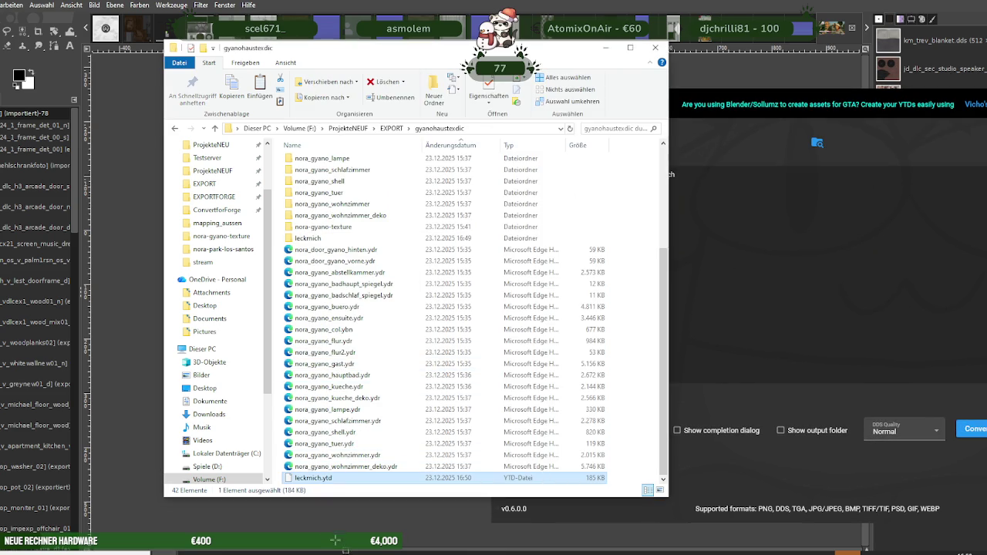
pyautogui.click(351, 550)
pyautogui.click(223, 253)
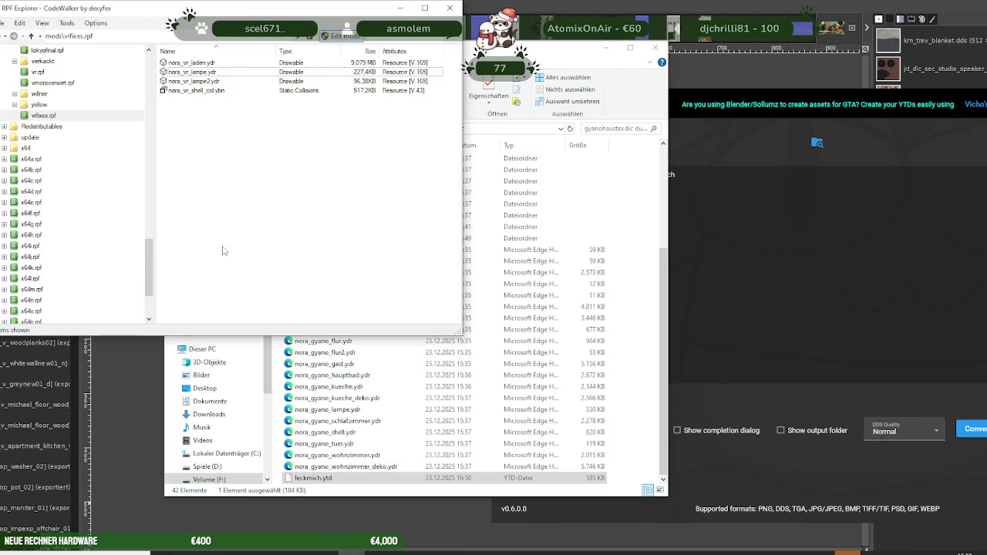
# Create a new RPF archive named gyanotextdic in the mods folder
pyautogui.scroll(5, 56, 160)
pyautogui.scroll(5, 52, 115)
pyautogui.scroll(5, 49, 102)
pyautogui.scroll(5, 42, 104)
pyautogui.scroll(5, 35, 102)
pyautogui.click(27, 94)
pyautogui.scroll(-5, 232, 218)
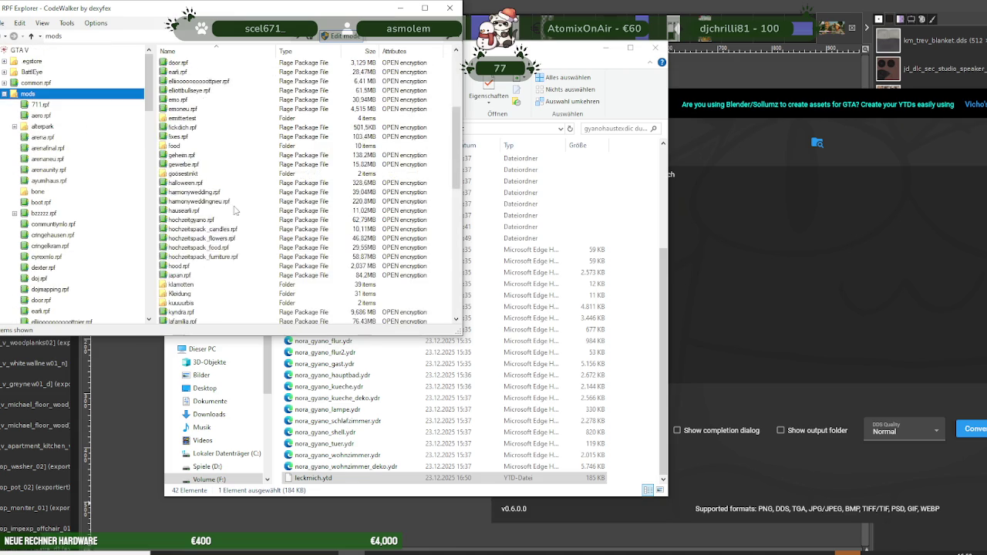
pyautogui.scroll(-5, 232, 219)
pyautogui.rightClick(414, 284)
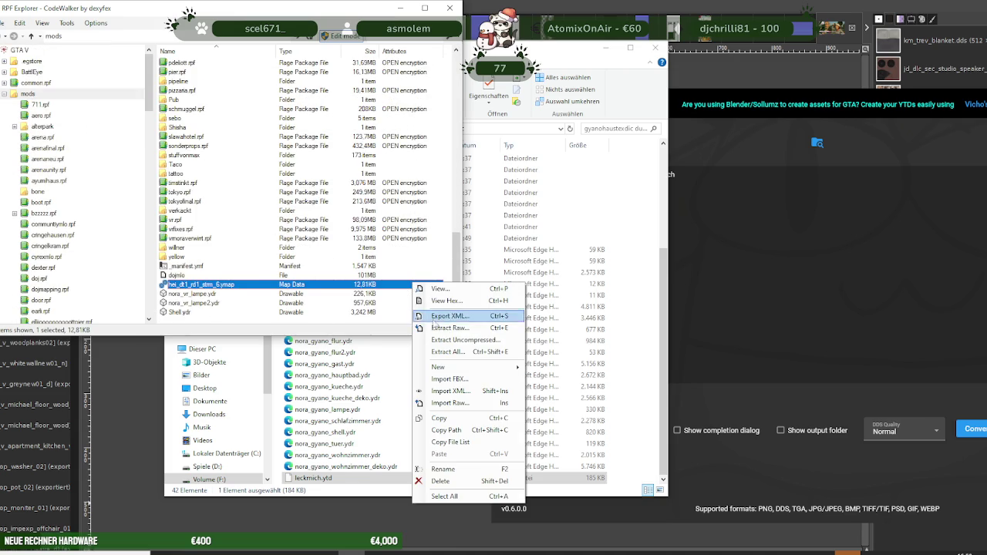
pyautogui.moveTo(438, 367)
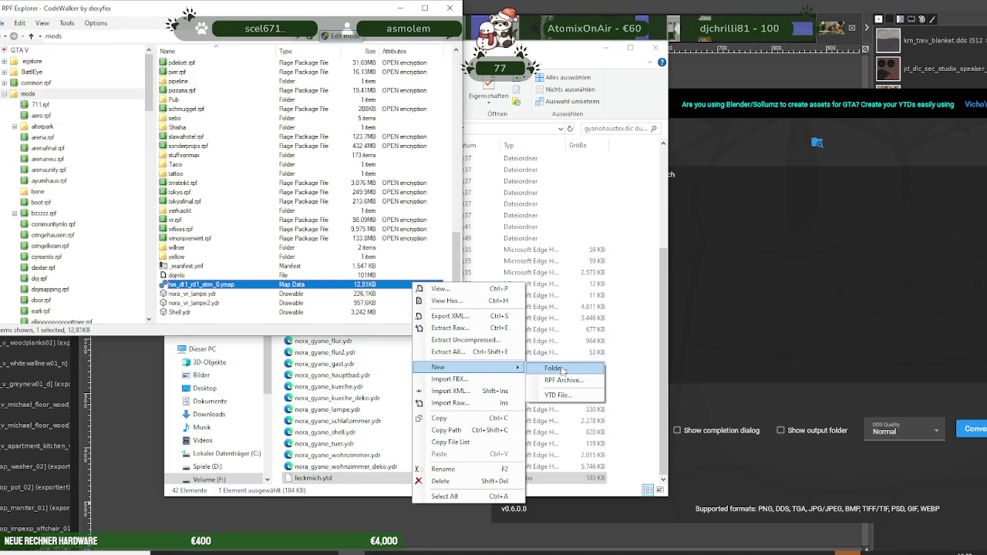
pyautogui.click(564, 379)
pyautogui.write('gyanotextd')
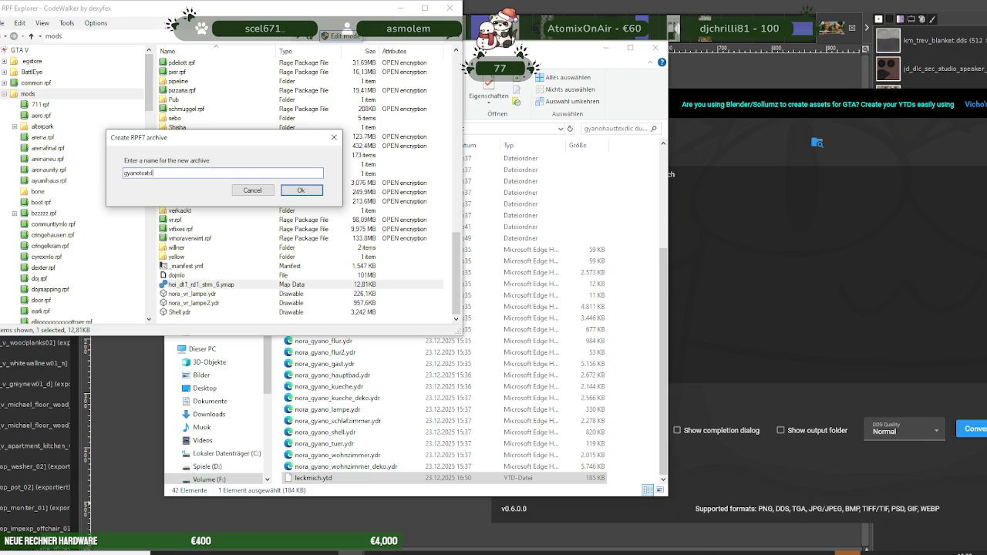
pyautogui.press('Return')
# Open the new empty gyanotextdic.rpf archive
pyautogui.scroll(-3, 248, 246)
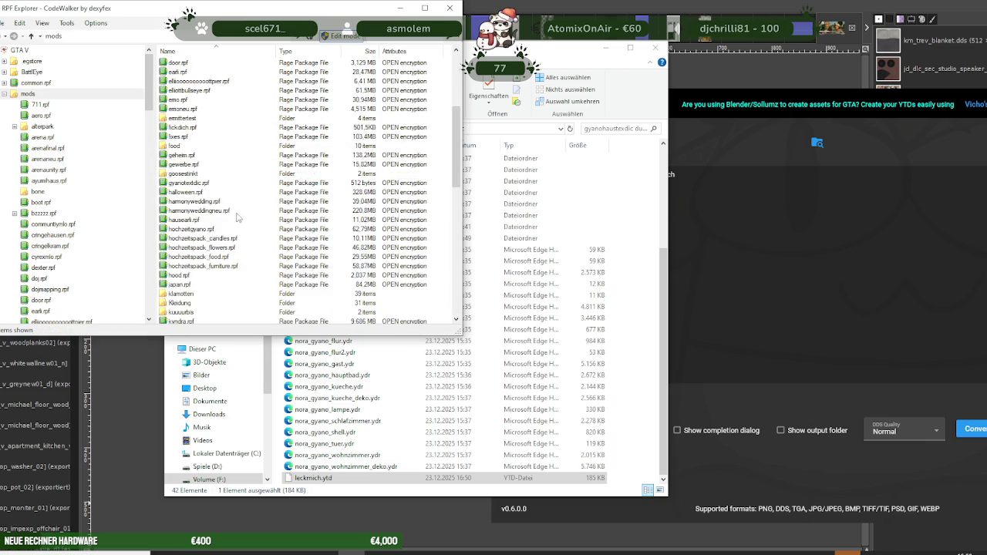
pyautogui.scroll(-3, 249, 247)
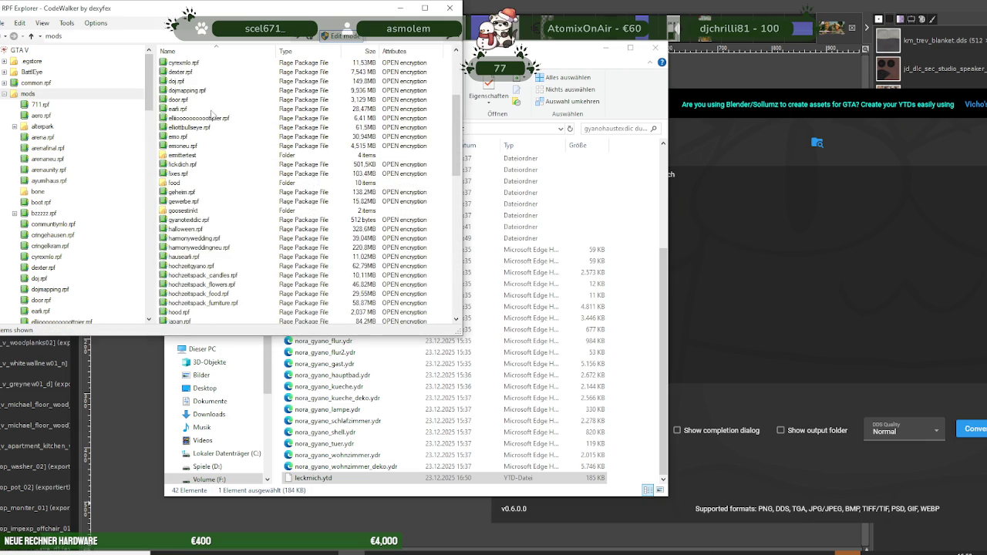
pyautogui.doubleClick(191, 221)
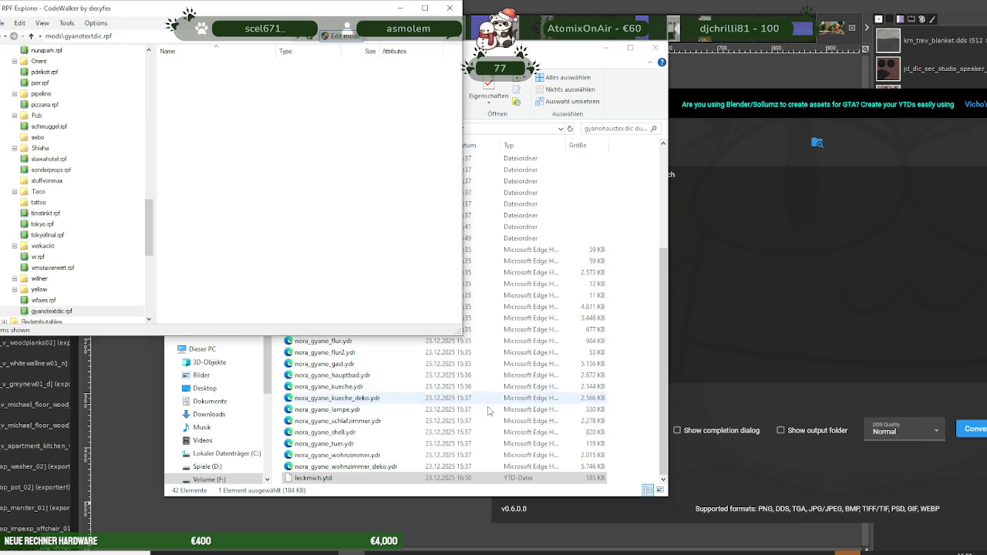
# Rename leckmich.ytd in the export folder to nora-gyano-texture.ytd
pyautogui.click(339, 482)
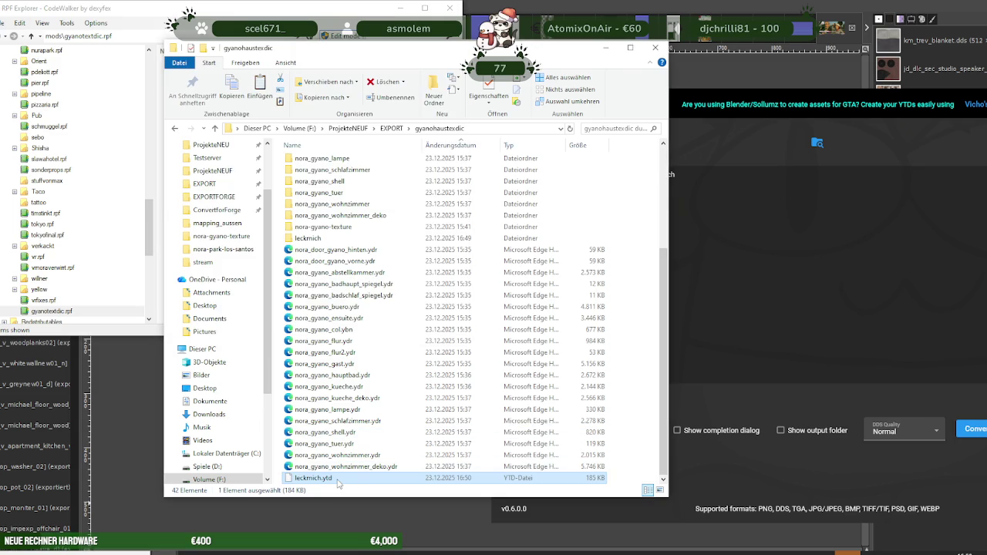
pyautogui.click(337, 480)
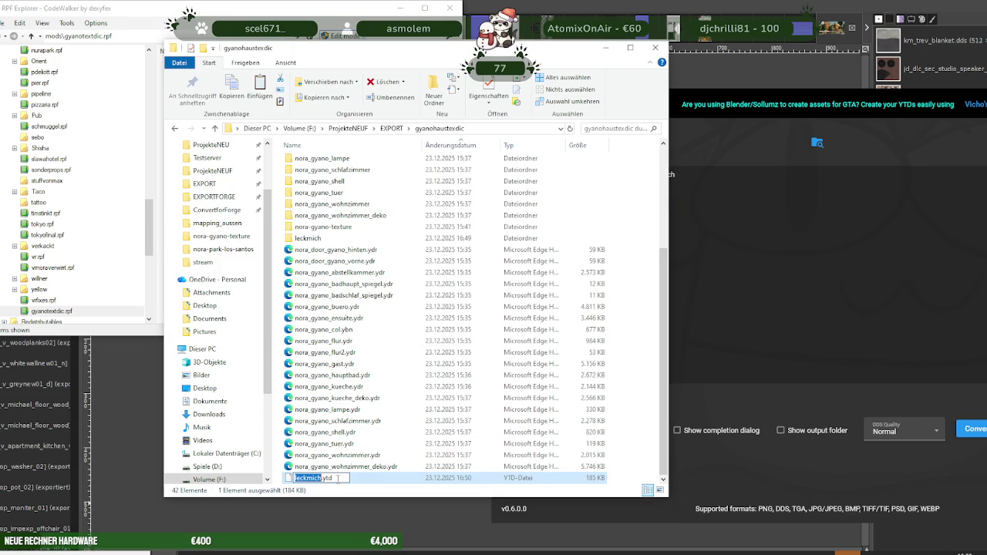
pyautogui.write('nora-gyano-te')
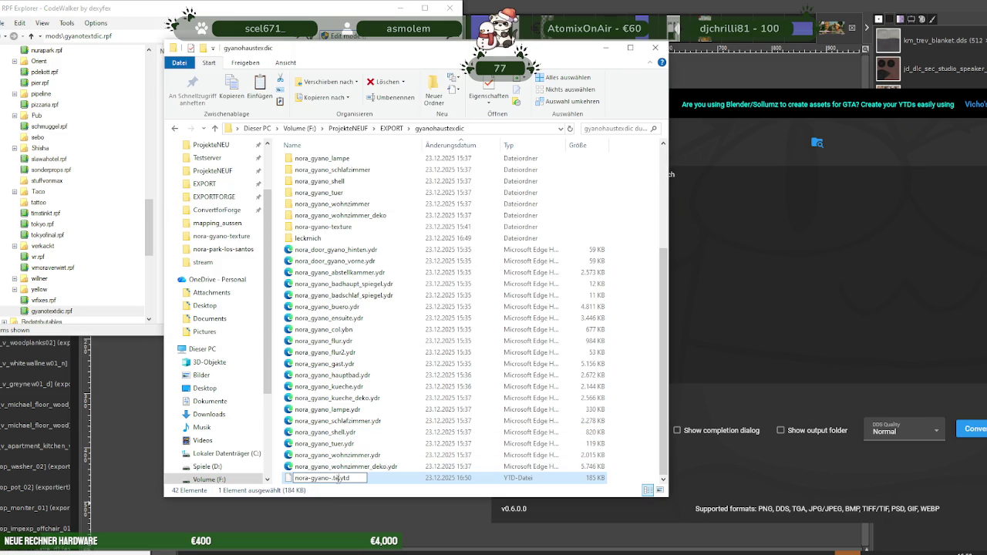
pyautogui.write('xtur')
pyautogui.press('BackSpace')
pyautogui.press('Return')
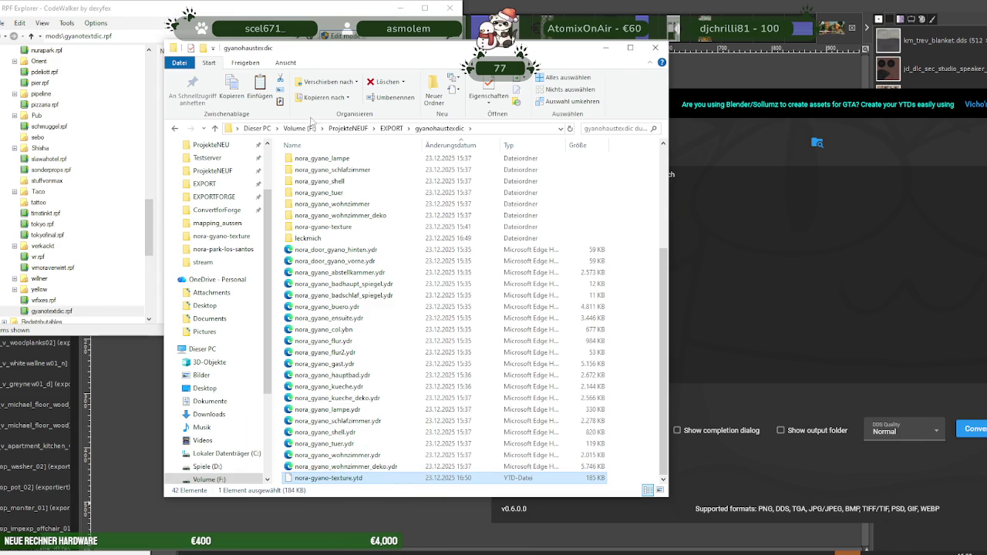
pyautogui.moveTo(335, 53); pyautogui.dragTo(612, 44)
# Drop nora-gyano-texture.ytd into gyanotextdic and open it to see fotosgyano and goldenePlattenGyano
pyautogui.moveTo(630, 472); pyautogui.dragTo(294, 280)
pyautogui.doubleClick(216, 63)
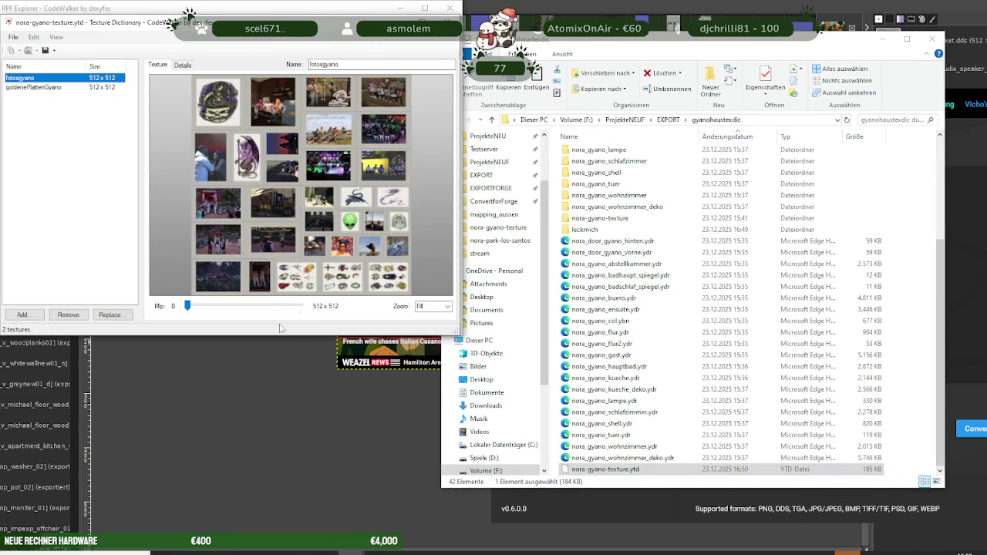
pyautogui.click(54, 138)
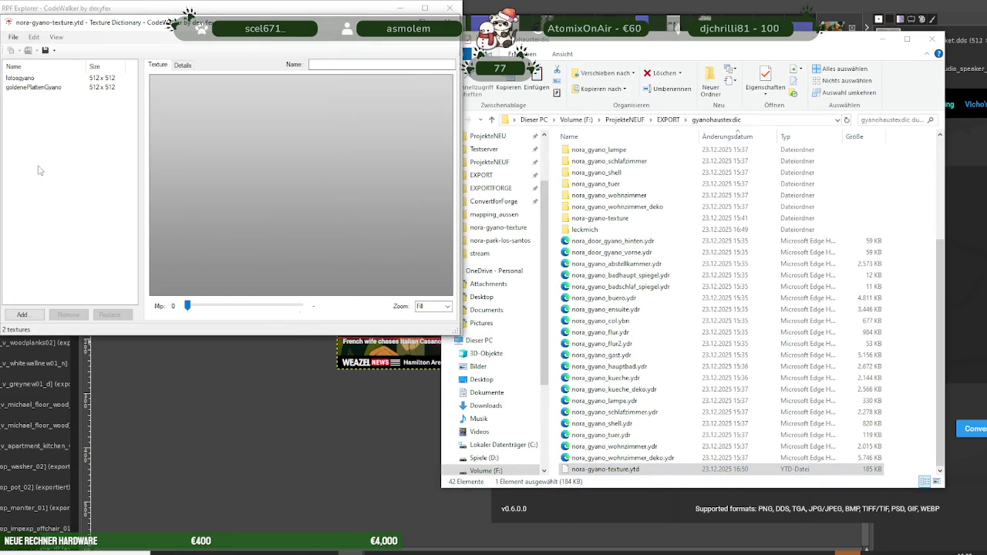
pyautogui.doubleClick(606, 219)
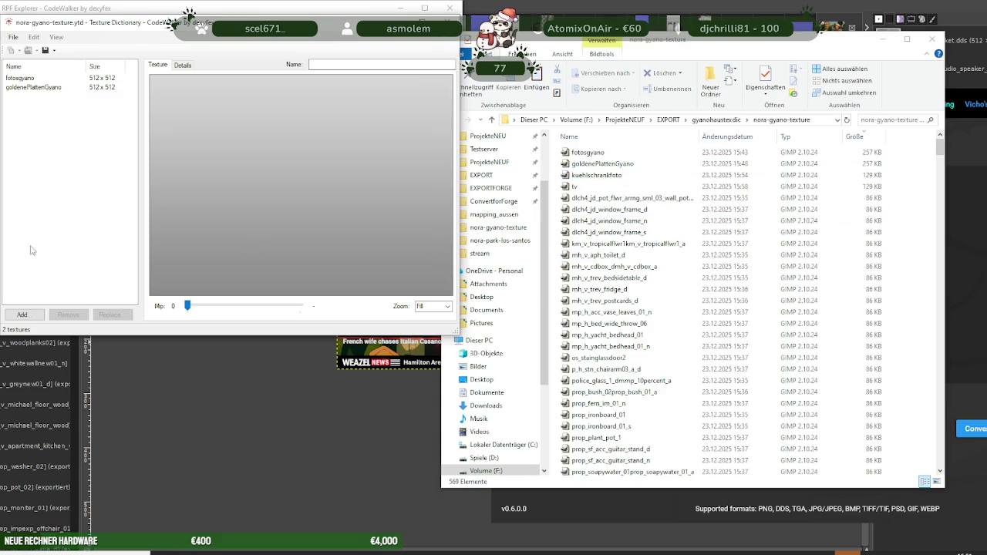
pyautogui.click(59, 175)
# Start adding a texture and copy the nora-gyano-texture folder path from Explorer
pyautogui.click(22, 315)
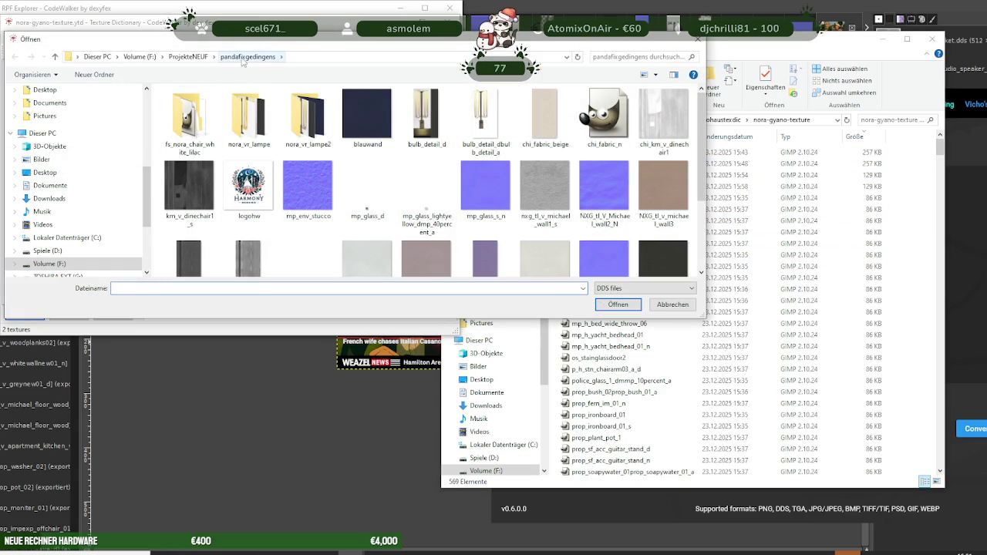
pyautogui.click(185, 61)
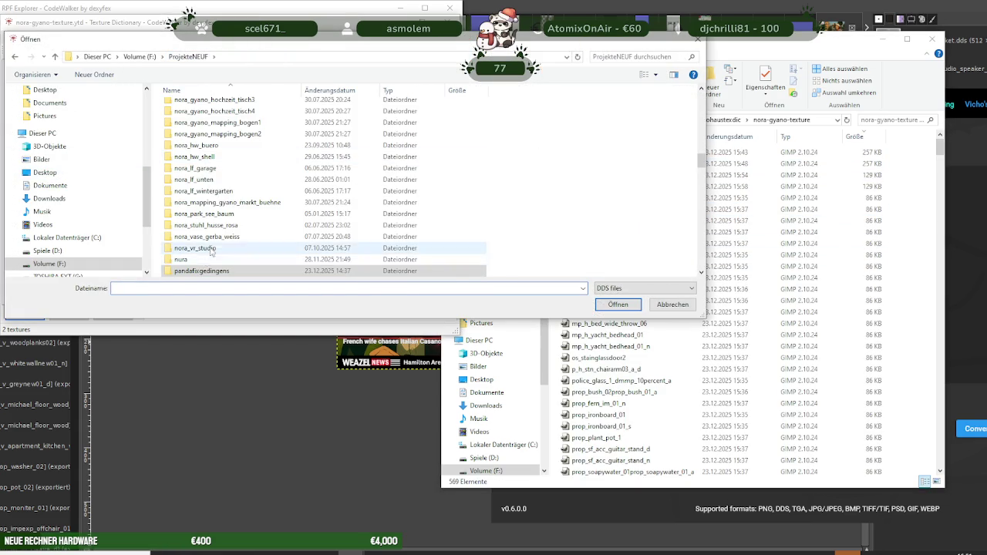
pyautogui.scroll(5, 309, 192)
pyautogui.scroll(3, 222, 220)
pyautogui.scroll(2, 222, 220)
pyautogui.scroll(3, 225, 221)
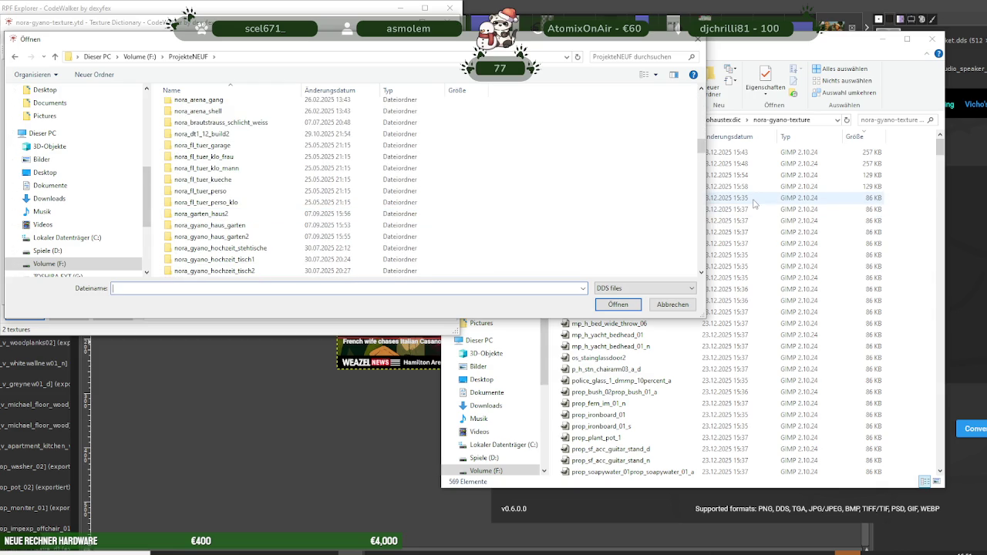
pyautogui.click(721, 198)
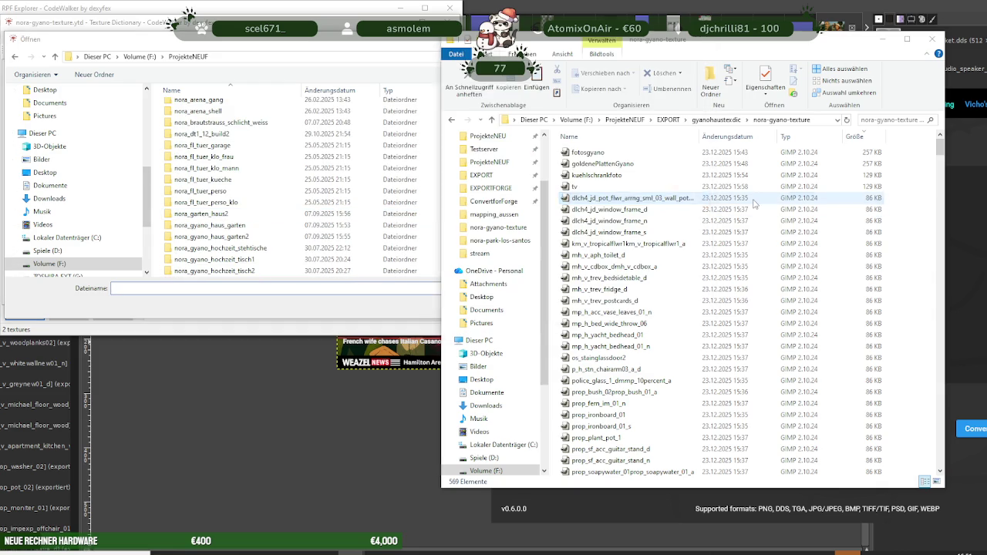
pyautogui.click(668, 119)
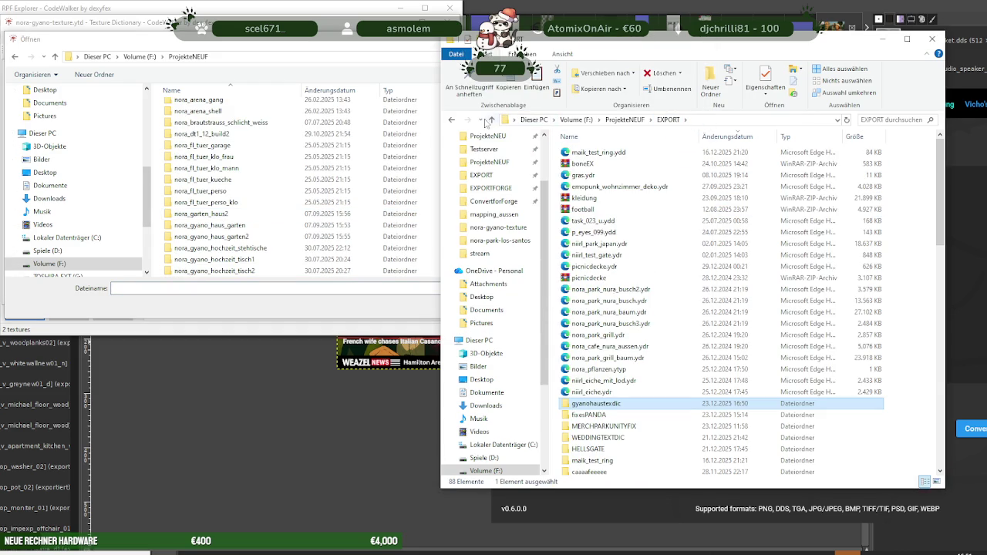
pyautogui.doubleClick(617, 405)
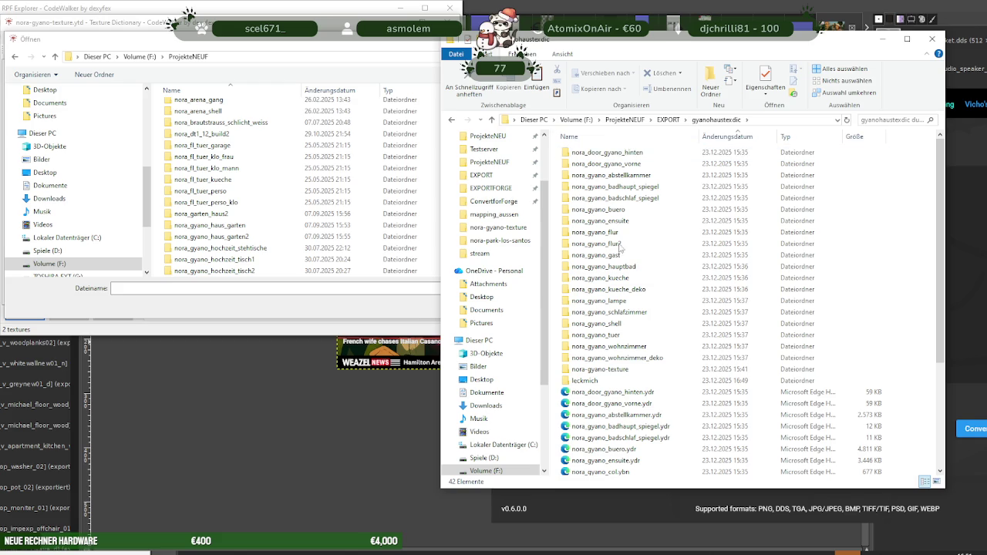
pyautogui.doubleClick(609, 369)
pyautogui.click(817, 119)
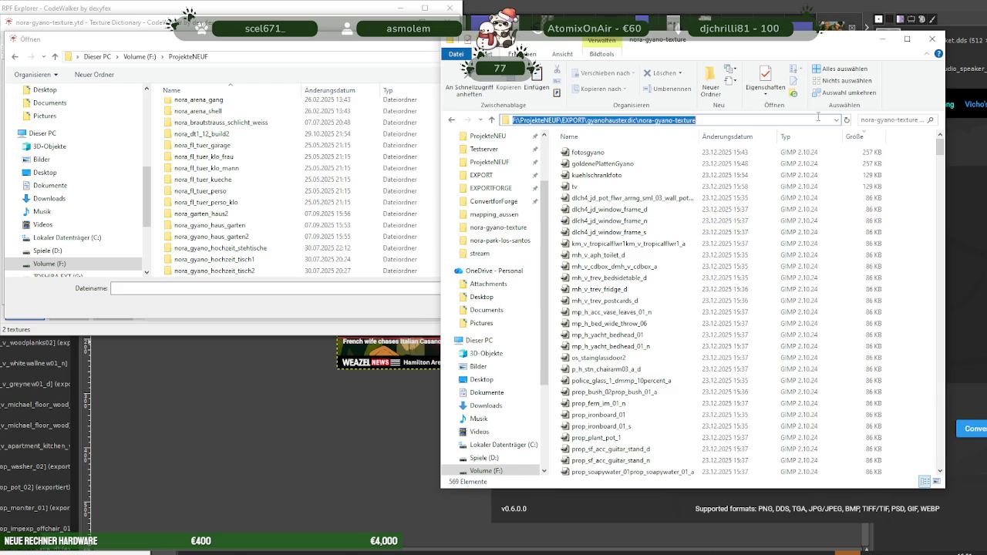
pyautogui.hotkey('ctrl', 'c')
# Point the Add dialog at the nora-gyano-texture folder, shown as details sorted largest first
pyautogui.click(228, 57)
pyautogui.hotkey('ctrl', 'v')
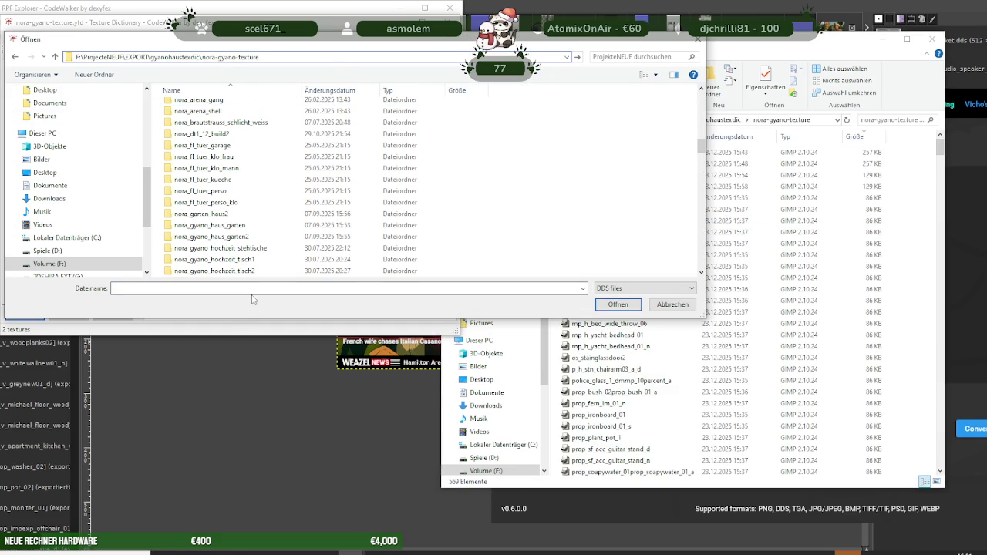
pyautogui.click(577, 56)
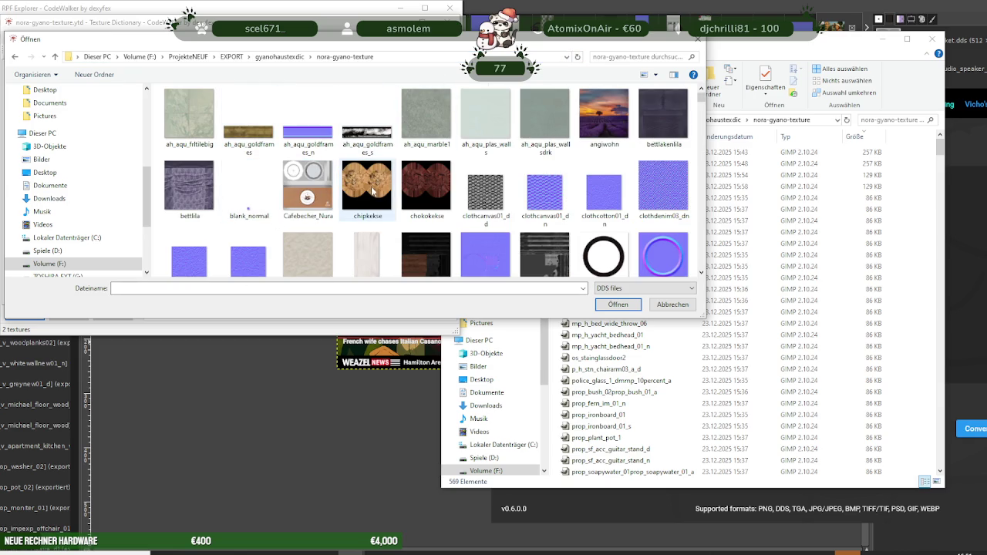
pyautogui.rightClick(160, 152)
pyautogui.moveTo(189, 159)
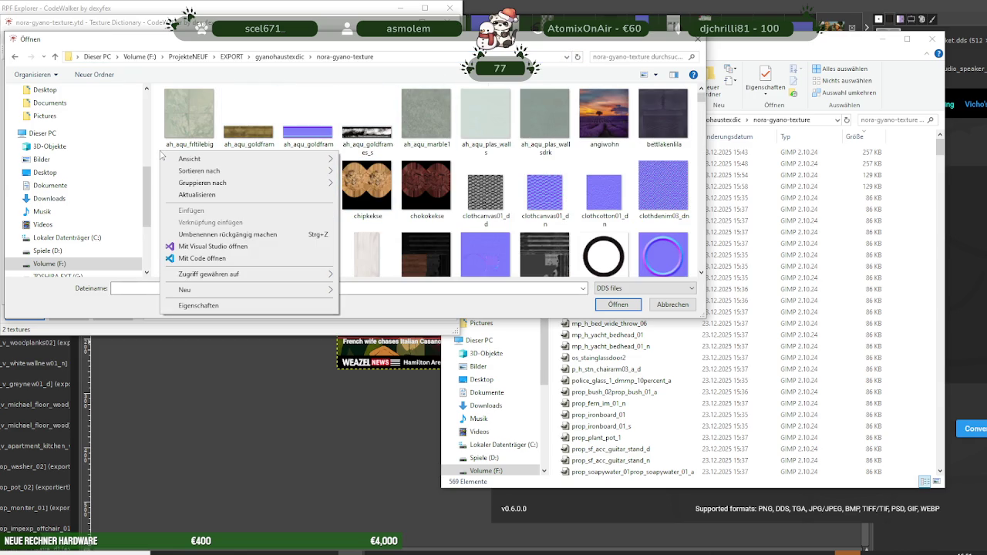
pyautogui.click(364, 218)
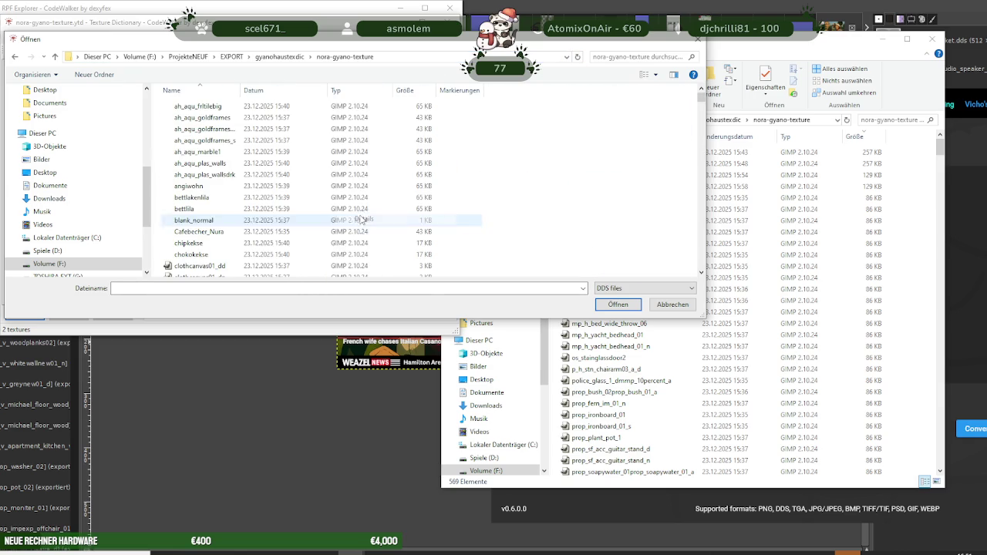
pyautogui.click(408, 92)
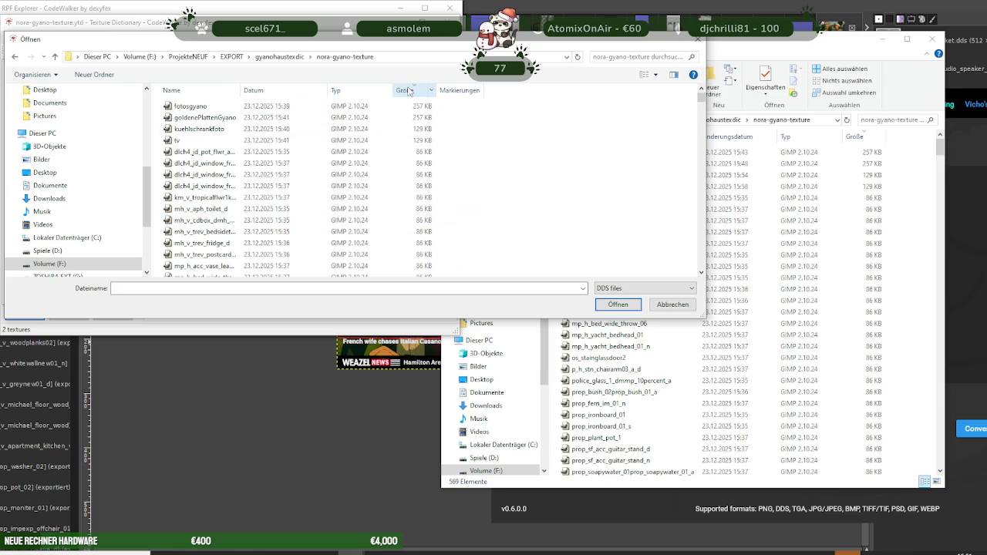
# Add the kuehlschrankfoto, tv and dlch4_jd_window_frame_s textures to the dictionary
pyautogui.click(231, 129)
pyautogui.click(617, 306)
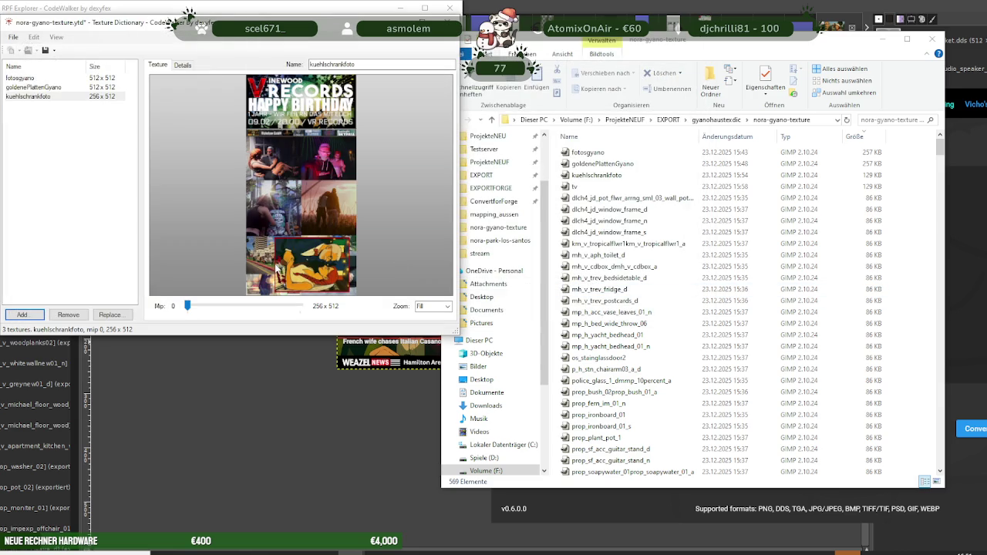
pyautogui.click(23, 316)
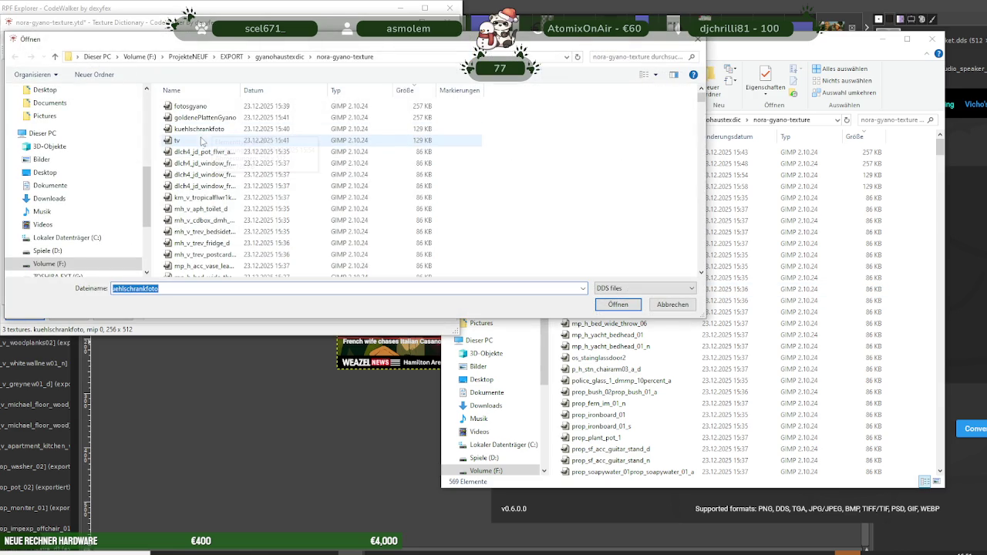
pyautogui.click(202, 140)
pyautogui.click(617, 306)
pyautogui.click(24, 315)
pyautogui.click(202, 152)
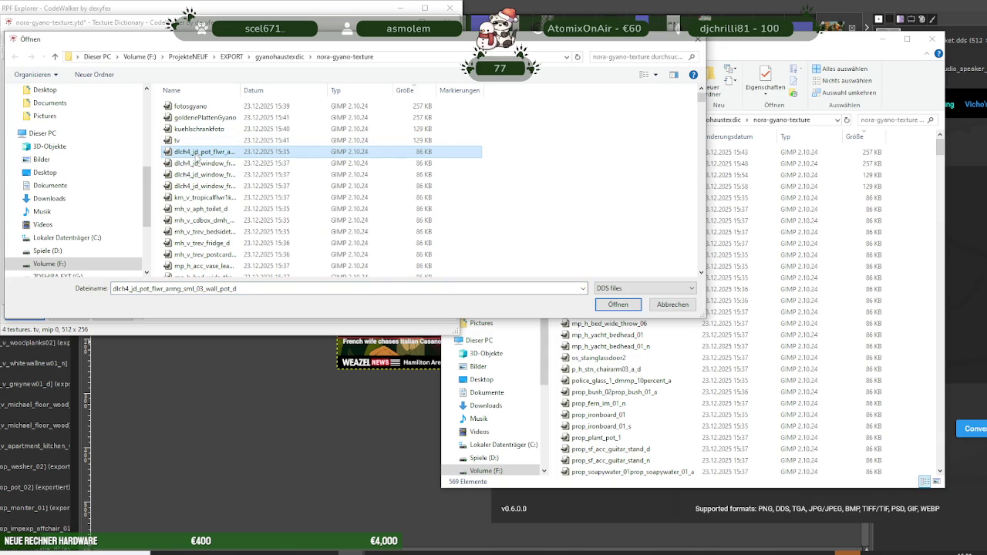
pyautogui.click(199, 255)
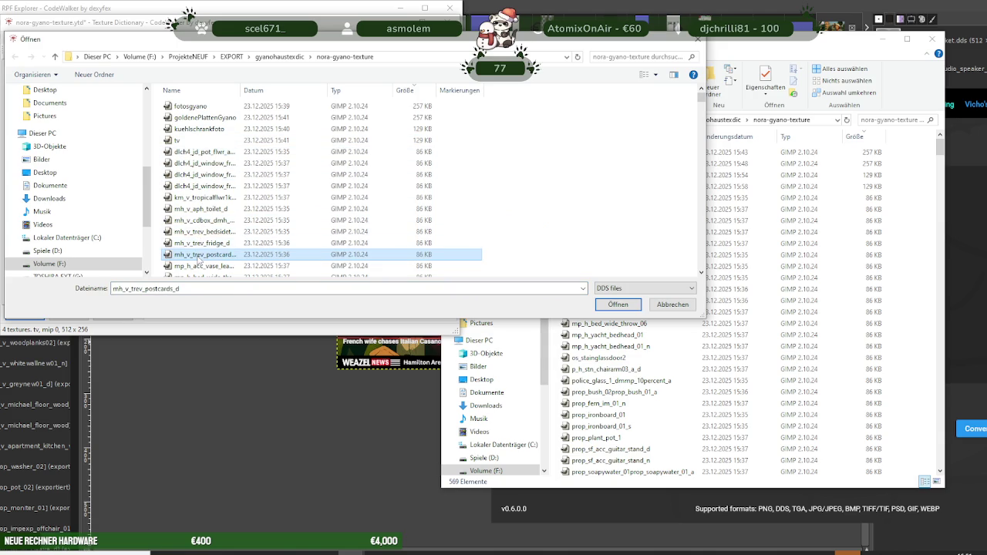
pyautogui.click(199, 152)
pyautogui.doubleClick(199, 186)
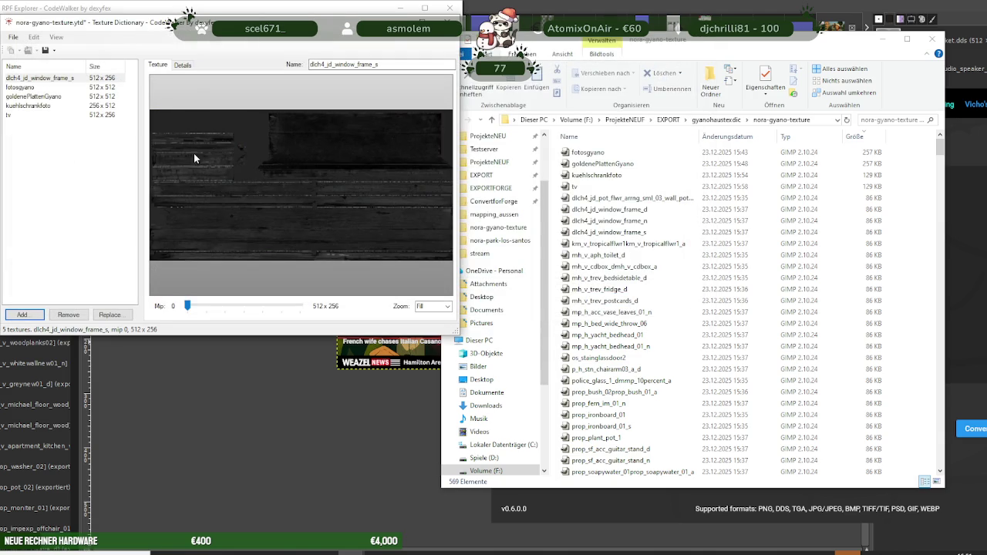
# Add the wall pot, dlch4_jd_window_frame_d and dlch4_jd_window_frame_n textures
pyautogui.click(23, 315)
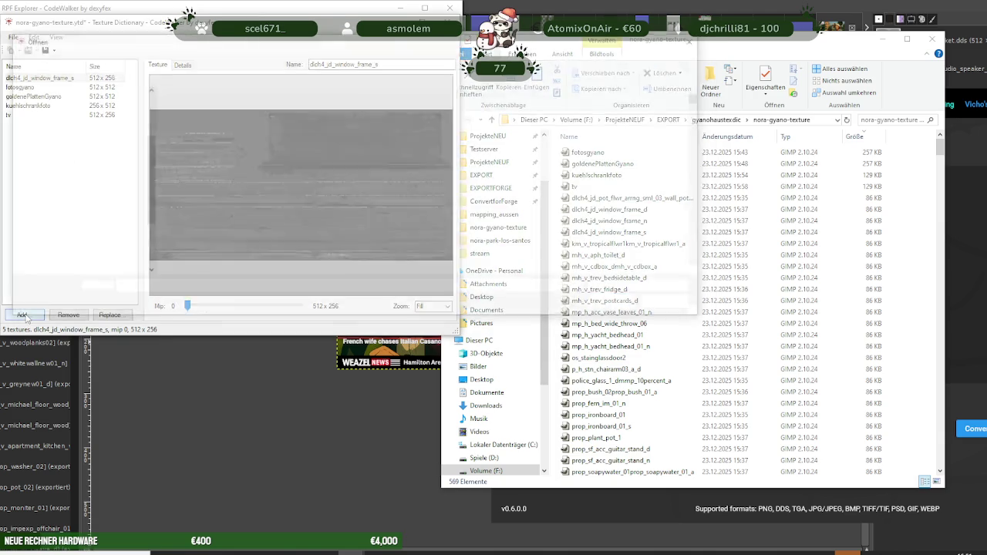
pyautogui.click(200, 152)
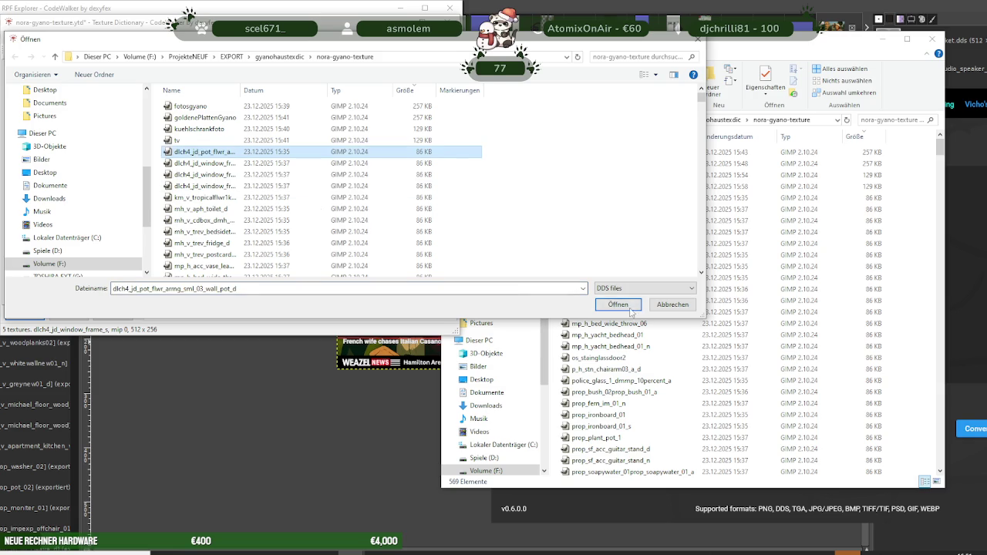
pyautogui.click(630, 307)
pyautogui.click(24, 315)
pyautogui.click(204, 162)
pyautogui.click(618, 305)
pyautogui.click(23, 315)
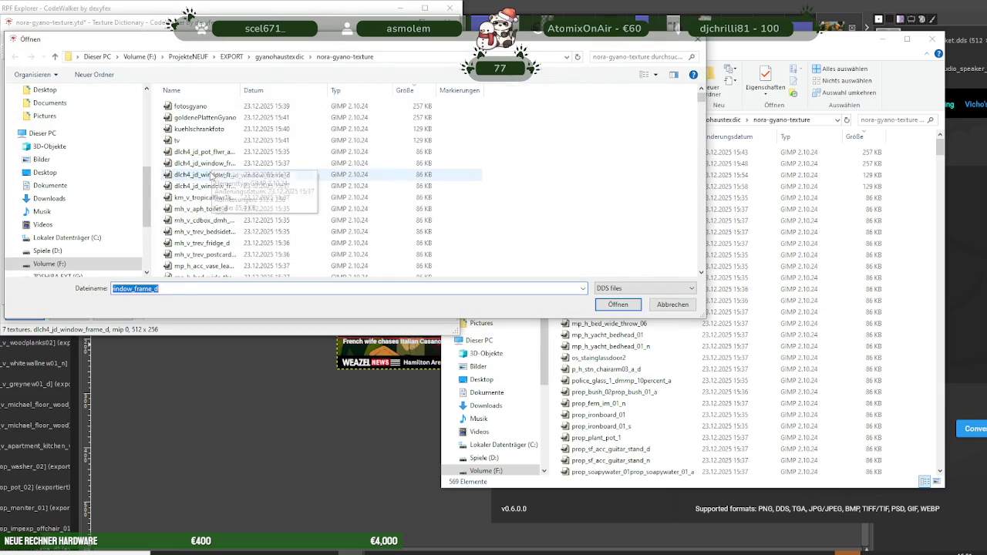
pyautogui.click(213, 176)
pyautogui.click(618, 304)
pyautogui.click(23, 316)
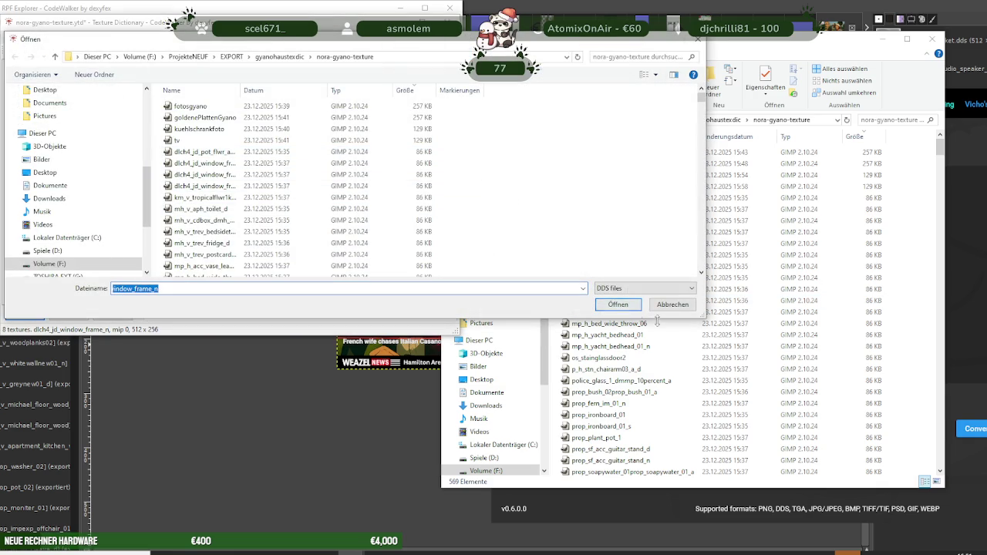
pyautogui.click(671, 305)
# Preview the wall pot texture and widen the texture list pane and dictionary window
pyautogui.click(48, 78)
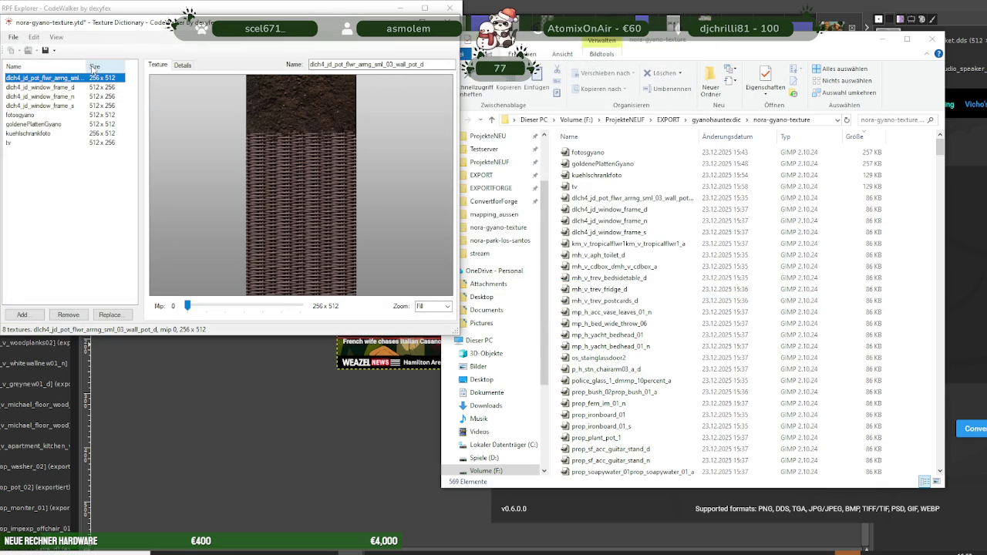
pyautogui.moveTo(87, 67); pyautogui.dragTo(100, 67)
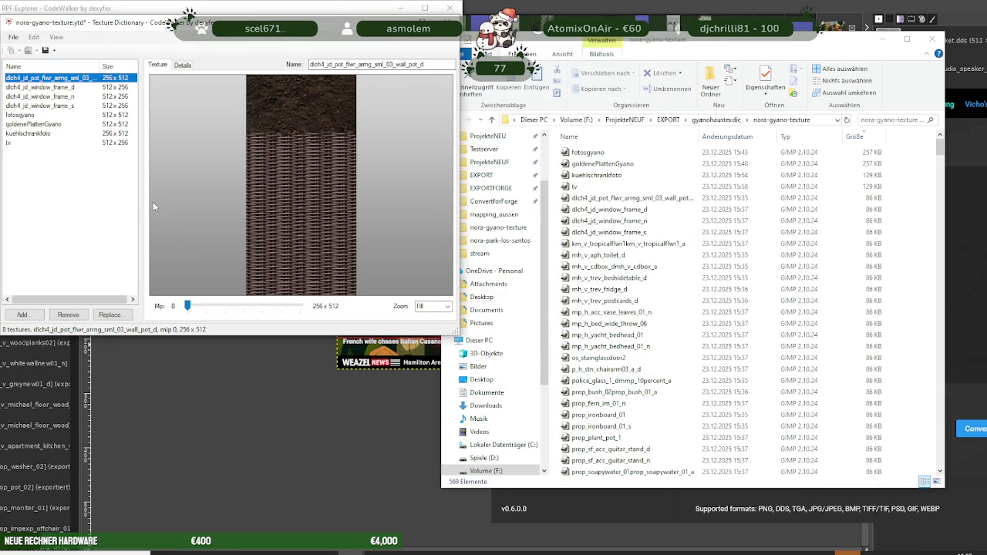
pyautogui.moveTo(140, 205); pyautogui.dragTo(216, 208)
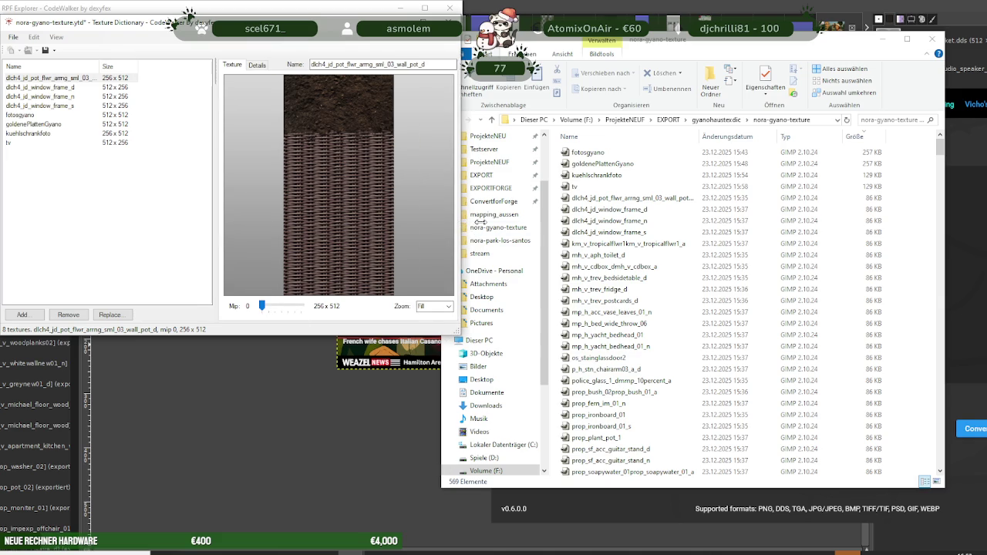
pyautogui.moveTo(476, 222); pyautogui.dragTo(491, 224)
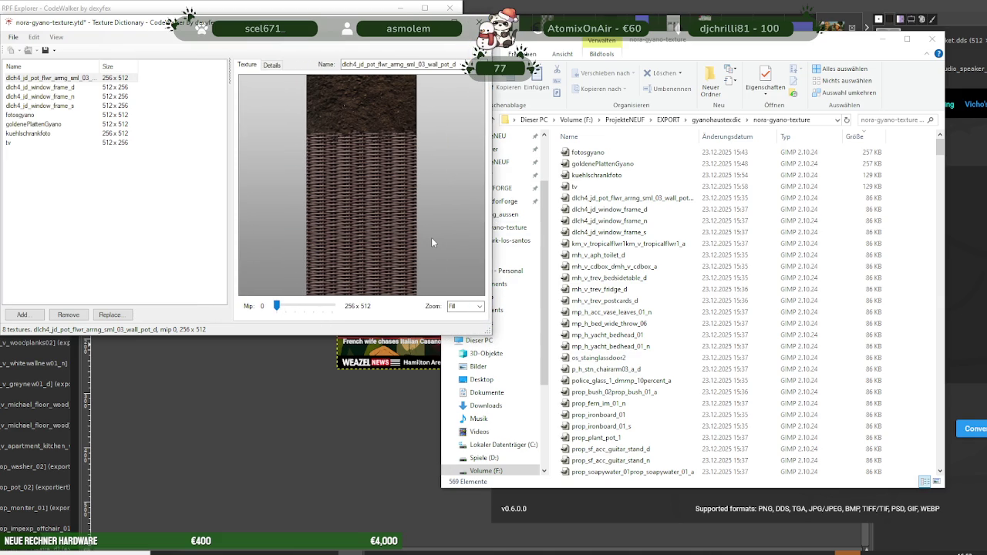
# Bring the Folder2YTD converter to the front and shift its window left
pyautogui.click(482, 553)
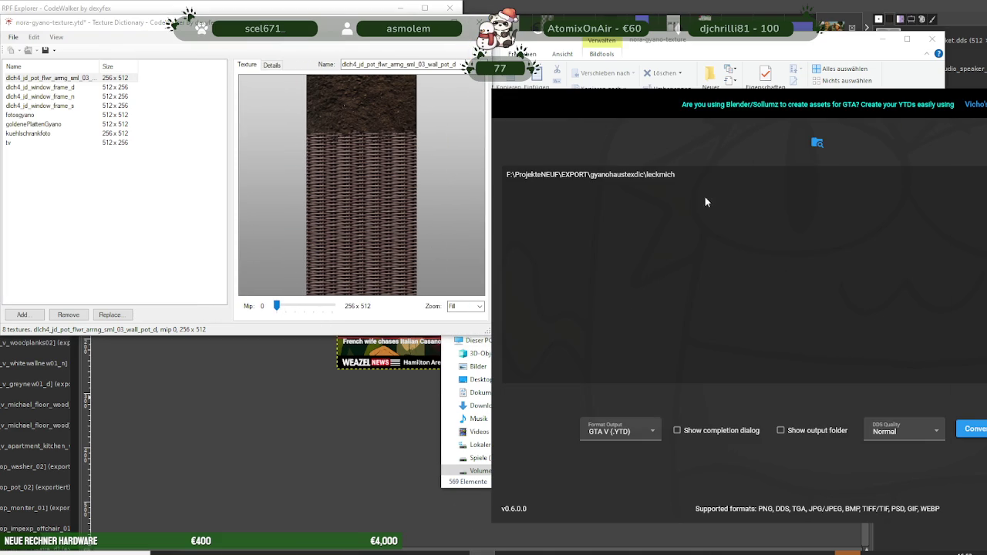
pyautogui.moveTo(656, 104); pyautogui.dragTo(441, 103)
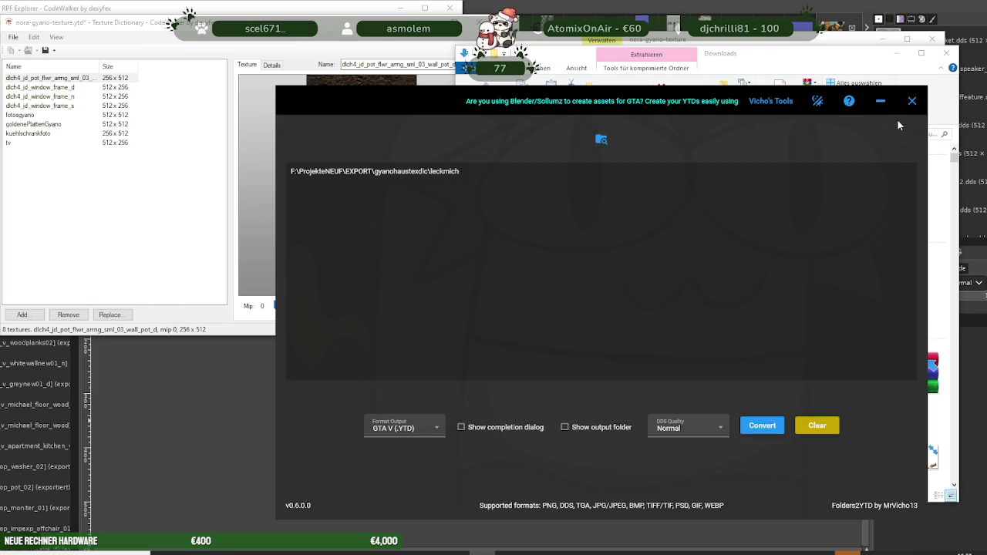
# Search Add or remove programs for 'folder', find no Folder2YTD entry, then close Settings
pyautogui.click(911, 101)
pyautogui.click(77, 553)
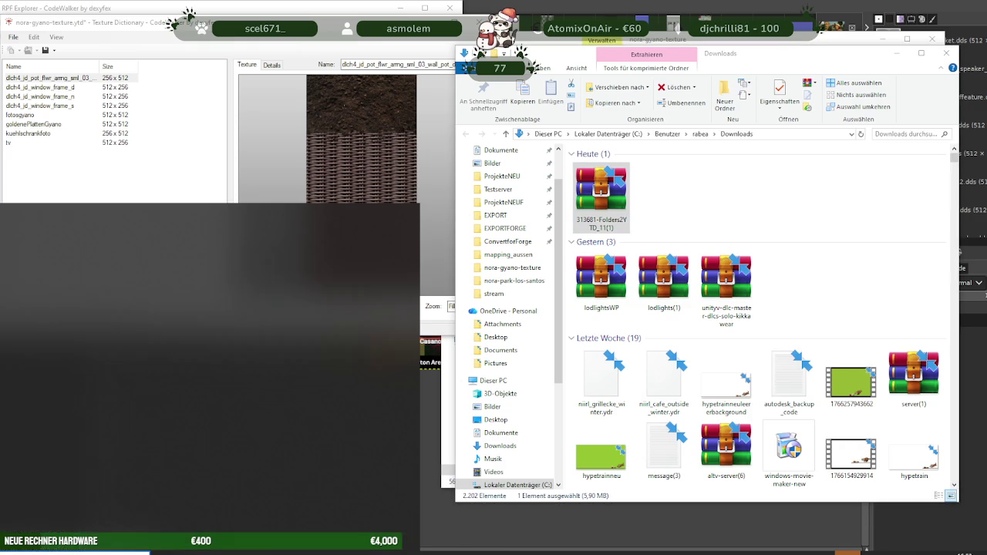
pyautogui.write('programme')
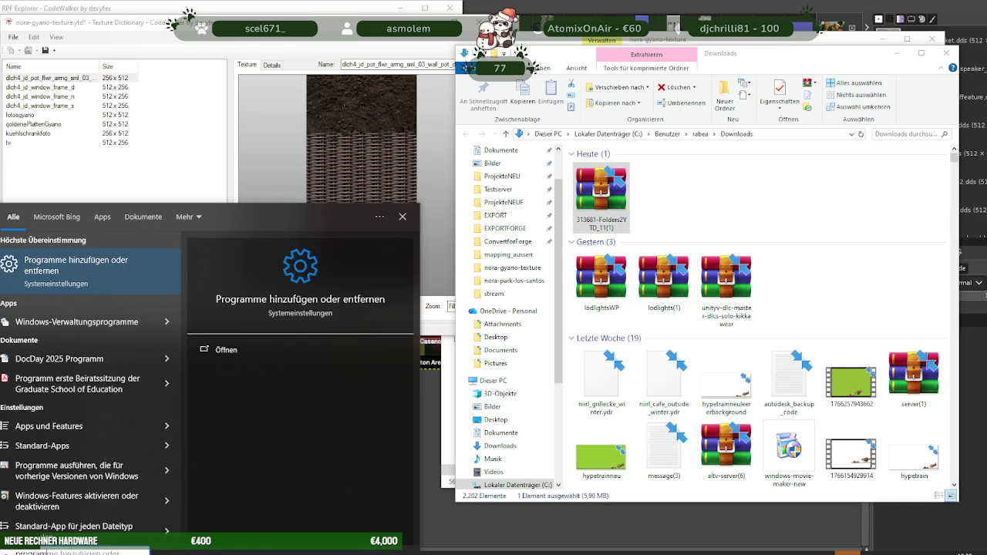
pyautogui.press('Return')
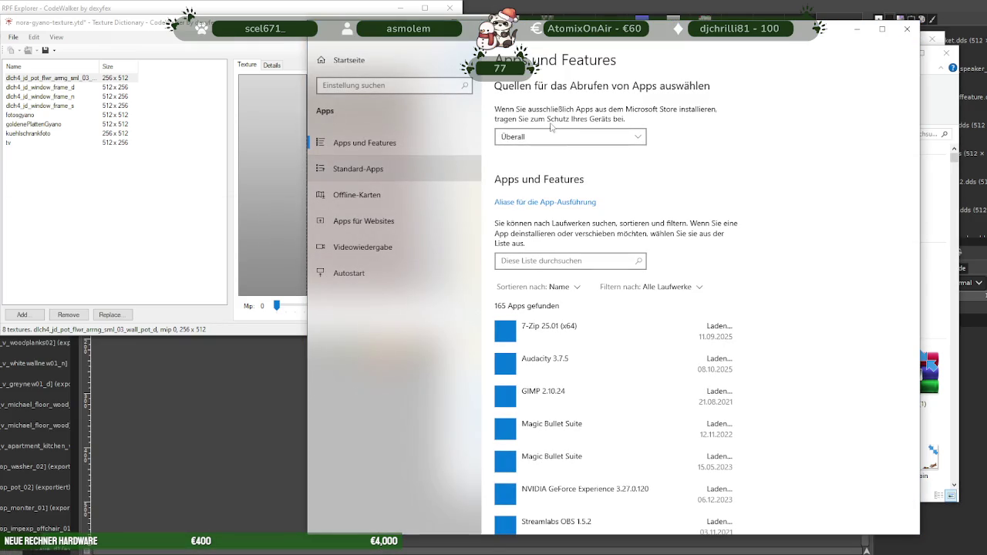
pyautogui.click(541, 261)
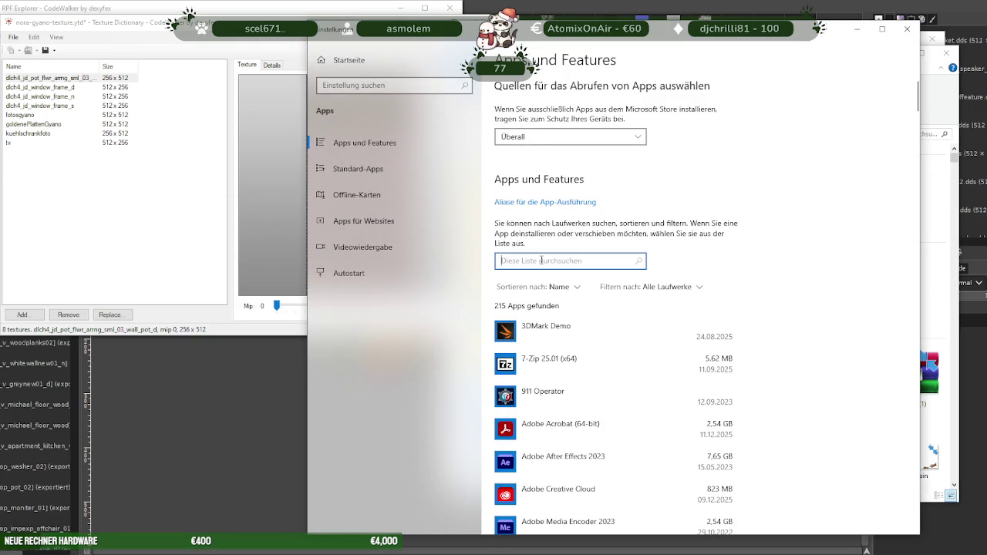
pyautogui.write('folder')
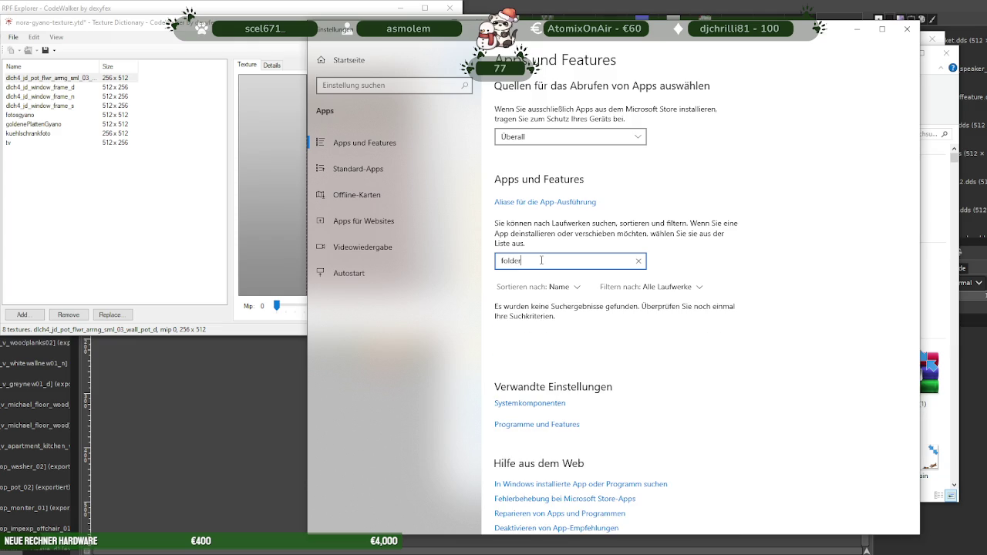
pyautogui.press('BackSpace')
pyautogui.press('BackSpace')
pyautogui.press('BackSpace')
pyautogui.press('BackSpace')
pyautogui.press('BackSpace')
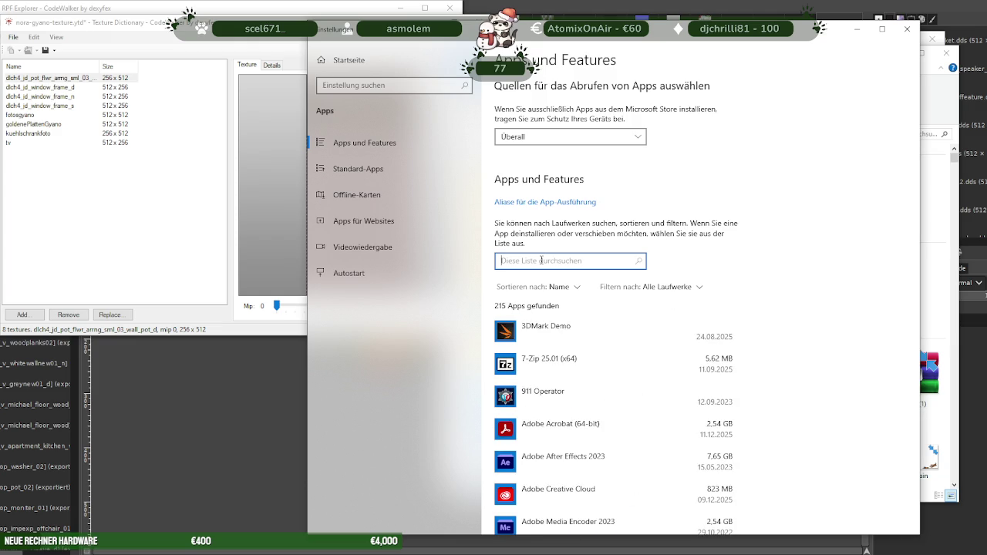
pyautogui.scroll(-3, 541, 260)
pyautogui.scroll(-5, 637, 359)
pyautogui.scroll(7, 637, 359)
pyautogui.click(906, 31)
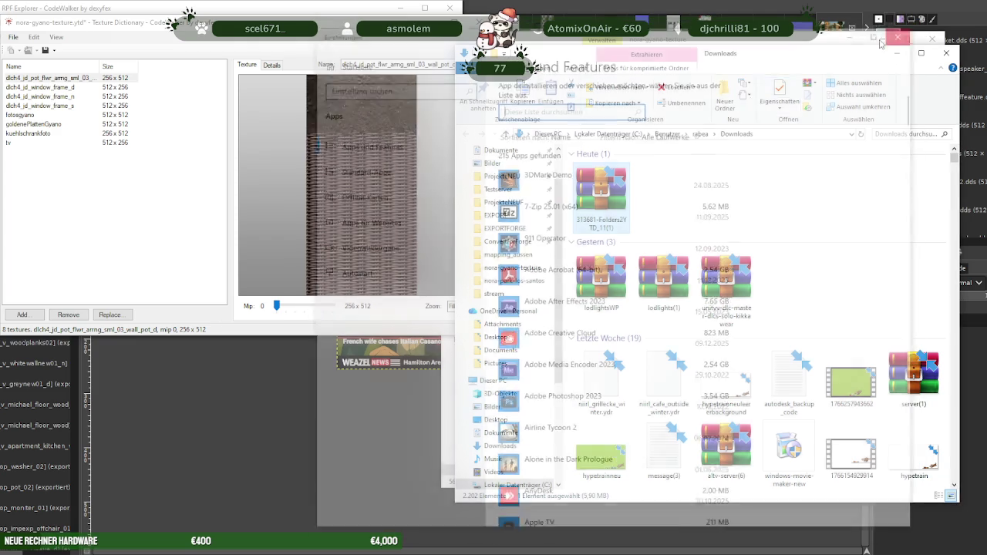
# Run Folder2YTD from the Folders2YTD zip, update it to 0.6.0.0, and save changes into the archive
pyautogui.doubleClick(605, 199)
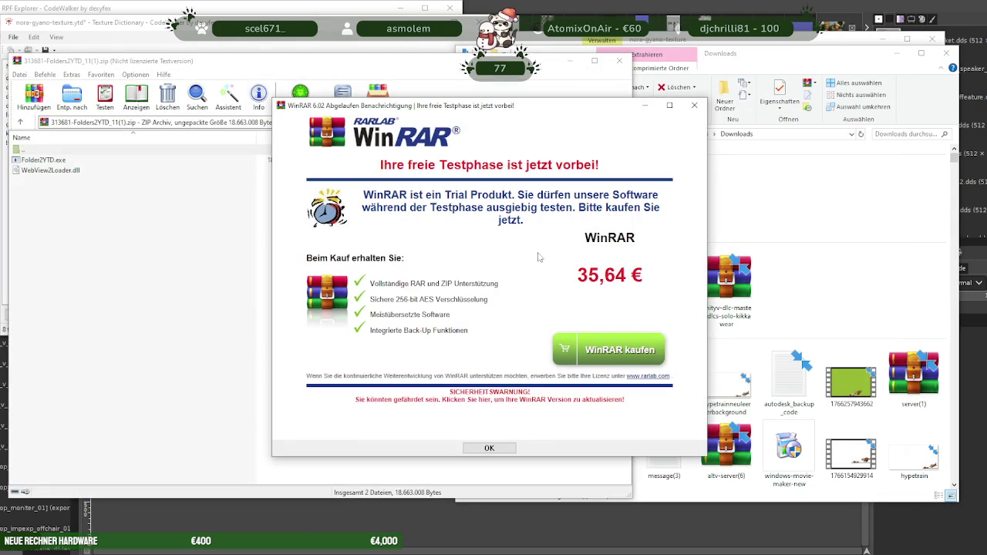
pyautogui.click(694, 105)
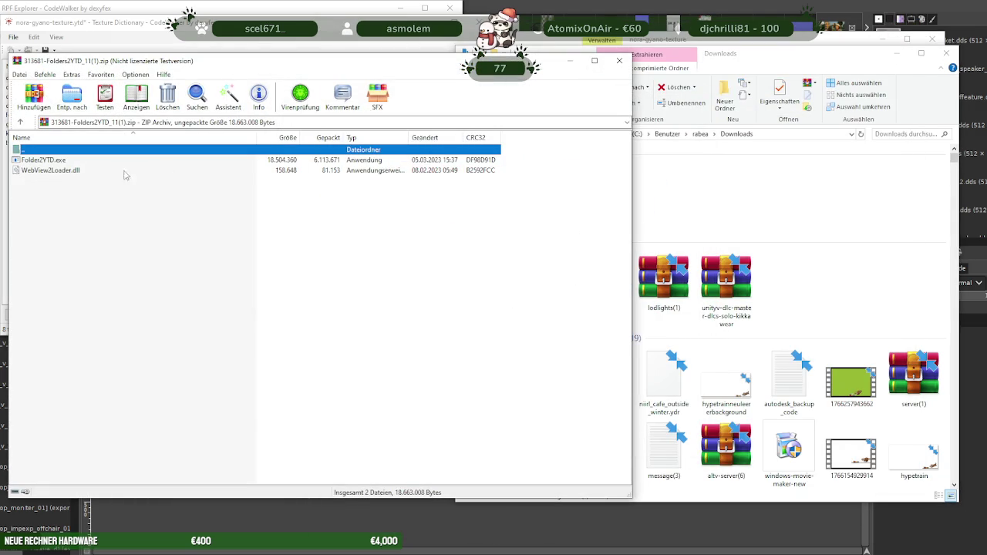
pyautogui.doubleClick(70, 161)
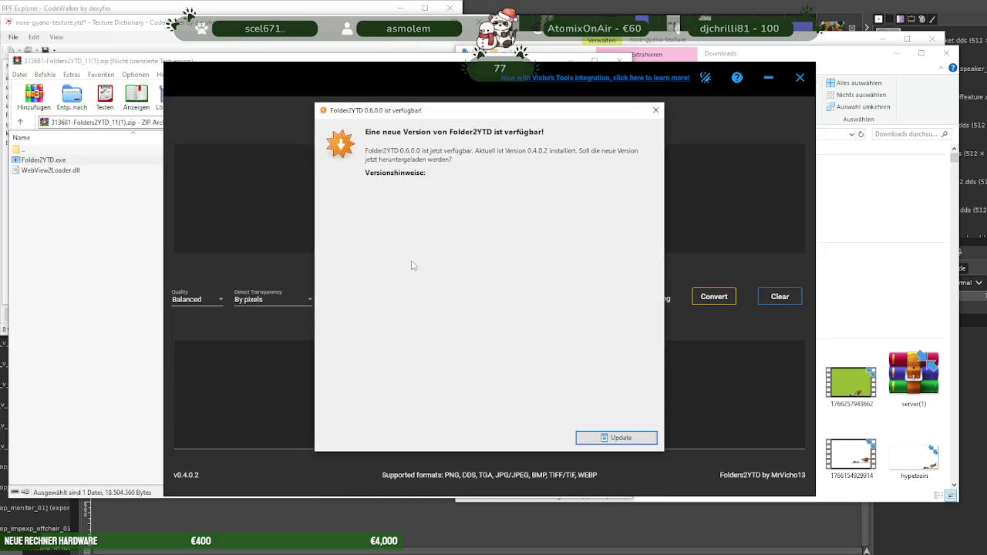
pyautogui.click(606, 436)
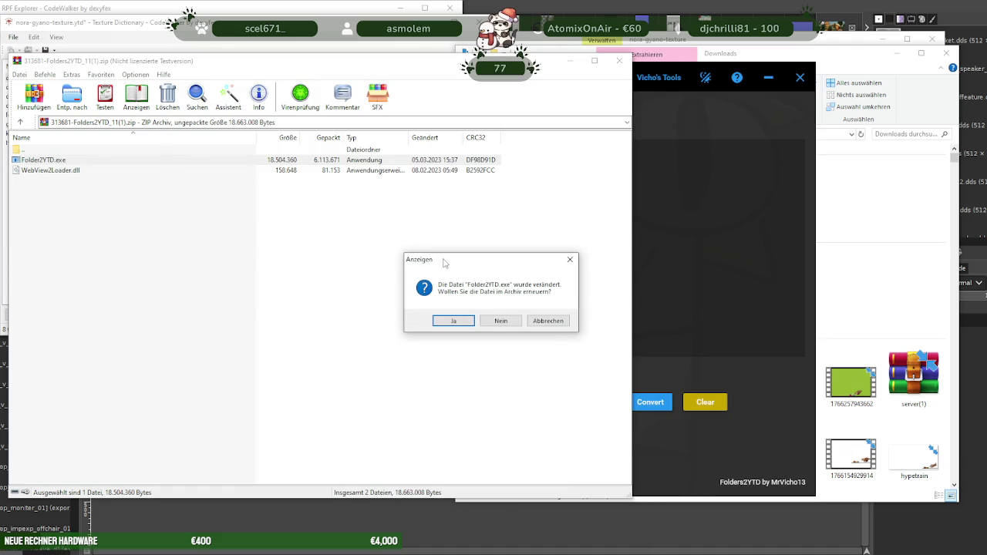
pyautogui.click(451, 321)
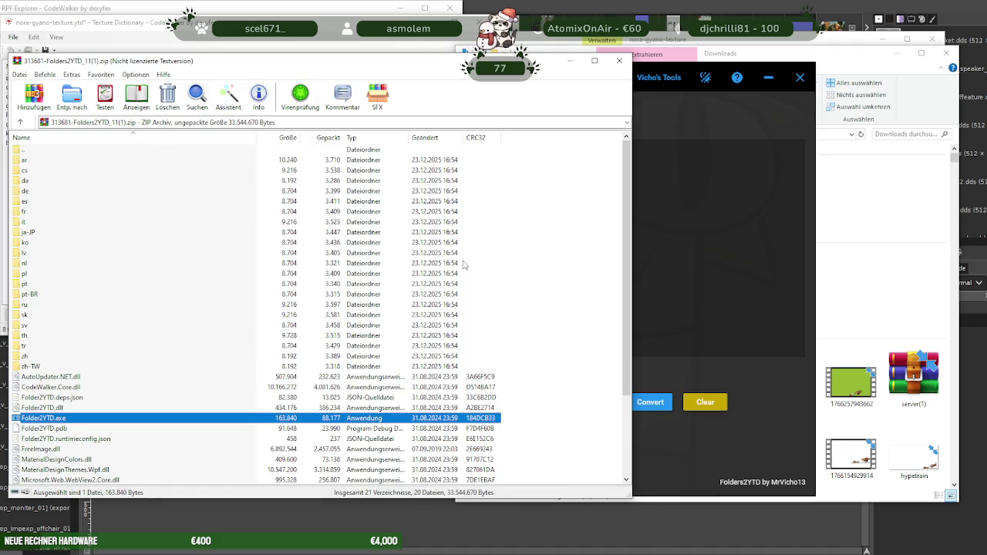
# Launch the updated Folder2YTD.exe from the zip, close it, and return to the archive
pyautogui.click(654, 230)
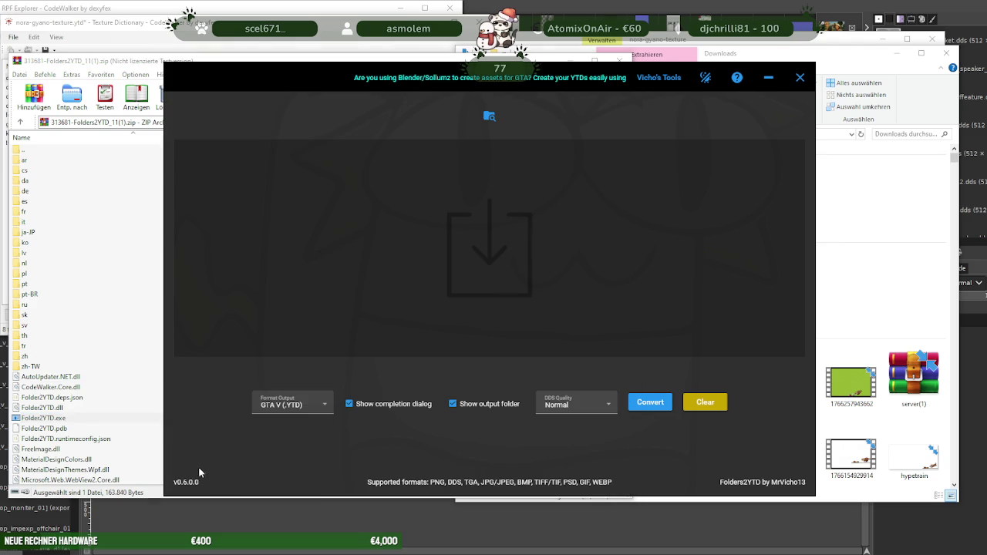
pyautogui.click(71, 419)
pyautogui.click(71, 418)
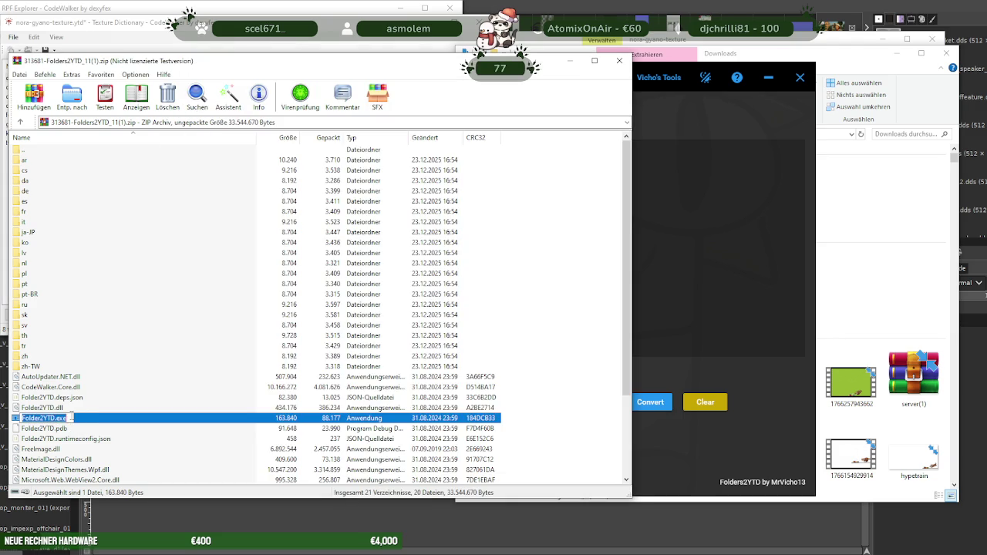
pyautogui.doubleClick(46, 418)
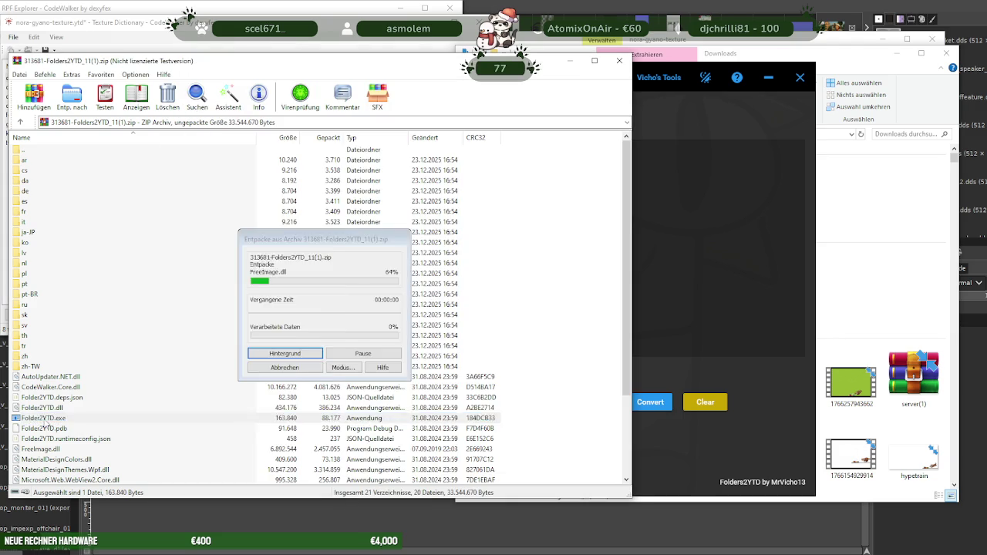
pyautogui.click(638, 199)
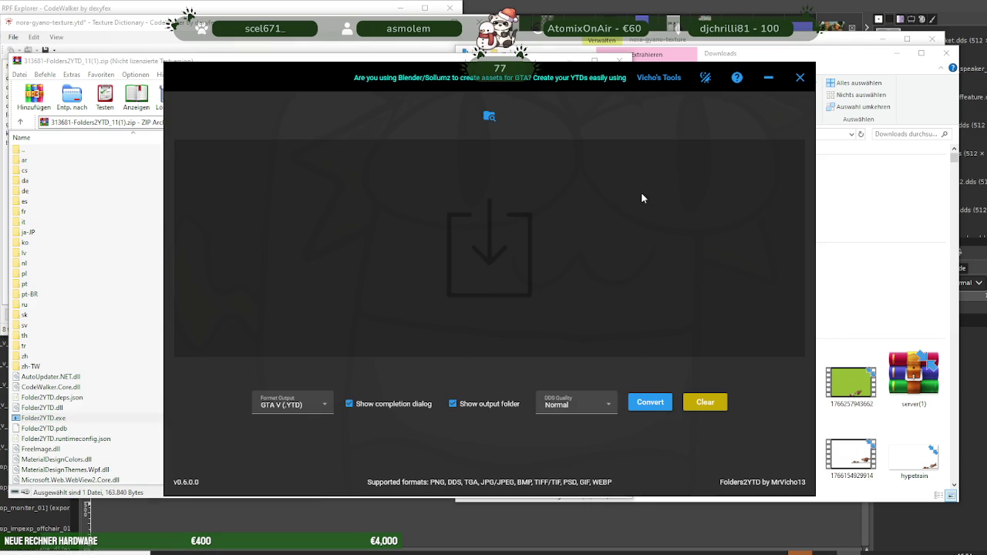
pyautogui.click(800, 78)
pyautogui.click(152, 62)
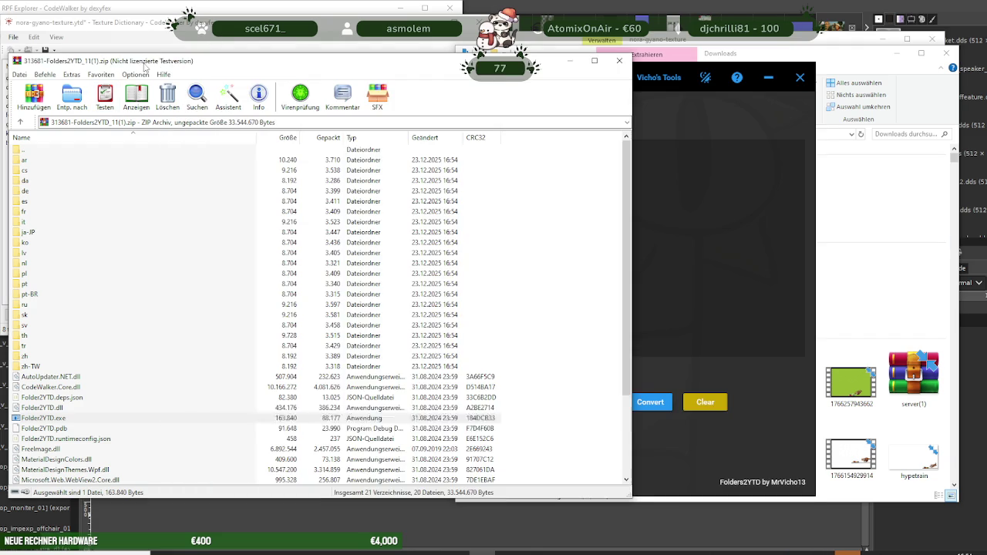
# Convert the nora-gyano-texture folder and locate the 6.853 KB nora-gyano-texture.ytd in gyanohaustexdic
pyautogui.click(626, 65)
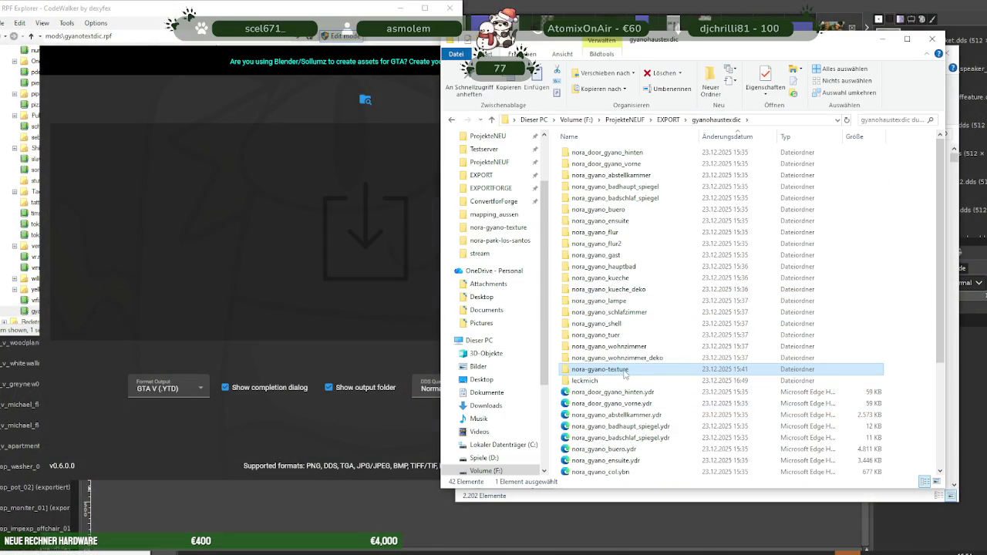
pyautogui.moveTo(624, 372); pyautogui.dragTo(232, 262)
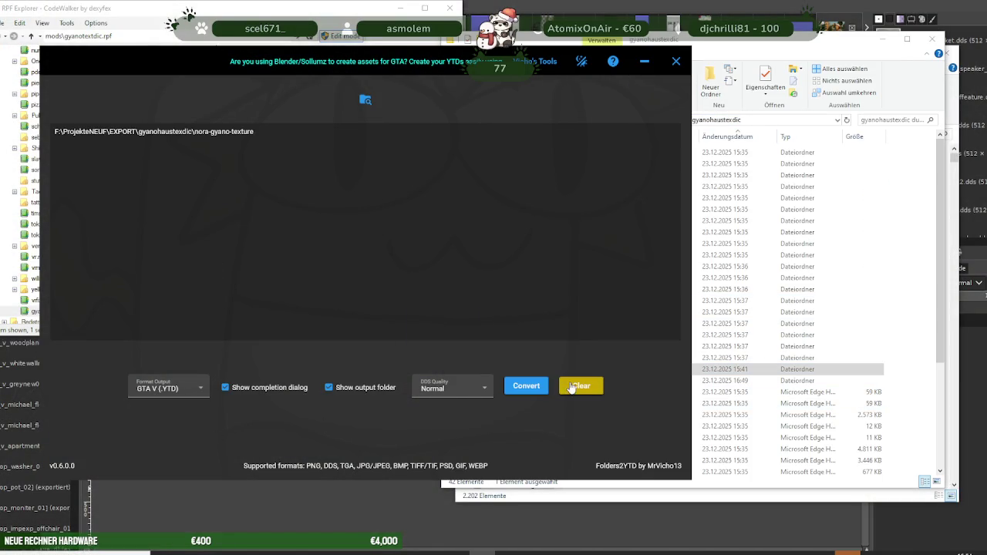
pyautogui.click(530, 387)
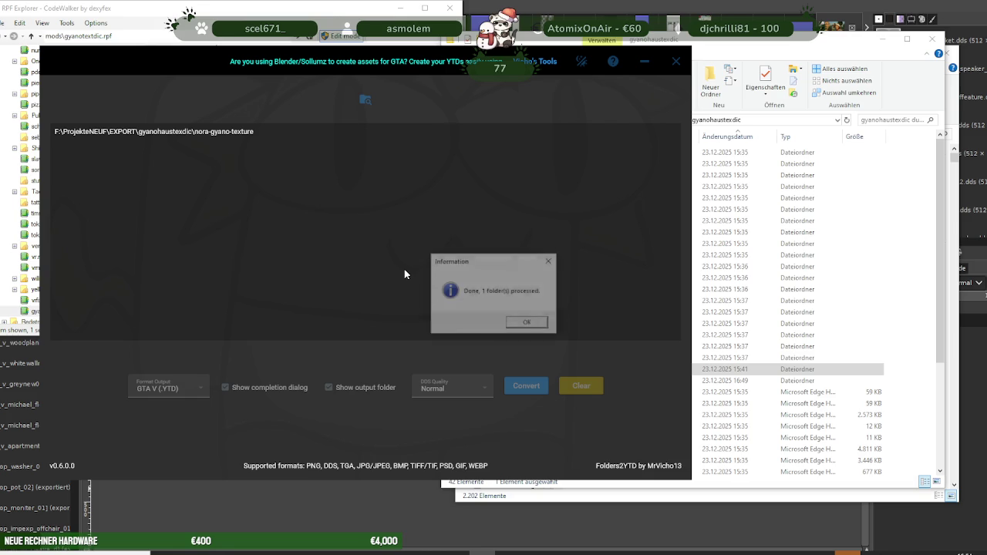
pyautogui.click(533, 329)
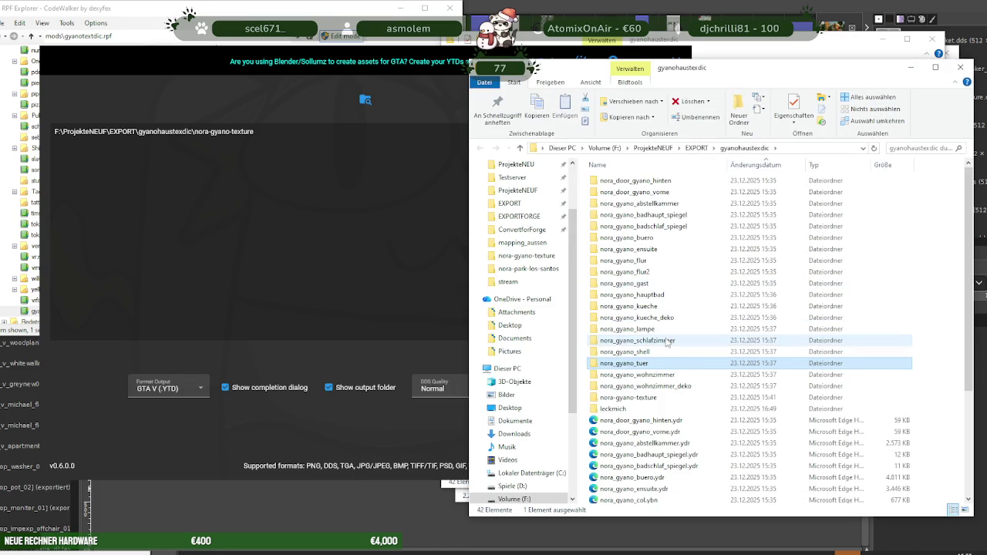
pyautogui.scroll(-5, 671, 342)
pyautogui.doubleClick(656, 498)
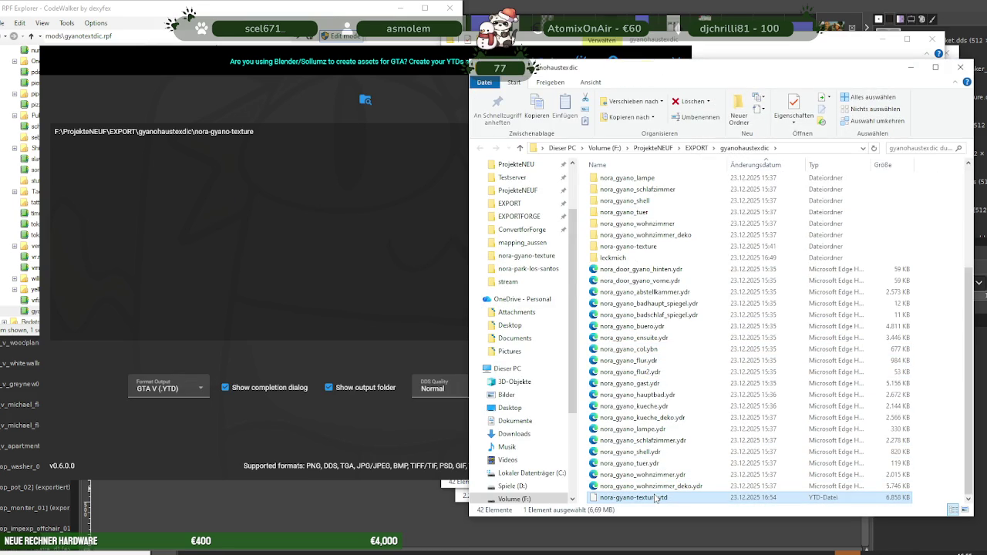
pyautogui.click(333, 216)
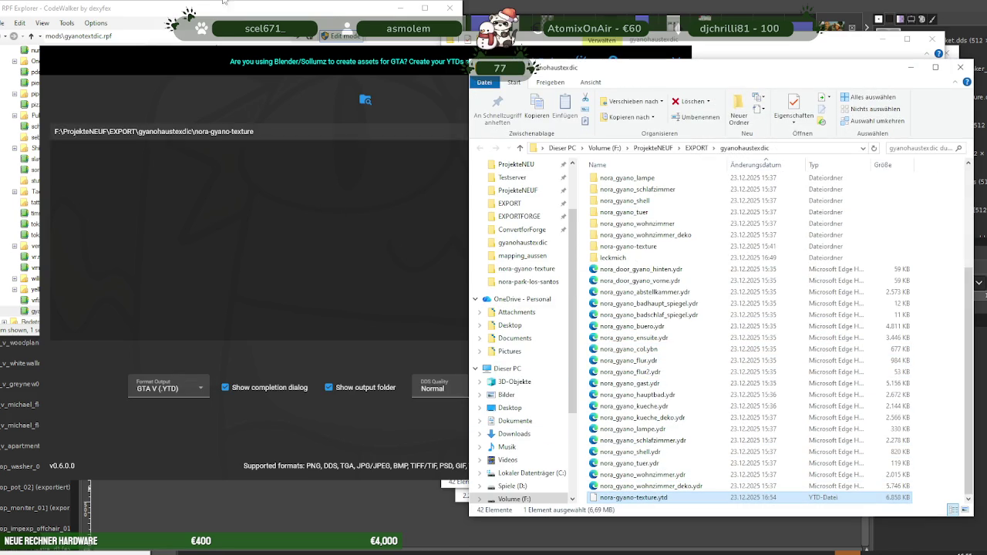
pyautogui.click(348, 550)
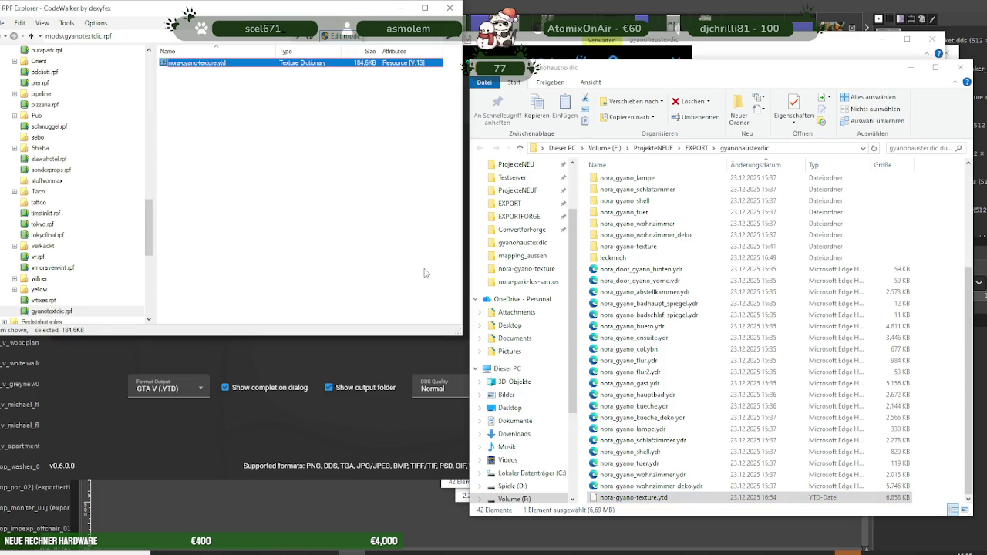
# Delete the old nora-gyano-texture.ytd from gyanotextdic.rpf, add the new one, and open it
pyautogui.moveTo(633, 497); pyautogui.dragTo(271, 151)
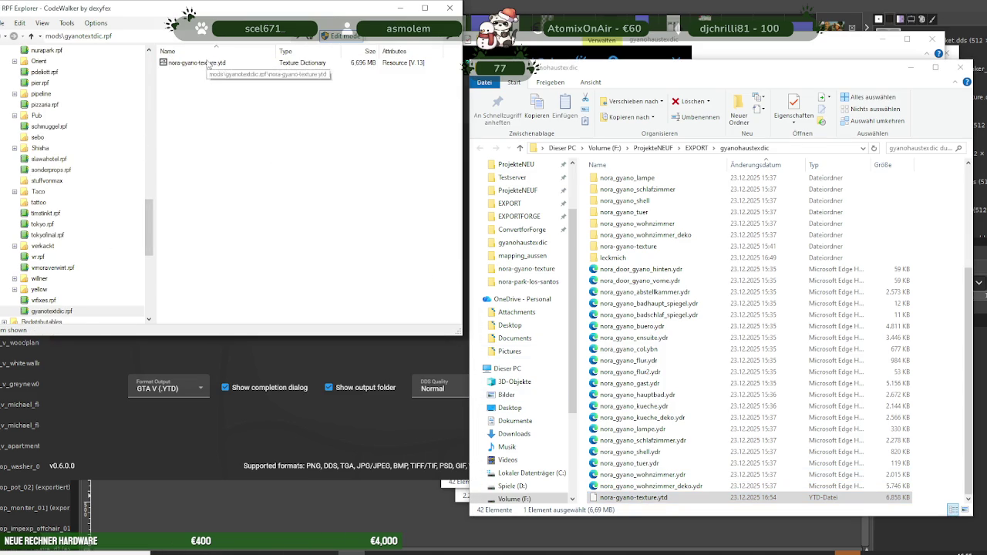
pyautogui.click(210, 63)
pyautogui.rightClick(208, 63)
pyautogui.click(244, 259)
pyautogui.moveTo(632, 498); pyautogui.dragTo(268, 190)
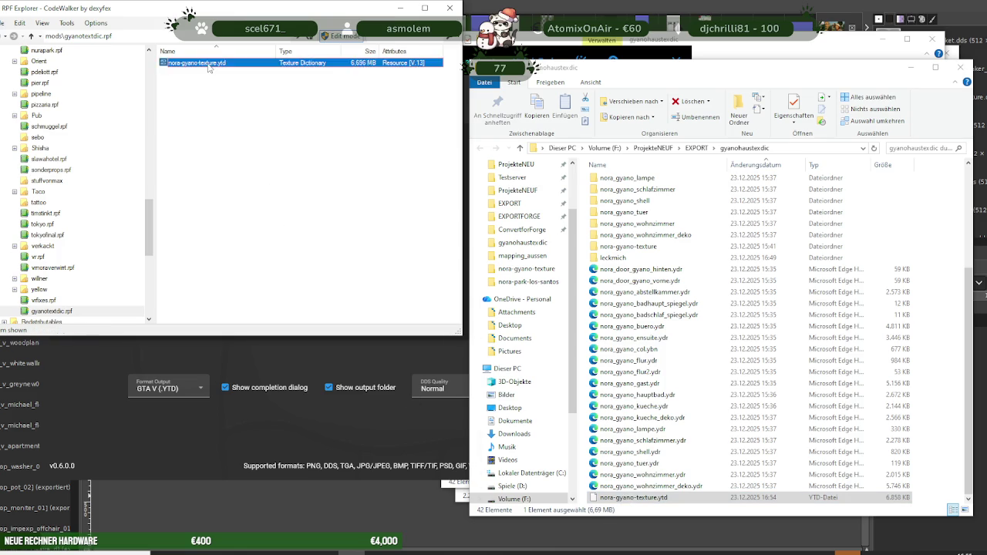
pyautogui.doubleClick(208, 64)
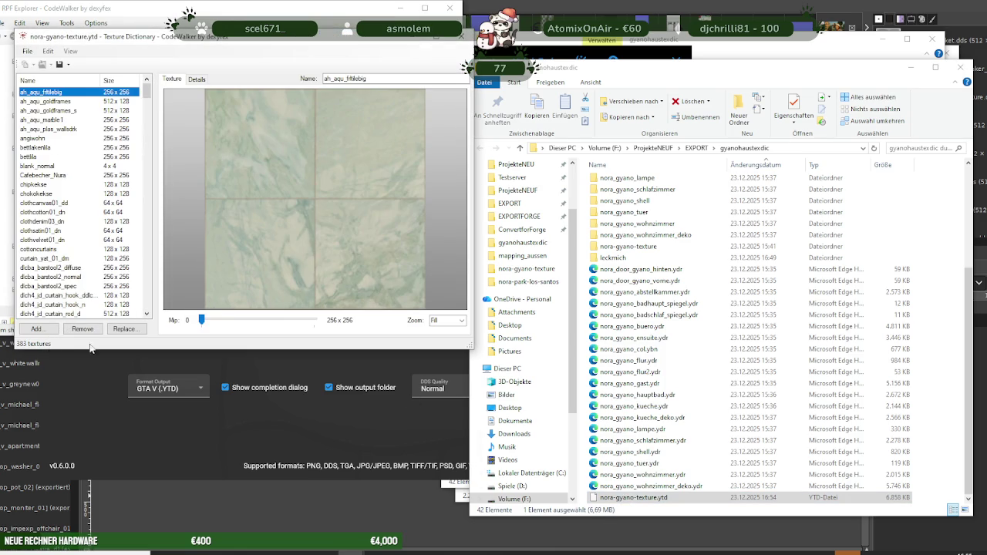
# Compare the 383 textures with the nora-gyano-texture source folder, then close the viewer
pyautogui.click(625, 258)
pyautogui.scroll(5, 637, 245)
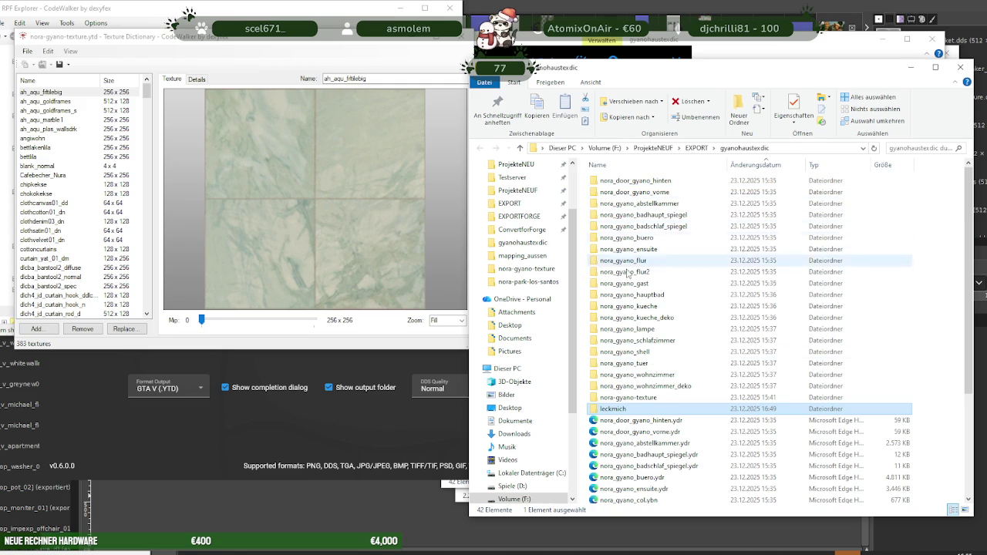
pyautogui.doubleClick(639, 398)
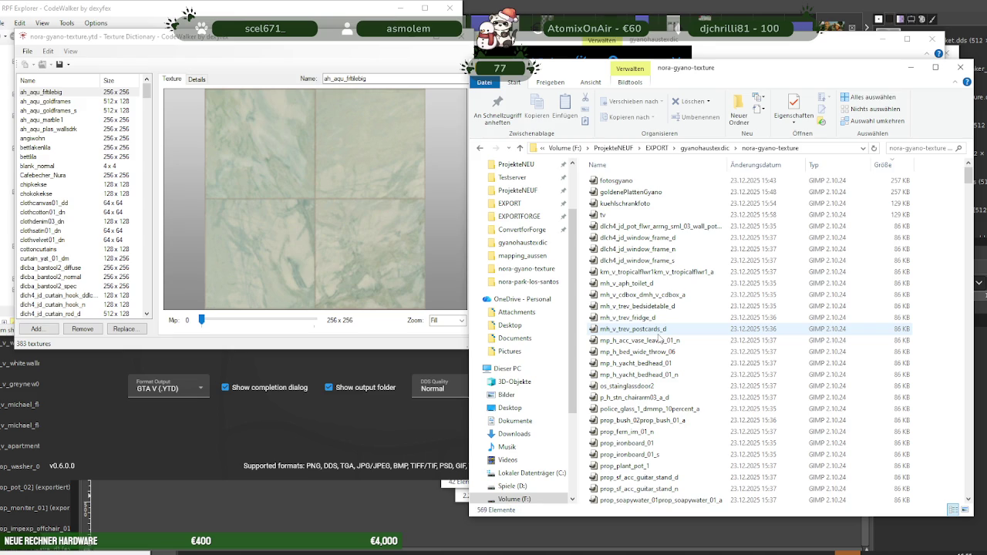
pyautogui.scroll(-10, 62, 210)
pyautogui.scroll(-10, 63, 212)
pyautogui.scroll(-10, 65, 213)
pyautogui.scroll(-13, 65, 214)
pyautogui.scroll(-13, 66, 218)
pyautogui.scroll(-13, 68, 221)
pyautogui.scroll(-13, 69, 224)
pyautogui.scroll(-10, 71, 227)
pyautogui.scroll(-10, 73, 231)
pyautogui.scroll(-8, 74, 235)
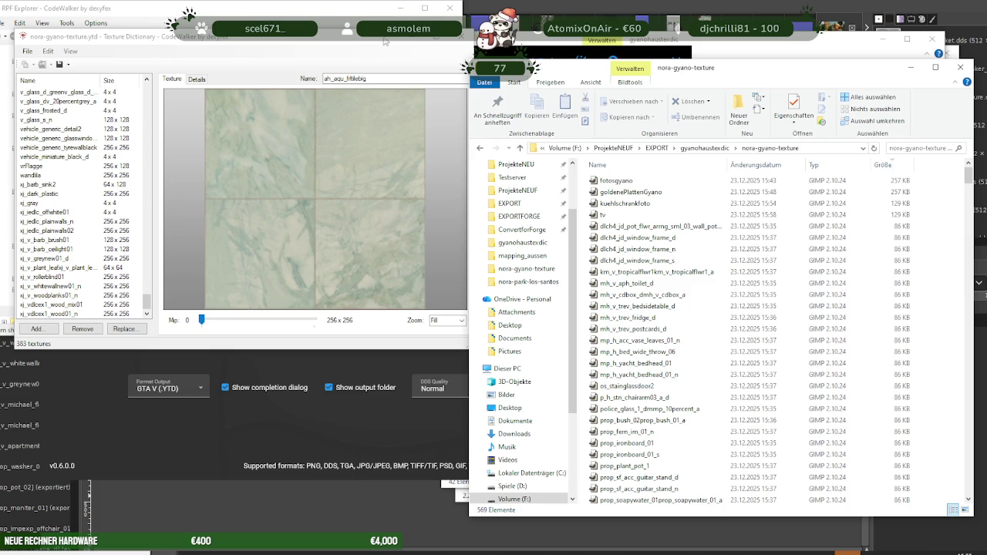
pyautogui.click(458, 35)
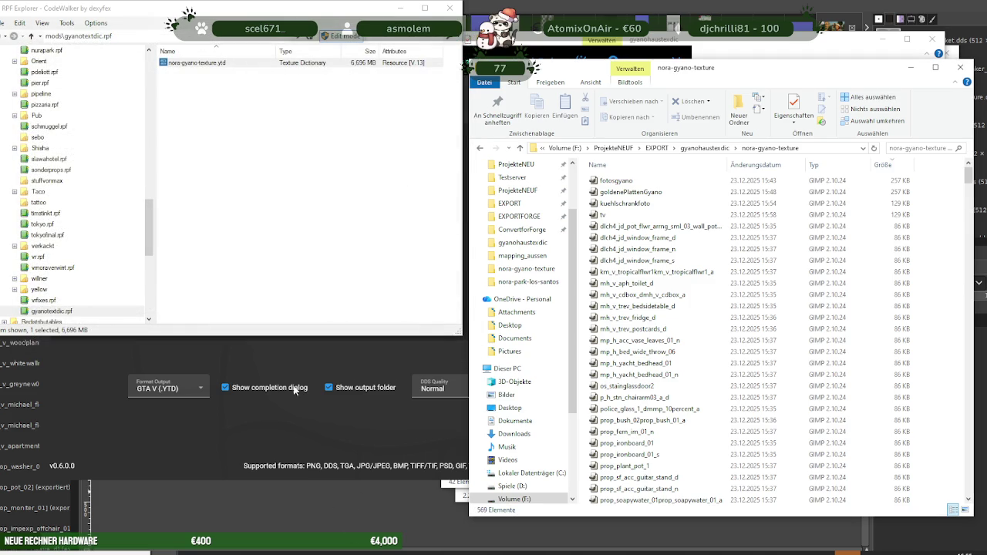
# Clear Folders2YTD and load the nora-gyano-texture folder into it again
pyautogui.click(292, 367)
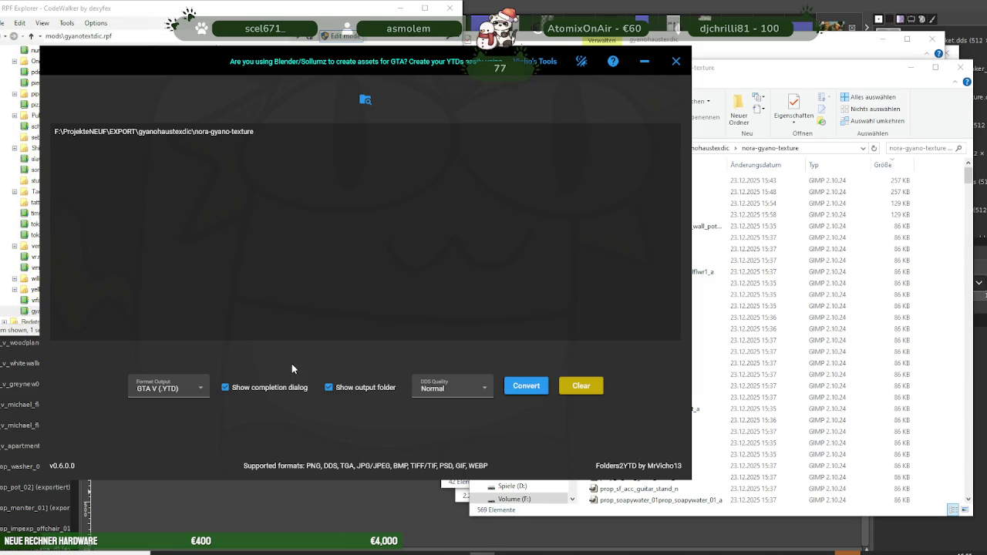
pyautogui.click(582, 385)
pyautogui.click(740, 307)
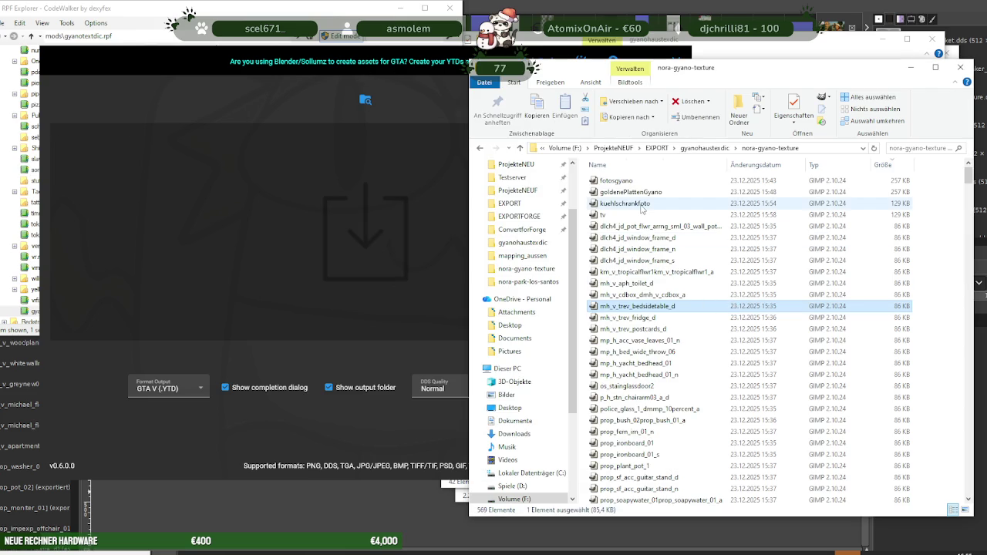
pyautogui.click(709, 148)
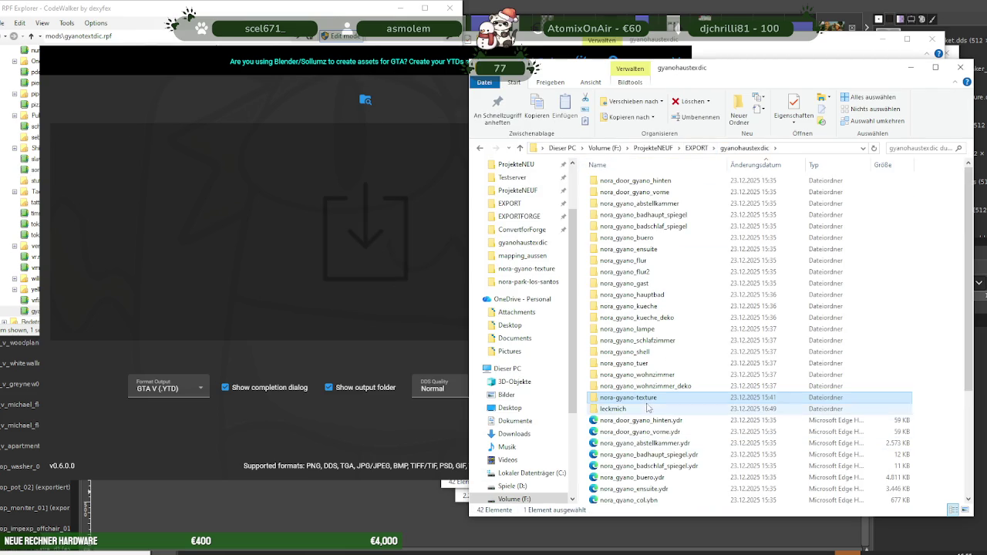
pyautogui.moveTo(651, 397); pyautogui.dragTo(132, 346)
# Set the output format to DDS Files with Normal DDS quality
pyautogui.click(199, 392)
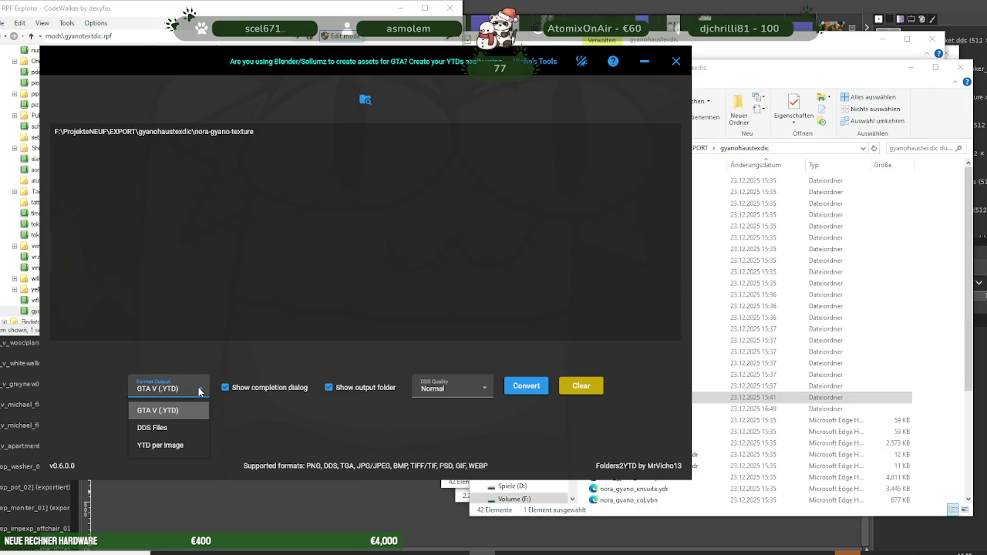
pyautogui.click(185, 429)
pyautogui.click(190, 391)
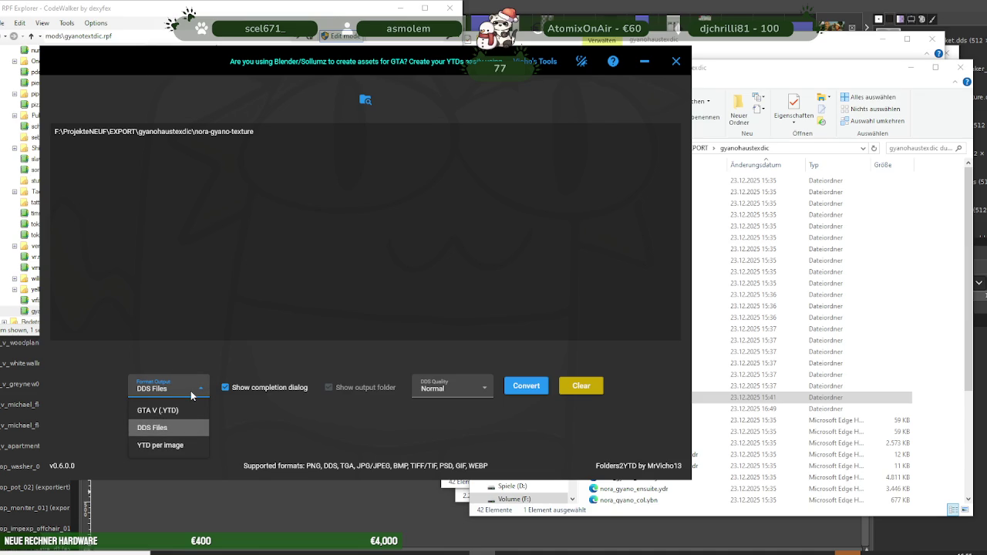
pyautogui.click(190, 392)
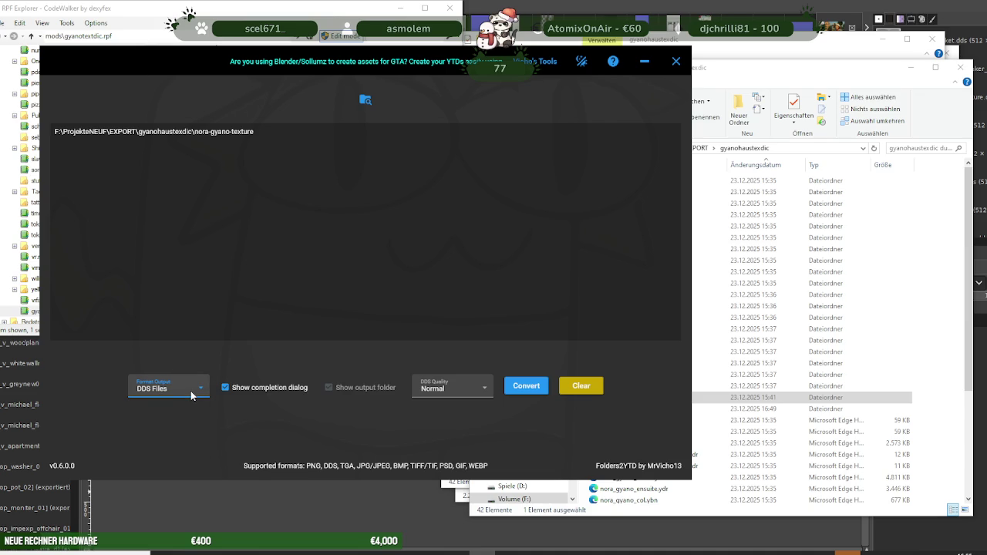
pyautogui.click(457, 387)
pyautogui.click(453, 428)
pyautogui.click(771, 329)
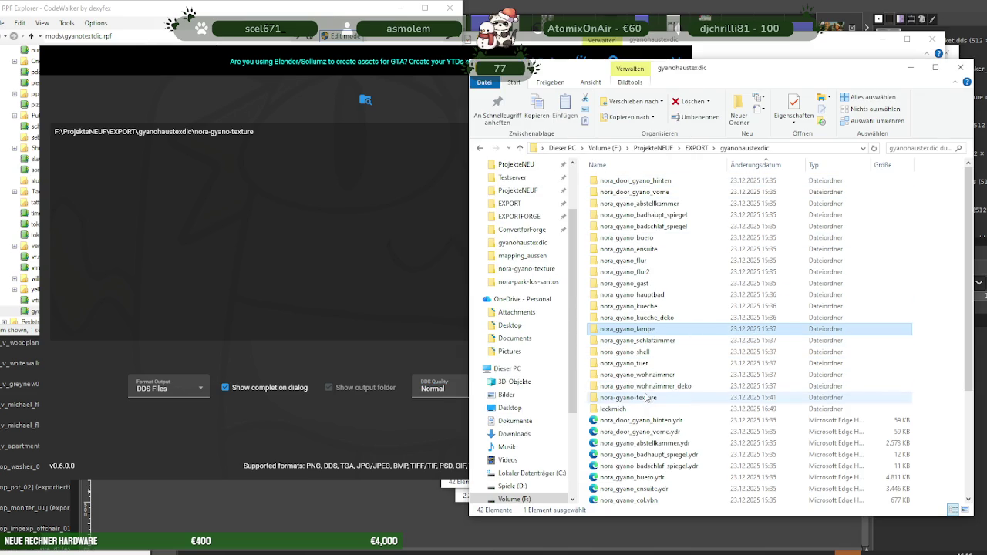
# Zip nora-gyano-texture via Senden an > ZIP-komprimierter Ordner with its default name, then start Folders2YTD's conversion
pyautogui.click(714, 398)
pyautogui.rightClick(714, 398)
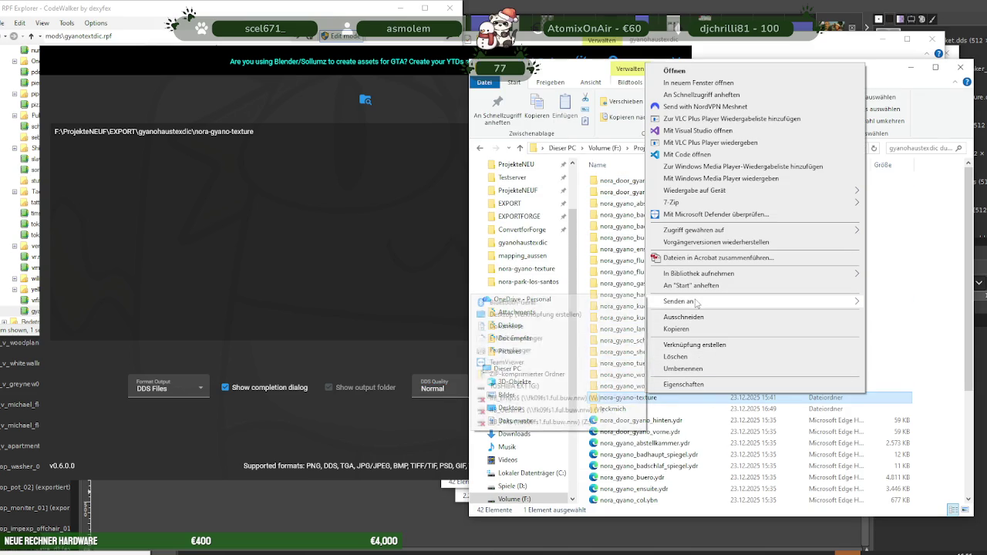
pyautogui.moveTo(679, 301)
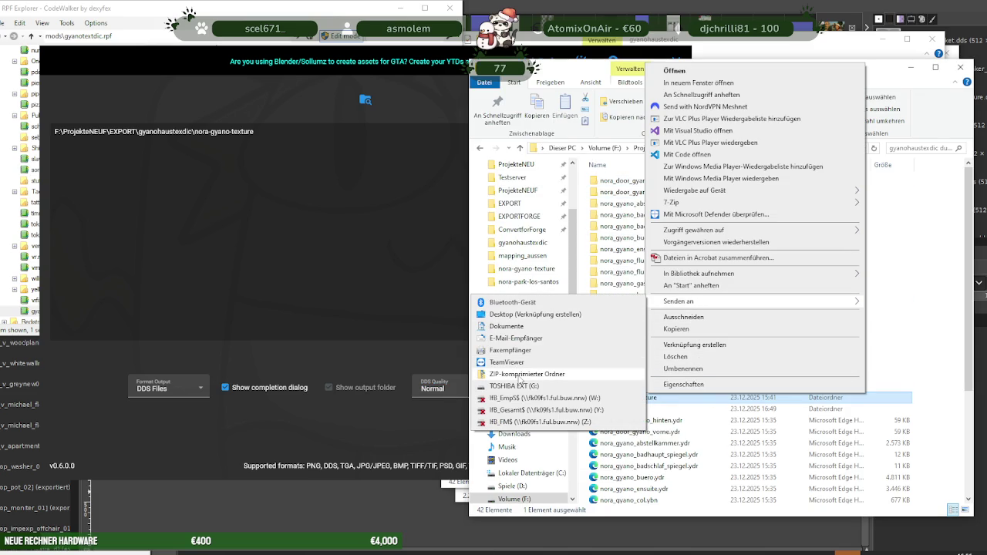
pyautogui.click(521, 375)
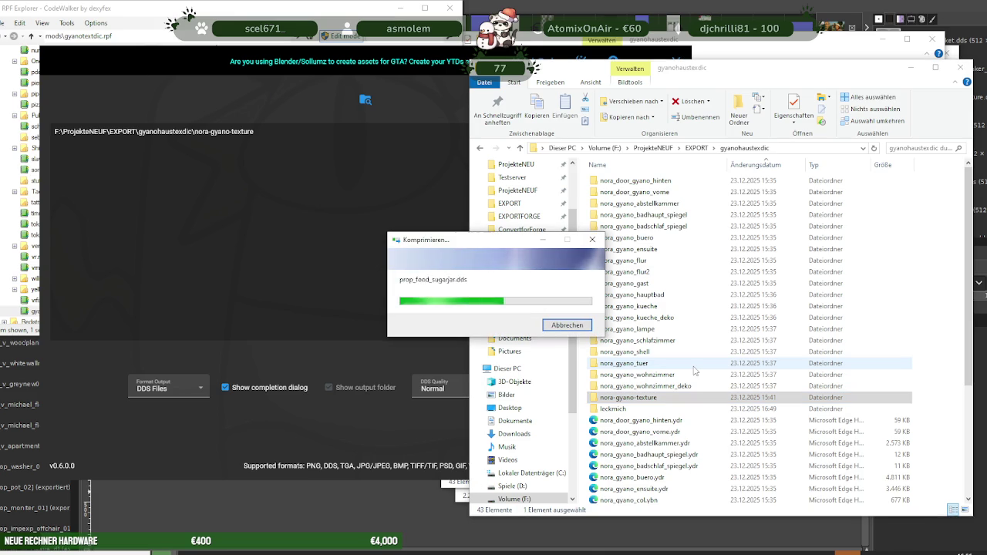
pyautogui.click(629, 235)
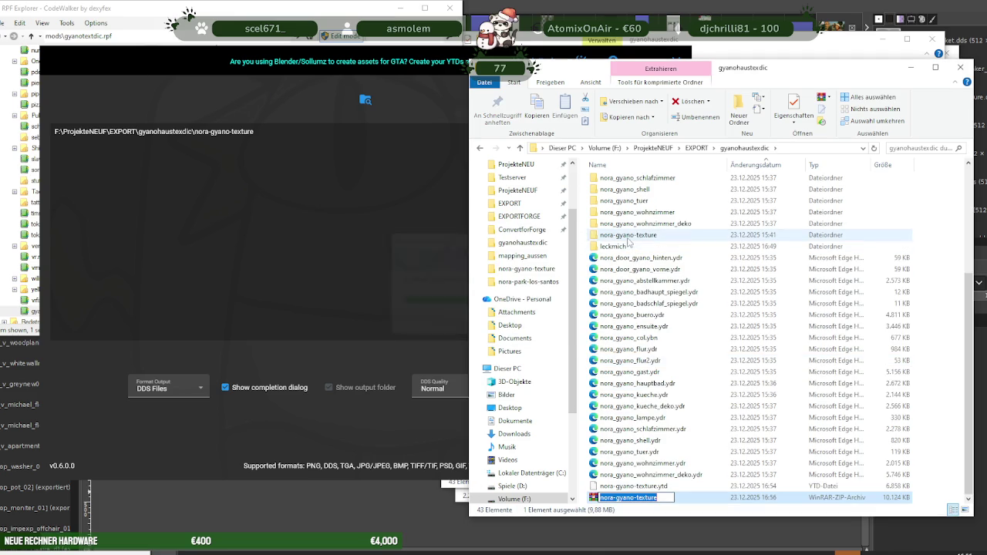
pyautogui.click(361, 272)
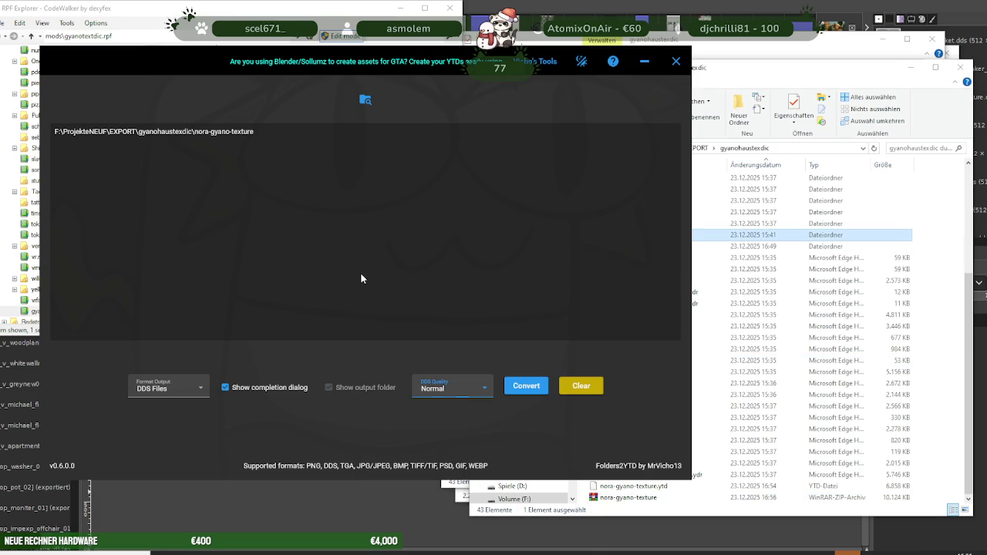
pyautogui.click(531, 387)
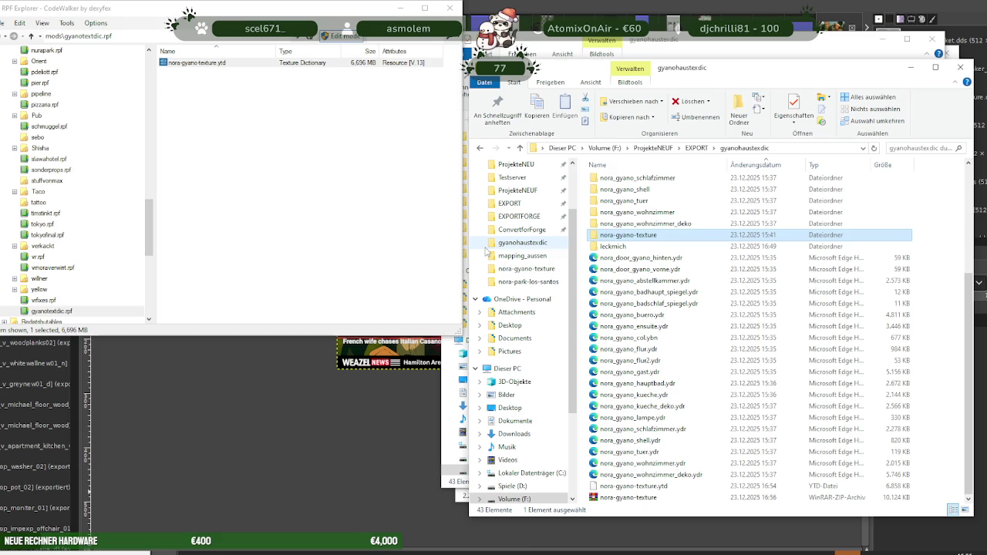
# Return Explorer to the gyanohaustexdic folder and bring Folders2YTD back in front
pyautogui.scroll(5, 646, 401)
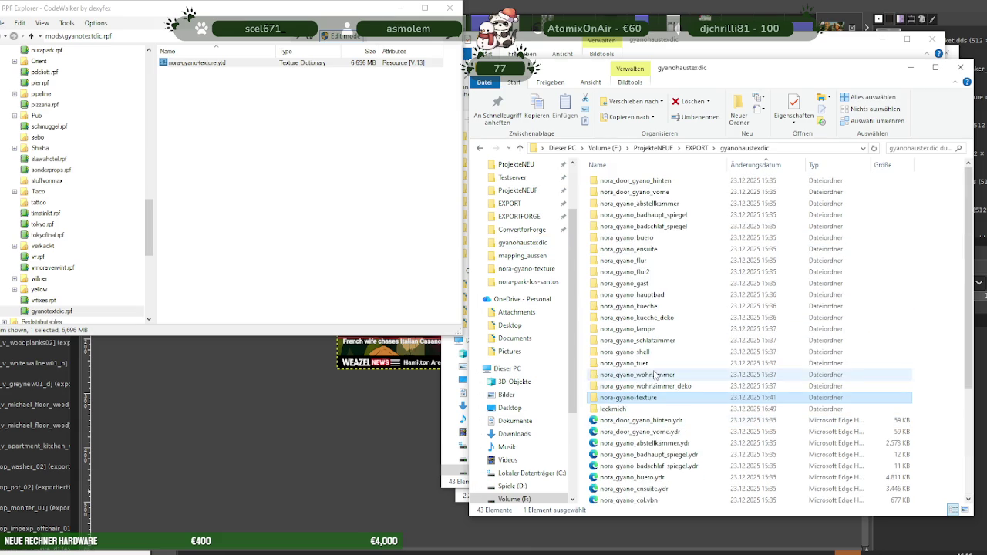
pyautogui.doubleClick(647, 398)
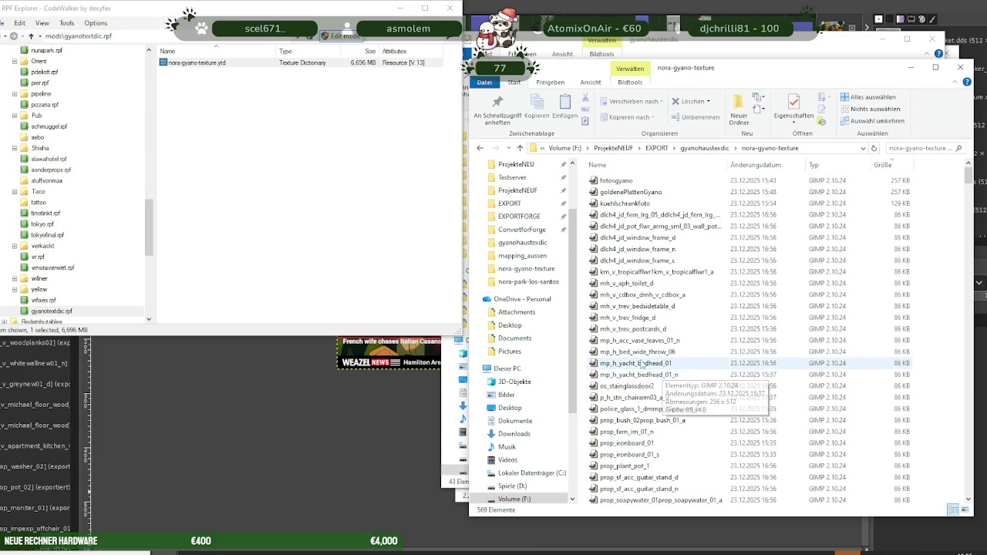
pyautogui.click(480, 148)
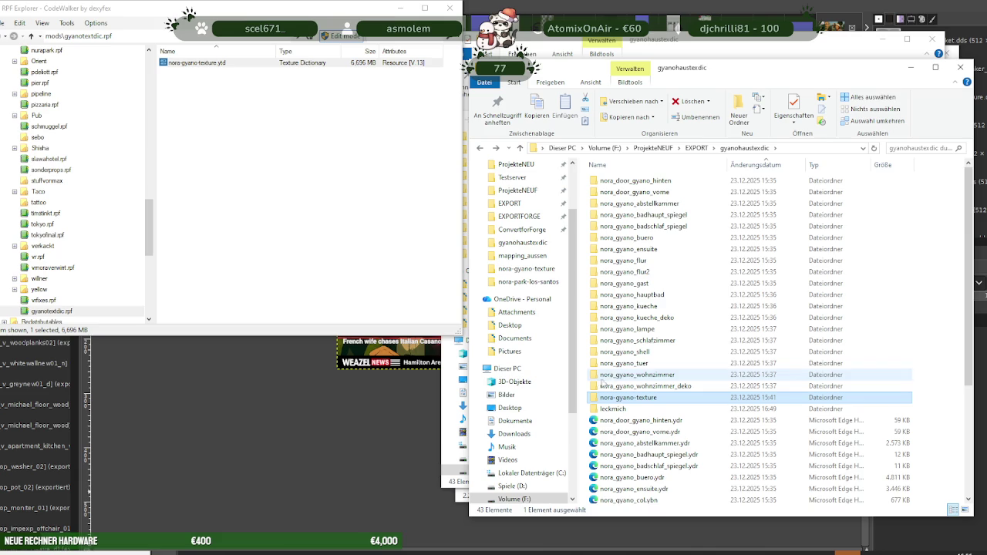
pyautogui.click(498, 524)
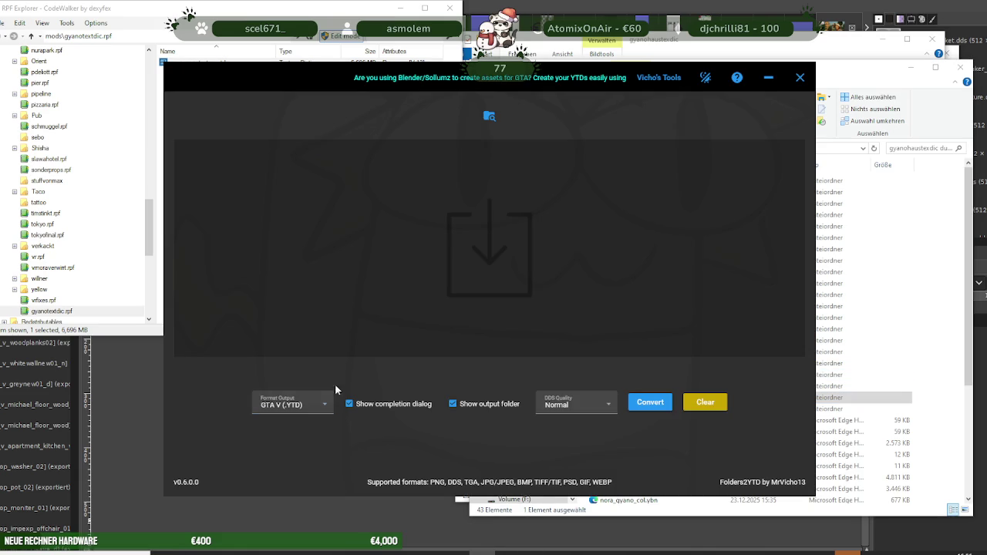
# Set Folders2YTD's Format Output to GTA V (.YTD)
pyautogui.click(282, 404)
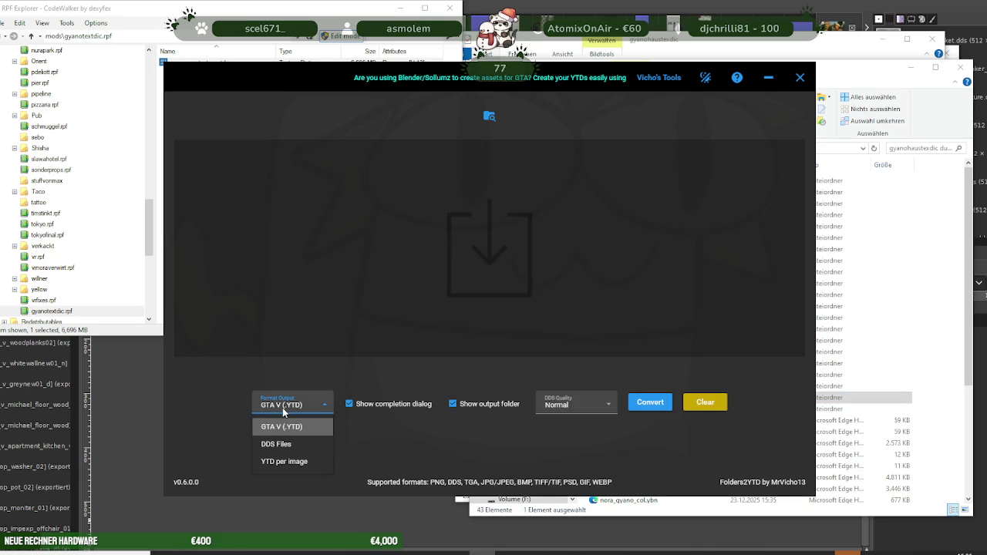
pyautogui.click(278, 444)
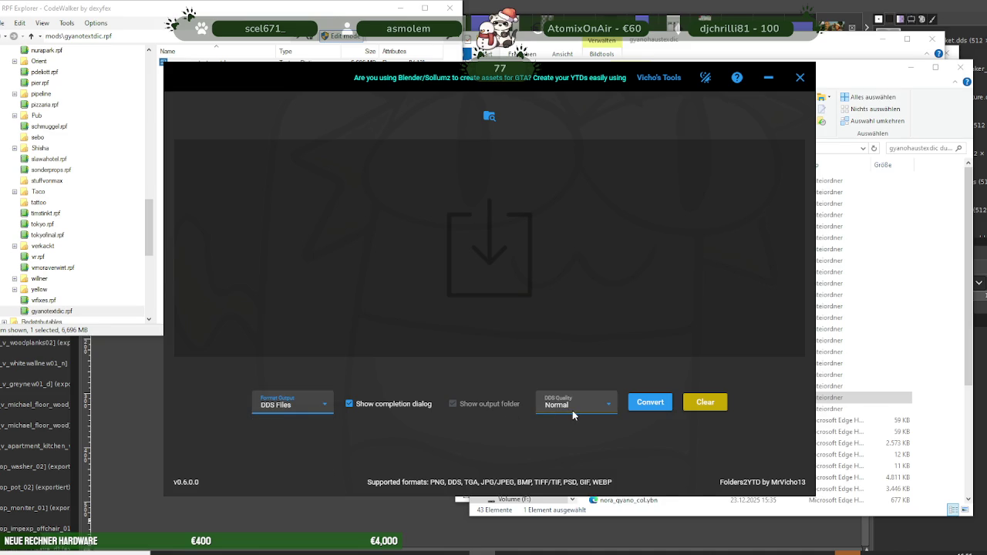
pyautogui.click(300, 404)
pyautogui.click(292, 424)
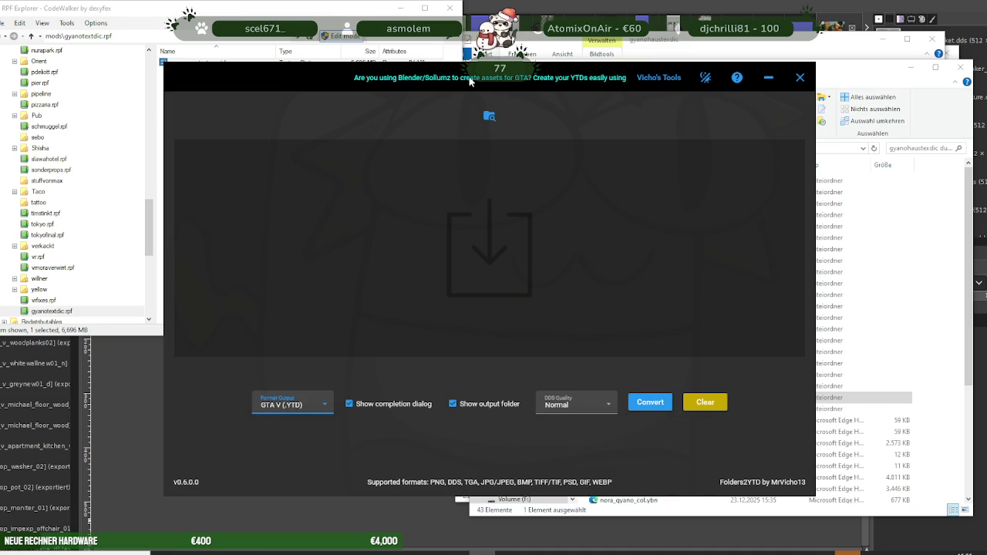
# Drop the nora-gyano-texture folder into Folders2YTD and convert it at Normal DDS quality
pyautogui.moveTo(321, 80); pyautogui.dragTo(248, 81)
pyautogui.click(748, 365)
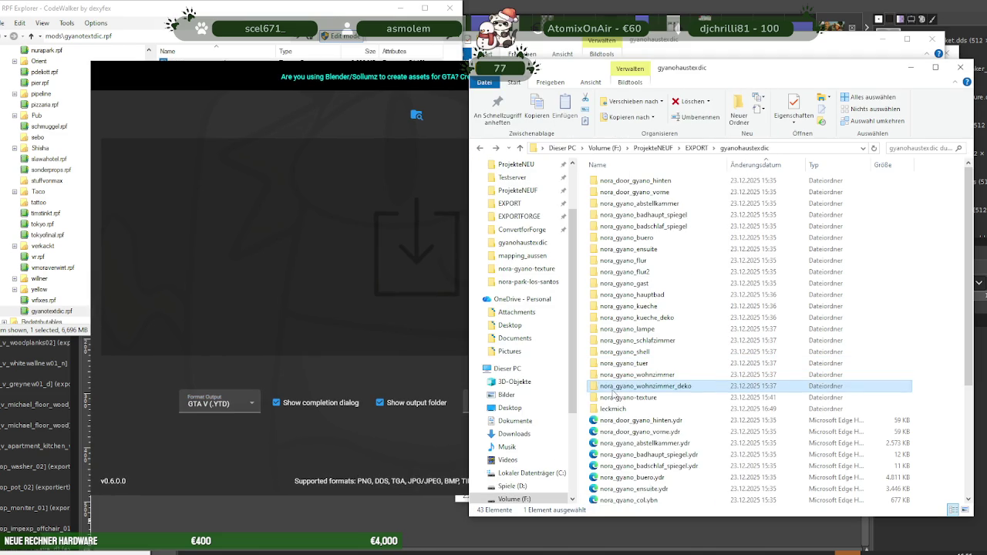
pyautogui.moveTo(627, 401); pyautogui.dragTo(366, 292)
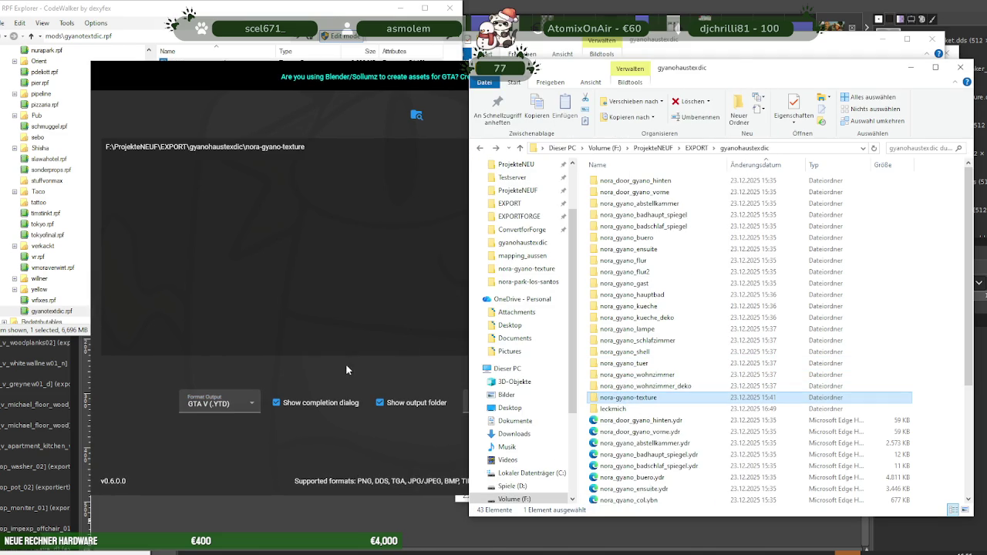
pyautogui.click(345, 364)
pyautogui.click(536, 403)
pyautogui.click(536, 405)
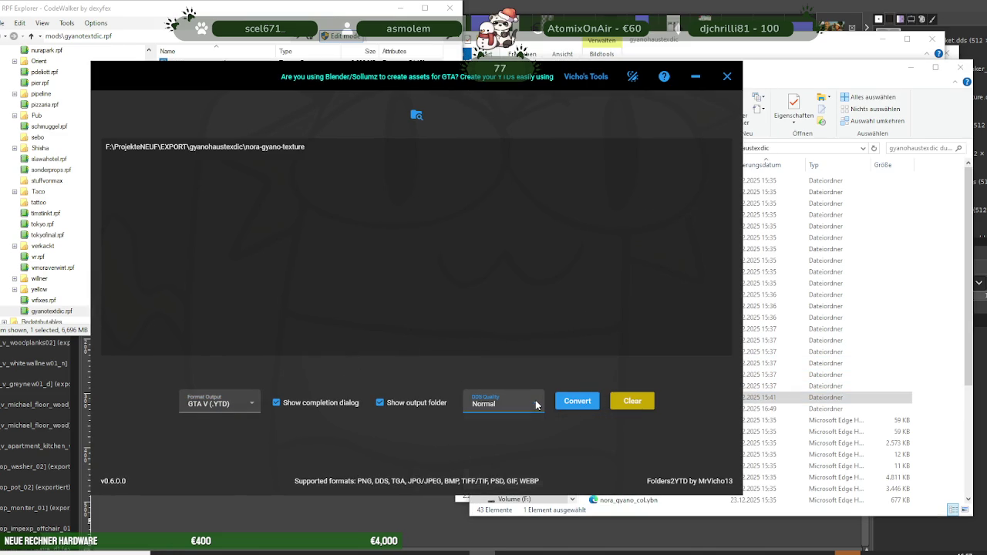
pyautogui.click(574, 402)
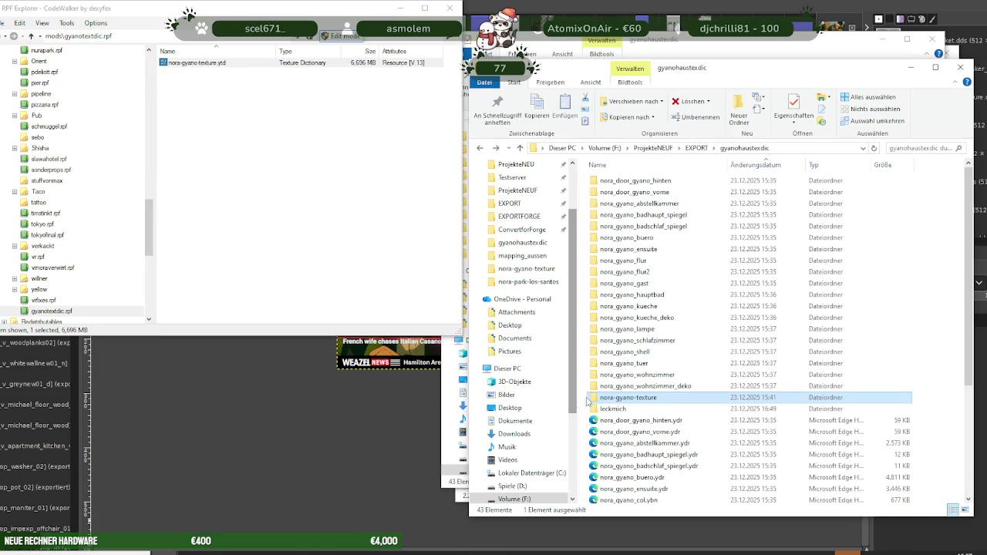
# Add nora-gyano-texture.ytd to the CodeWalker archive and inspect its textures
pyautogui.scroll(-5, 653, 399)
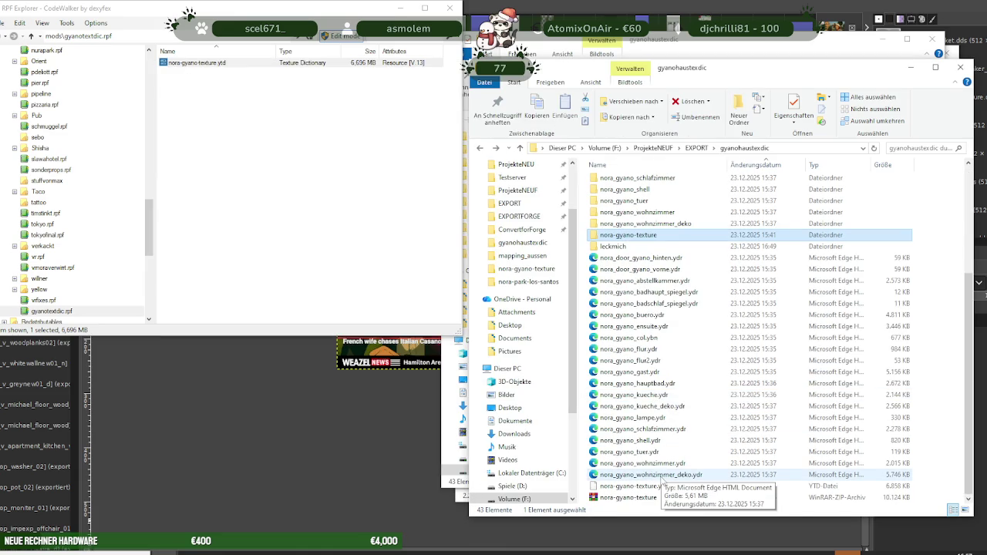
pyautogui.moveTo(632, 486); pyautogui.dragTo(192, 75)
pyautogui.doubleClick(196, 62)
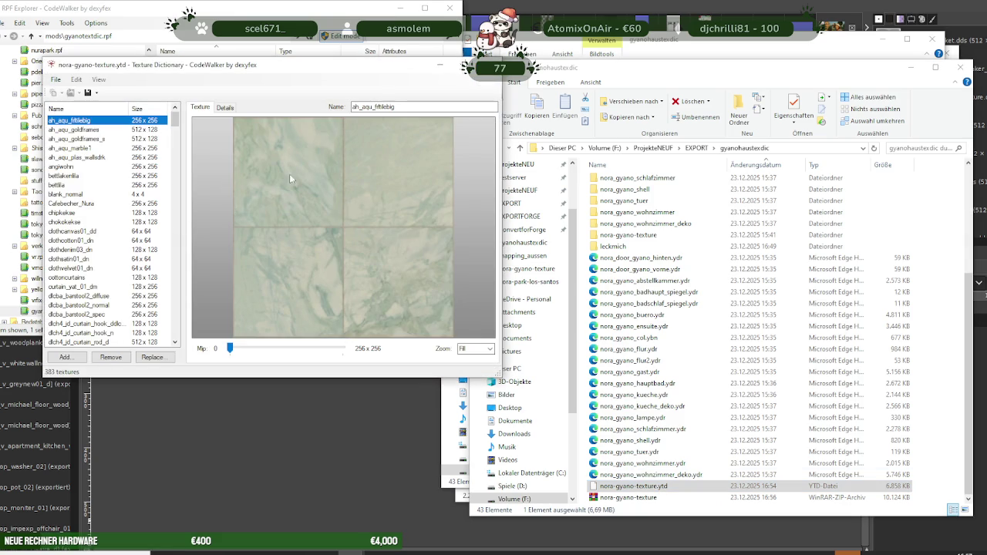
pyautogui.click(455, 64)
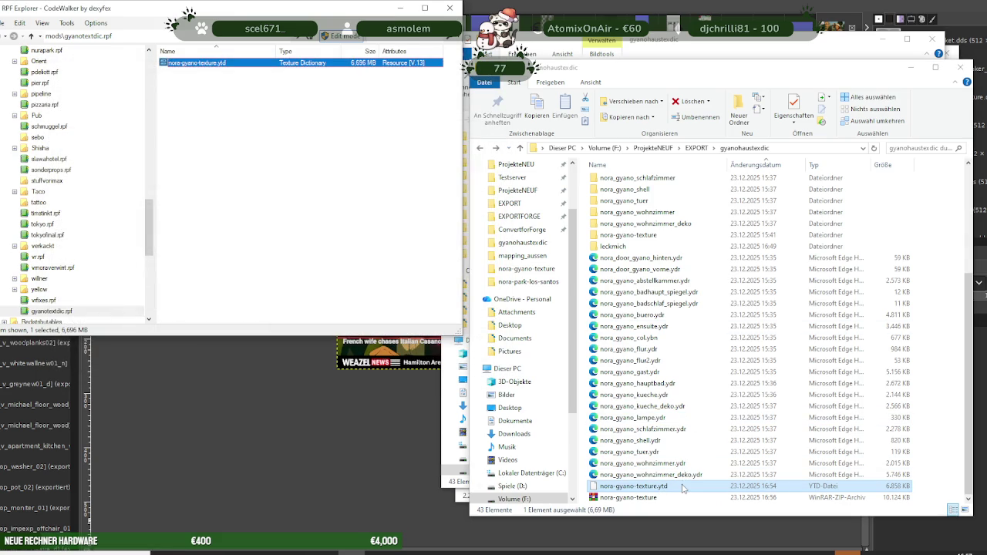
# Delete the loose nora-gyano-texture.ytd from gyanohaustexdic, leaving 42 items
pyautogui.rightClick(682, 487)
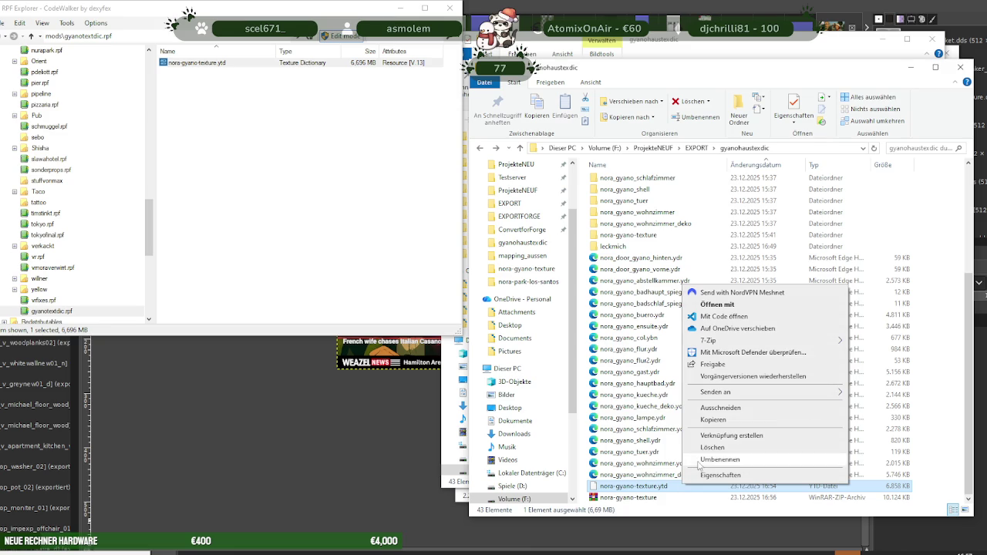
pyautogui.click(707, 457)
pyautogui.doubleClick(629, 247)
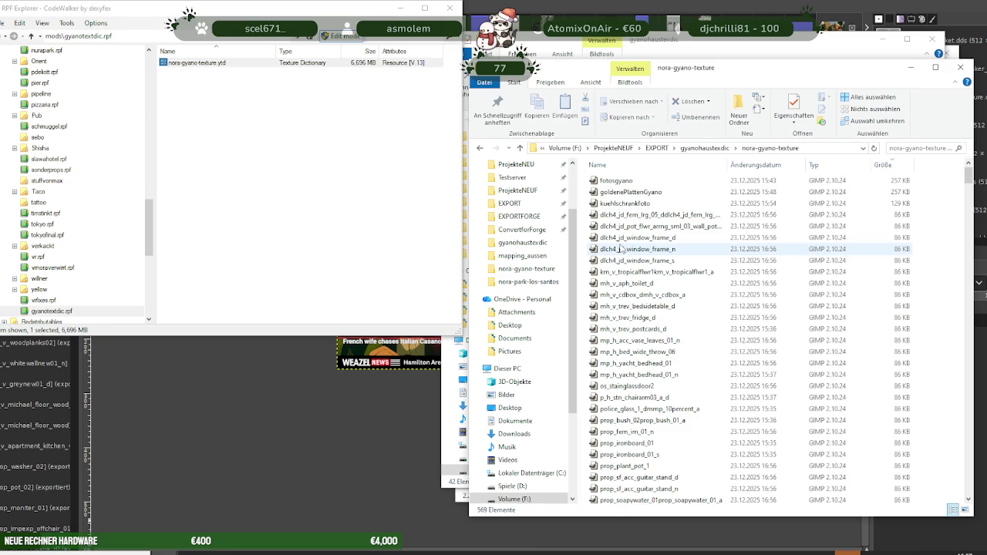
pyautogui.click(520, 147)
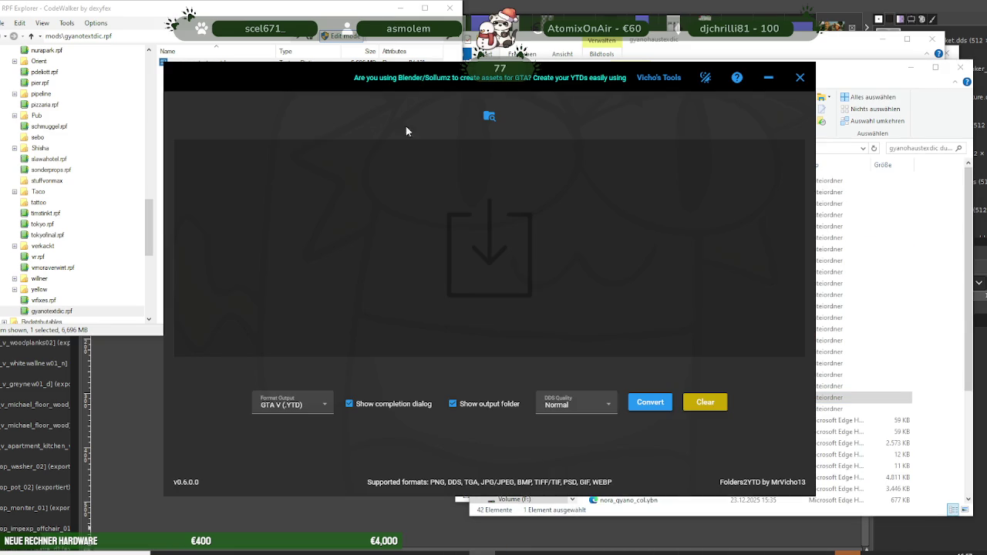
# Drag nora-gyano-texture into Folders2YTD again and run another GTA V YTD conversion
pyautogui.moveTo(406, 131); pyautogui.dragTo(325, 123)
pyautogui.click(646, 398)
pyautogui.moveTo(646, 398)
pyautogui.mouseDown()
pyautogui.moveTo(463, 363)
pyautogui.moveTo(348, 309)
pyautogui.mouseUp()
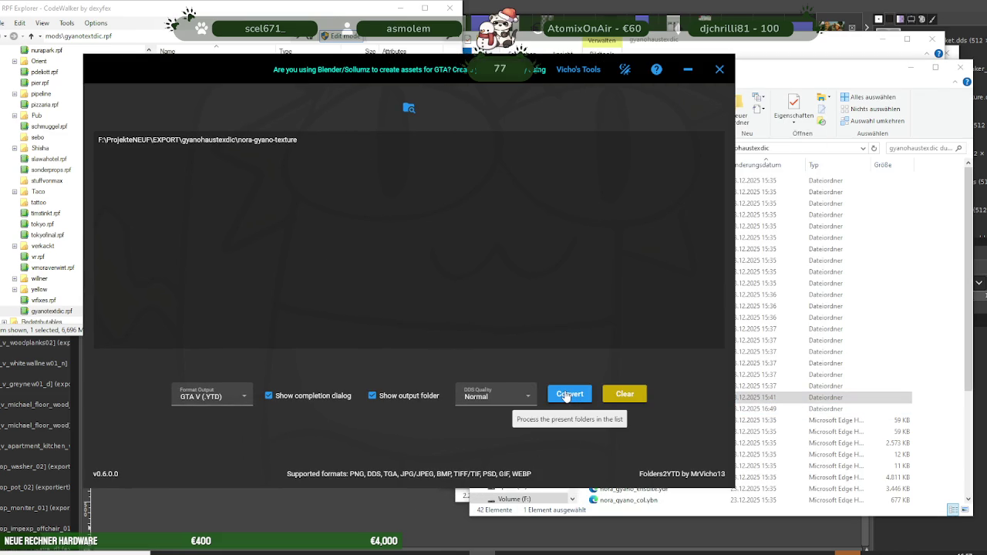
pyautogui.click(568, 396)
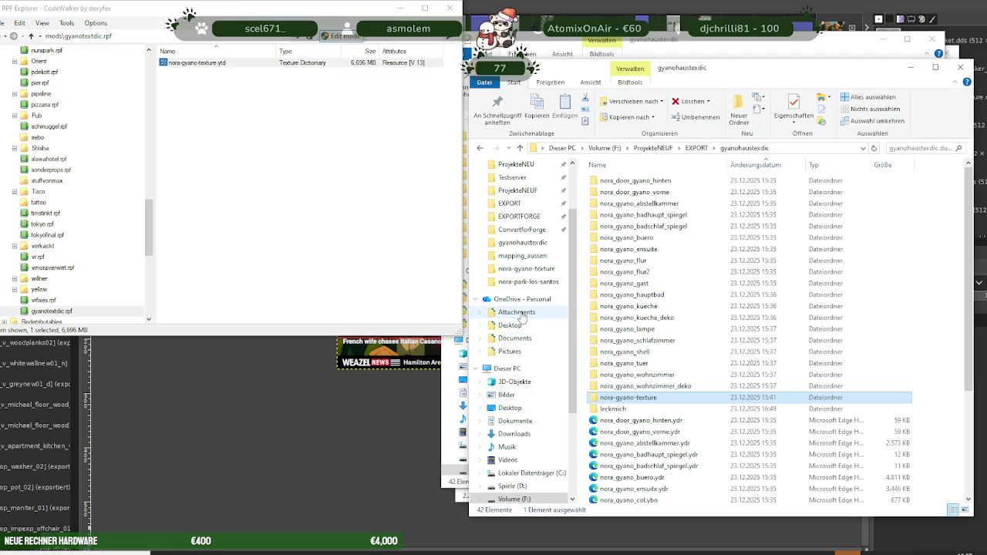
pyautogui.scroll(-3, 633, 355)
pyautogui.scroll(-2, 670, 376)
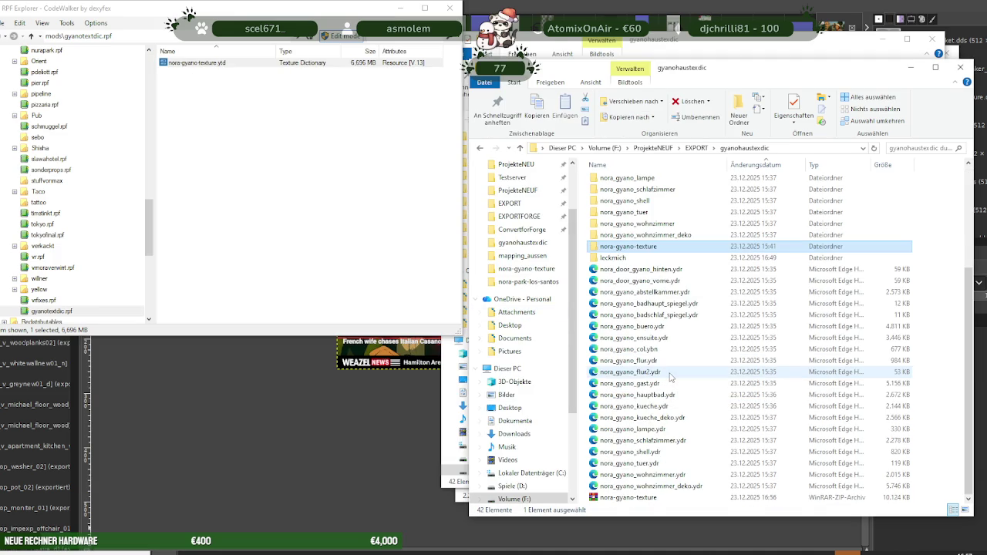
pyautogui.scroll(1, 670, 376)
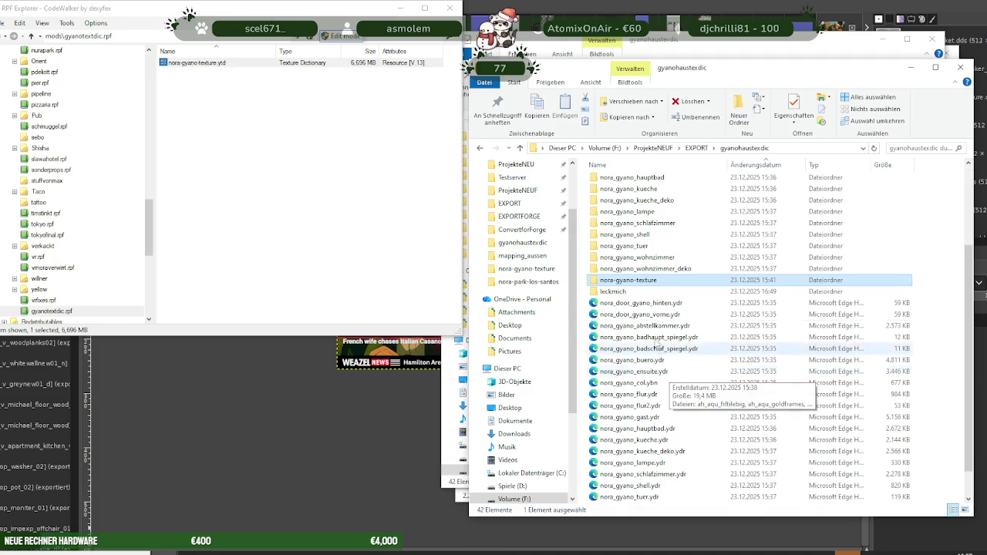
pyautogui.scroll(-1, 668, 370)
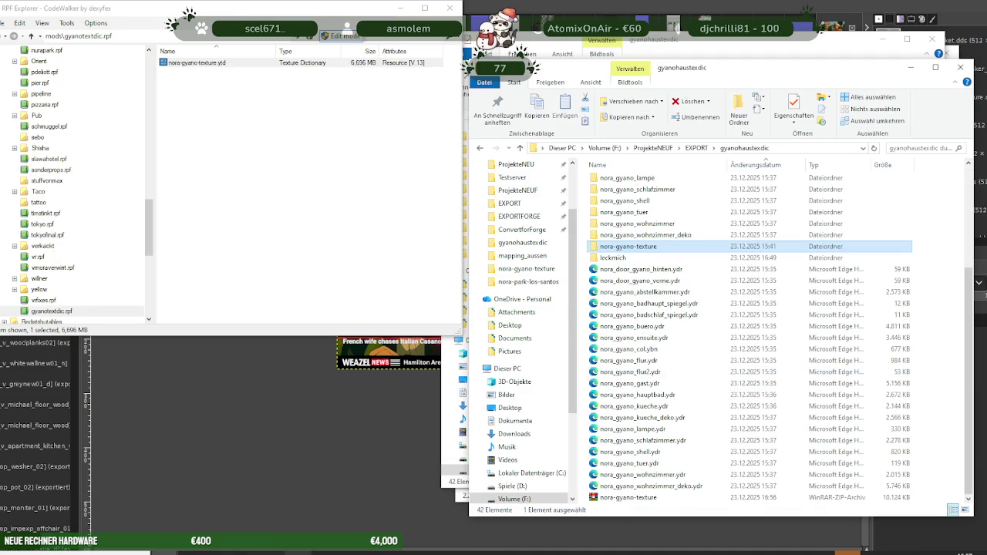
pyautogui.click(165, 552)
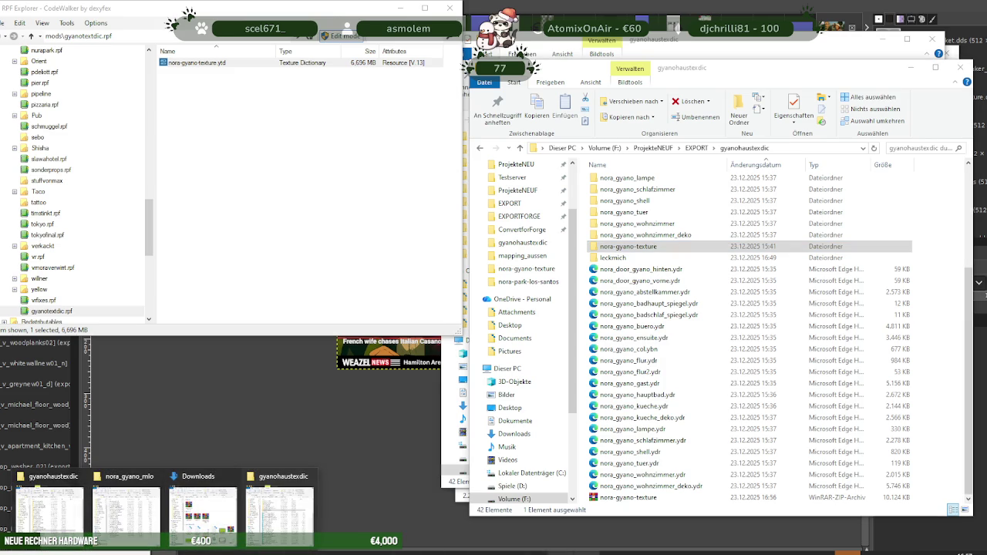
# Show the desktop, tidy the left-column icons, and move the right-hand archive icons top-left
pyautogui.press('super+d')
pyautogui.moveTo(18, 169); pyautogui.dragTo(17, 166)
pyautogui.moveTo(65, 324); pyautogui.dragTo(16, 220)
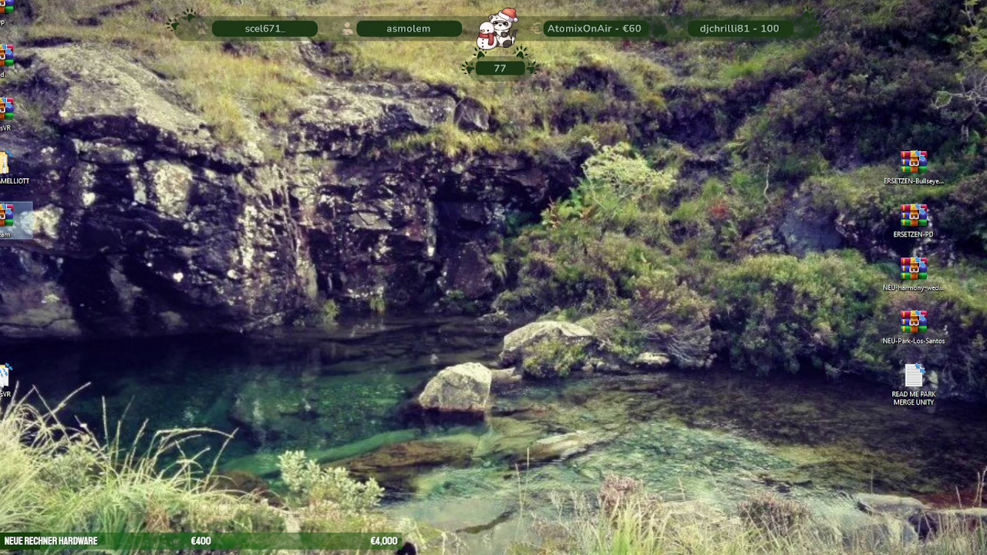
pyautogui.moveTo(6, 378); pyautogui.dragTo(6, 272)
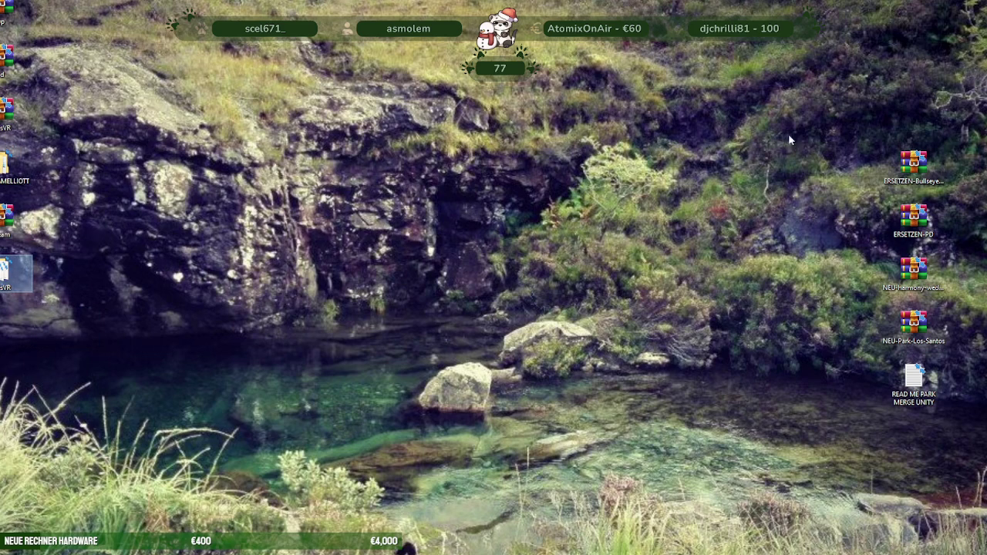
pyautogui.moveTo(798, 114); pyautogui.dragTo(982, 409)
pyautogui.moveTo(914, 166); pyautogui.dragTo(66, 12)
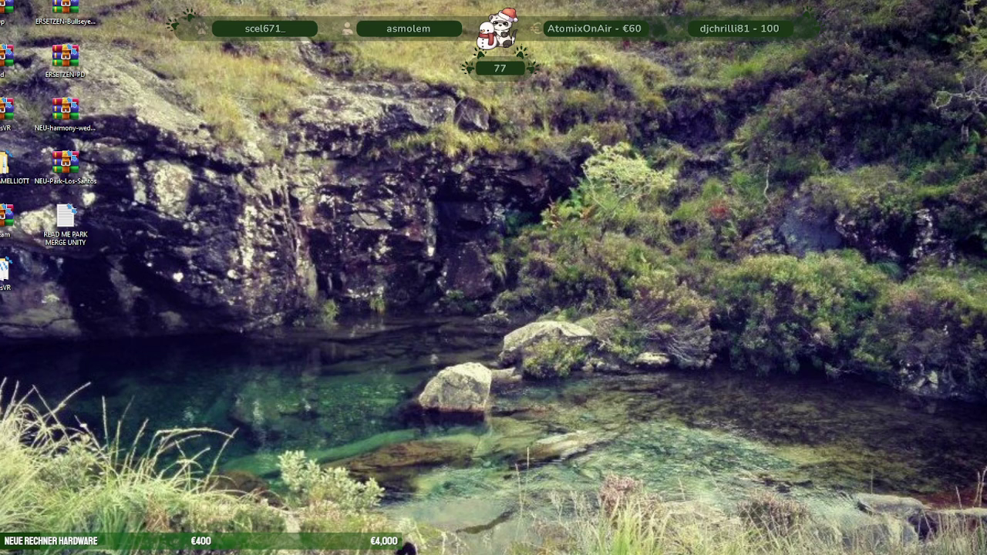
# Open Notepad from a Start-menu search for 'editor', paste in the ymap path list and centre the window
pyautogui.click(100, 552)
pyautogui.write('editor')
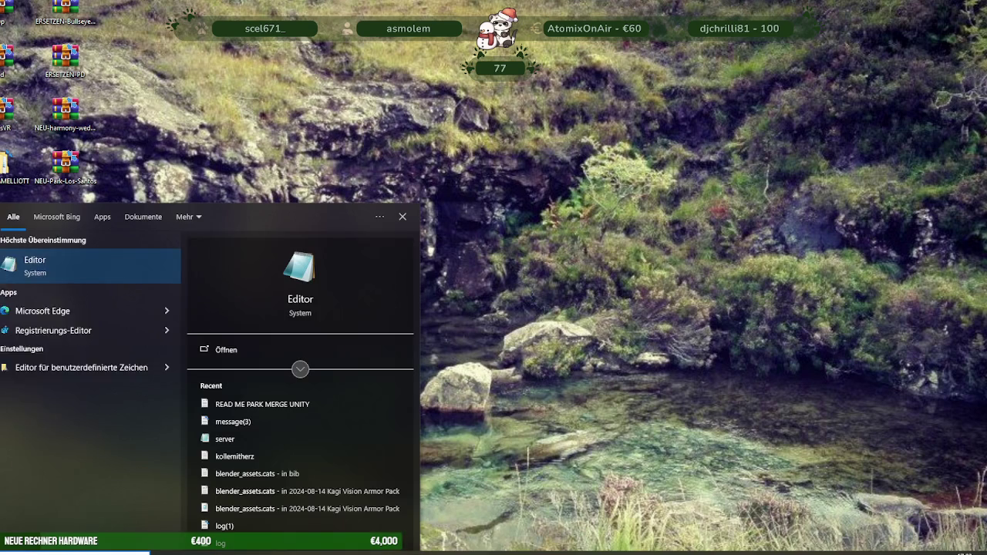
pyautogui.click(36, 268)
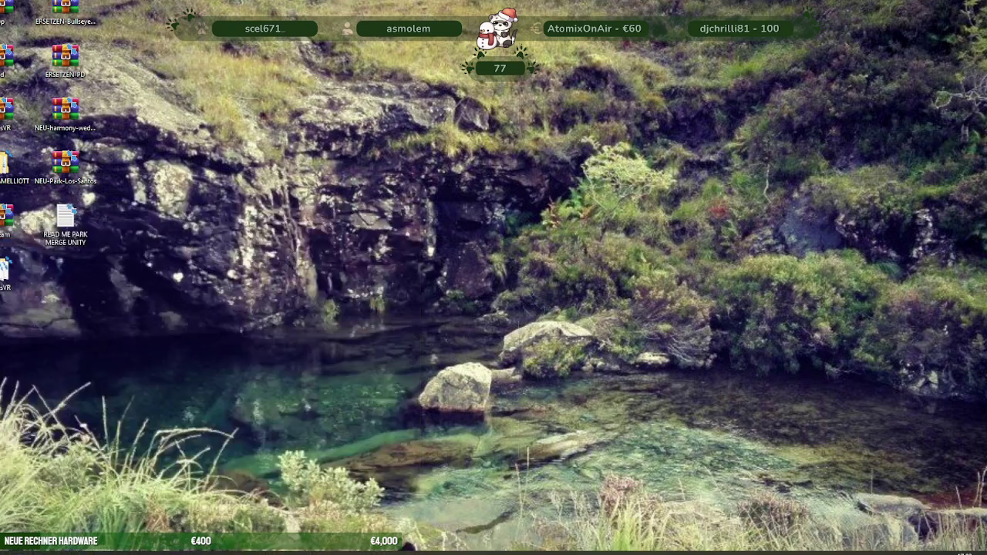
pyautogui.hotkey('ctrl', 'v')
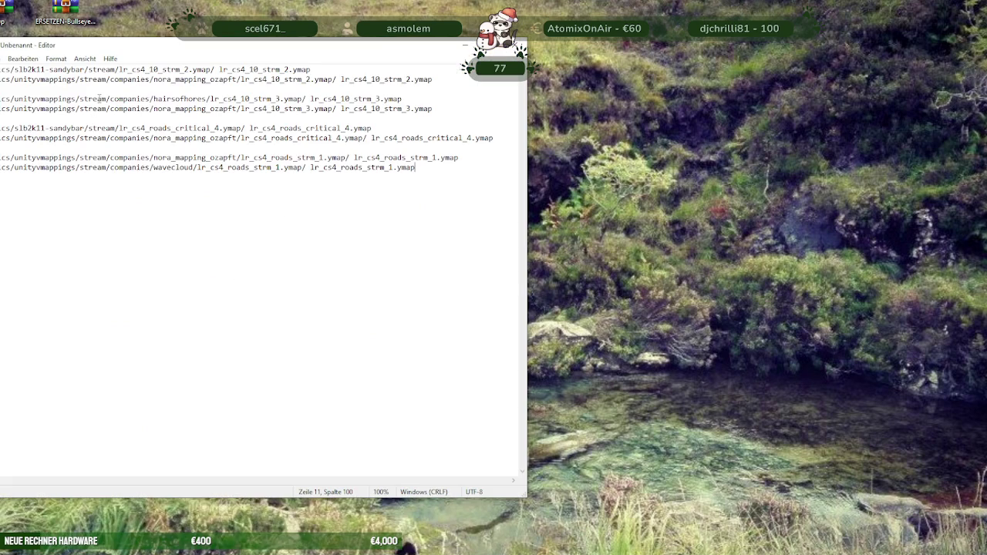
pyautogui.moveTo(262, 46); pyautogui.dragTo(446, 63)
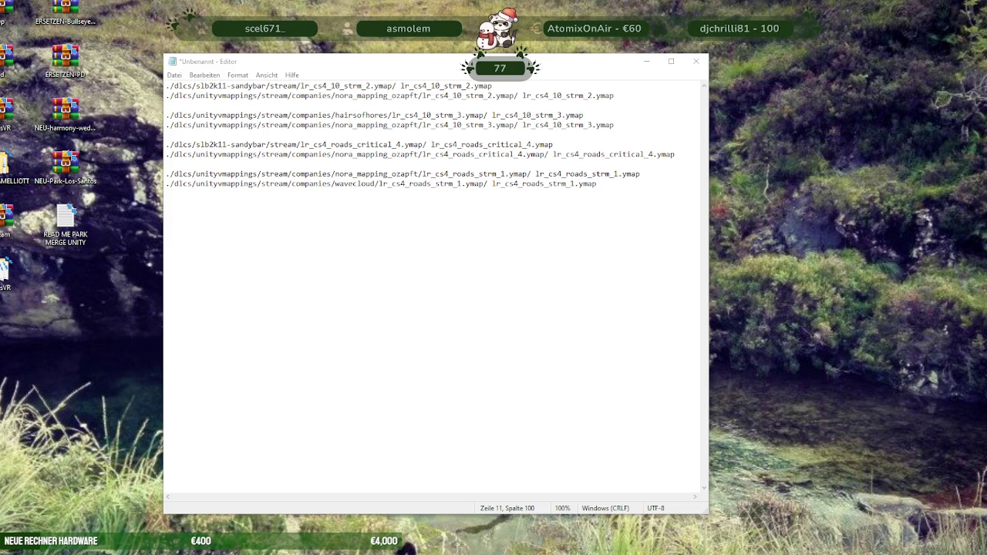
pyautogui.click(290, 86)
# Check the hairsofhores, sandybar and wavecloud folder names in the Notepad path list
pyautogui.click(355, 115)
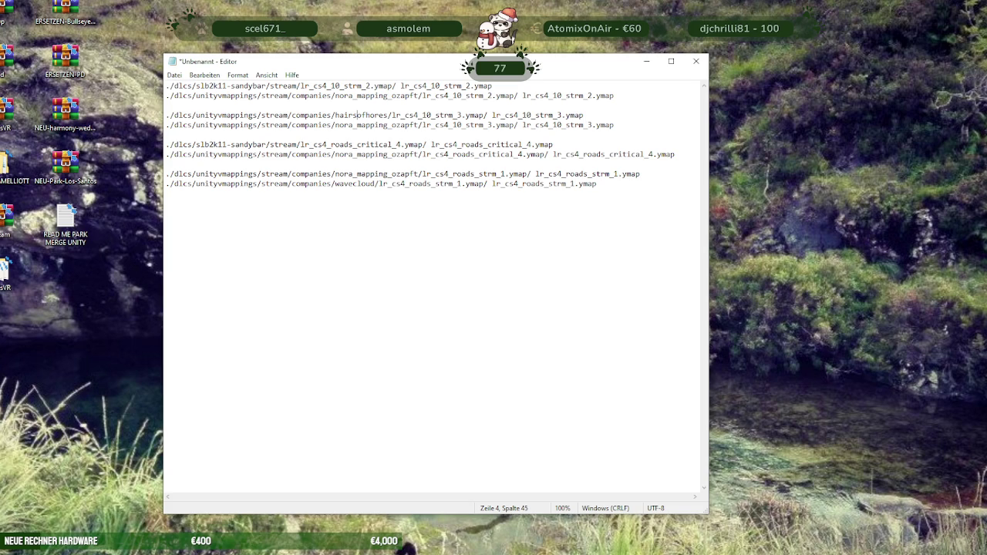
pyautogui.click(226, 86)
pyautogui.click(241, 146)
pyautogui.click(353, 183)
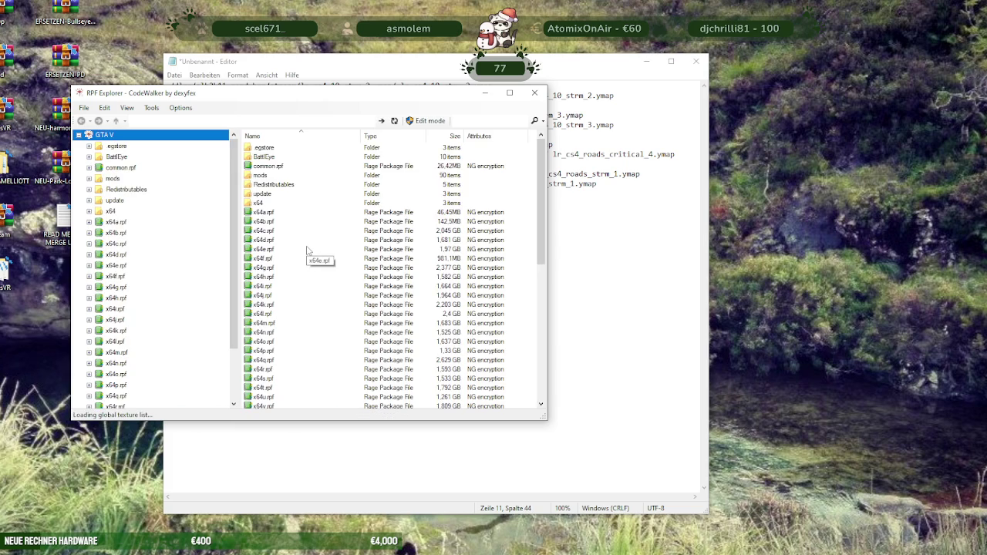
# Open the mods folder and switch RPF Explorer into edit mode
pyautogui.doubleClick(261, 175)
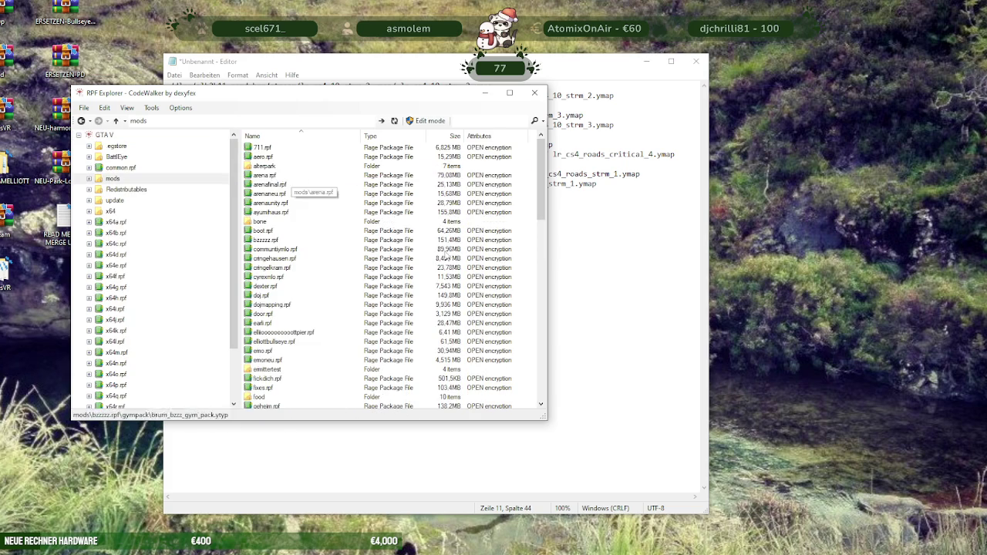
pyautogui.scroll(-5, 438, 281)
pyautogui.scroll(-10, 437, 280)
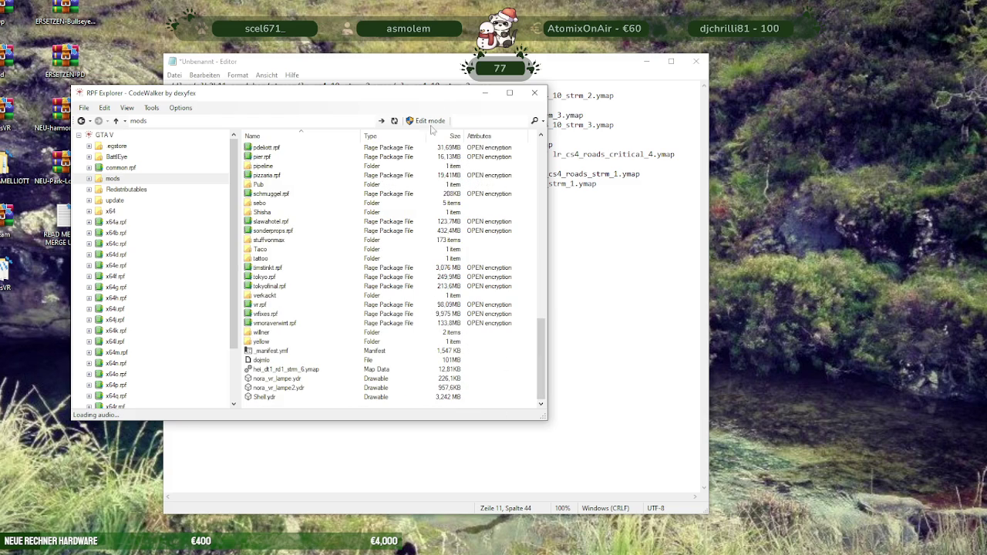
pyautogui.rightClick(526, 388)
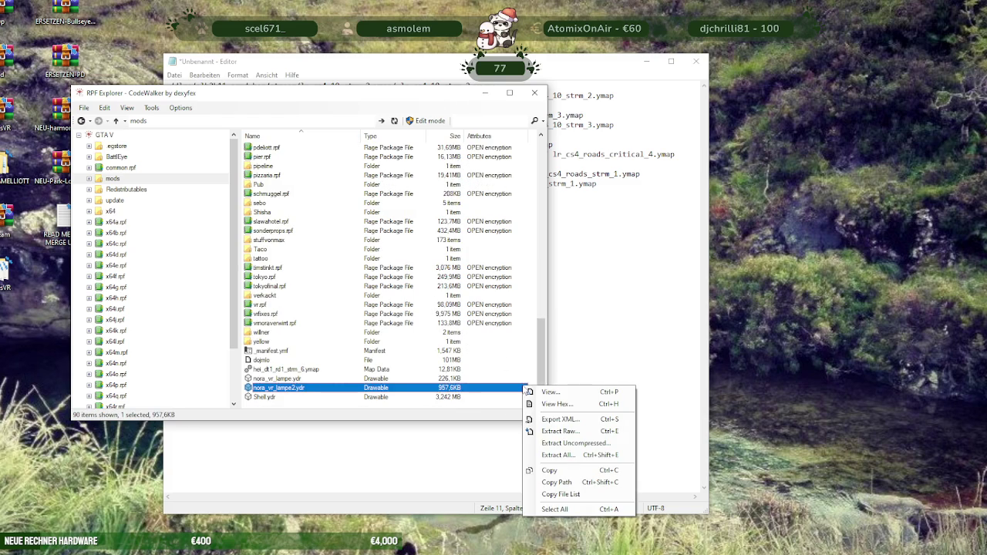
pyautogui.click(430, 121)
pyautogui.click(520, 323)
# Create a new RPF archive named merchozapft in the mods folder
pyautogui.rightClick(524, 396)
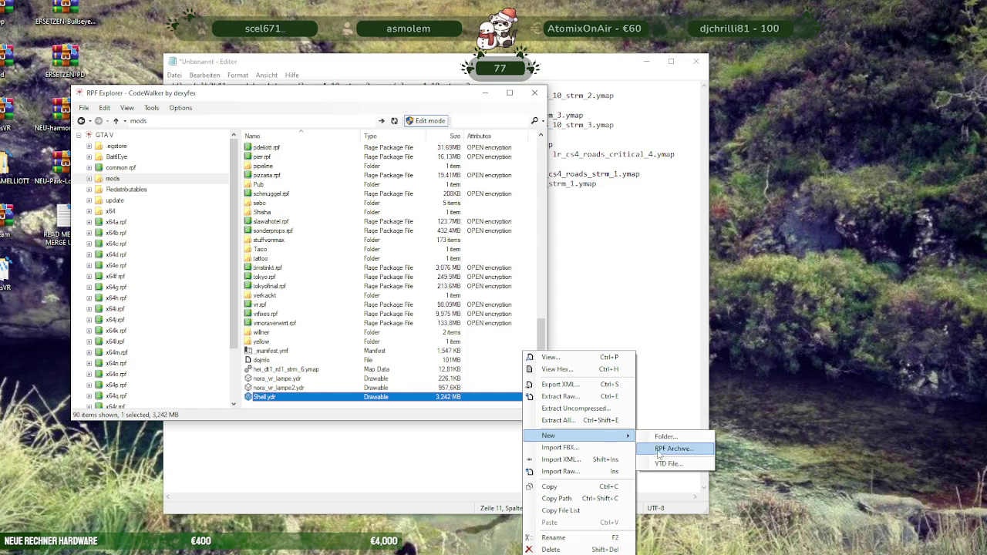
pyautogui.click(658, 451)
pyautogui.write('merchop')
pyautogui.press('BackSpace')
pyautogui.write('zapft')
pyautogui.press('Return')
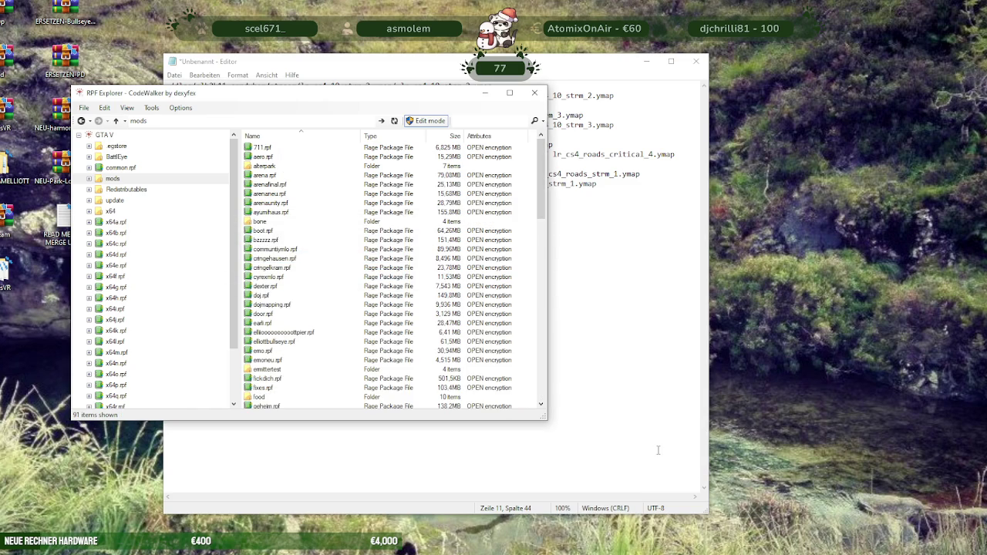
# Open the newly created merchozapft.rpf archive
pyautogui.scroll(-5, 293, 315)
pyautogui.scroll(-5, 293, 339)
pyautogui.click(278, 303)
pyautogui.scroll(3, 278, 293)
pyautogui.scroll(3, 275, 266)
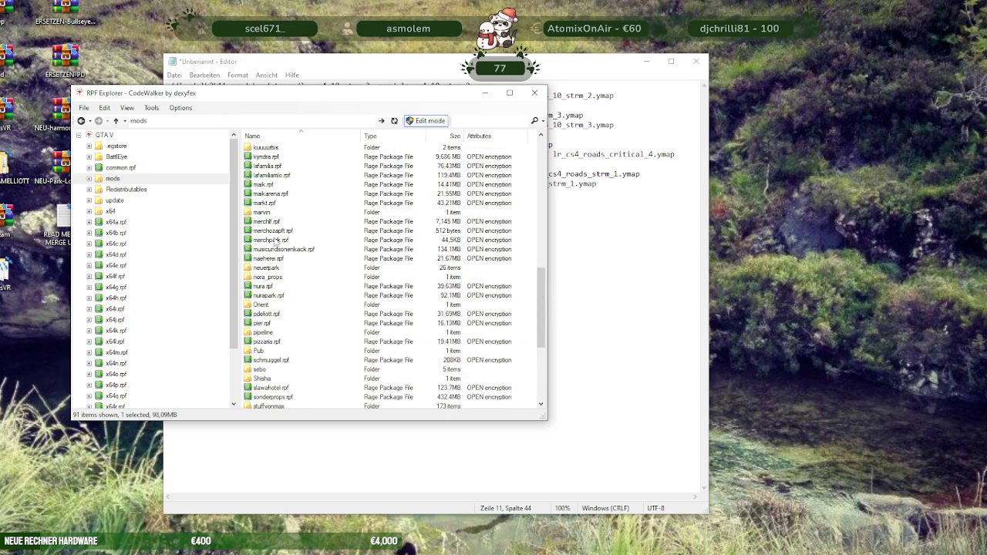
pyautogui.doubleClick(274, 232)
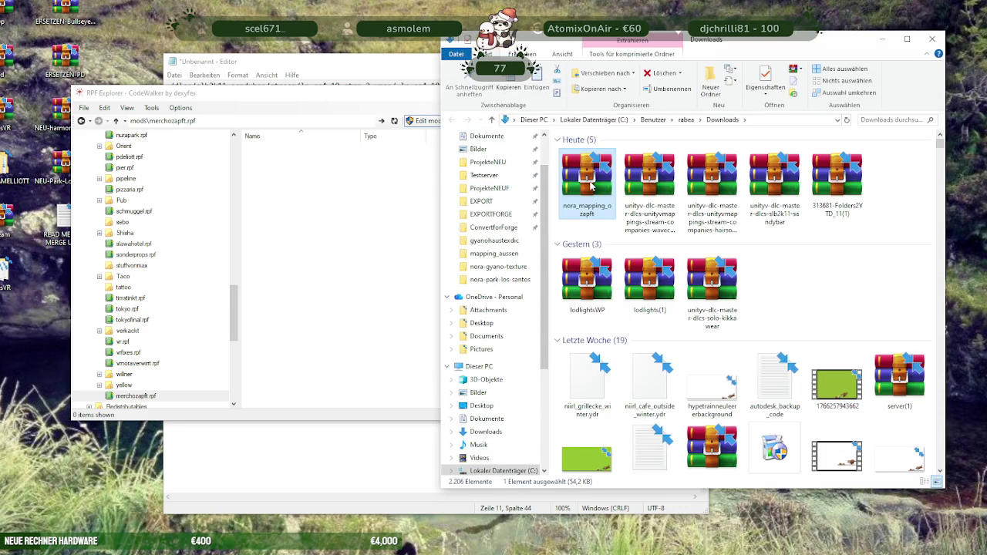
# Copy the nora_mapping_ozapft folder from its zip into merchozapft.rpf, then close the zip
pyautogui.doubleClick(592, 186)
pyautogui.click(68, 160)
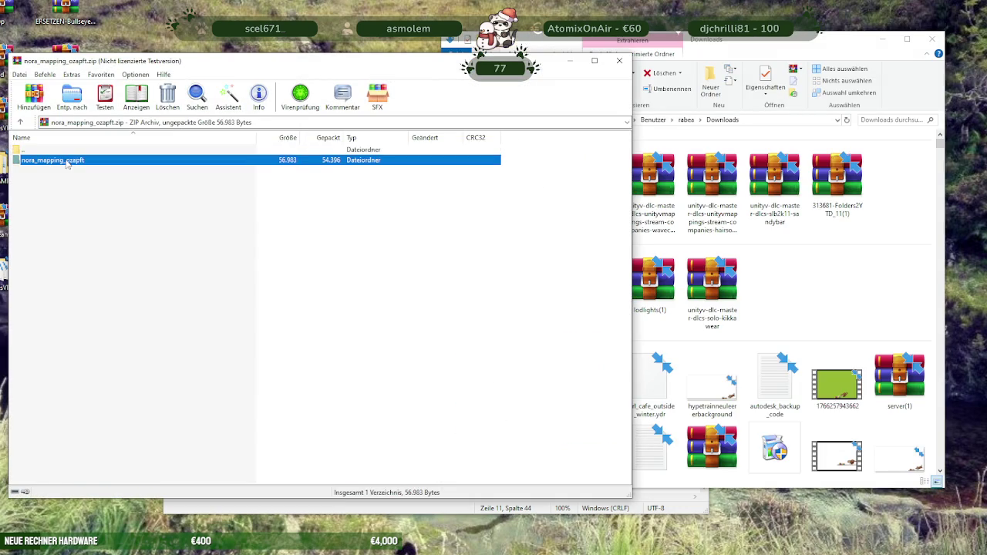
pyautogui.press('Escape')
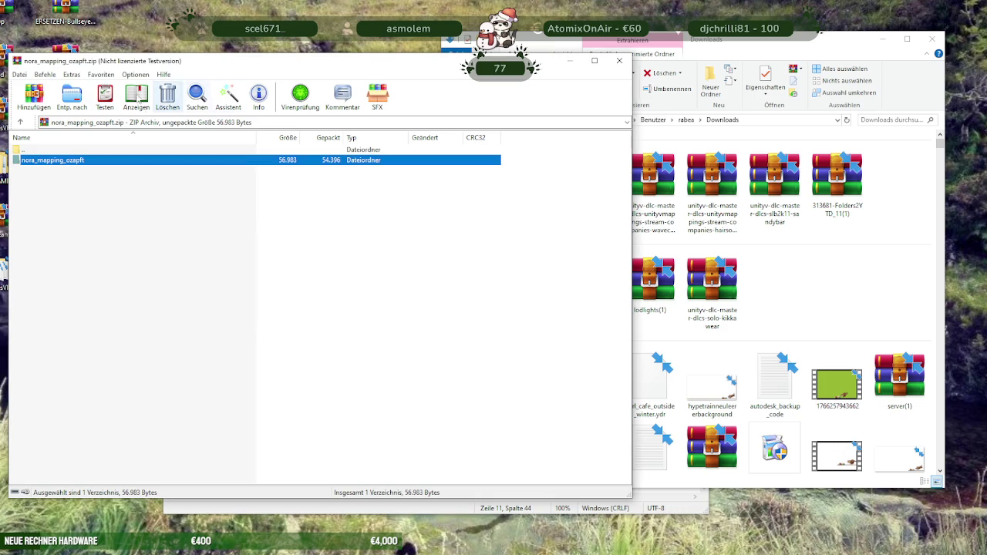
pyautogui.moveTo(196, 62); pyautogui.dragTo(560, 81)
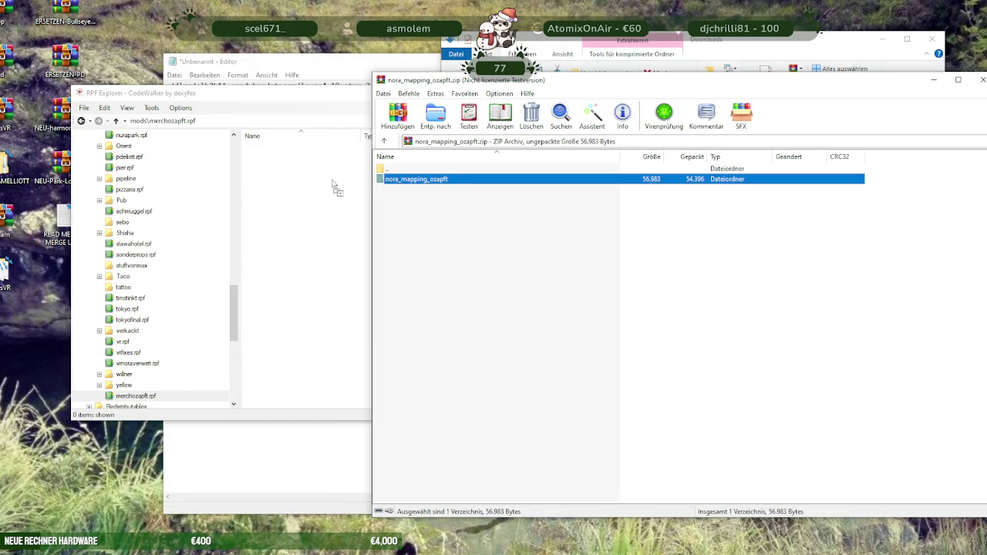
pyautogui.moveTo(293, 191); pyautogui.dragTo(294, 189)
pyautogui.doubleClick(283, 150)
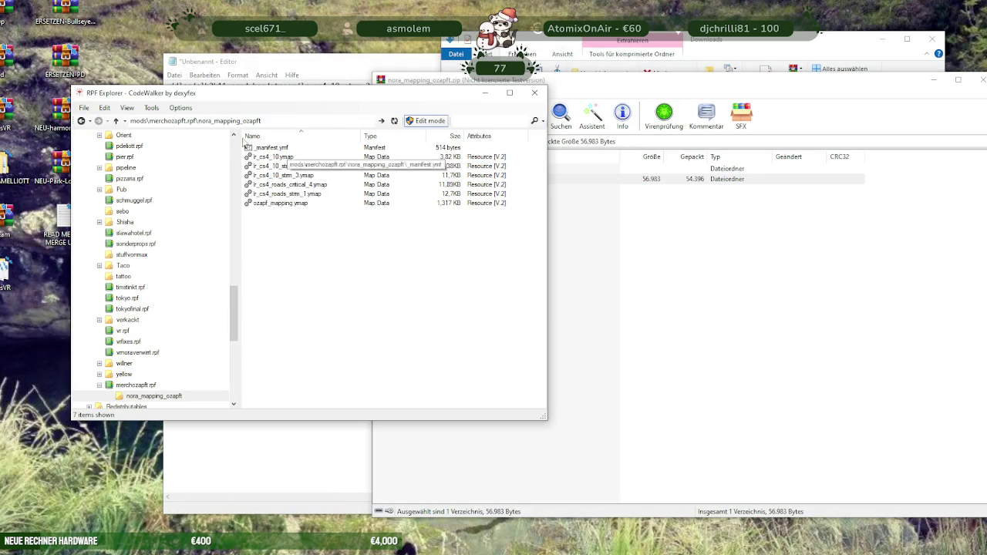
pyautogui.click(116, 121)
pyautogui.click(694, 111)
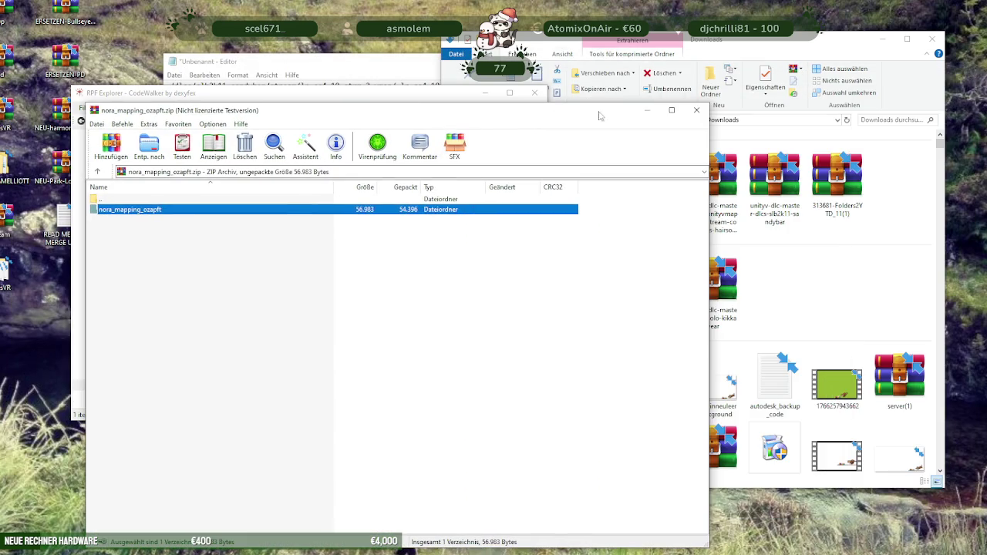
pyautogui.click(695, 109)
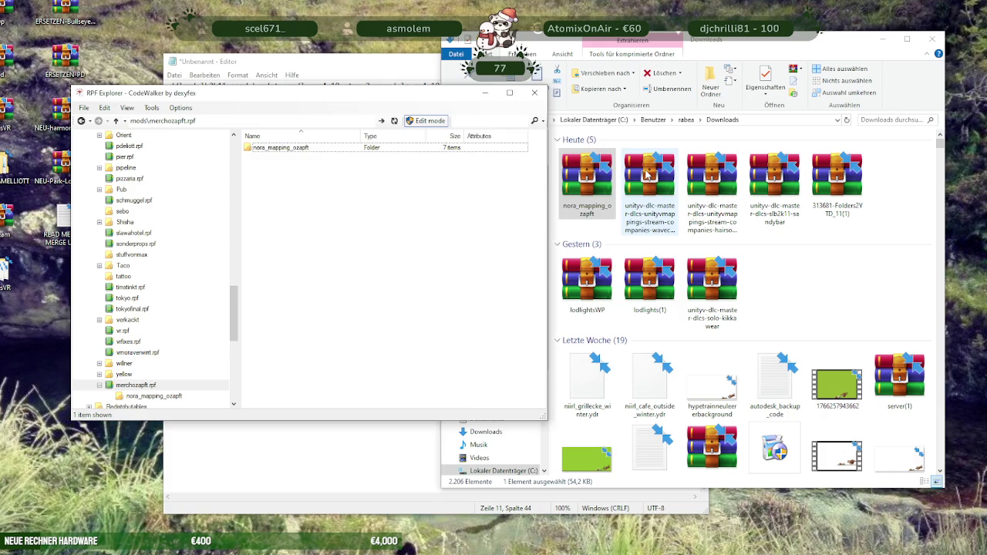
# Copy the wavecloud folder from dlcs\unityvmappings\stream\companies in its zip into merchozapft.rpf
pyautogui.doubleClick(646, 176)
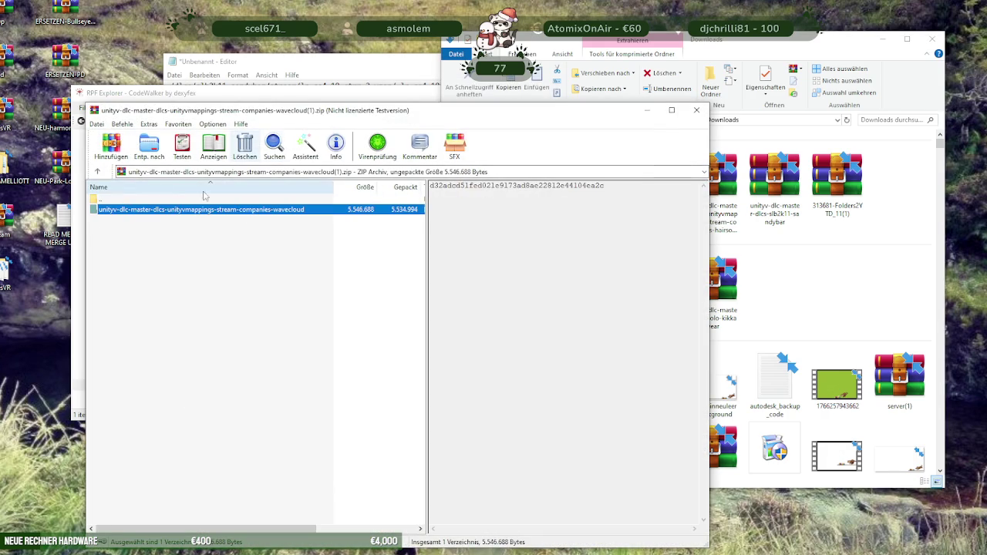
pyautogui.click(484, 283)
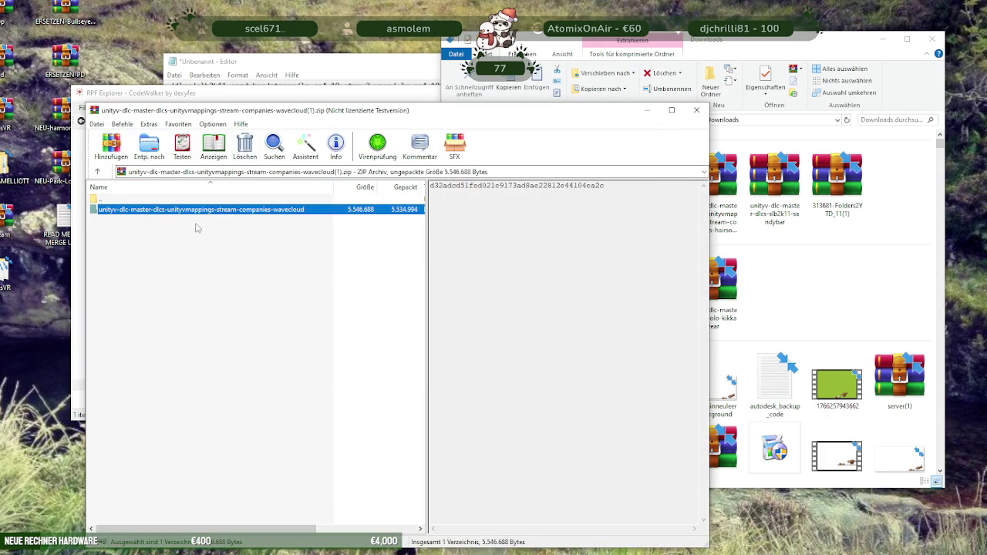
pyautogui.doubleClick(199, 210)
pyautogui.doubleClick(112, 209)
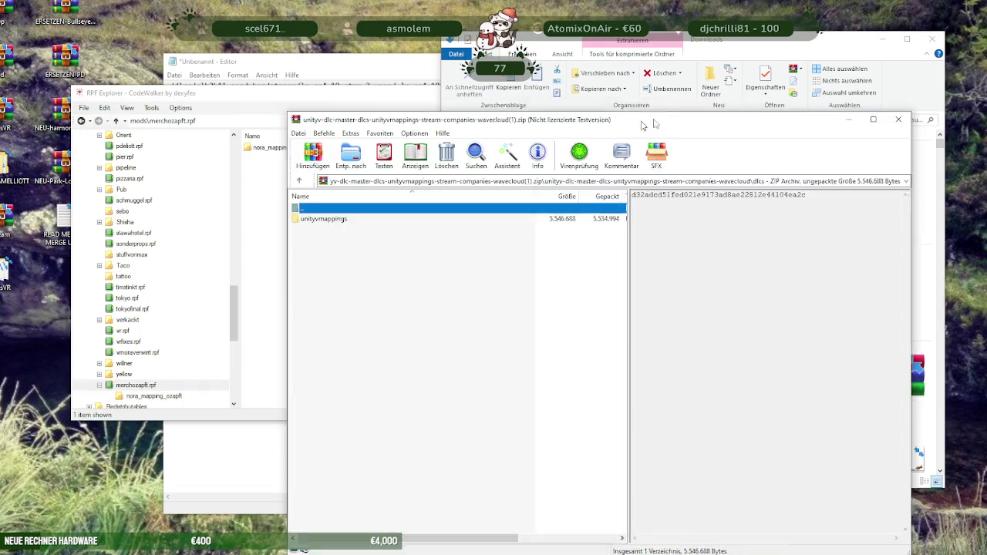
pyautogui.moveTo(438, 111); pyautogui.dragTo(698, 98)
pyautogui.doubleClick(388, 197)
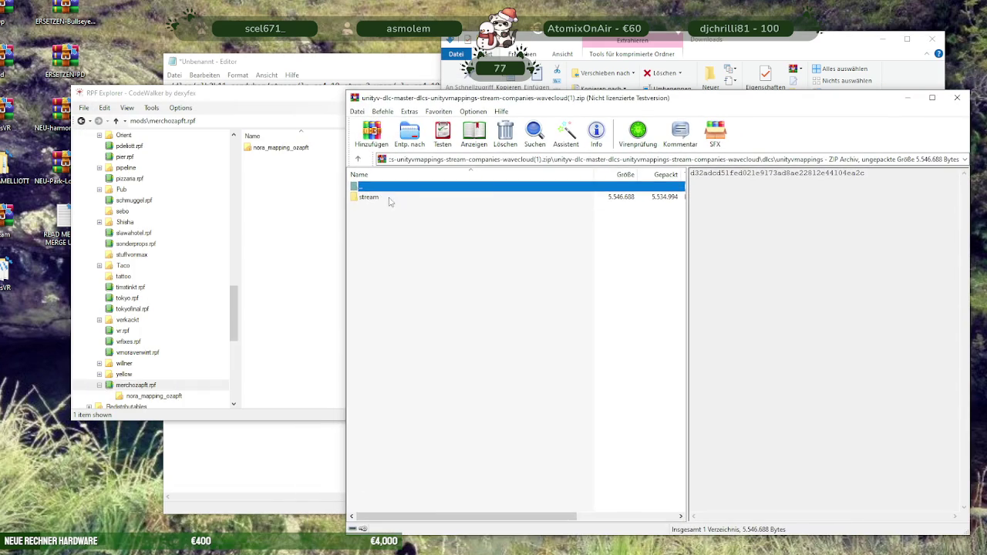
pyautogui.doubleClick(380, 198)
pyautogui.doubleClick(381, 199)
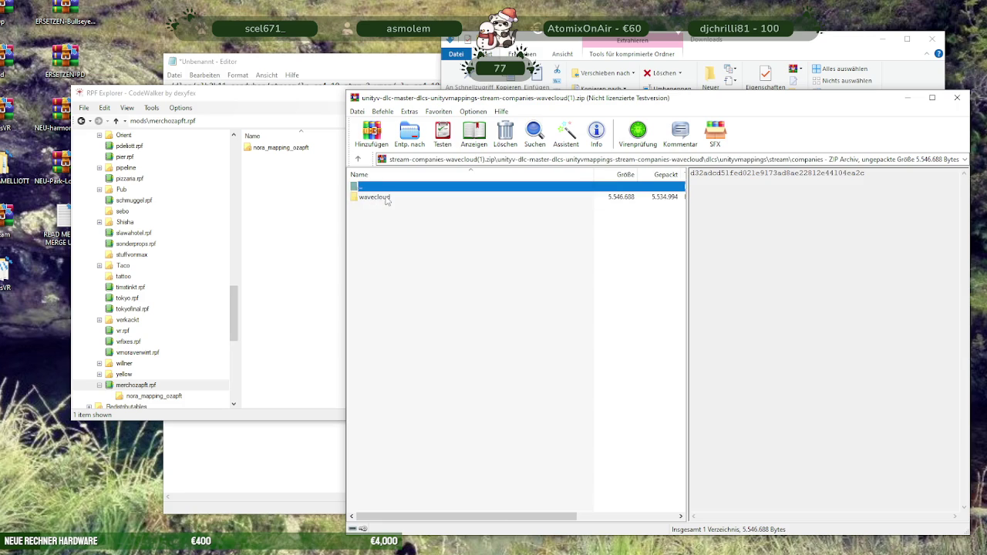
pyautogui.moveTo(386, 200); pyautogui.dragTo(280, 198)
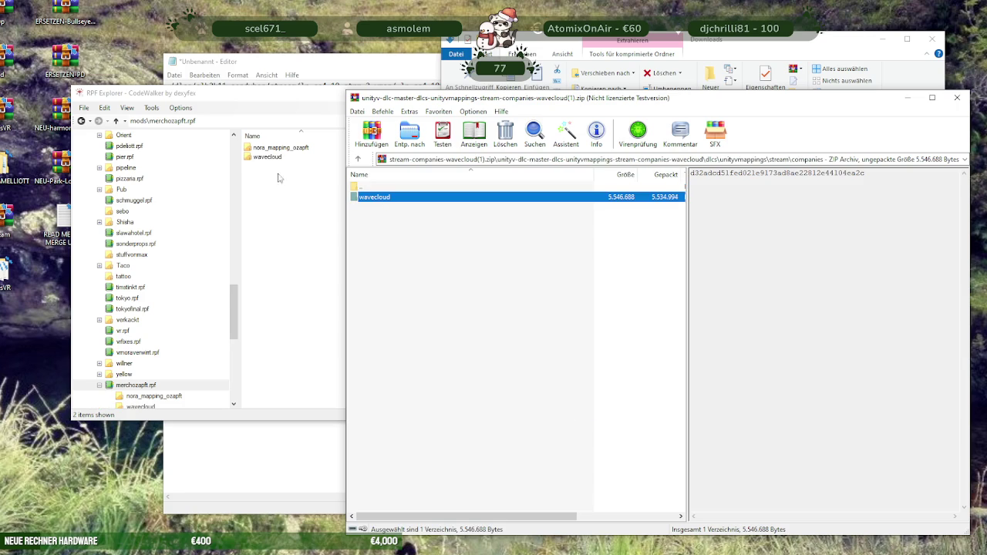
pyautogui.click(958, 98)
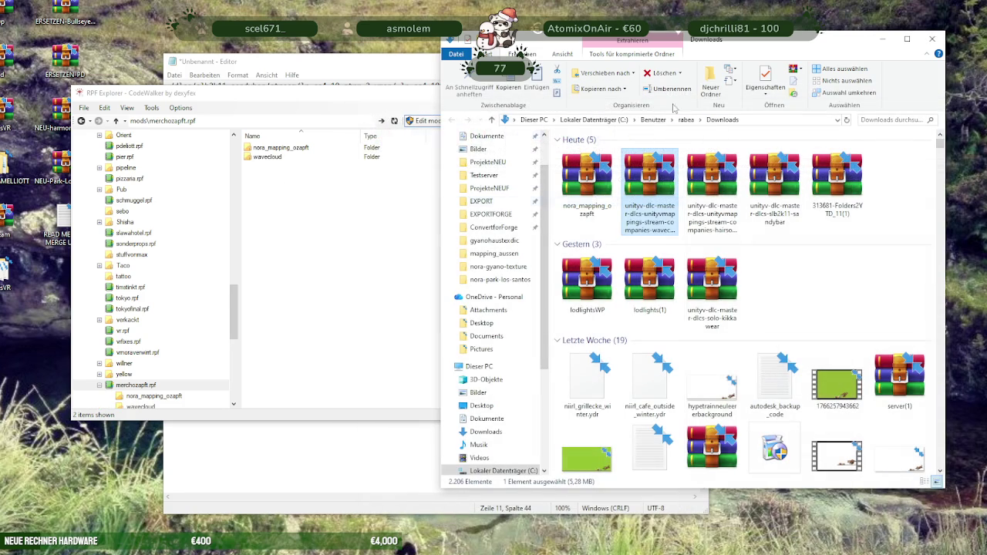
# Copy the hairsofhores folder from its zip's companies folder into merchozapft.rpf
pyautogui.doubleClick(711, 181)
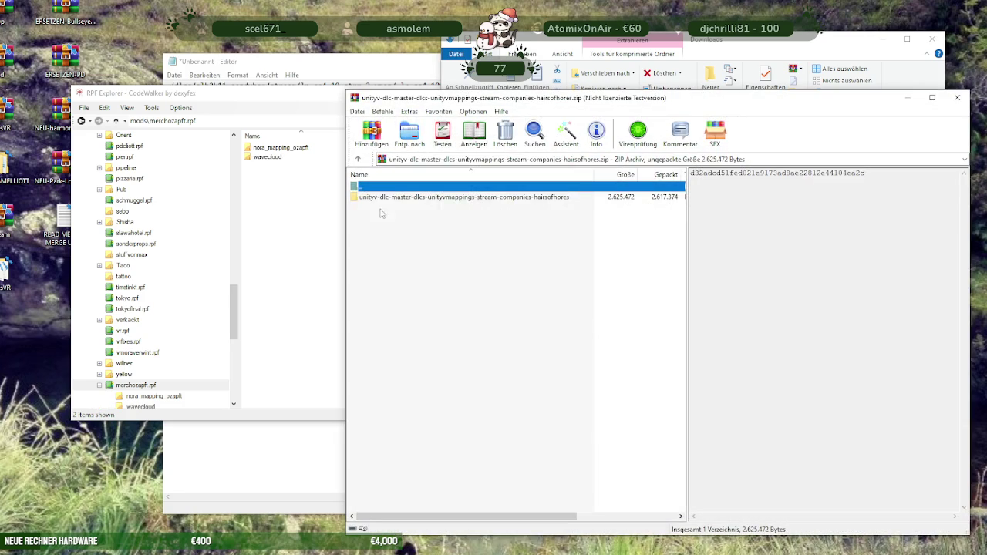
pyautogui.doubleClick(386, 199)
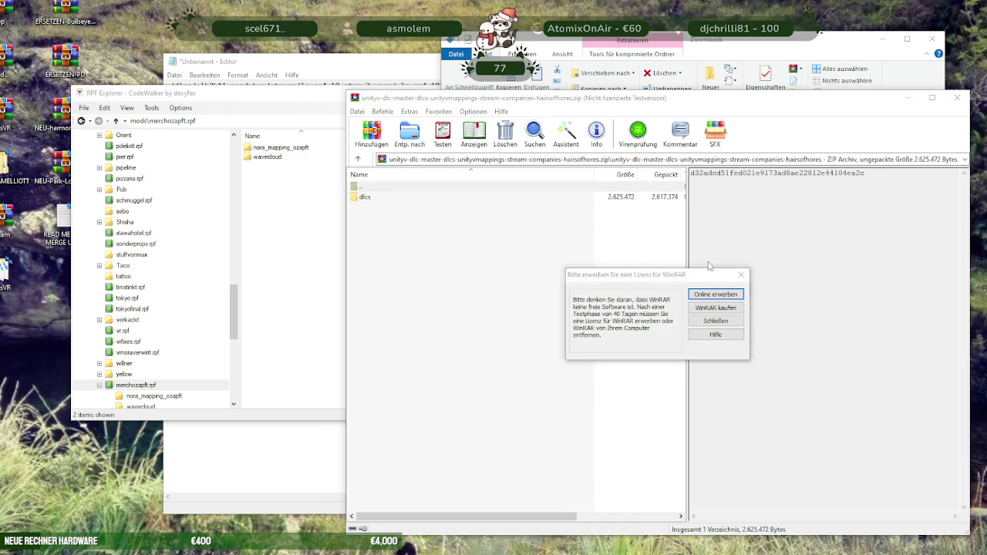
pyautogui.click(742, 274)
pyautogui.doubleClick(366, 198)
pyautogui.doubleClick(369, 197)
pyautogui.doubleClick(369, 198)
pyautogui.click(381, 199)
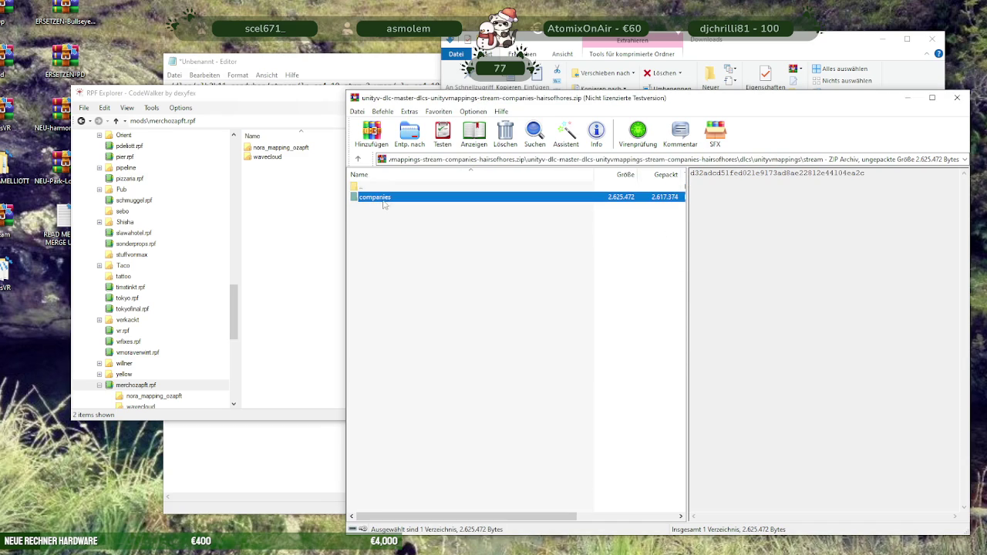
pyautogui.moveTo(387, 201); pyautogui.dragTo(287, 202)
pyautogui.doubleClick(381, 198)
pyautogui.click(383, 198)
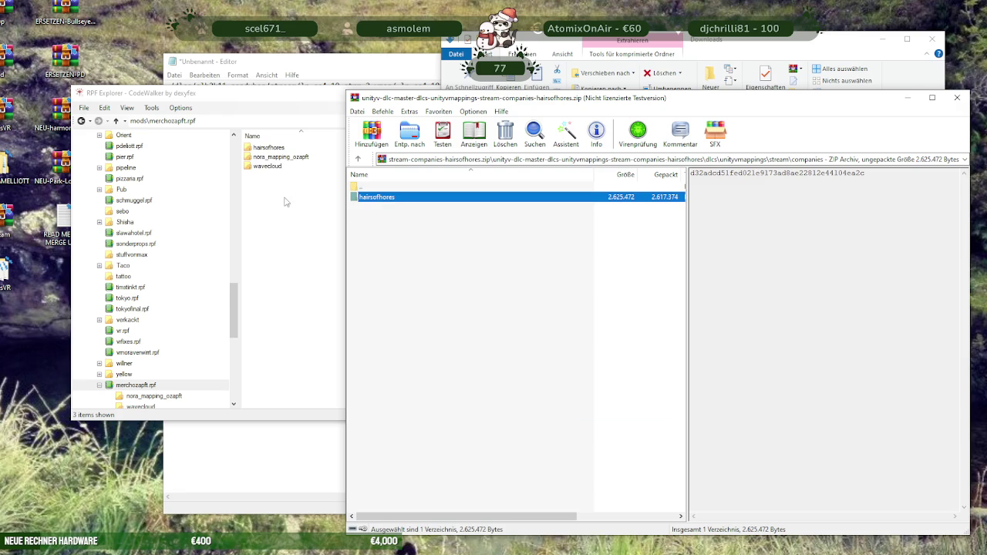
pyautogui.click(958, 97)
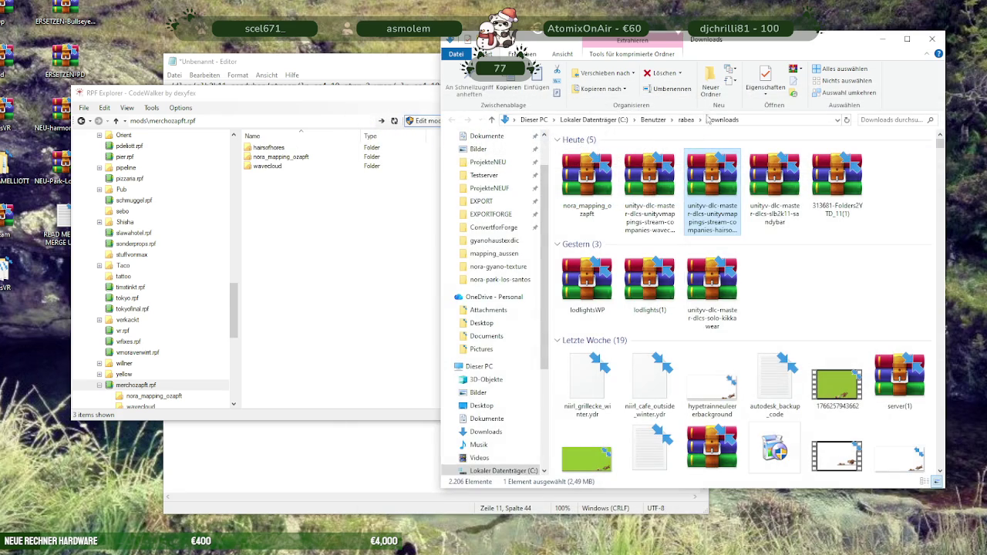
# Copy slb2k11-sandybar from the sandybar archive into merchozapft.rpf and close the archive
pyautogui.doubleClick(777, 176)
pyautogui.doubleClick(370, 197)
pyautogui.click(748, 270)
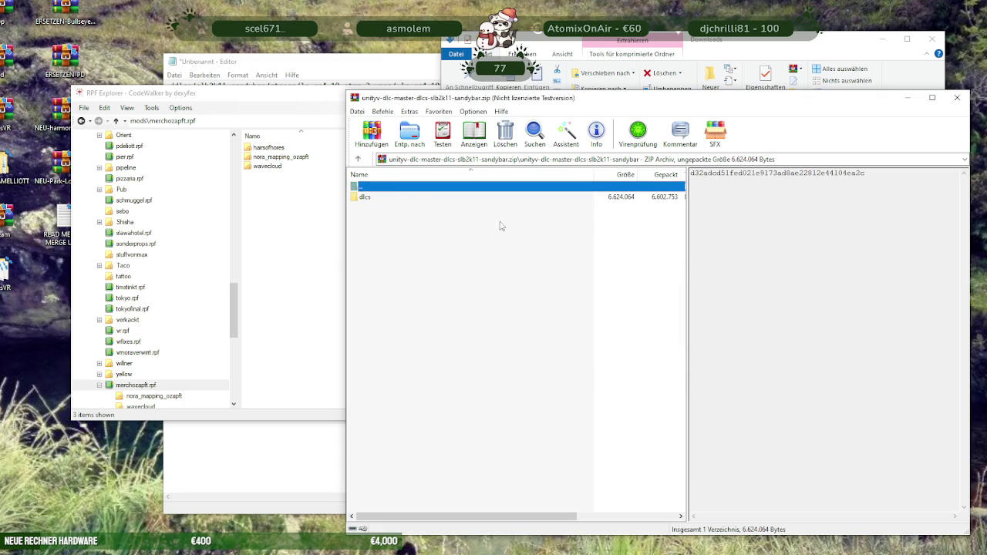
pyautogui.doubleClick(370, 198)
pyautogui.moveTo(390, 200); pyautogui.dragTo(286, 211)
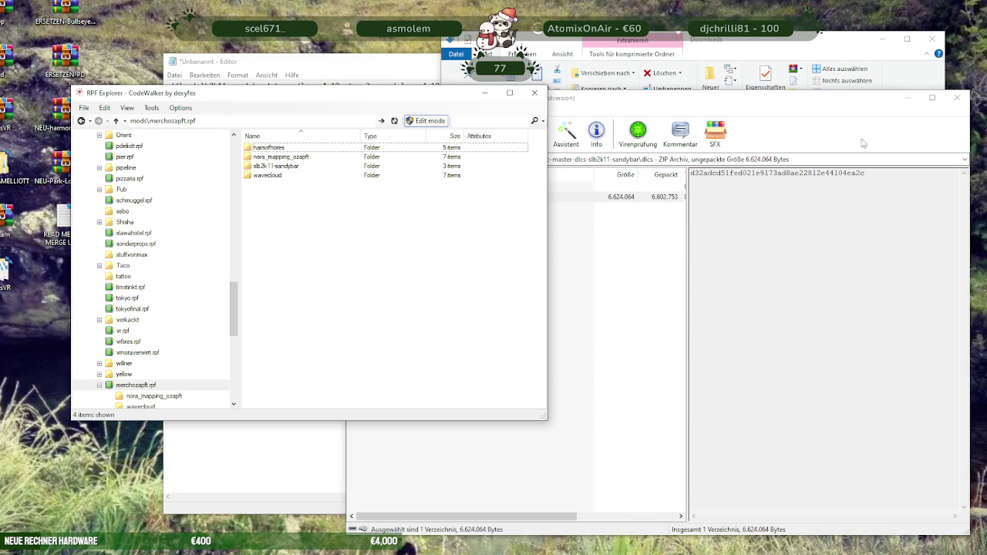
pyautogui.click(957, 97)
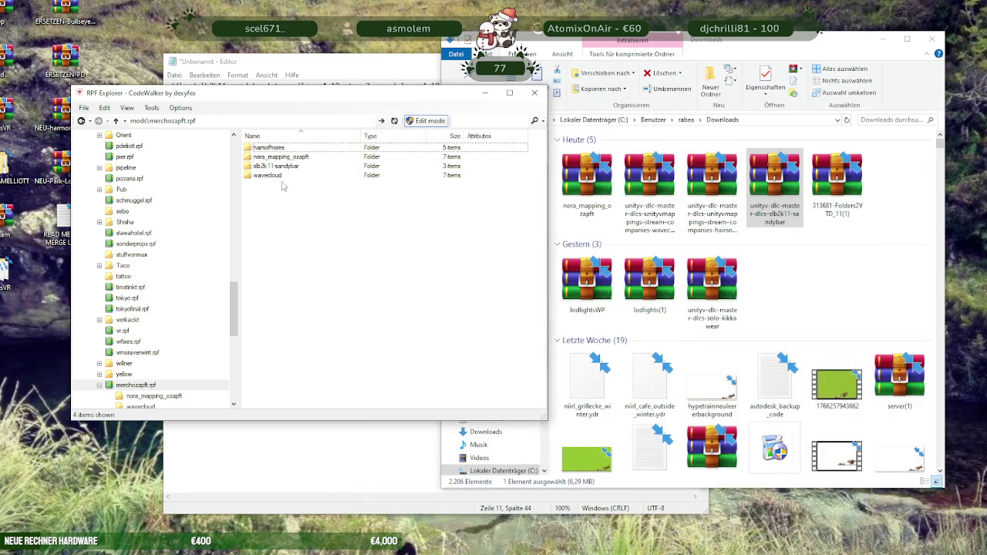
# Launch a second RPF Explorer window and arrange it beside the first explorer and the notes
pyautogui.click(285, 159)
pyautogui.rightClick(286, 159)
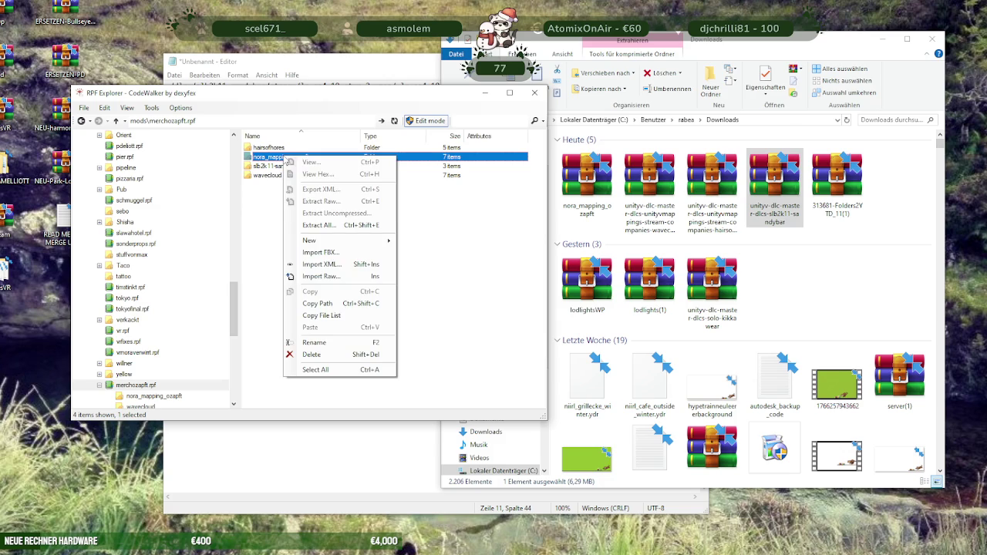
pyautogui.click(268, 238)
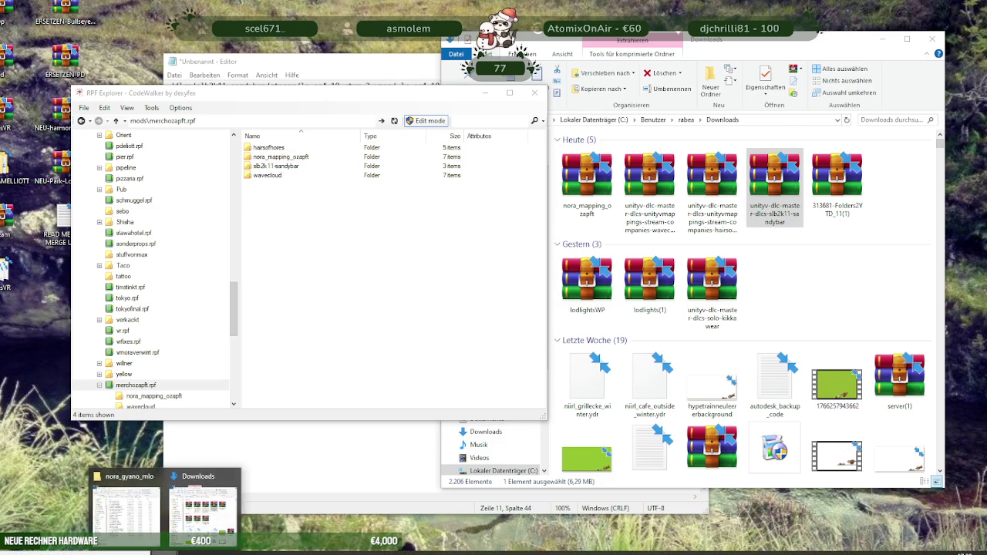
pyautogui.rightClick(351, 549)
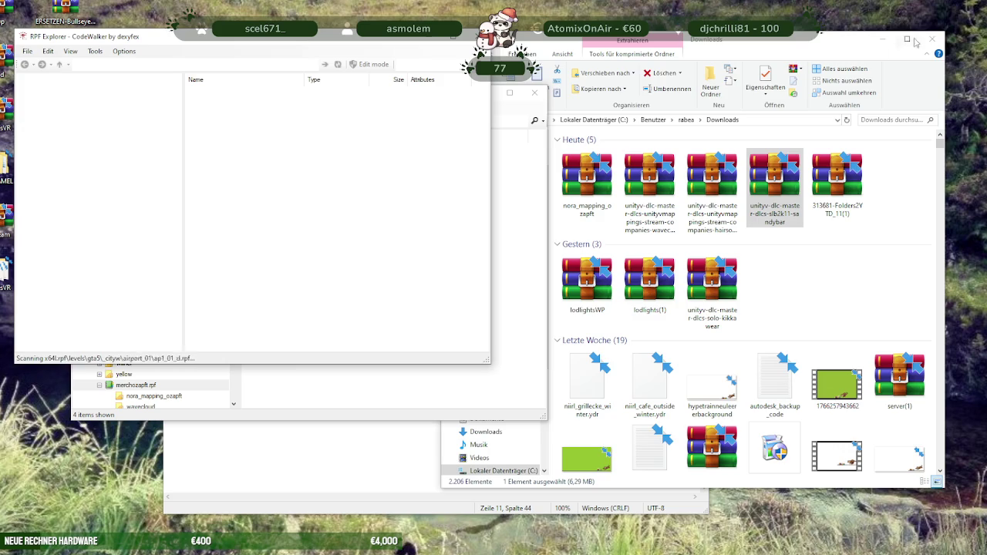
pyautogui.click(883, 39)
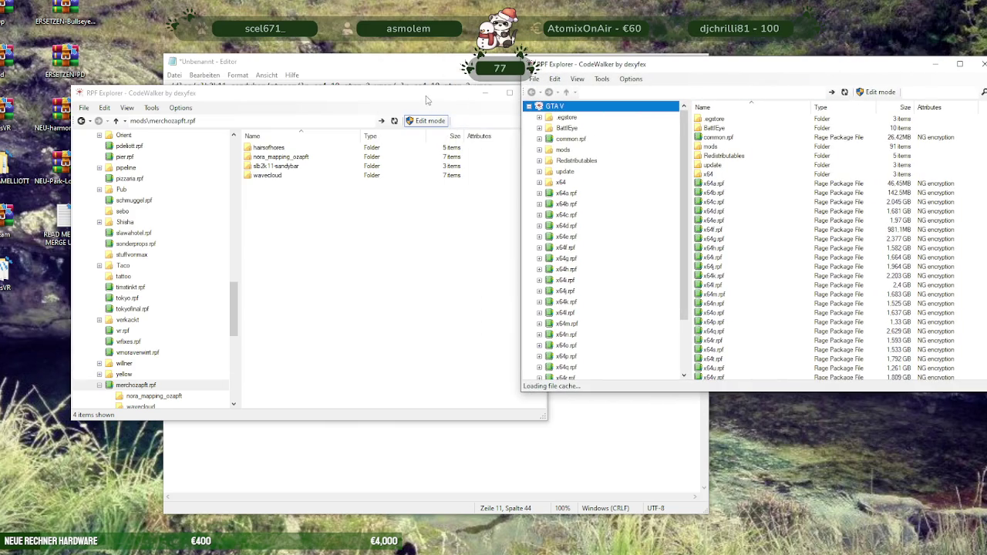
pyautogui.moveTo(426, 97); pyautogui.dragTo(364, 69)
pyautogui.moveTo(499, 51)
pyautogui.mouseDown()
pyautogui.moveTo(481, 157)
pyautogui.moveTo(479, 474)
pyautogui.moveTo(614, 271)
pyautogui.moveTo(582, 305)
pyautogui.mouseUp()
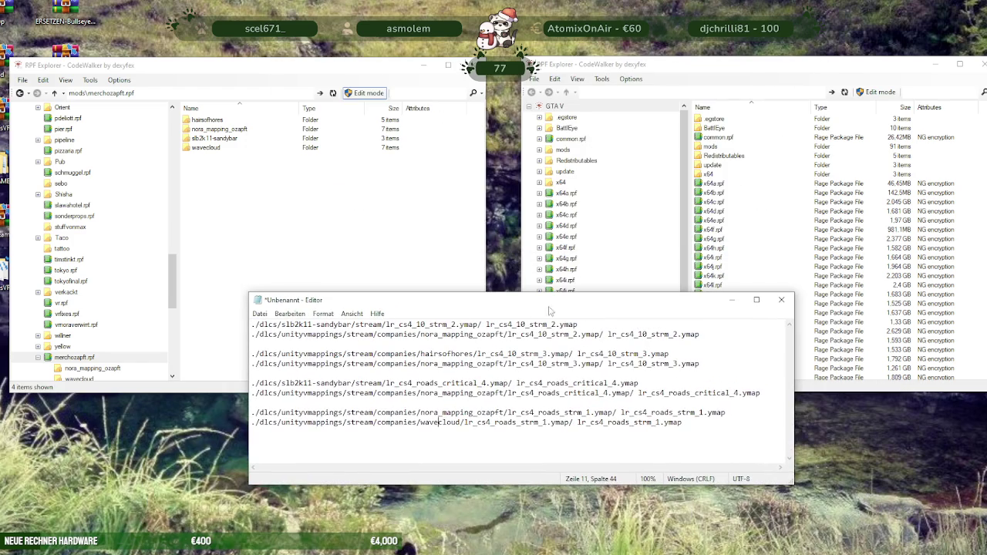
# Open the mods folder in the second explorer and turn on edit mode
pyautogui.click(727, 151)
pyautogui.doubleClick(727, 151)
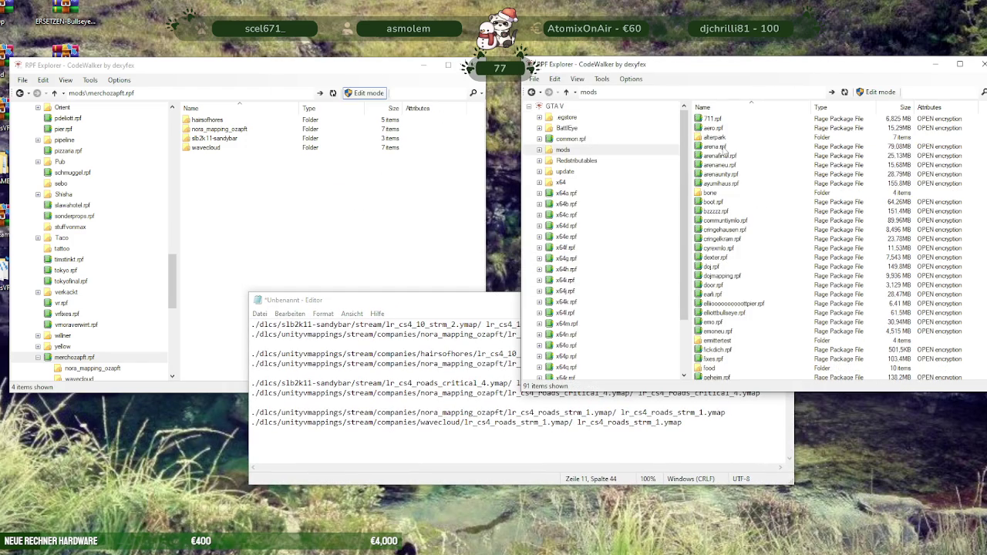
pyautogui.click(877, 92)
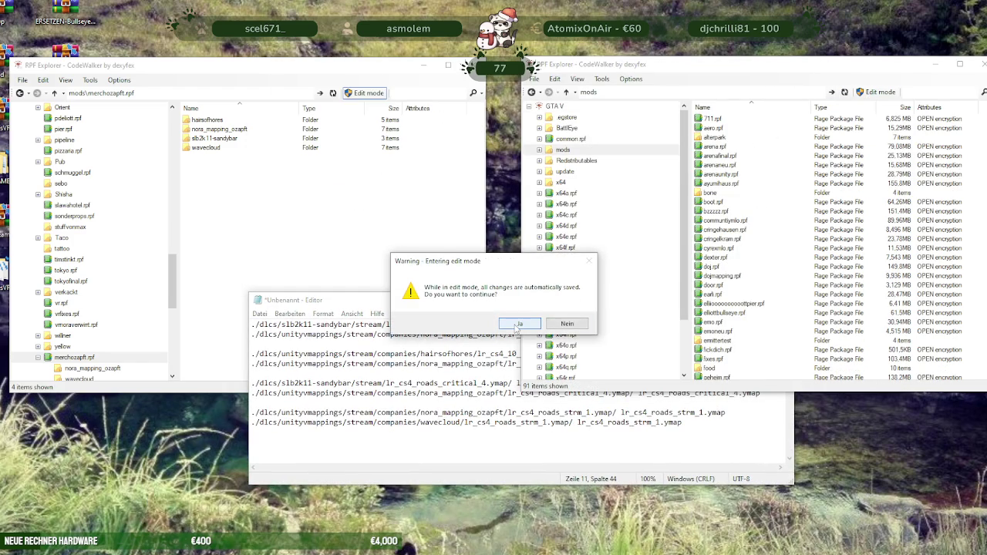
pyautogui.click(516, 324)
# Open merchozapft.rpf > nora_mapping_ozapft in the second explorer
pyautogui.click(733, 229)
pyautogui.scroll(-4, 735, 234)
pyautogui.scroll(-5, 736, 235)
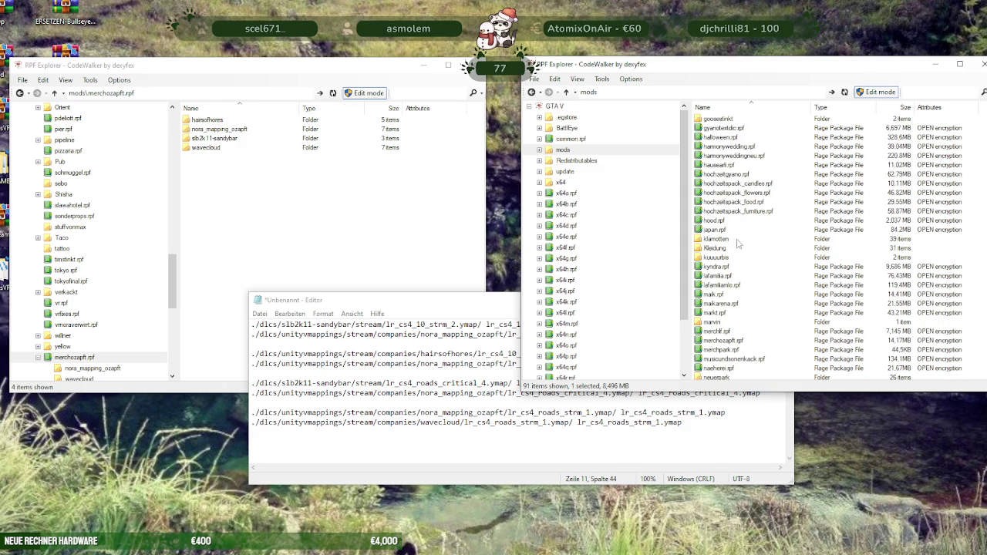
pyautogui.doubleClick(733, 354)
pyautogui.doubleClick(729, 128)
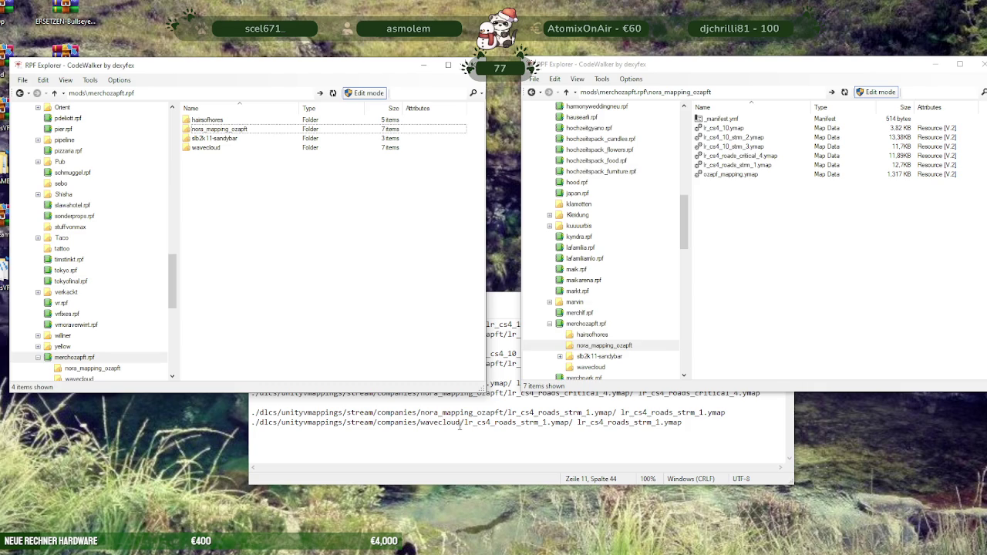
# Open lr_cs4_10_strm_2.ymap from slb2k11-sandybar\stream in the Meta Editor
pyautogui.click(461, 423)
pyautogui.click(319, 325)
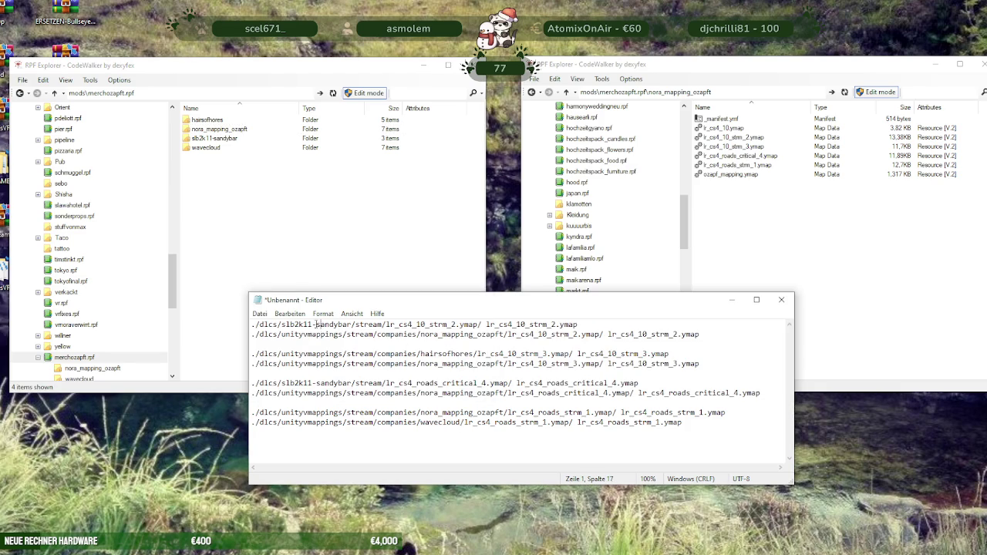
pyautogui.doubleClick(210, 138)
pyautogui.doubleClick(208, 120)
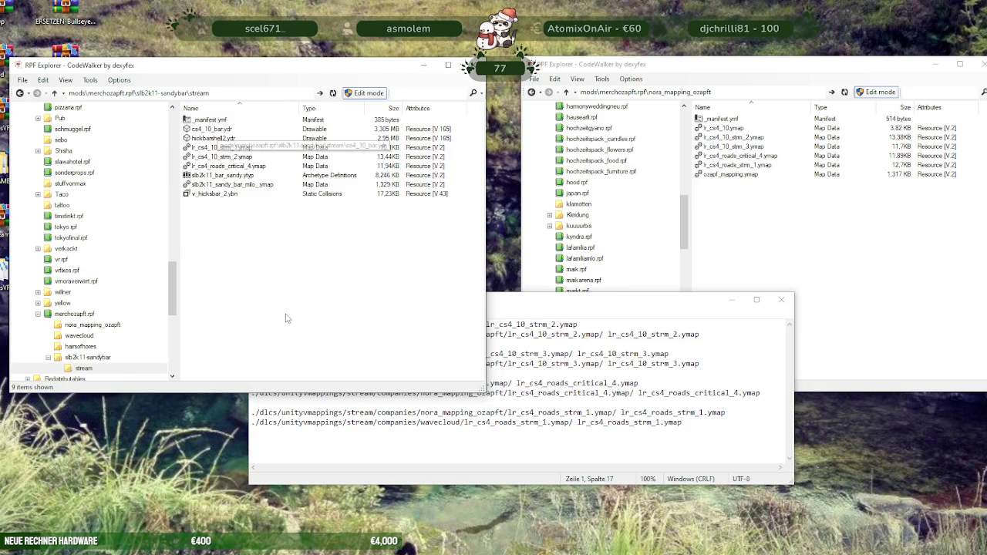
pyautogui.moveTo(530, 308); pyautogui.dragTo(603, 375)
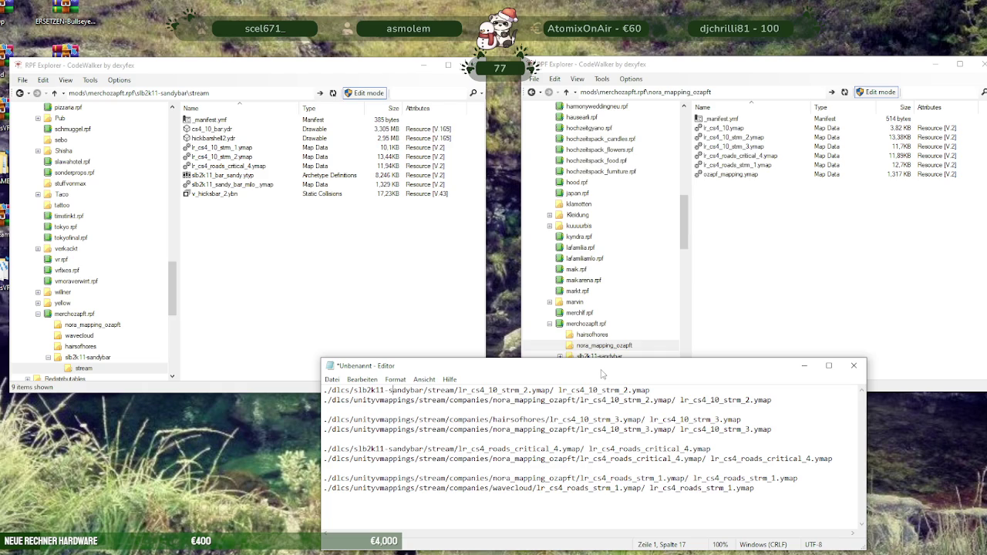
pyautogui.moveTo(559, 390); pyautogui.dragTo(607, 390)
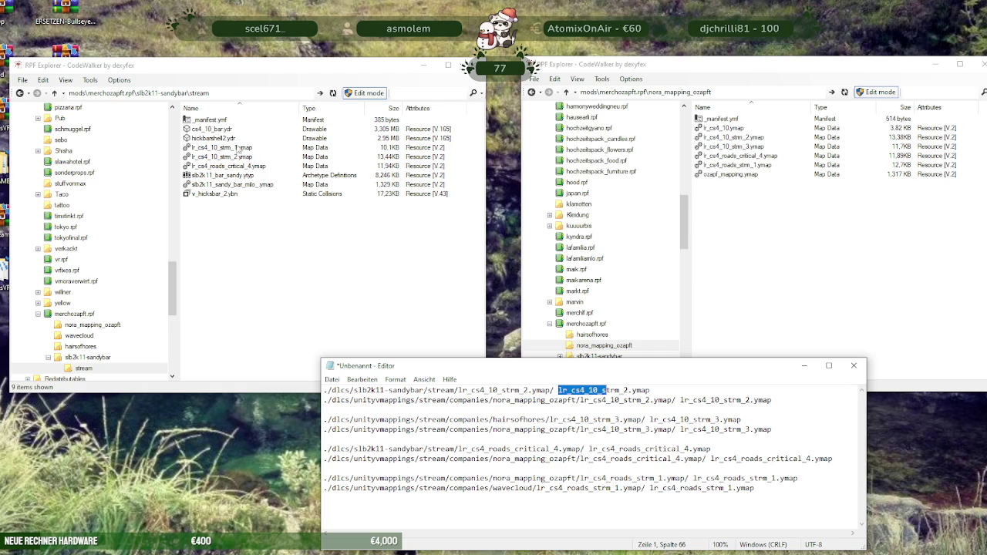
pyautogui.click(235, 159)
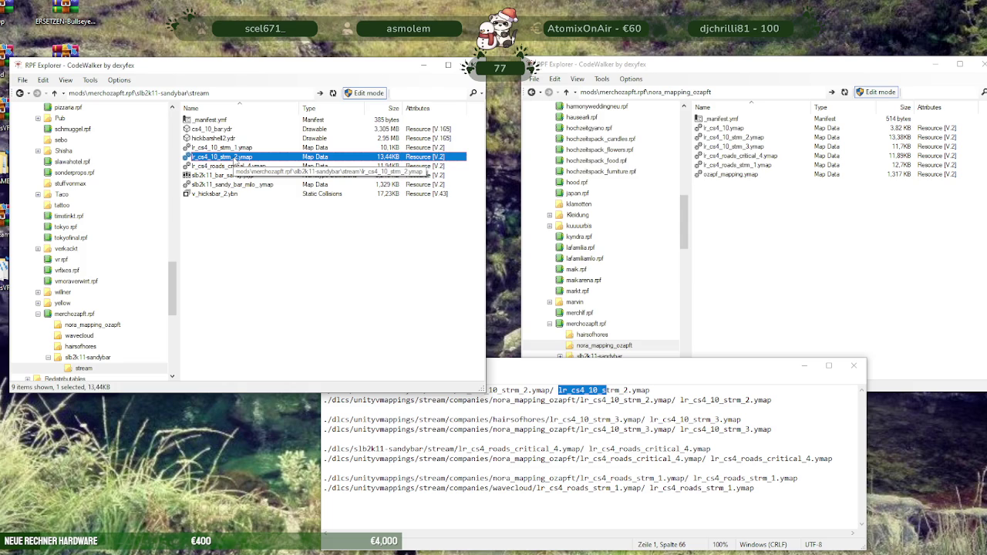
pyautogui.doubleClick(235, 158)
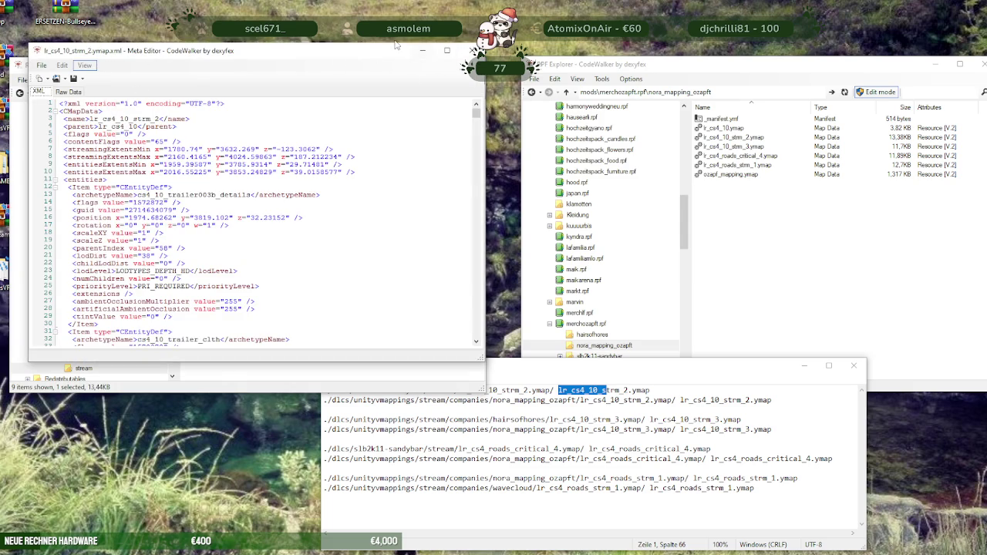
# Enlarge the sandybar XML window and open nora_mapping_ozapft's lr_cs4_10_strm_2.ymap in a second editor
pyautogui.moveTo(392, 45); pyautogui.dragTo(391, 0)
pyautogui.moveTo(282, 367); pyautogui.dragTo(282, 494)
pyautogui.click(749, 210)
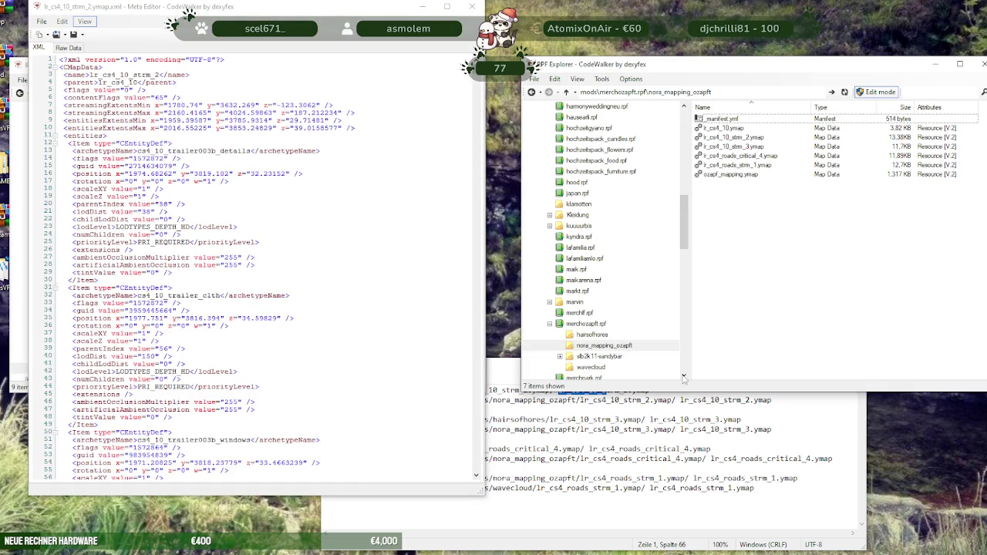
pyautogui.click(681, 429)
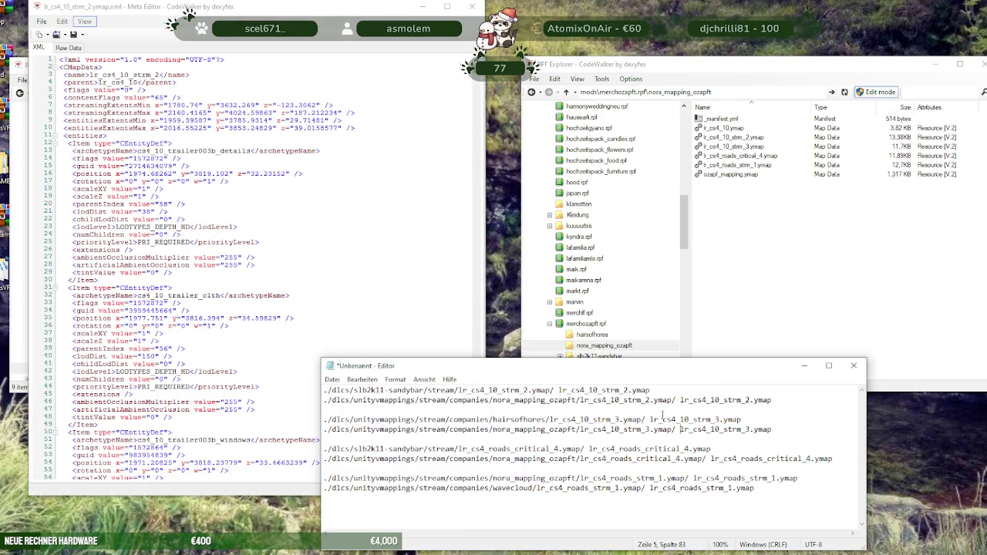
pyautogui.doubleClick(741, 139)
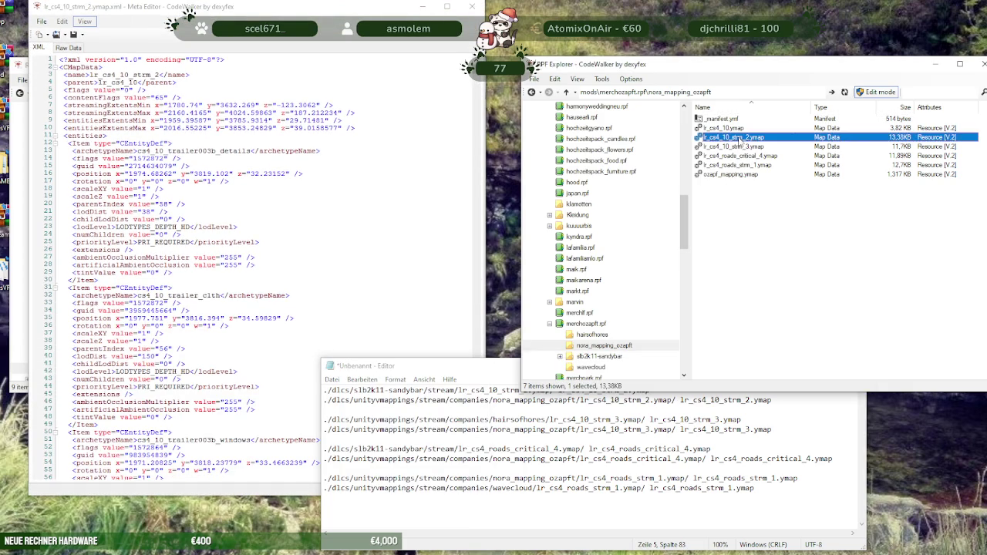
# Tile the two Meta Editor windows left and right at full screen height
pyautogui.moveTo(193, 66); pyautogui.dragTo(653, 7)
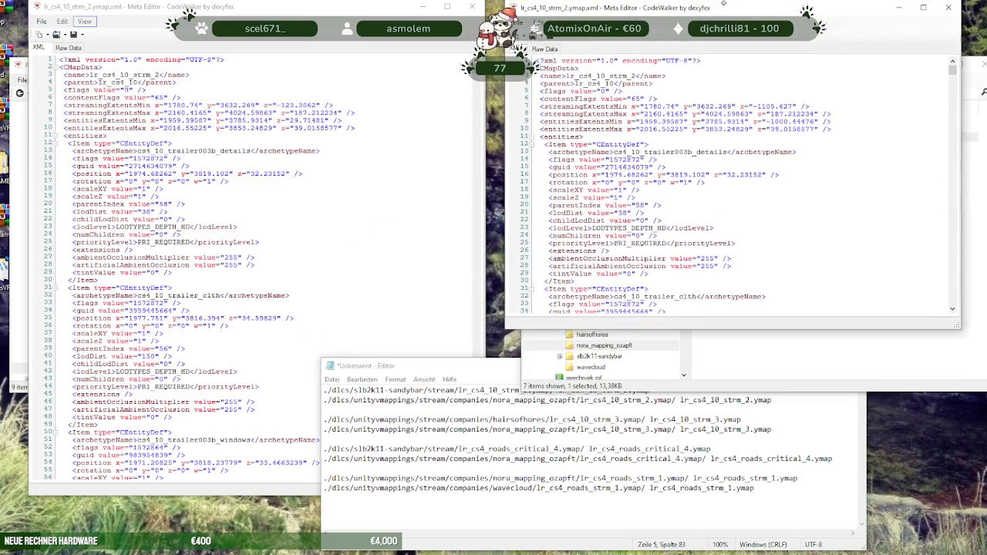
pyautogui.moveTo(698, 330); pyautogui.dragTo(697, 552)
pyautogui.click(419, 261)
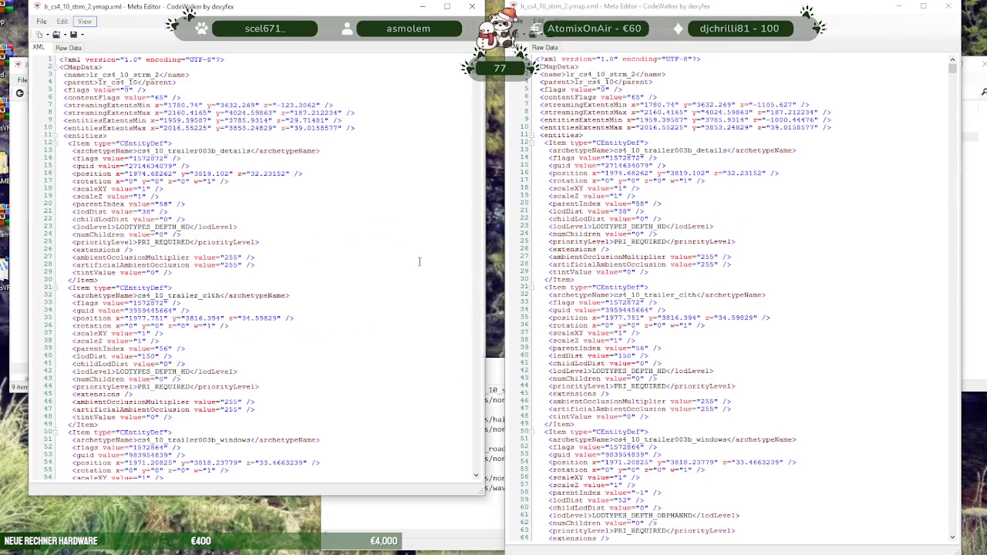
pyautogui.moveTo(395, 496); pyautogui.dragTo(395, 549)
pyautogui.click(724, 211)
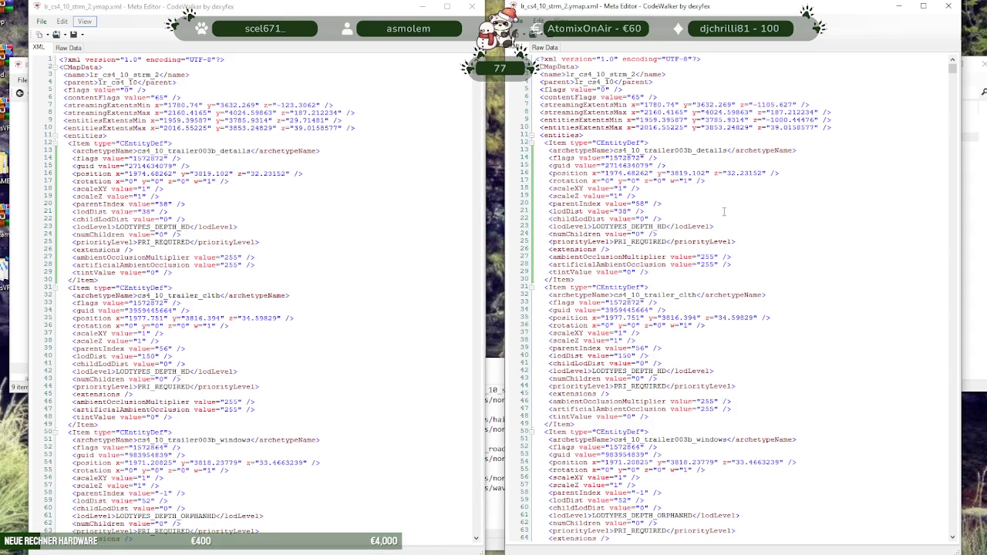
# Search the reference ymap for '1000' to locate its first -1000 z value
pyautogui.hotkey('ctrl', 'f')
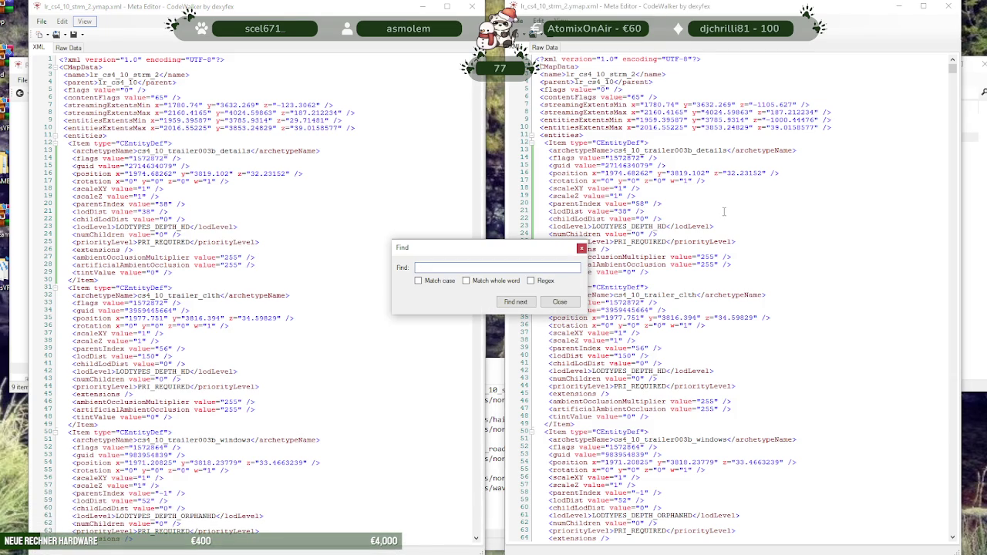
pyautogui.write('-1000')
pyautogui.press('Return')
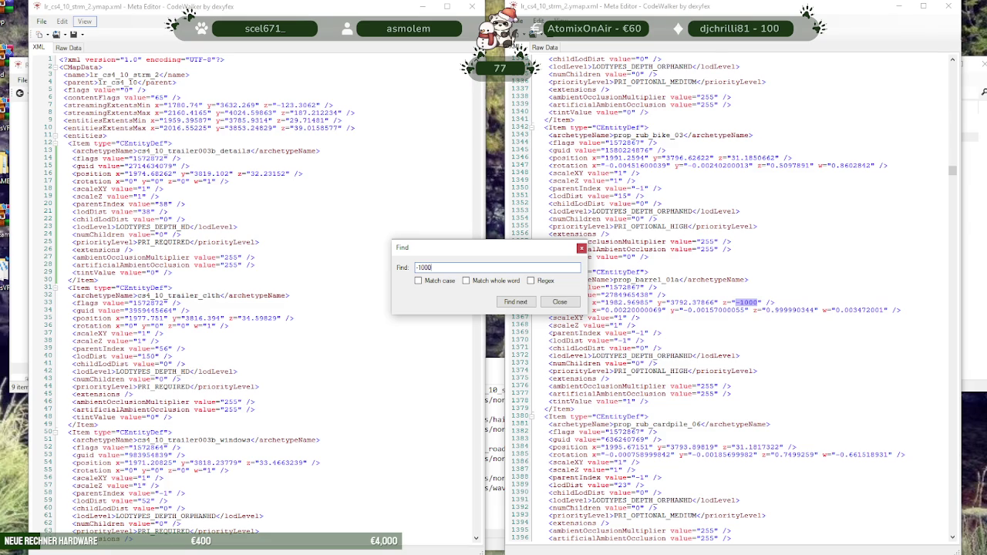
pyautogui.moveTo(502, 250); pyautogui.dragTo(589, 250)
pyautogui.press('Escape')
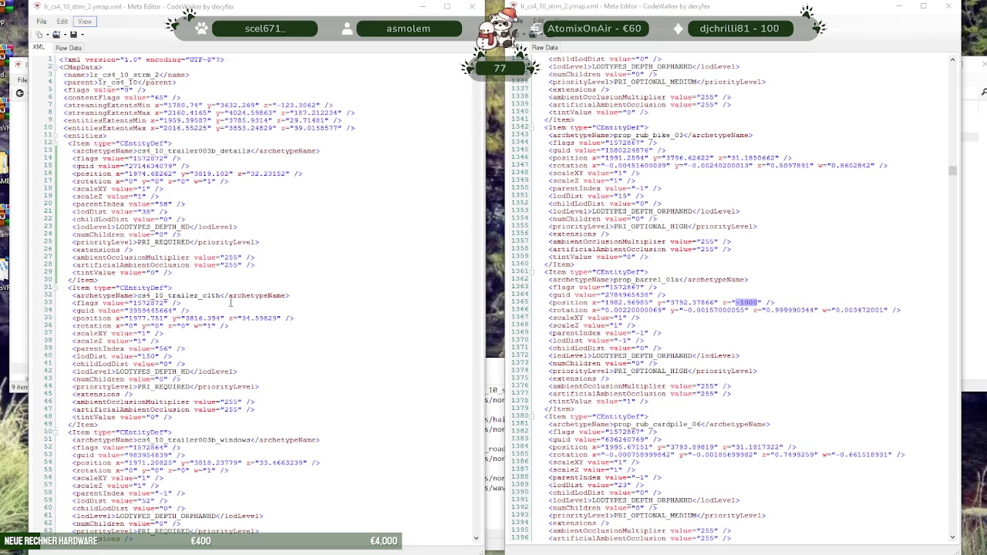
pyautogui.scroll(-2, 247, 303)
pyautogui.scroll(-1, 246, 303)
pyautogui.scroll(3, 154, 303)
pyautogui.click(99, 303)
pyautogui.scroll(-5, 99, 303)
pyautogui.scroll(-6, 116, 303)
pyautogui.click(147, 301)
# Copy prop_barrel_01a from the reference and find its entry in the edited ymap
pyautogui.hotkey('ctrl', 'f')
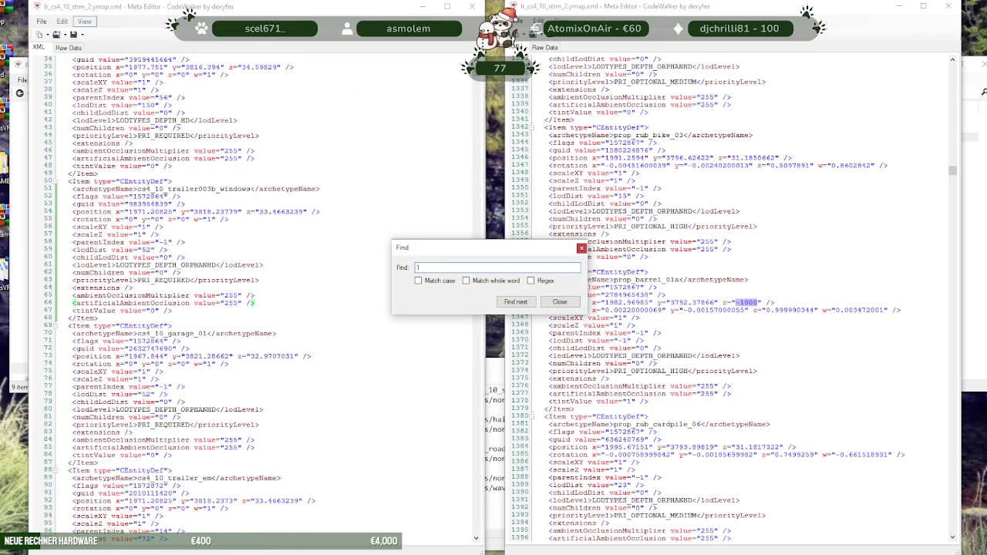
pyautogui.moveTo(491, 248); pyautogui.dragTo(294, 254)
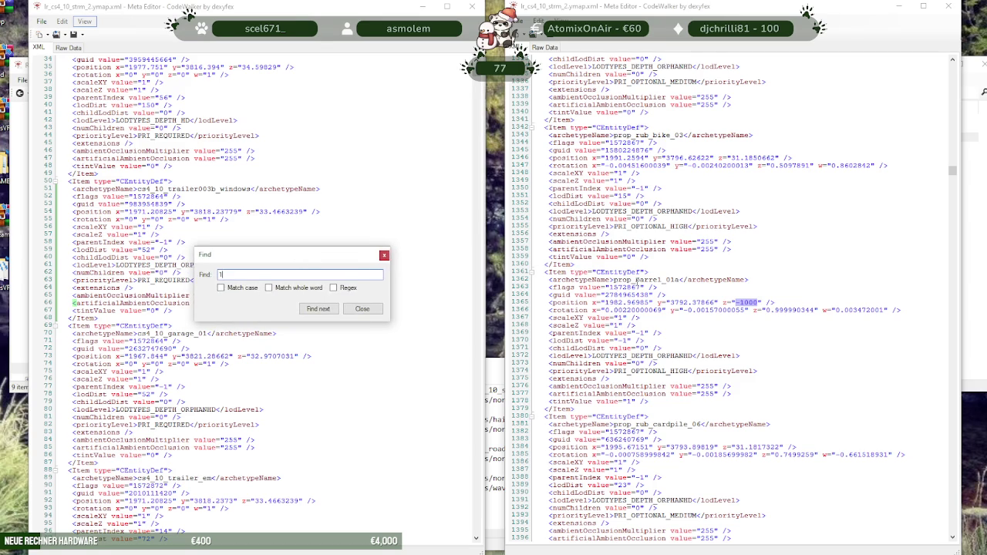
pyautogui.doubleClick(635, 280)
pyautogui.hotkey('ctrl', 'c')
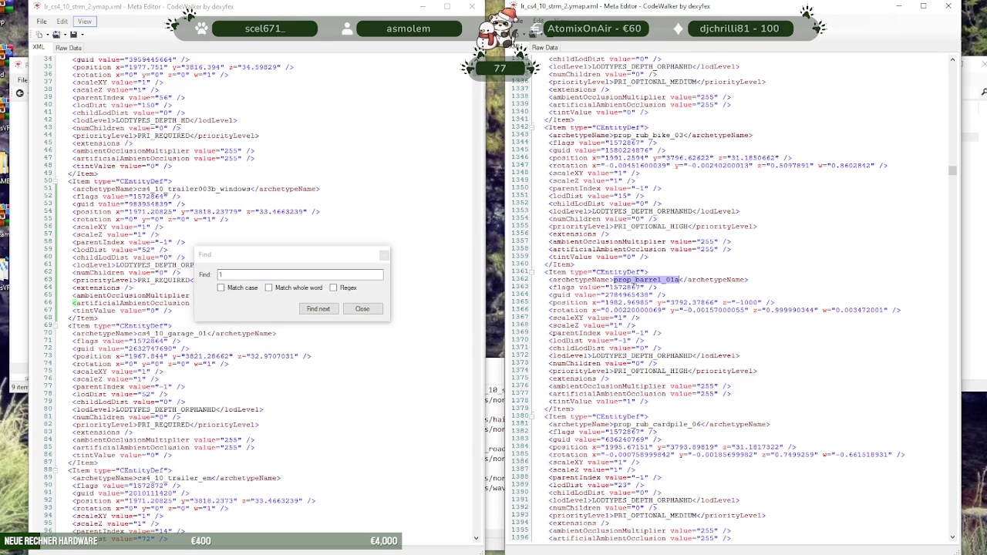
pyautogui.click(277, 275)
pyautogui.hotkey('ctrl', 'a')
pyautogui.hotkey('ctrl', 'v')
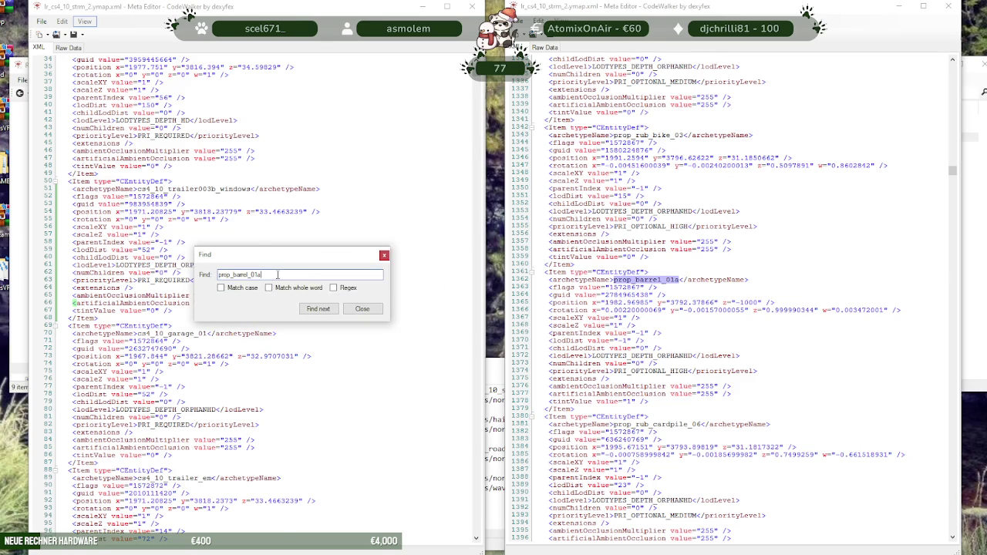
pyautogui.press('Return')
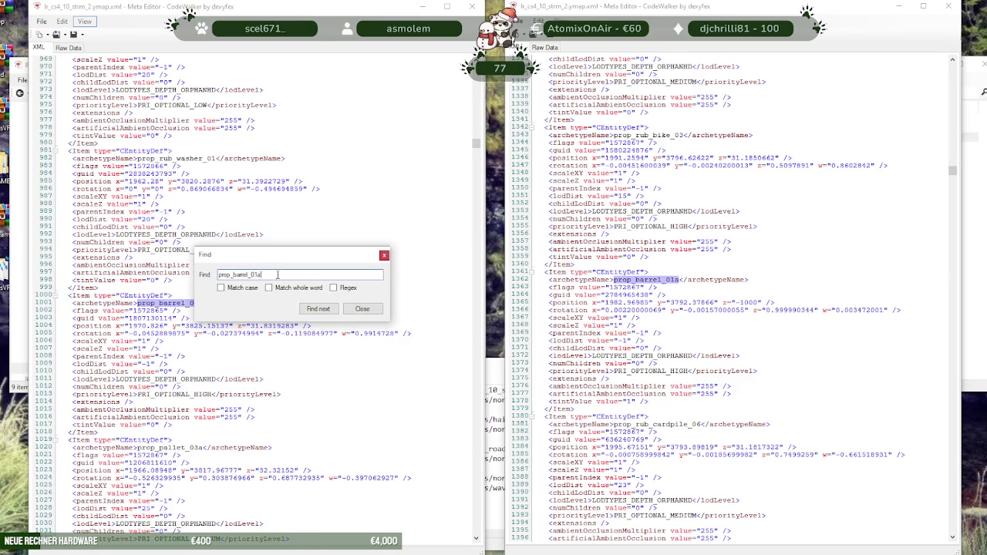
pyautogui.press('Return')
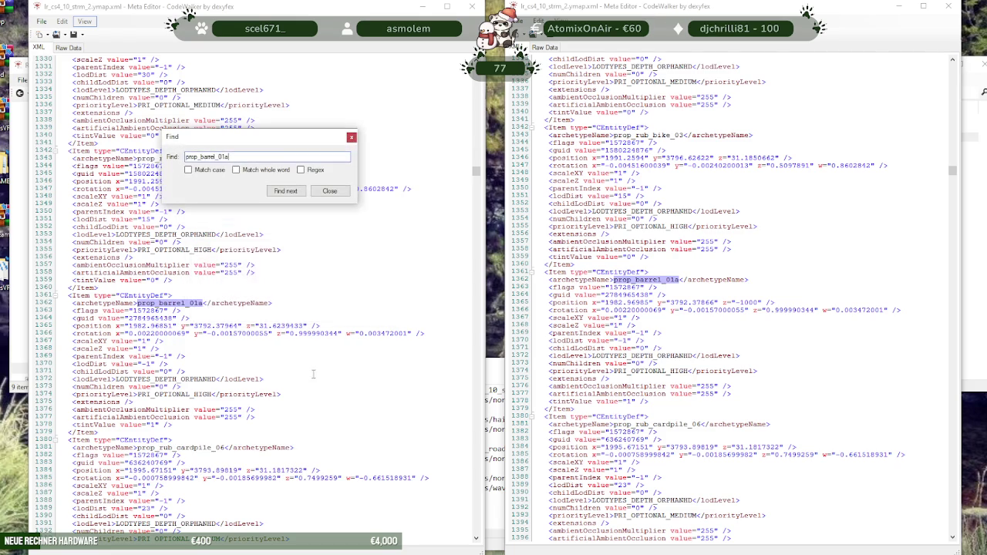
# Replace the barrel's z value 31.6239433 with -1000 and compare against the reference
pyautogui.doubleClick(292, 327)
pyautogui.click(295, 326)
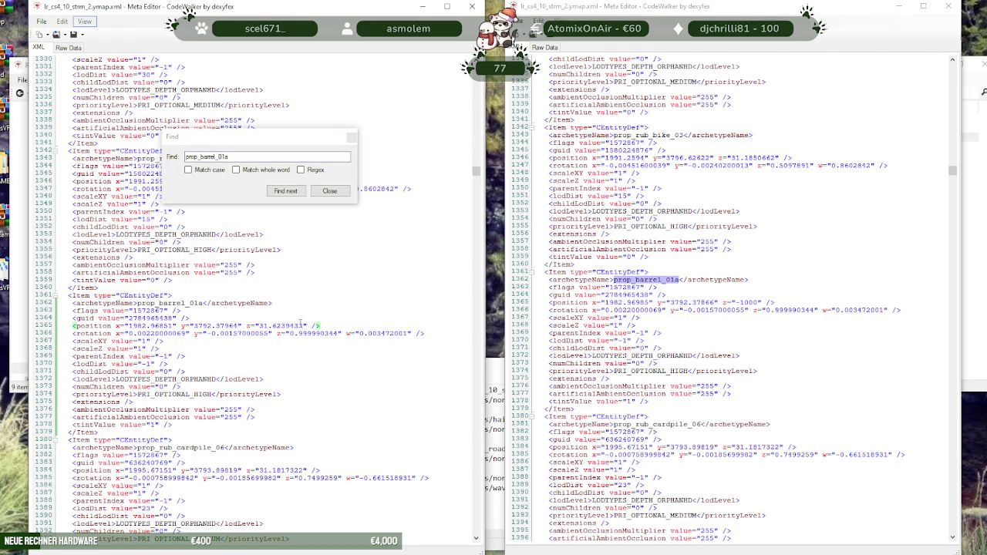
pyautogui.moveTo(305, 326); pyautogui.dragTo(260, 326)
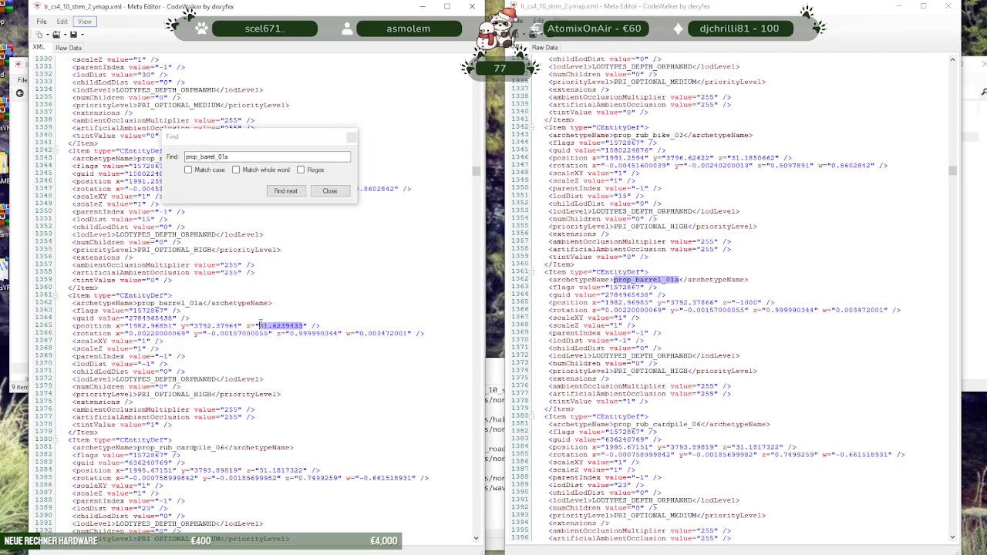
pyautogui.write('-1000')
pyautogui.click(665, 295)
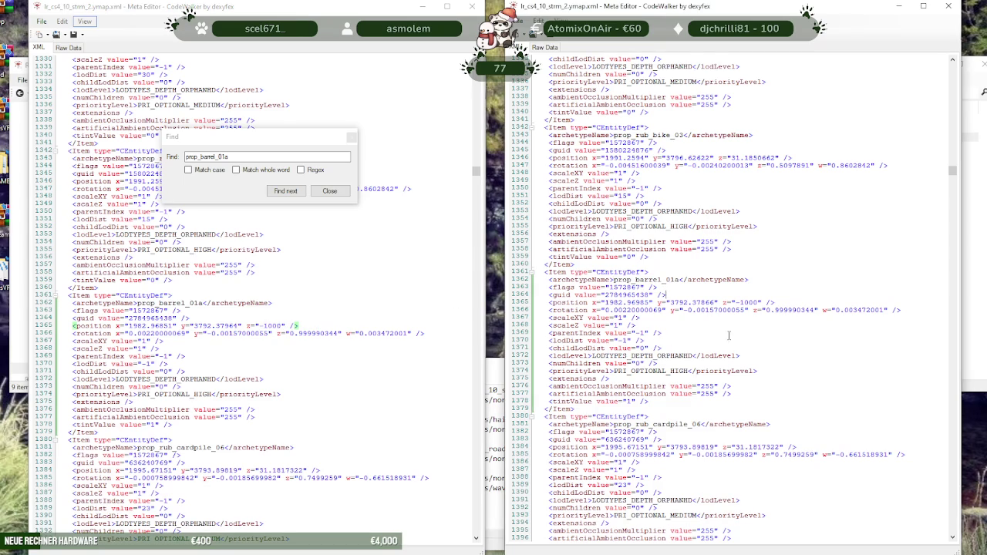
pyautogui.doubleClick(747, 303)
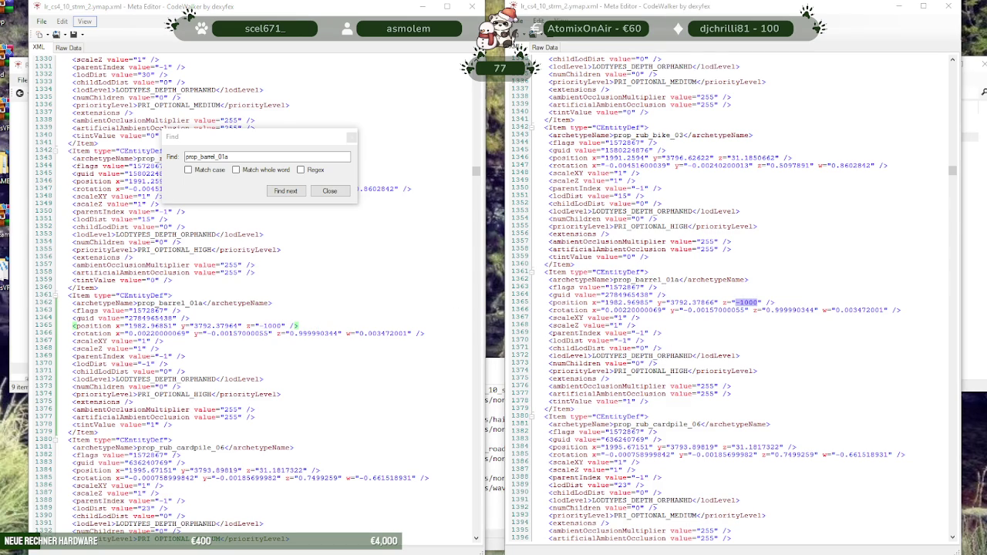
# Find prop_rub_litter_03b in the sandybar ymap and change its z from 31.1421967 to -1000
pyautogui.press('F3')
pyautogui.doubleClick(645, 279)
pyautogui.hotkey('ctrl', 'c')
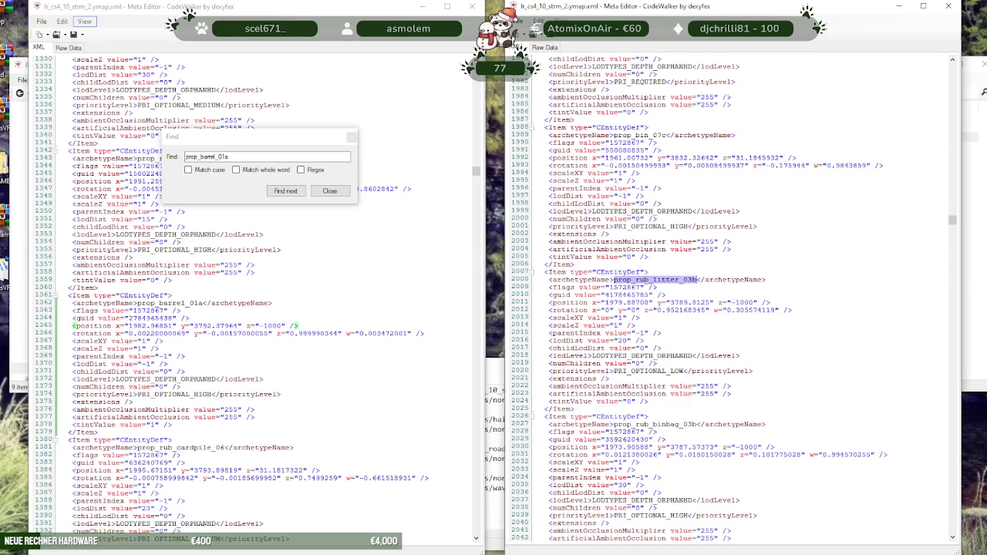
pyautogui.doubleClick(249, 155)
pyautogui.hotkey('ctrl', 'v')
pyautogui.press('Return')
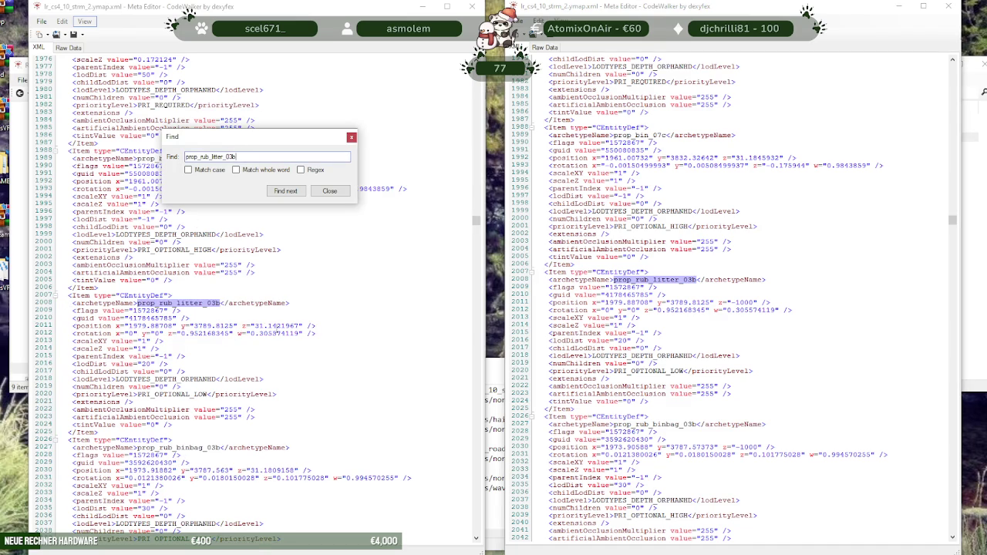
pyautogui.moveTo(300, 327); pyautogui.dragTo(256, 327)
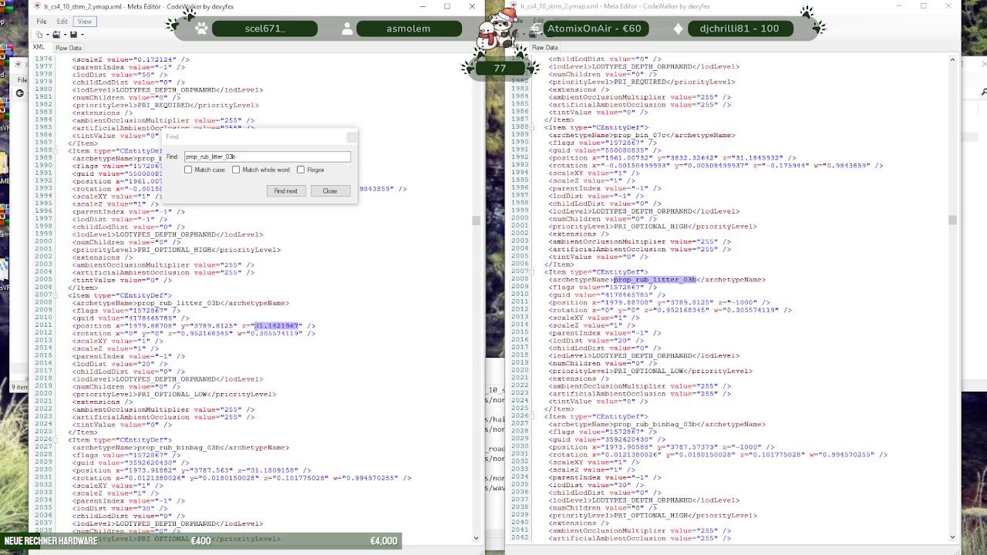
pyautogui.write('-1000')
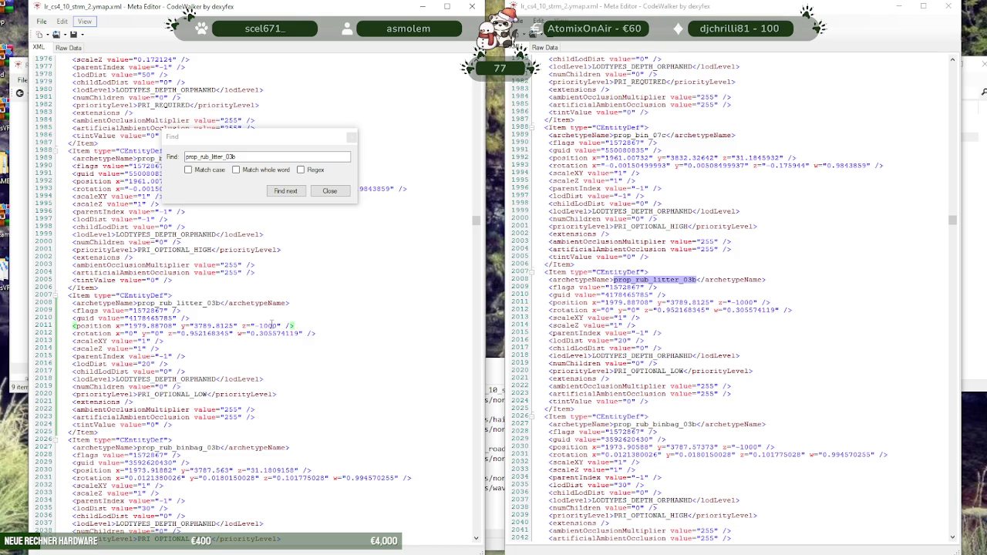
# Locate prop_rub_binbag_03b from the reference ymap and set its z position to -1000
pyautogui.click(653, 287)
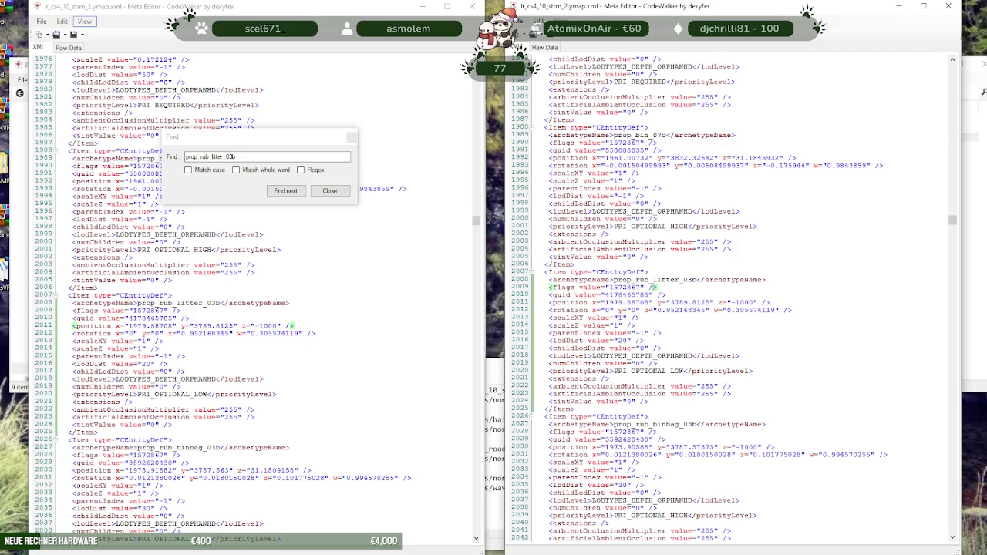
pyautogui.scroll(-6, 725, 308)
pyautogui.doubleClick(747, 302)
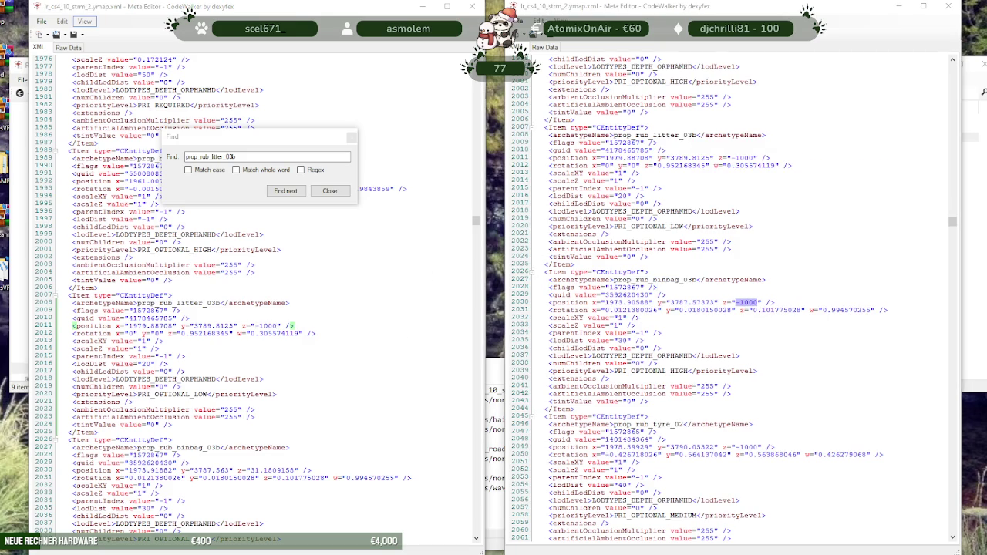
pyautogui.doubleClick(669, 279)
pyautogui.hotkey('ctrl', 'c')
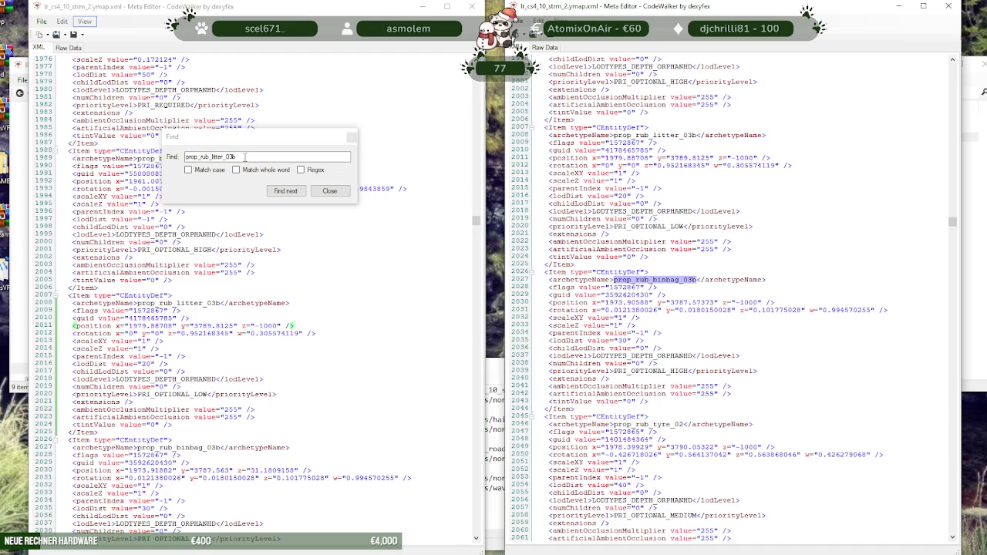
pyautogui.tripleClick(245, 157)
pyautogui.hotkey('ctrl', 'v')
pyautogui.press('Return')
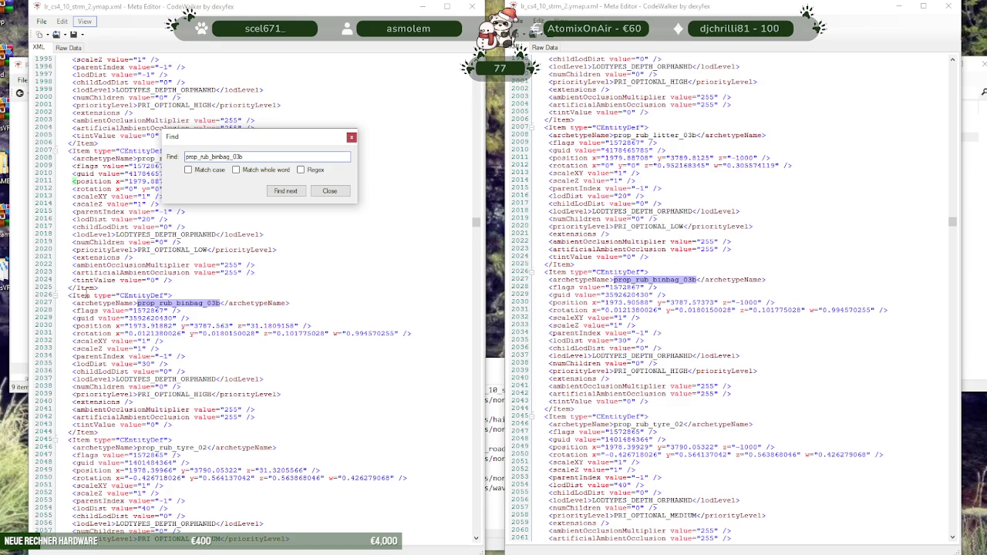
pyautogui.moveTo(294, 325); pyautogui.dragTo(250, 325)
pyautogui.write('-1000')
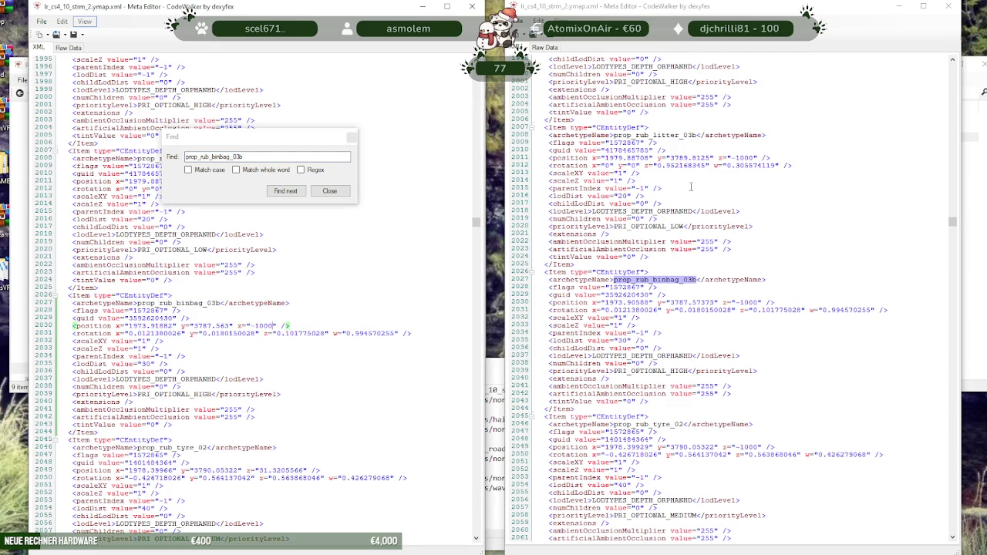
# Set prop_rub_tyre_02's z position from 31.3205566 to -1000, matching the reference
pyautogui.click(676, 289)
pyautogui.doubleClick(747, 302)
pyautogui.scroll(-6, 631, 287)
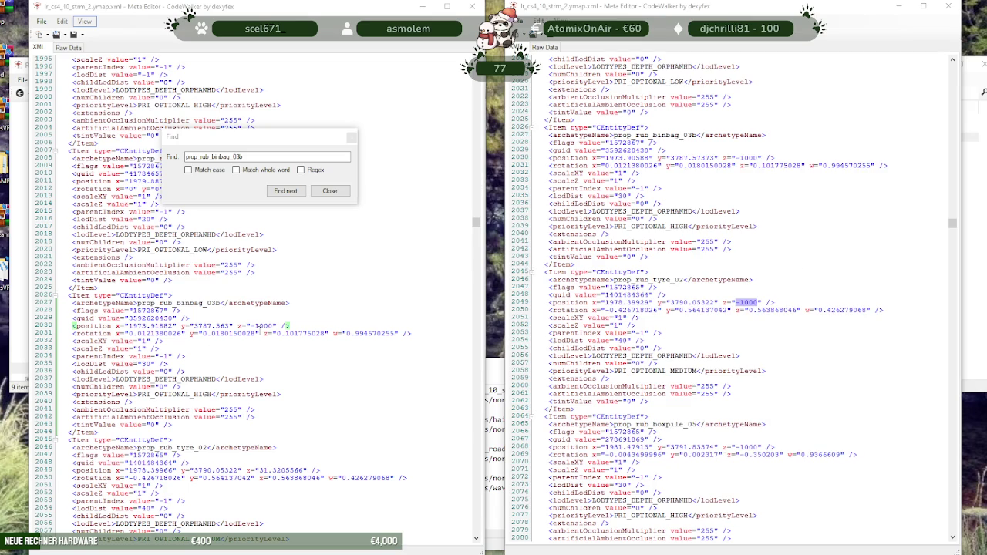
pyautogui.scroll(-5, 208, 458)
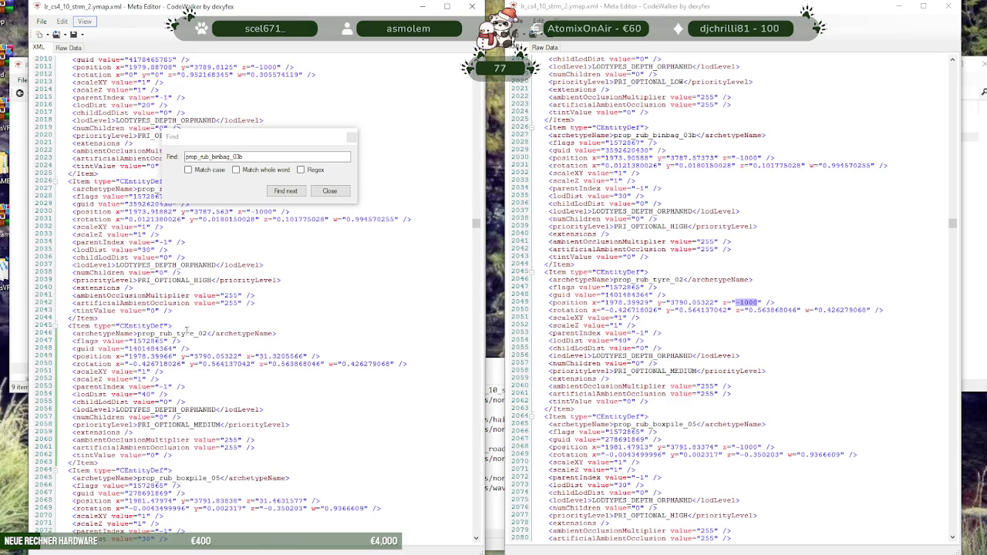
pyautogui.moveTo(305, 356); pyautogui.dragTo(259, 356)
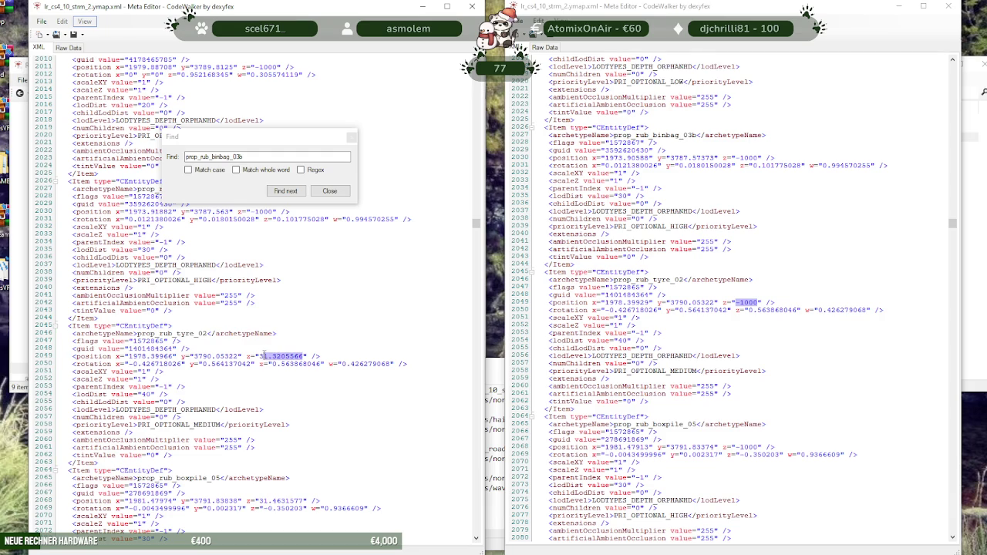
pyautogui.write('-1000')
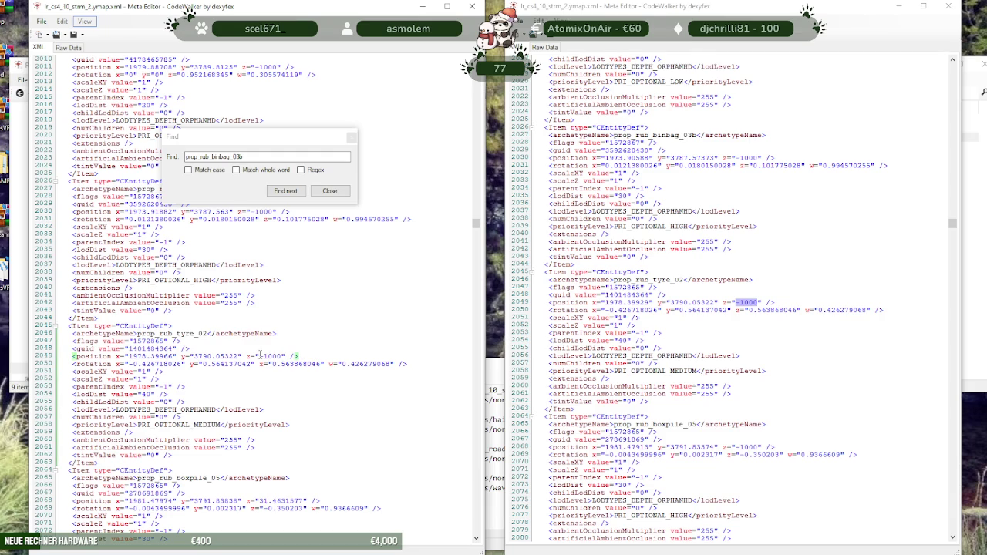
pyautogui.click(722, 324)
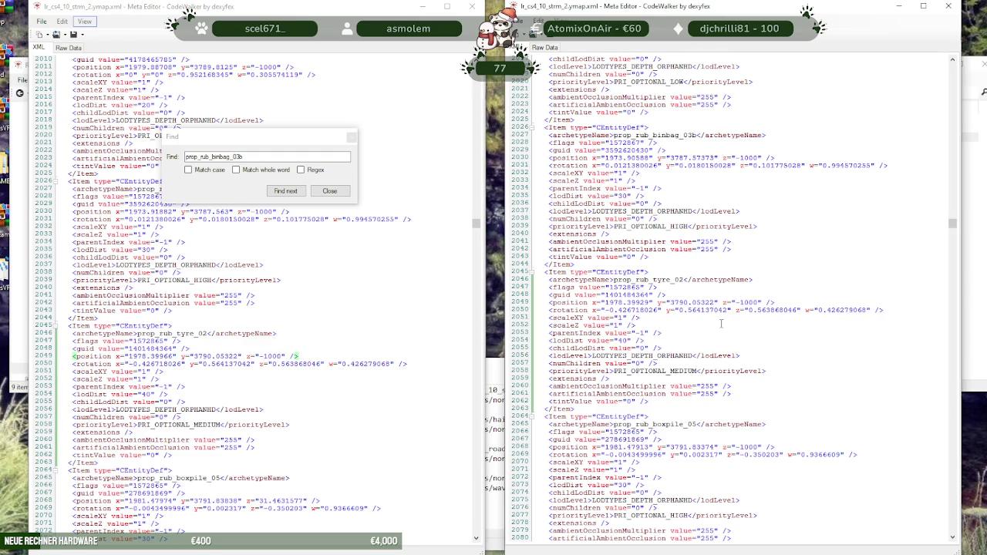
pyautogui.press('F3')
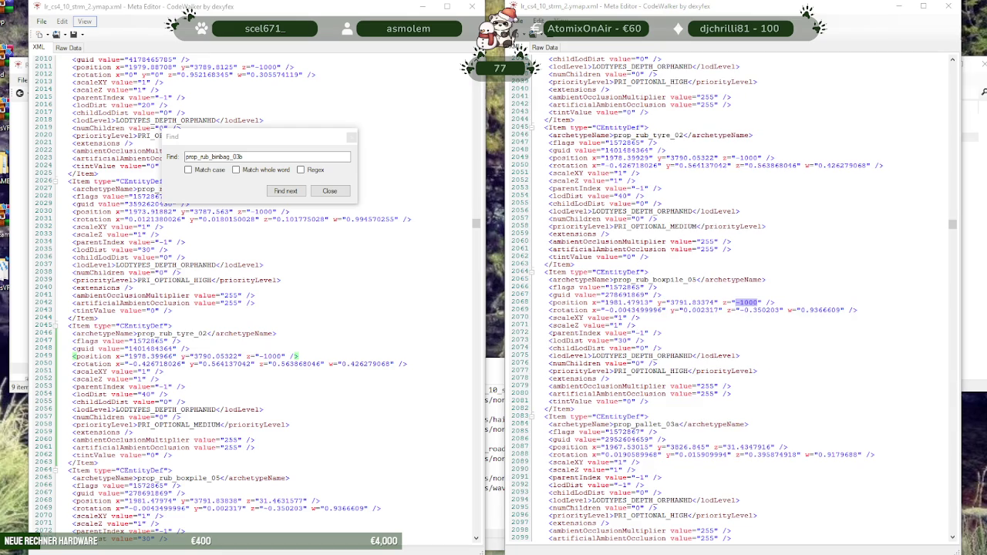